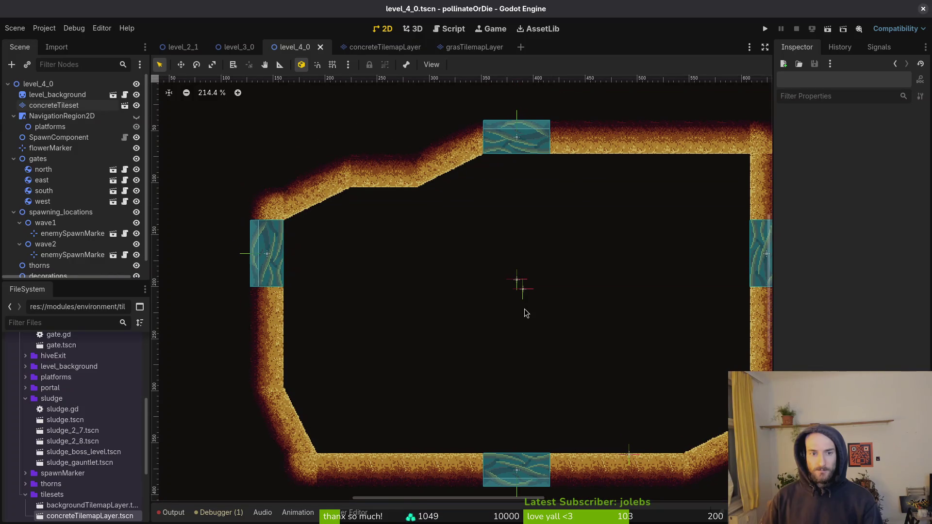
Step: Zoom and pan around the level_4_0 tilemap to inspect the diagonal sand corners
{"action": "scroll", "coordinate": [396, 185], "scroll_direction": "up", "scroll_amount": 4}
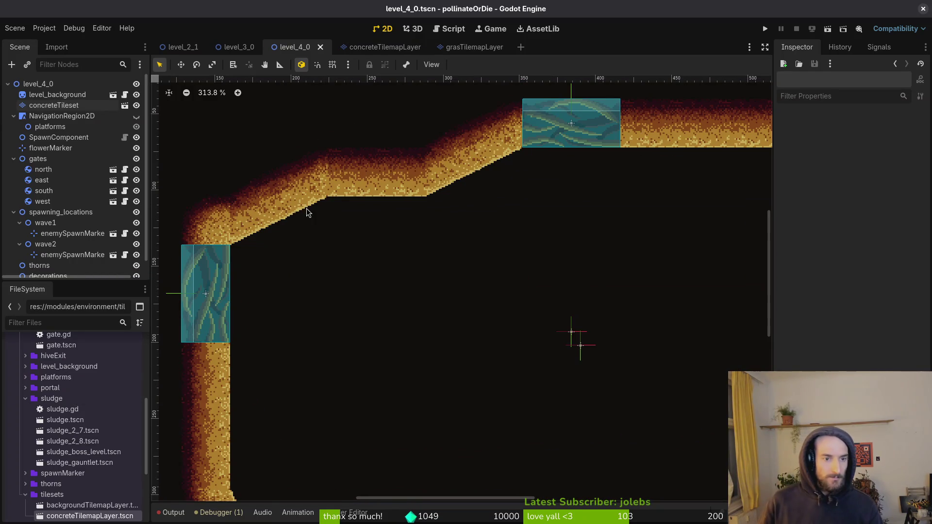
{"action": "scroll", "coordinate": [335, 242], "scroll_direction": "up", "scroll_amount": 1}
{"action": "scroll", "coordinate": [484, 245], "scroll_direction": "down", "scroll_amount": 2}
{"action": "scroll", "coordinate": [474, 260], "scroll_direction": "down", "scroll_amount": 5}
{"action": "scroll", "coordinate": [442, 323], "scroll_direction": "right", "scroll_amount": 3}
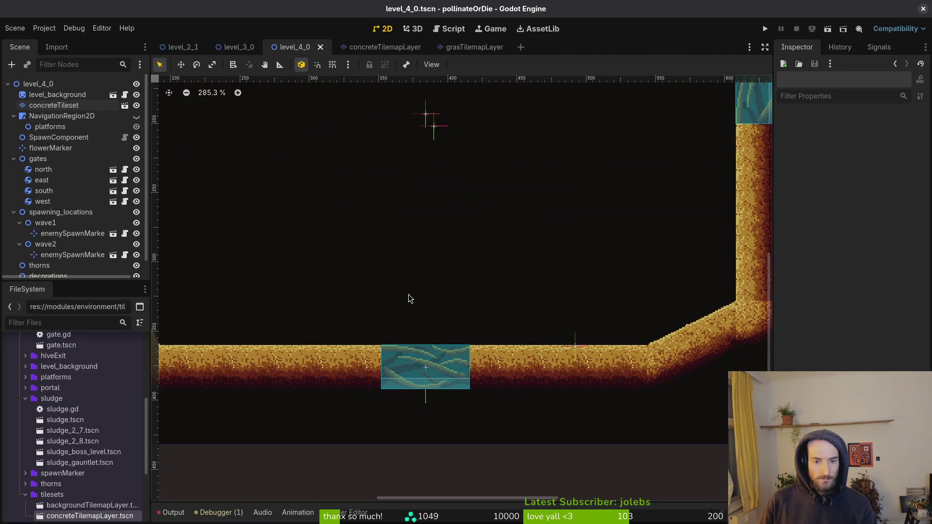
{"action": "scroll", "coordinate": [548, 327], "scroll_direction": "right", "scroll_amount": 4}
{"action": "scroll", "coordinate": [567, 335], "scroll_direction": "up", "scroll_amount": 4}
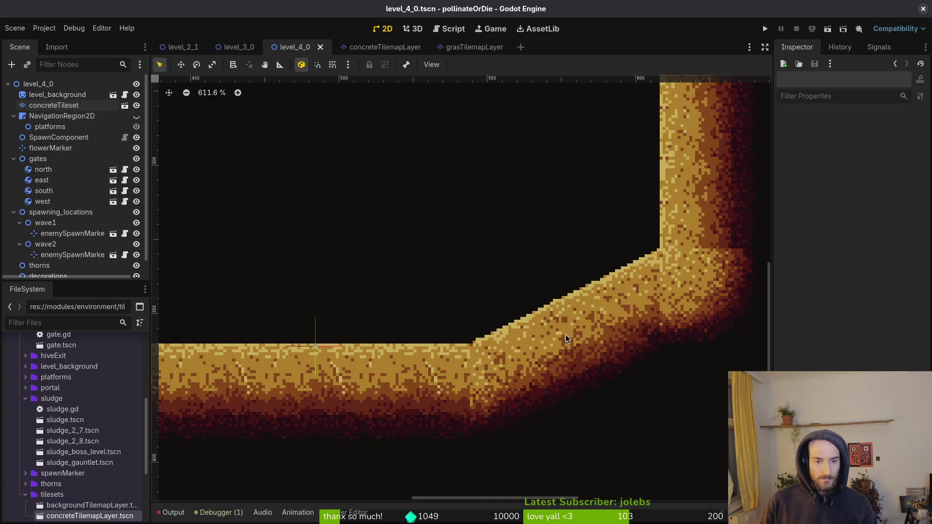
{"action": "scroll", "coordinate": [567, 340], "scroll_direction": "down", "scroll_amount": 7}
Step: In the Aseprite desert tileset, eyedrop the mid sand colour #ae7c2c from the tiles
{"action": "key", "text": "alt+Tab"}
{"action": "scroll", "coordinate": [592, 285], "scroll_direction": "up", "scroll_amount": 2}
{"action": "scroll", "coordinate": [591, 285], "scroll_direction": "up", "scroll_amount": 3}
{"action": "left_click", "coordinate": [588, 221], "text": "alt"}
{"action": "scroll", "coordinate": [588, 220], "scroll_direction": "down", "scroll_amount": 2}
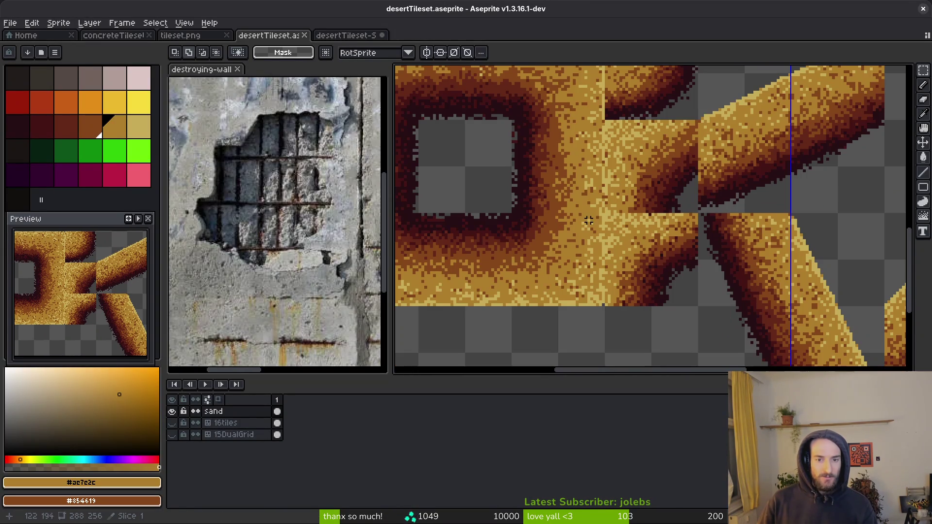
Step: Paint flat tan over the speckled sand join with the 8px Pencil
{"action": "key", "text": "b"}
{"action": "scroll", "coordinate": [582, 242], "scroll_direction": "down", "scroll_amount": 1}
{"action": "scroll", "coordinate": [573, 262], "scroll_direction": "up", "scroll_amount": 1}
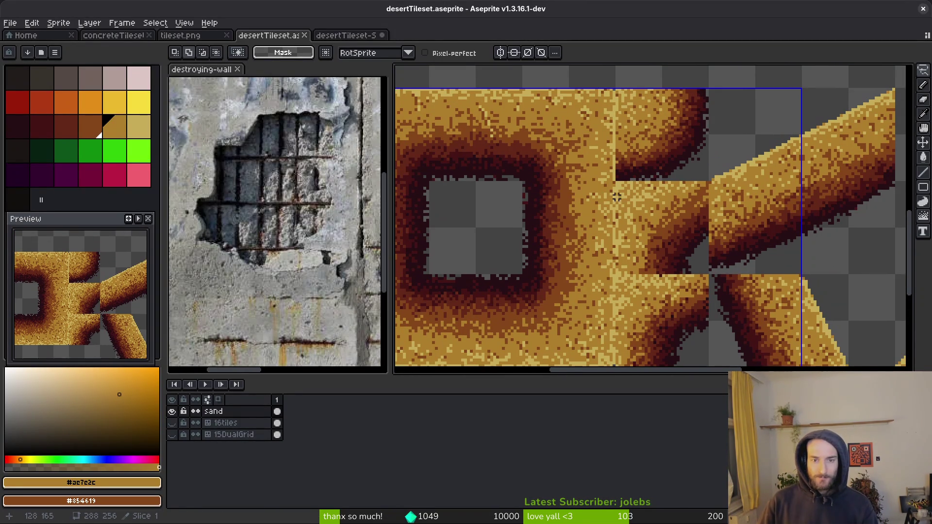
{"action": "key", "text": "alt"}
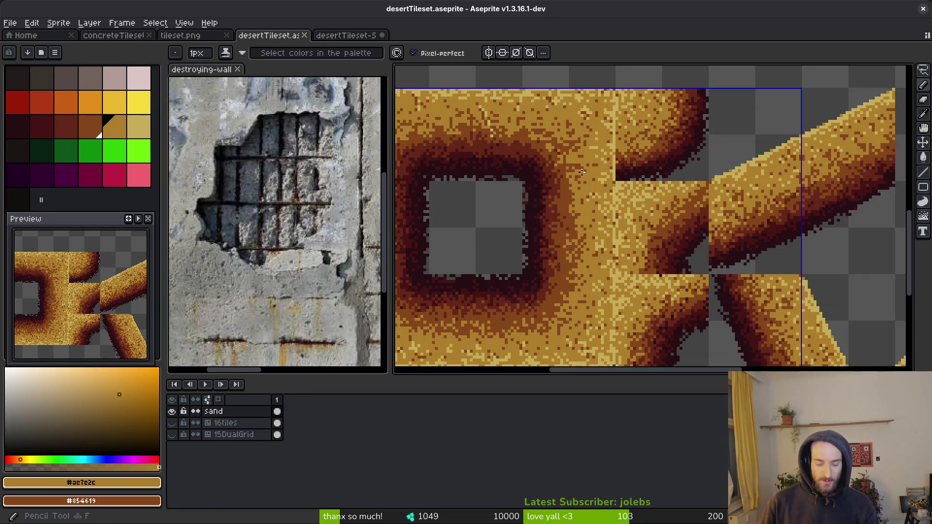
{"action": "key", "text": "shift+b"}
{"action": "scroll", "coordinate": [592, 177], "scroll_direction": "up", "scroll_amount": 1}
{"action": "scroll", "coordinate": [607, 185], "scroll_direction": "down", "scroll_amount": 3}
{"action": "scroll", "coordinate": [625, 194], "scroll_direction": "up", "scroll_amount": 1}
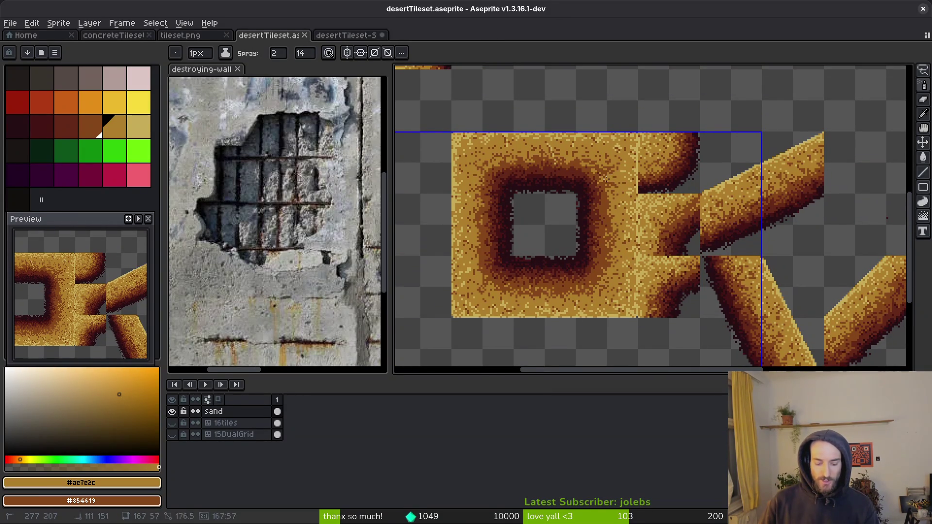
{"action": "key", "text": "b"}
{"action": "scroll", "coordinate": [602, 180], "scroll_direction": "up", "scroll_amount": 1}
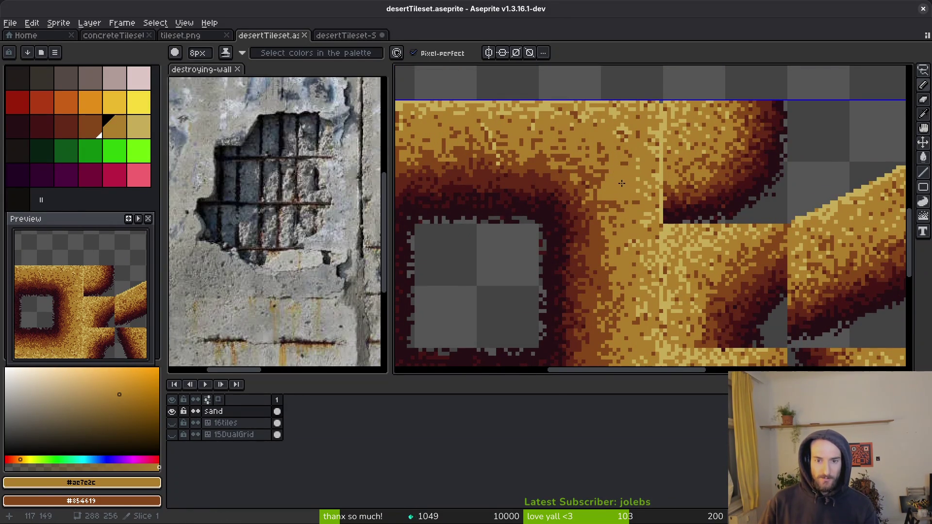
{"action": "mouse_move", "coordinate": [620, 165]}
{"action": "left_mouse_down"}
{"action": "mouse_move", "coordinate": [605, 137]}
{"action": "mouse_move", "coordinate": [539, 132]}
{"action": "left_mouse_up"}
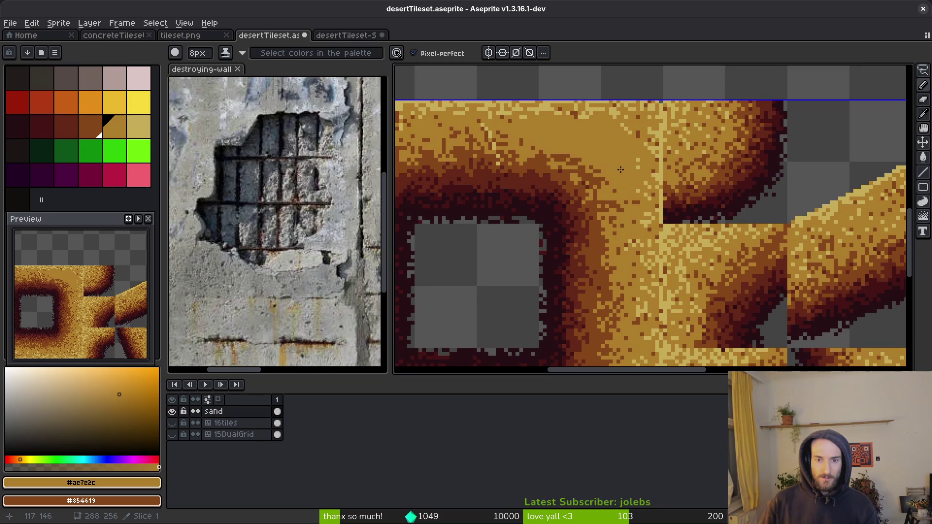
Step: Shrink the brush to 5px and paint a vertical tan stroke down the sand
{"action": "key", "text": "minus"}
{"action": "key", "text": "minus"}
{"action": "key", "text": "minus"}
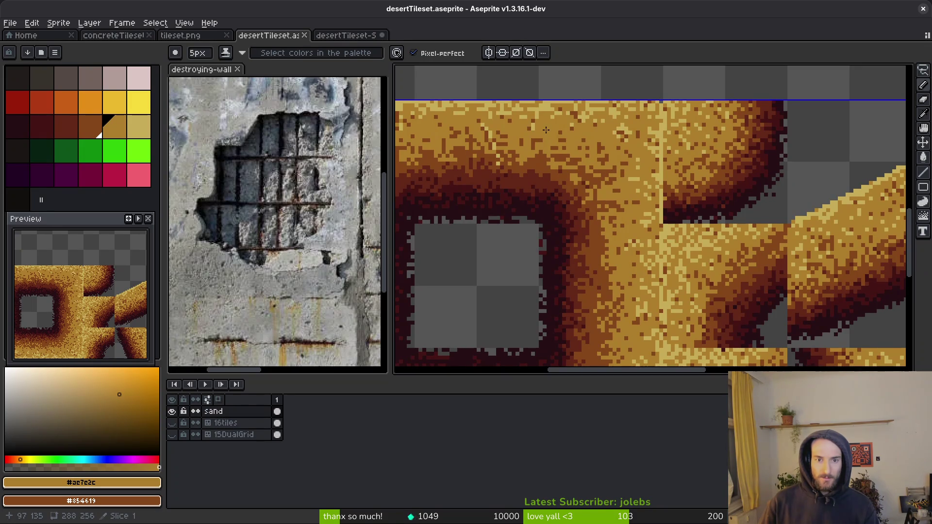
{"action": "mouse_move", "coordinate": [611, 135]}
{"action": "left_mouse_down"}
{"action": "mouse_move", "coordinate": [635, 190]}
{"action": "mouse_move", "coordinate": [633, 245]}
{"action": "left_mouse_up"}
{"action": "scroll", "coordinate": [634, 245], "scroll_direction": "down", "scroll_amount": 2}
{"action": "left_click_drag", "start_coordinate": [634, 189], "coordinate": [634, 257]}
{"action": "scroll", "coordinate": [634, 257], "scroll_direction": "down", "scroll_amount": 3}
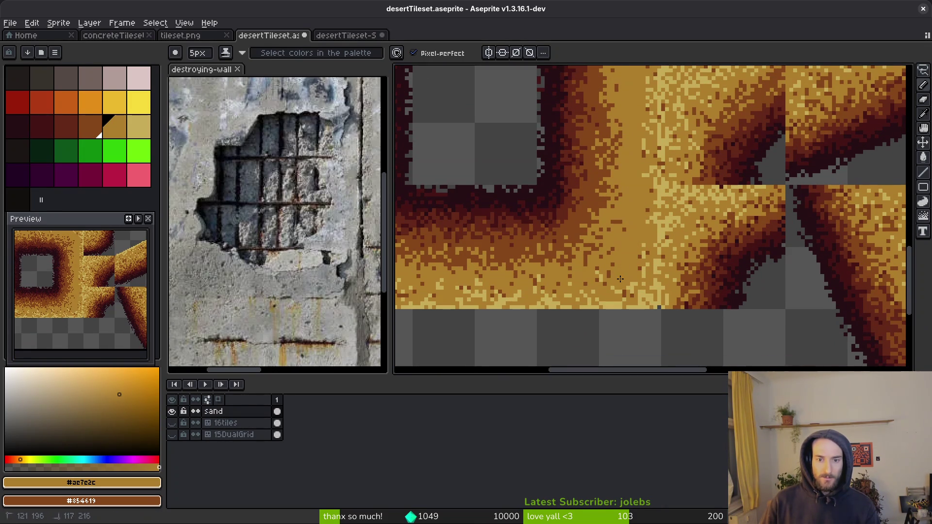
{"action": "scroll", "coordinate": [639, 254], "scroll_direction": "left", "scroll_amount": 5}
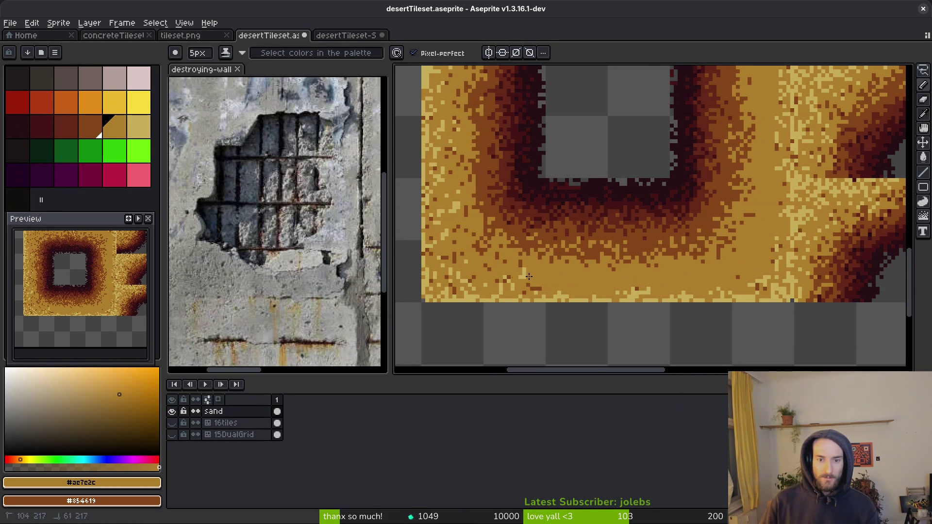
{"action": "scroll", "coordinate": [468, 284], "scroll_direction": "up", "scroll_amount": 2}
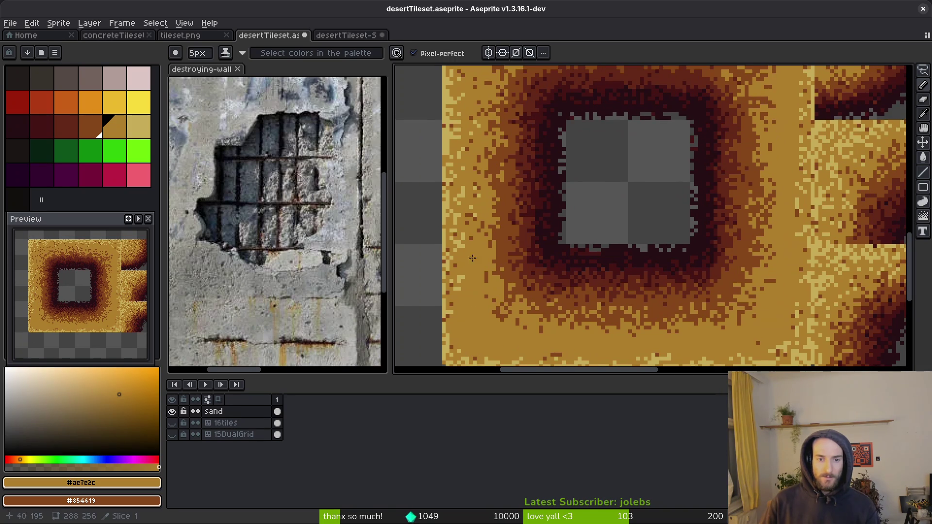
{"action": "scroll", "coordinate": [480, 122], "scroll_direction": "up", "scroll_amount": 7}
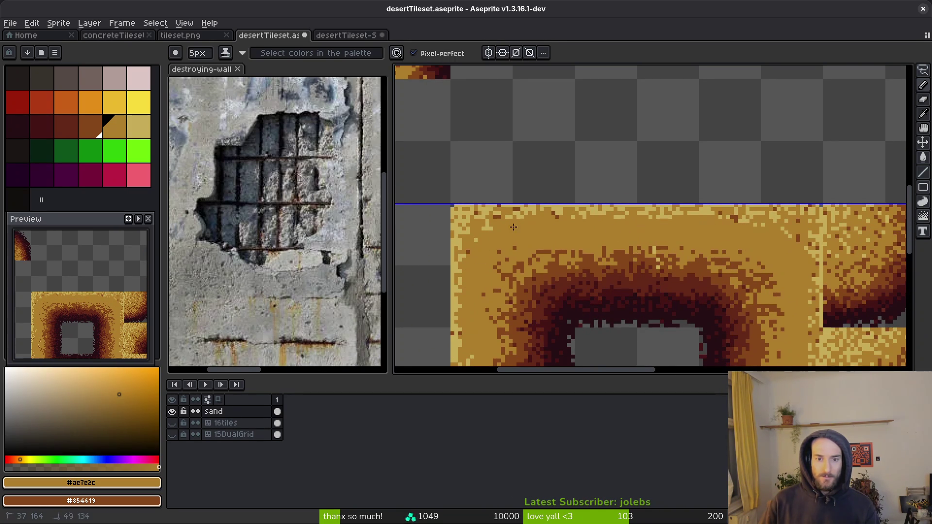
Step: Paint over the tile's top-edge speckles, undo that stroke, and bring the hollow centre into view
{"action": "mouse_move", "coordinate": [785, 228]}
{"action": "left_mouse_down"}
{"action": "mouse_move", "coordinate": [653, 218]}
{"action": "mouse_move", "coordinate": [498, 224]}
{"action": "left_mouse_up"}
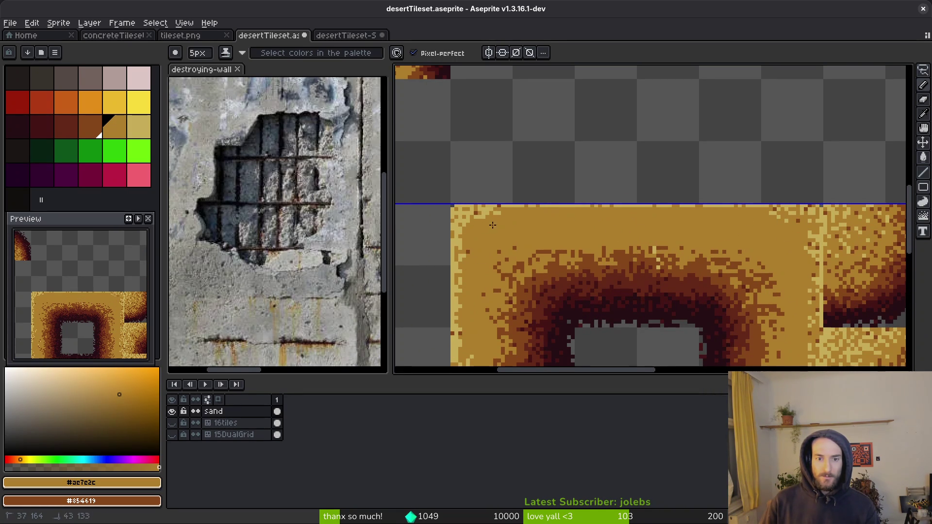
{"action": "key", "text": "ctrl+z"}
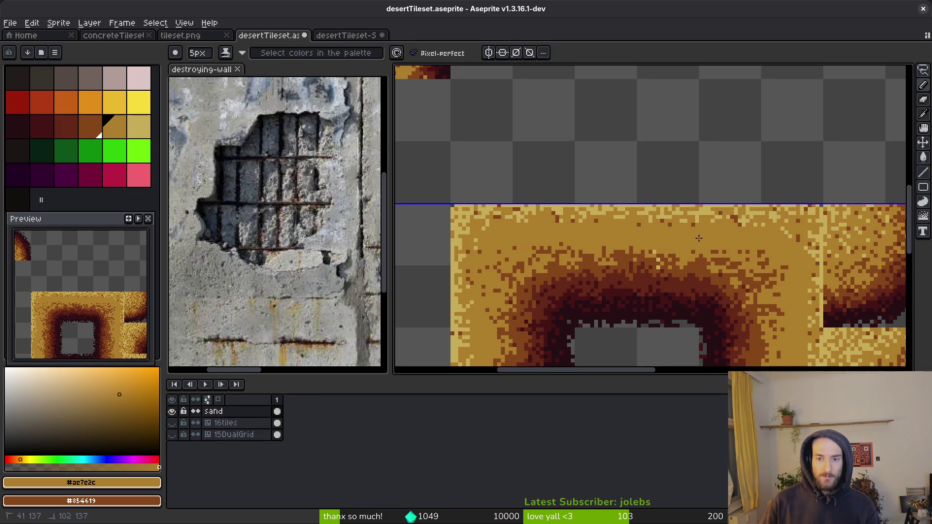
{"action": "left_click_drag", "start_coordinate": [488, 280], "coordinate": [499, 186]}
{"action": "left_click_drag", "start_coordinate": [777, 360], "coordinate": [768, 266]}
{"action": "scroll", "coordinate": [768, 265], "scroll_direction": "down", "scroll_amount": 4}
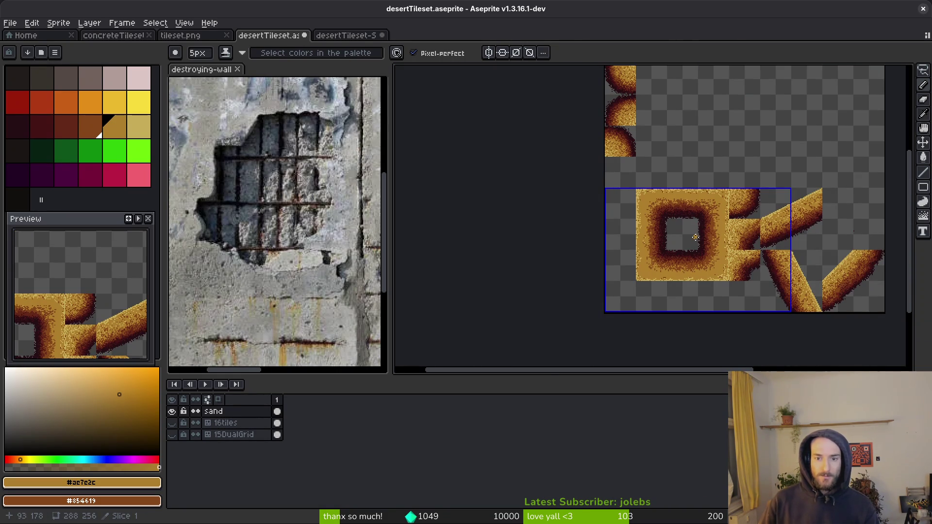
Step: Pick light sand #c8ad59 as the second colour and spray light dots along the top edge
{"action": "scroll", "coordinate": [695, 237], "scroll_direction": "up", "scroll_amount": 3}
{"action": "scroll", "coordinate": [697, 222], "scroll_direction": "down", "scroll_amount": 1}
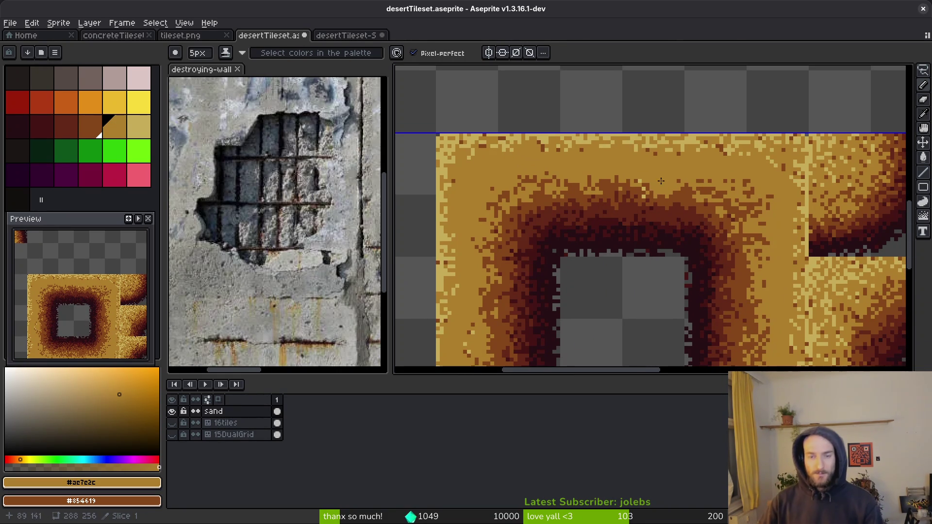
{"action": "key", "text": "shift+b"}
{"action": "scroll", "coordinate": [574, 136], "scroll_direction": "up", "scroll_amount": 2}
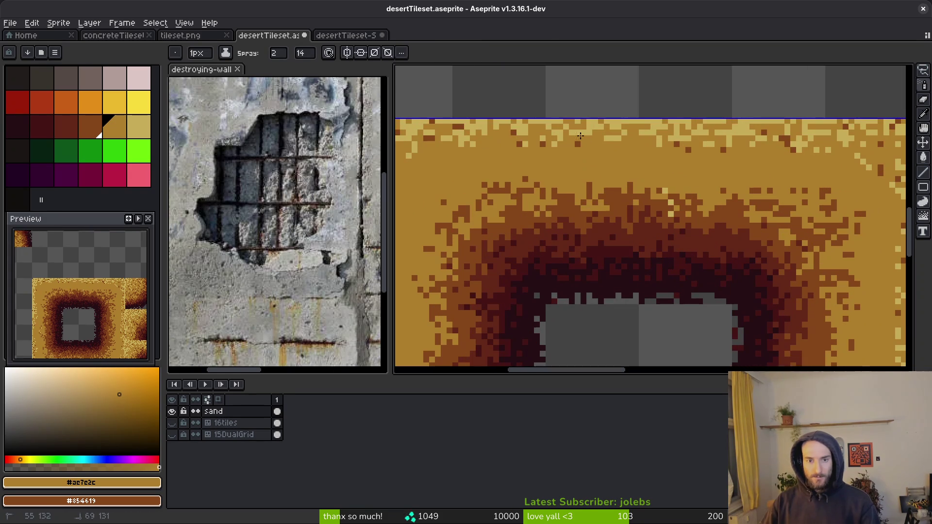
{"action": "scroll", "coordinate": [662, 130], "scroll_direction": "left", "scroll_amount": 1}
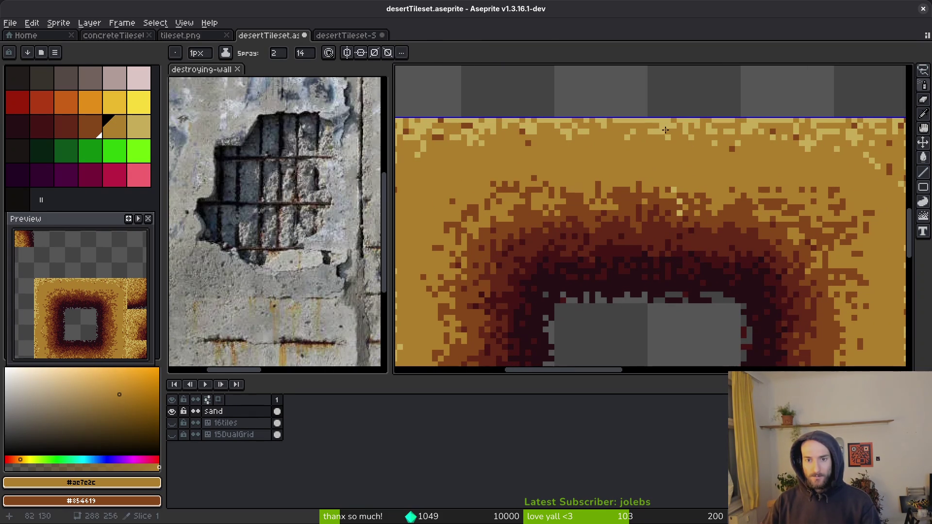
{"action": "right_click", "coordinate": [662, 130], "text": "alt"}
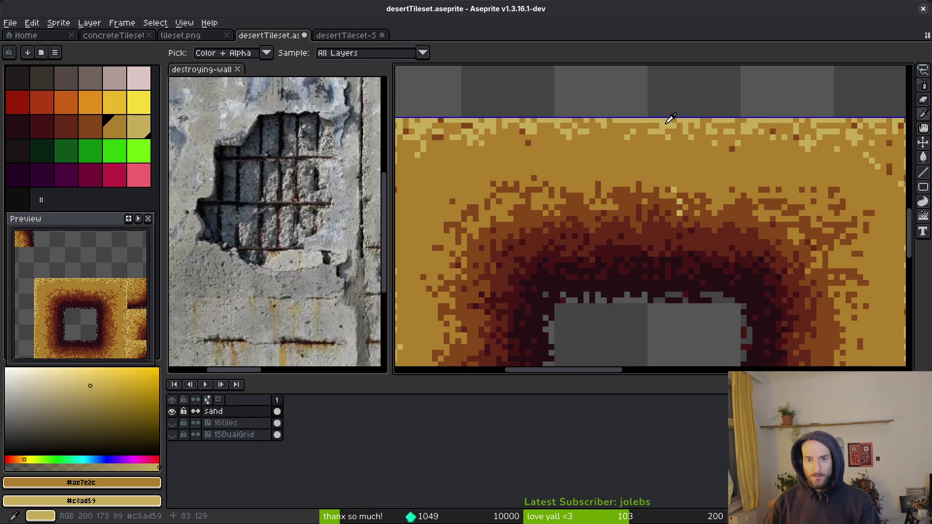
{"action": "right_click", "coordinate": [627, 157]}
{"action": "right_click", "coordinate": [630, 160]}
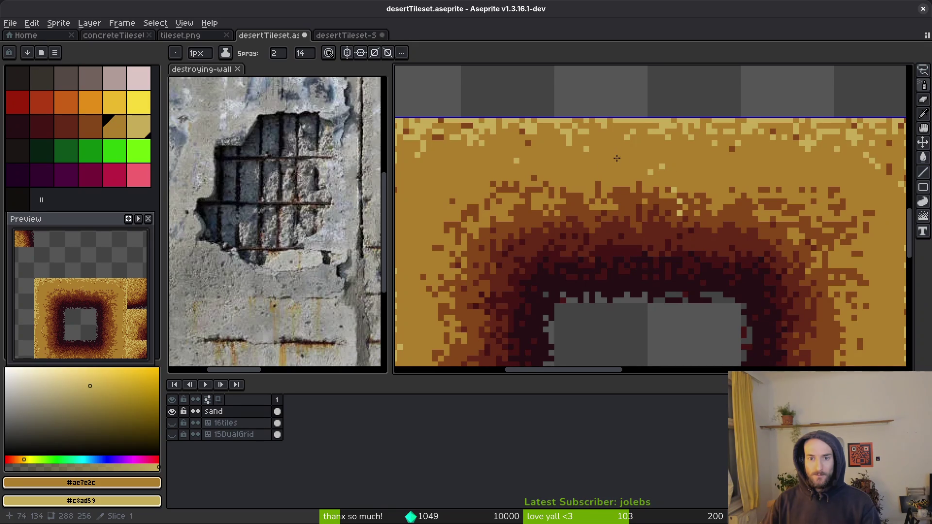
Step: Paint and undo a light sand patch with the Pencil, then shrink the brush to one pixel
{"action": "key", "text": "b"}
{"action": "right_click", "coordinate": [616, 148]}
{"action": "key", "text": "ctrl+z"}
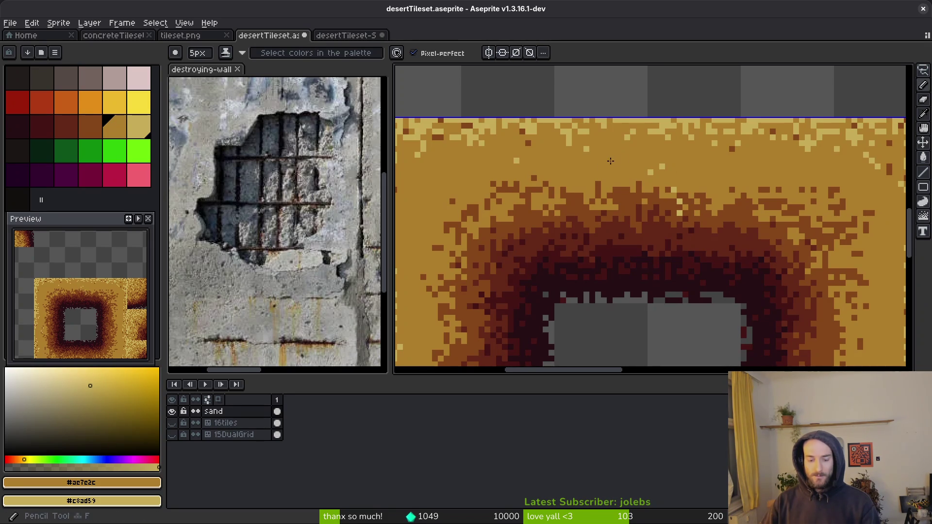
{"action": "key", "text": "minus"}
{"action": "key", "text": "minus"}
{"action": "key", "text": "minus"}
{"action": "scroll", "coordinate": [611, 153], "scroll_direction": "down", "scroll_amount": 1}
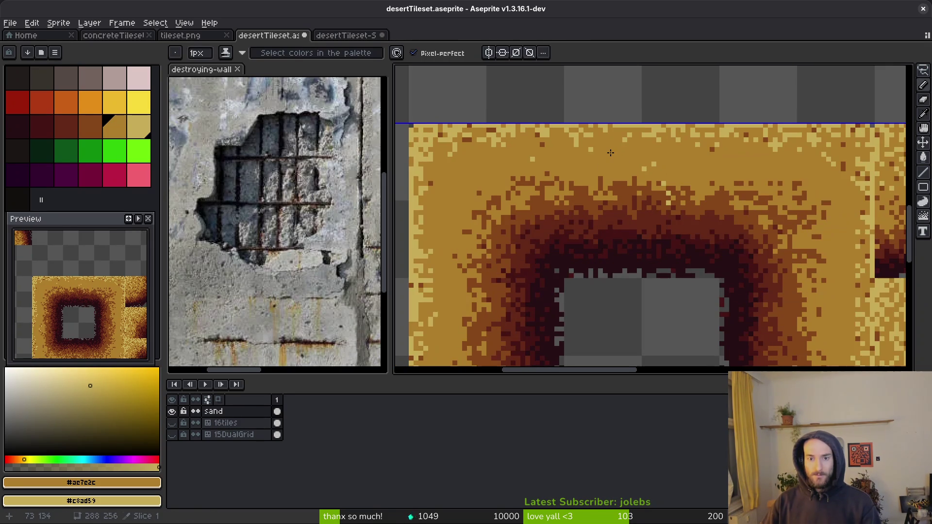
{"action": "scroll", "coordinate": [602, 154], "scroll_direction": "right", "scroll_amount": 3}
{"action": "scroll", "coordinate": [592, 163], "scroll_direction": "down", "scroll_amount": 2}
{"action": "scroll", "coordinate": [602, 170], "scroll_direction": "up", "scroll_amount": 3}
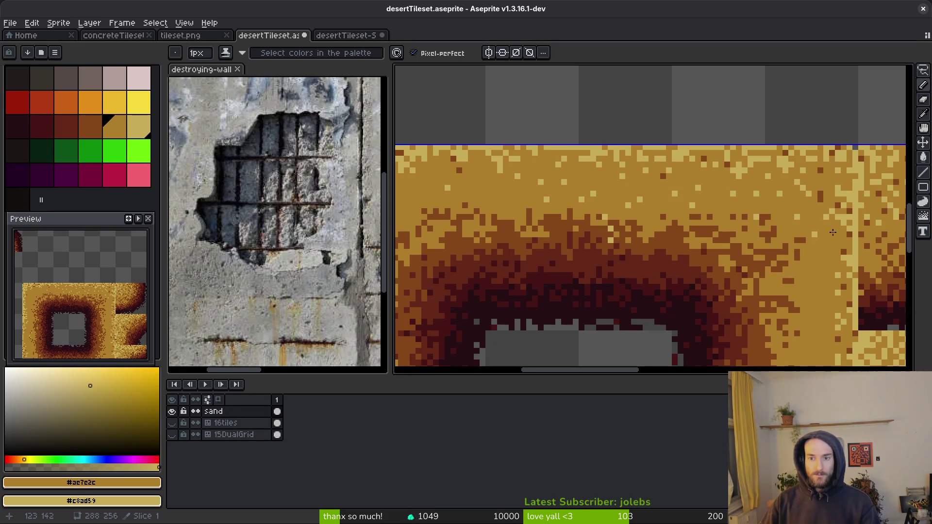
Step: Touch up single sand pixels at the tile's lower right and bottom edge, and dot in a light pixel
{"action": "left_click_drag", "start_coordinate": [817, 298], "coordinate": [810, 174]}
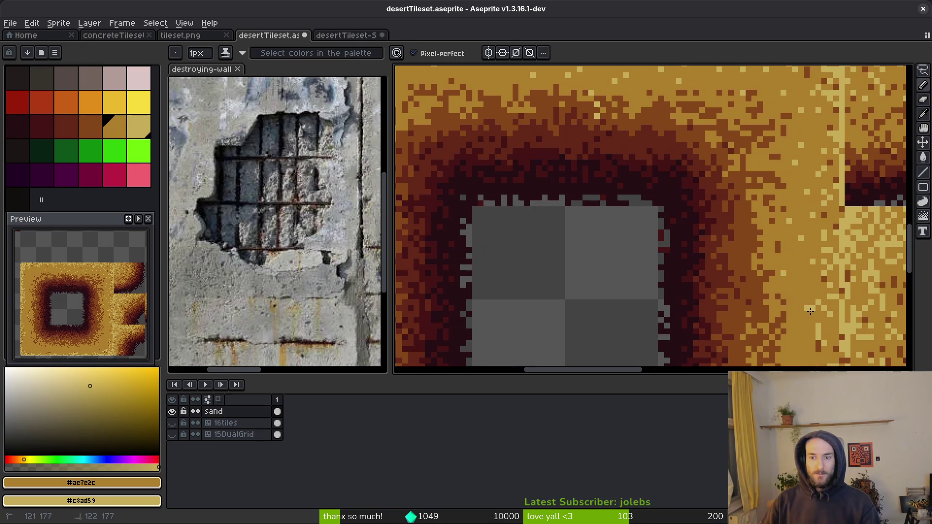
{"action": "left_click_drag", "start_coordinate": [823, 295], "coordinate": [788, 148]}
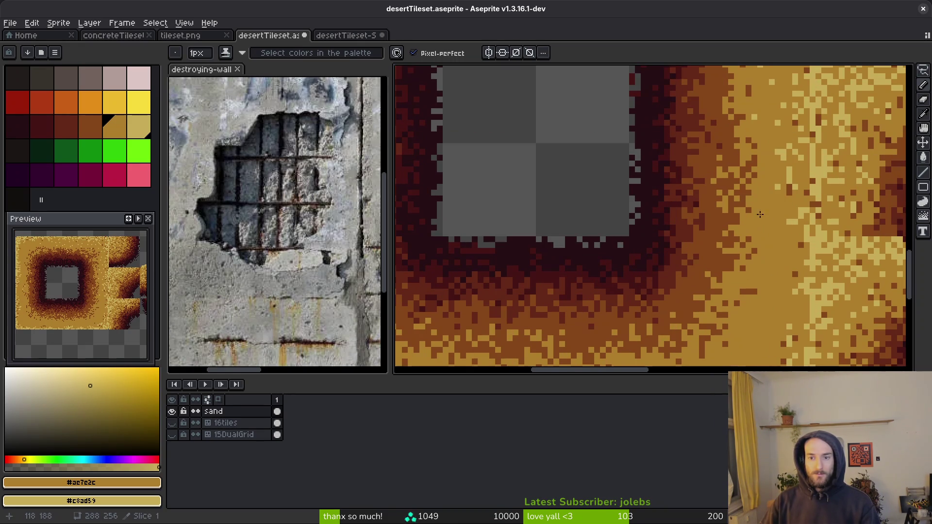
{"action": "left_click", "coordinate": [777, 296]}
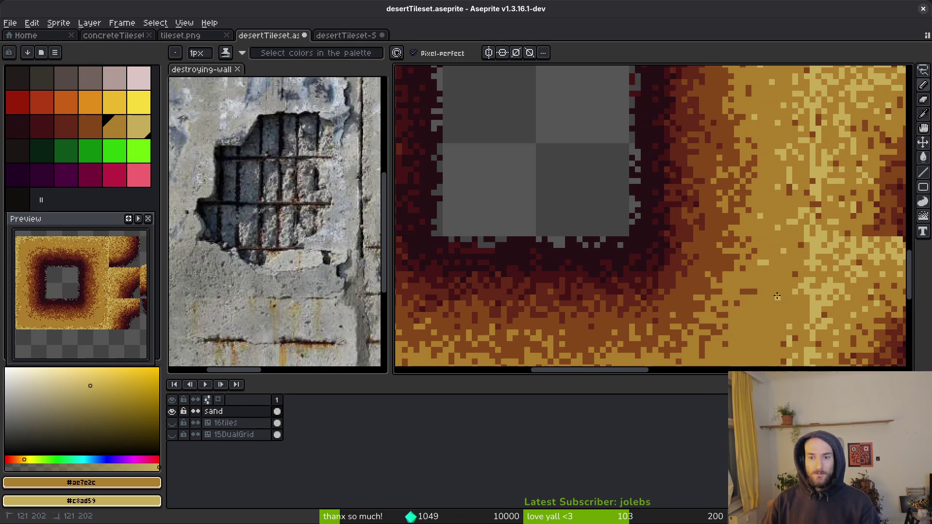
{"action": "left_click_drag", "start_coordinate": [739, 303], "coordinate": [774, 217]}
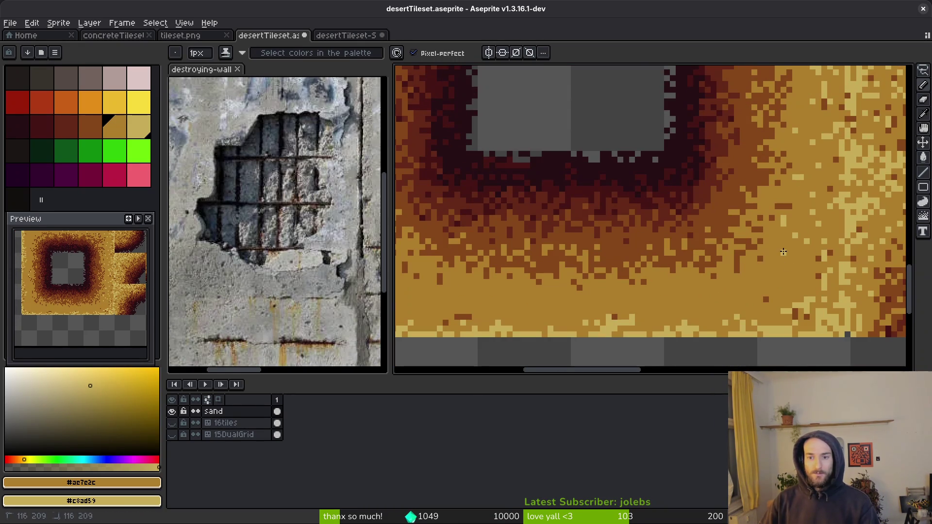
{"action": "left_click", "coordinate": [762, 262]}
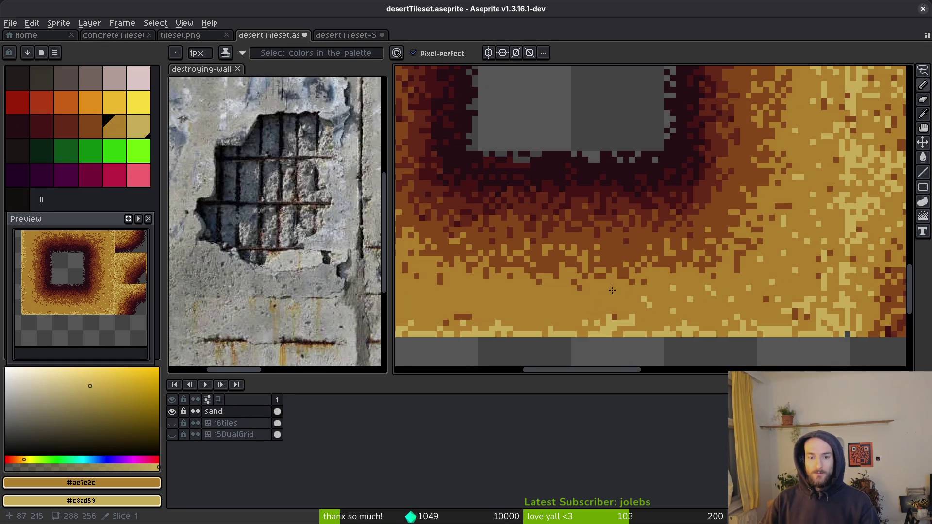
{"action": "right_click", "coordinate": [519, 294]}
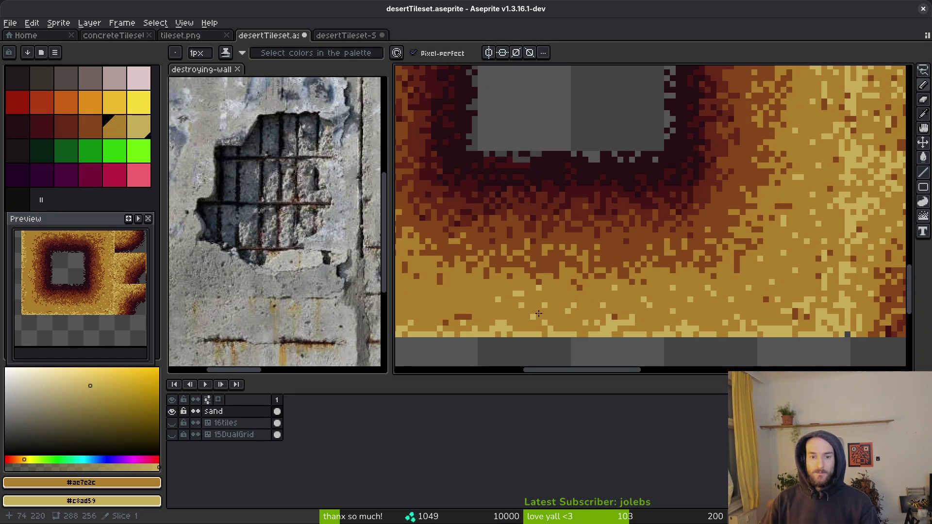
Step: Dot light sand #c8ad59 specks and a short pixel run into the plain sand below the hole
{"action": "scroll", "coordinate": [748, 277], "scroll_direction": "up", "scroll_amount": 2}
{"action": "right_click", "coordinate": [693, 282]}
{"action": "right_click", "coordinate": [647, 305]}
{"action": "right_click", "coordinate": [577, 293]}
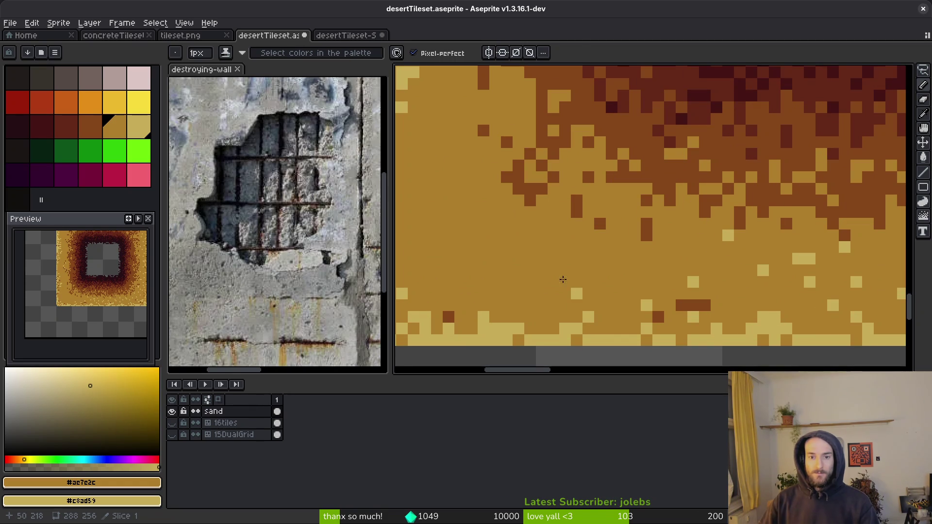
{"action": "right_click", "coordinate": [542, 260]}
{"action": "right_click", "coordinate": [542, 247]}
{"action": "right_click", "coordinate": [542, 236]}
{"action": "right_click", "coordinate": [600, 281]}
{"action": "right_click", "coordinate": [588, 236]}
{"action": "right_click", "coordinate": [542, 305]}
{"action": "right_click", "coordinate": [530, 305]}
{"action": "right_click", "coordinate": [519, 305]}
Step: Scatter more light sand specks through another stretch of plain sand
{"action": "left_click_drag", "start_coordinate": [525, 310], "coordinate": [698, 349]}
{"action": "right_click", "coordinate": [657, 309]}
{"action": "right_click", "coordinate": [622, 332]}
{"action": "right_click", "coordinate": [610, 321]}
{"action": "right_click", "coordinate": [575, 309]}
{"action": "right_click", "coordinate": [552, 262]}
{"action": "right_click", "coordinate": [564, 216]}
{"action": "right_click", "coordinate": [634, 286]}
{"action": "right_click", "coordinate": [575, 251]}
{"action": "right_click", "coordinate": [622, 216]}
{"action": "right_click", "coordinate": [657, 262]}
{"action": "right_click", "coordinate": [611, 239]}
{"action": "scroll", "coordinate": [620, 204], "scroll_direction": "up", "scroll_amount": 4}
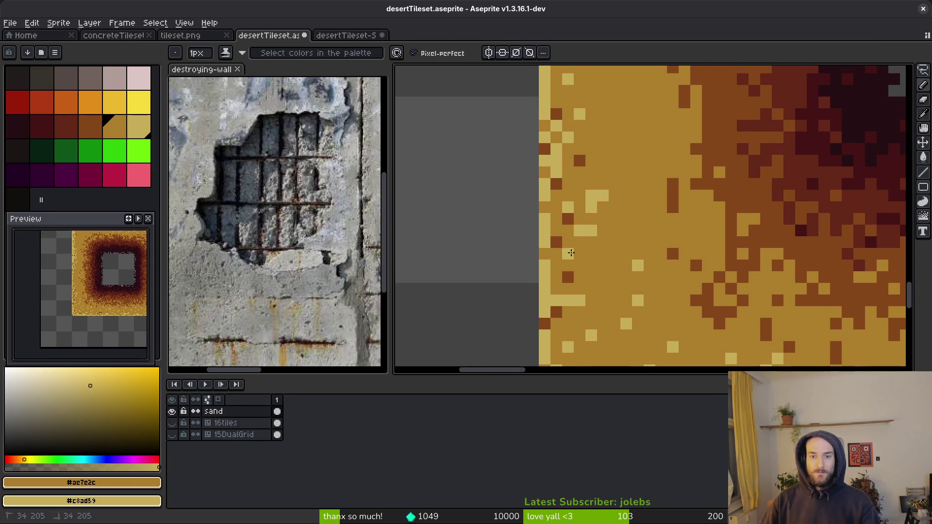
Step: Add specks near the tile edge, restoring stray light pixels to base sand #ae7e2c
{"action": "right_click", "coordinate": [603, 266]}
{"action": "left_click", "coordinate": [632, 264]}
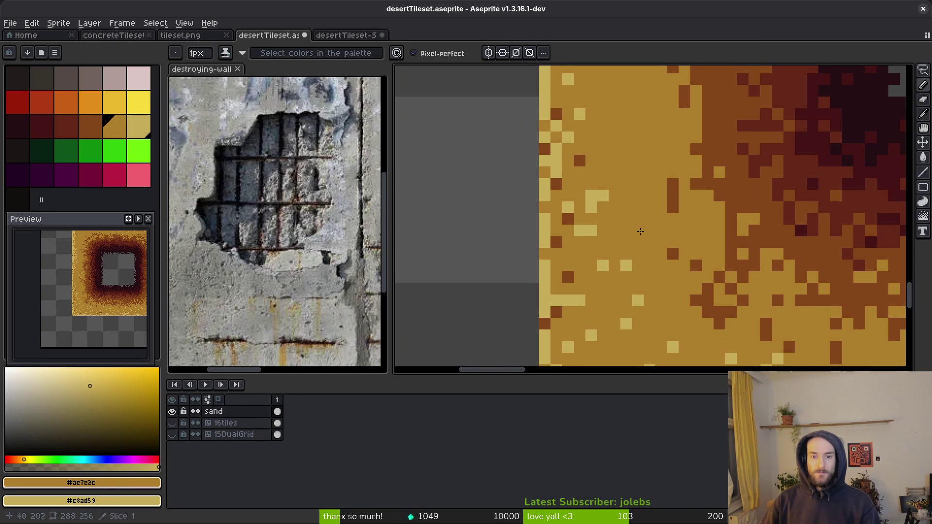
{"action": "right_click", "coordinate": [626, 254]}
{"action": "left_click", "coordinate": [626, 266]}
{"action": "right_click", "coordinate": [650, 231]}
{"action": "right_click", "coordinate": [638, 161]}
{"action": "right_click", "coordinate": [603, 138]}
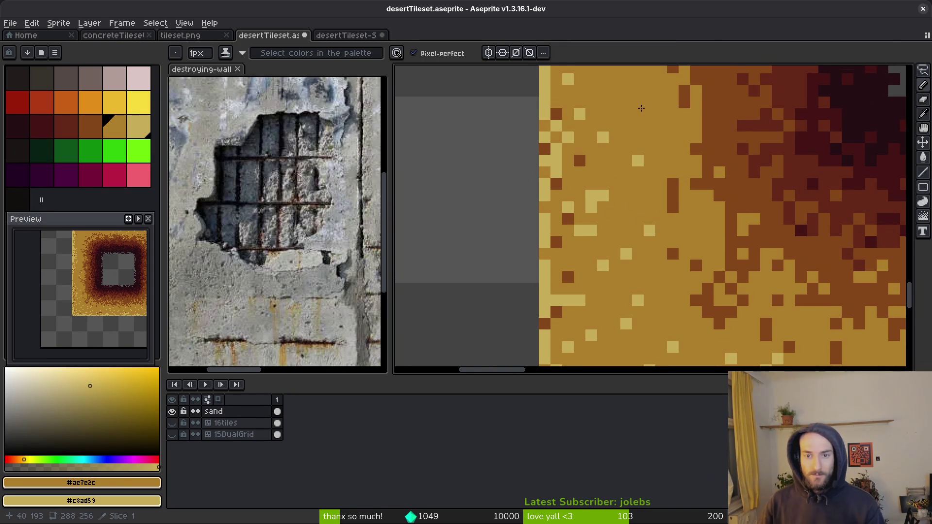
{"action": "scroll", "coordinate": [642, 109], "scroll_direction": "up", "scroll_amount": 5}
{"action": "right_click", "coordinate": [584, 152]}
{"action": "right_click", "coordinate": [620, 122]}
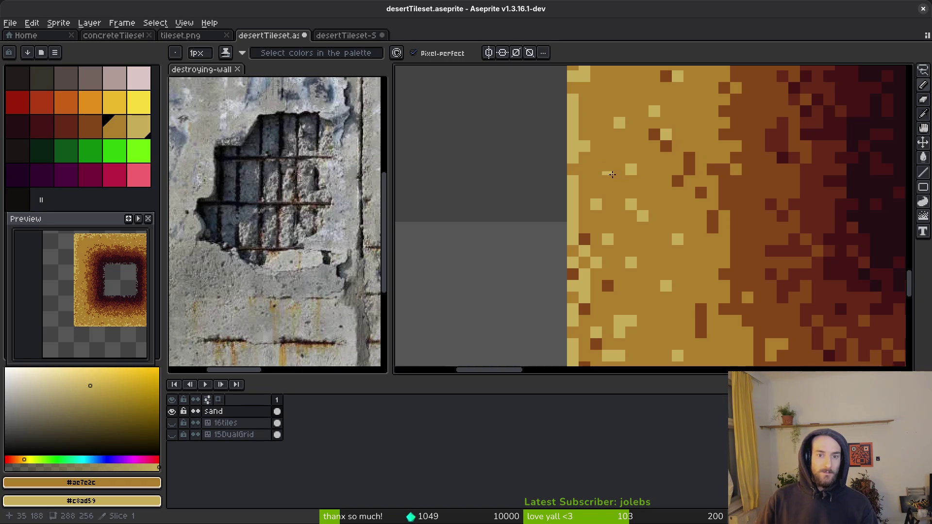
Step: Add light sand pixels near the left edge and along the tile's top edge
{"action": "scroll", "coordinate": [612, 214], "scroll_direction": "down", "scroll_amount": 2}
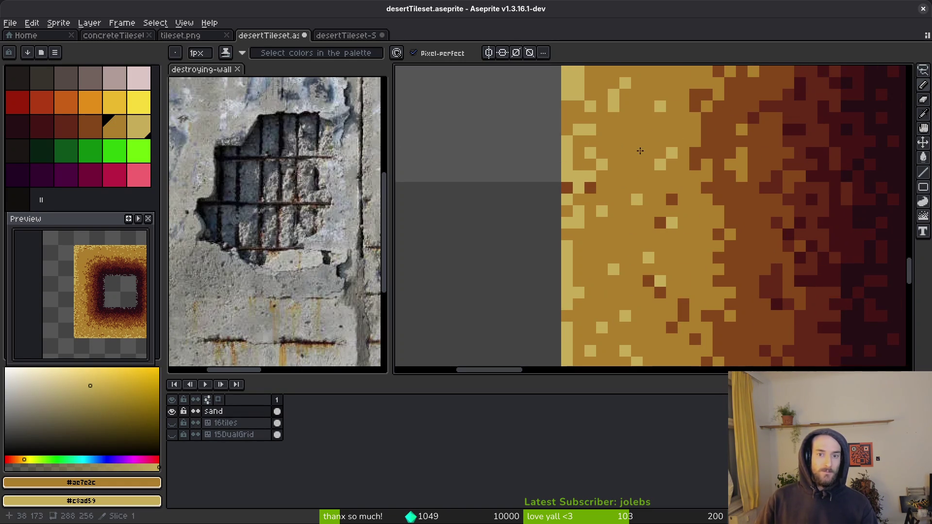
{"action": "scroll", "coordinate": [653, 230], "scroll_direction": "up", "scroll_amount": 5}
{"action": "right_click", "coordinate": [661, 211]}
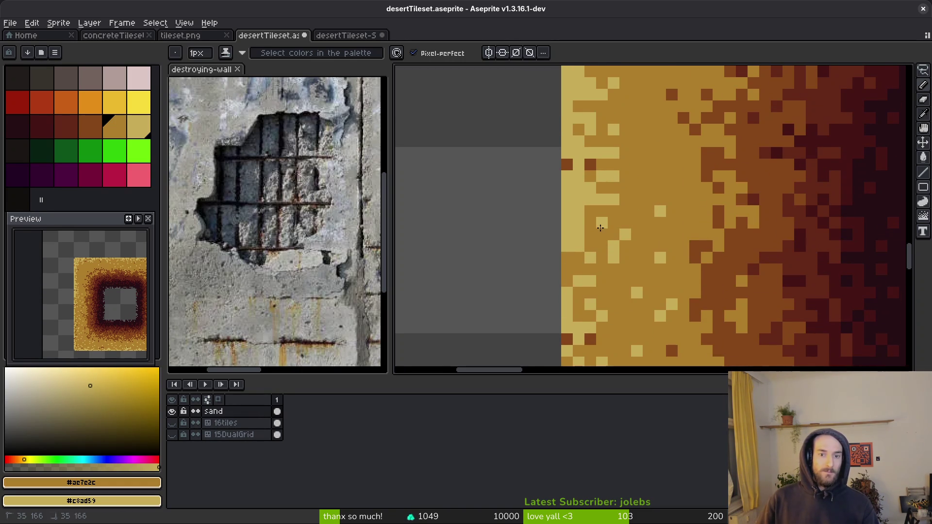
{"action": "right_click", "coordinate": [660, 188]}
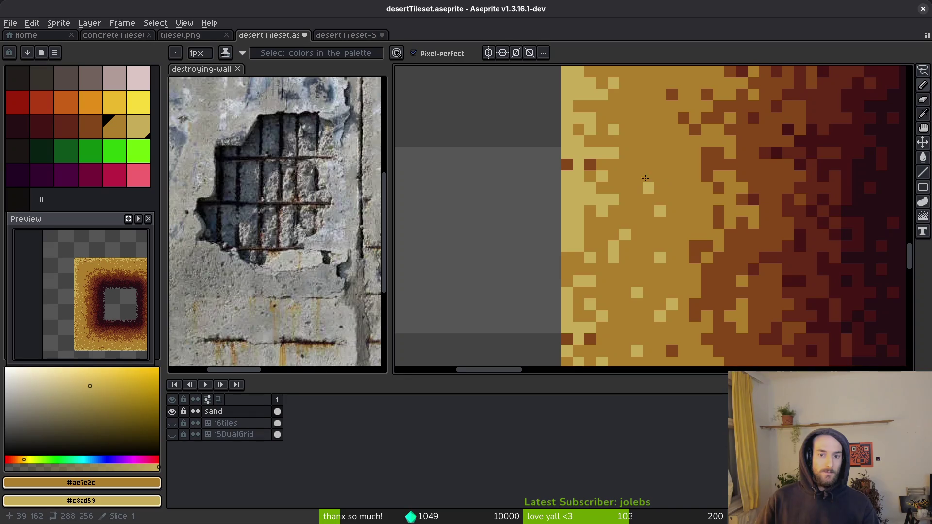
{"action": "scroll", "coordinate": [646, 204], "scroll_direction": "up", "scroll_amount": 3}
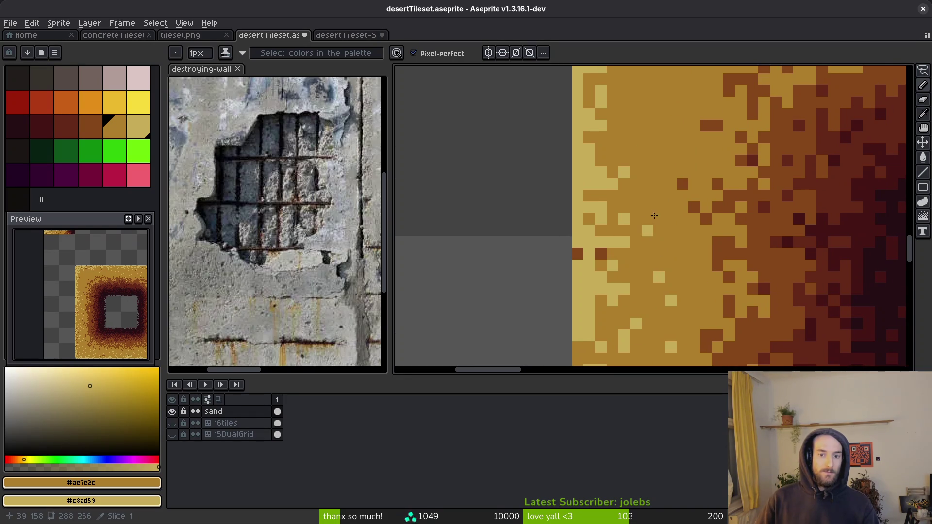
{"action": "scroll", "coordinate": [699, 320], "scroll_direction": "up", "scroll_amount": 5}
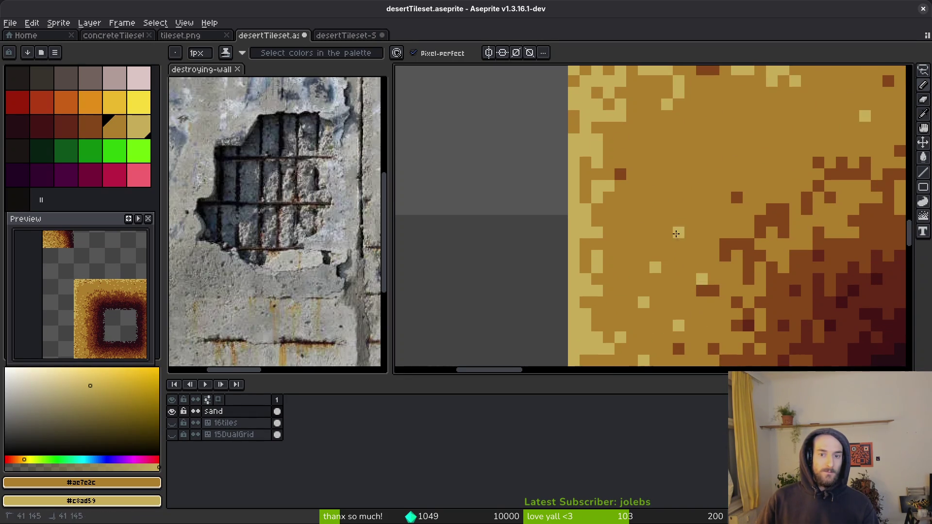
{"action": "scroll", "coordinate": [727, 216], "scroll_direction": "up", "scroll_amount": 2}
{"action": "left_click", "coordinate": [680, 168]}
{"action": "left_click", "coordinate": [715, 167]}
{"action": "left_click", "coordinate": [762, 191]}
{"action": "left_click", "coordinate": [766, 167]}
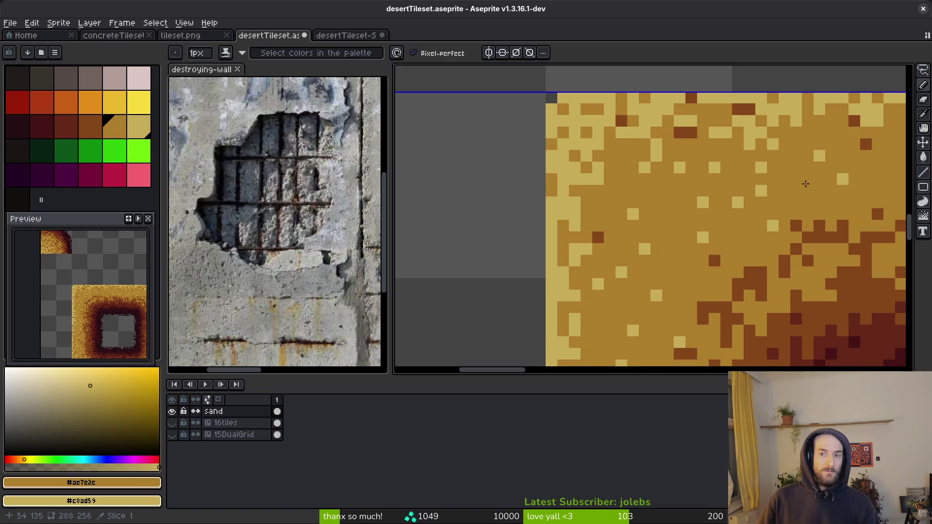
Step: Pan across the tile and switch to the Spray tool
{"action": "scroll", "coordinate": [778, 187], "scroll_direction": "right", "scroll_amount": 3}
{"action": "scroll", "coordinate": [796, 228], "scroll_direction": "right", "scroll_amount": 6}
{"action": "scroll", "coordinate": [812, 174], "scroll_direction": "right", "scroll_amount": 1}
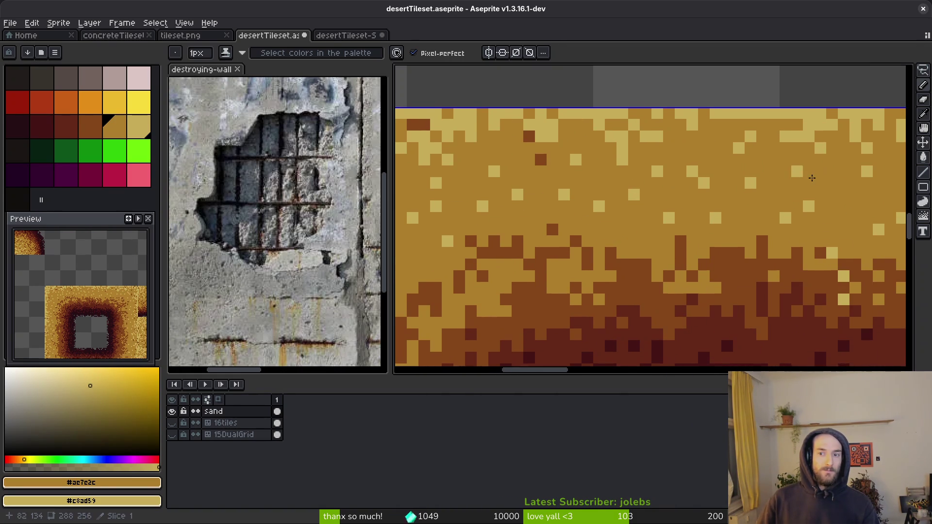
{"action": "scroll", "coordinate": [841, 201], "scroll_direction": "down", "scroll_amount": 5}
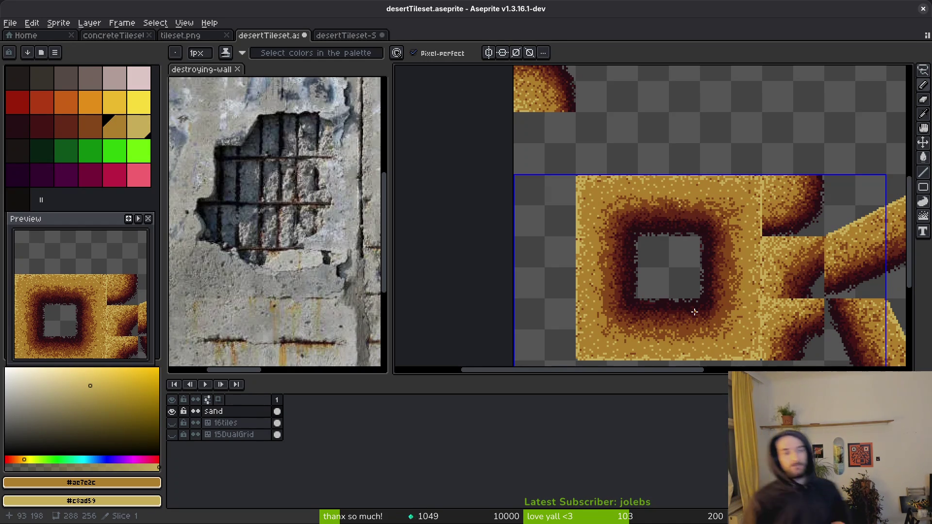
{"action": "scroll", "coordinate": [701, 307], "scroll_direction": "up", "scroll_amount": 2}
{"action": "key", "text": "shift+s"}
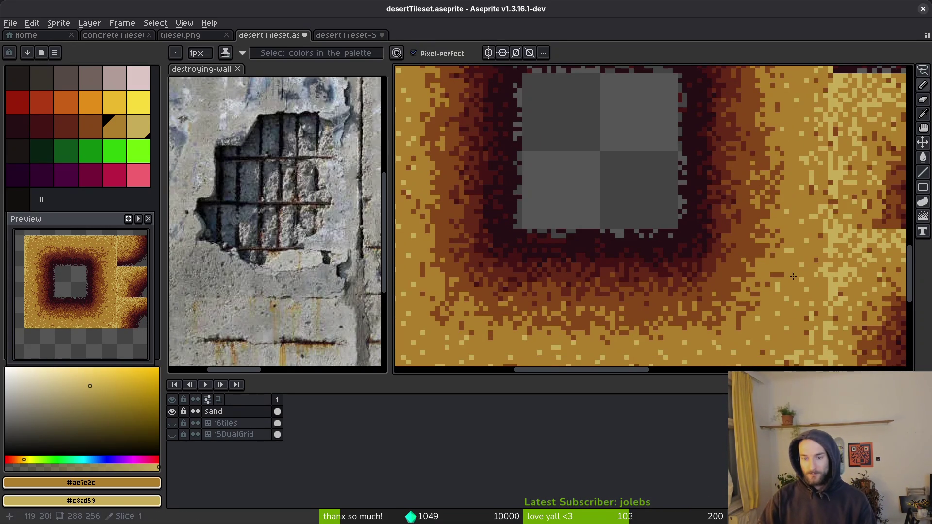
{"action": "scroll", "coordinate": [760, 278], "scroll_direction": "up", "scroll_amount": 1}
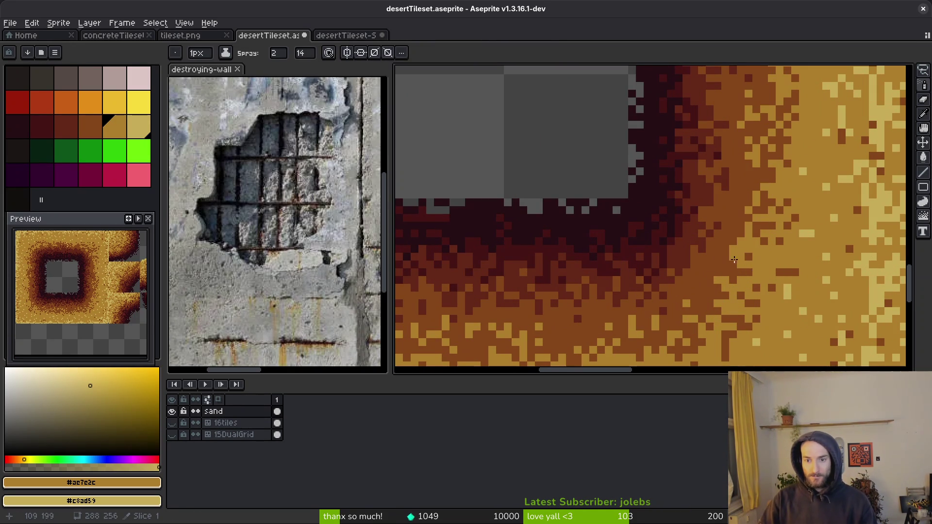
Step: Spray light sand grains over the outer edge of the hole's dark band
{"action": "scroll", "coordinate": [760, 243], "scroll_direction": "down", "scroll_amount": 3}
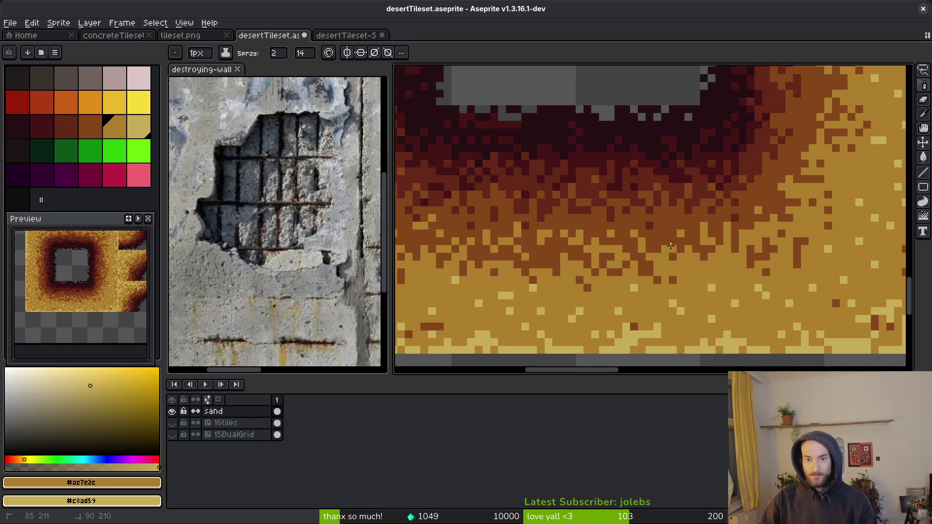
{"action": "scroll", "coordinate": [631, 250], "scroll_direction": "up", "scroll_amount": 1}
{"action": "scroll", "coordinate": [658, 280], "scroll_direction": "down", "scroll_amount": 5}
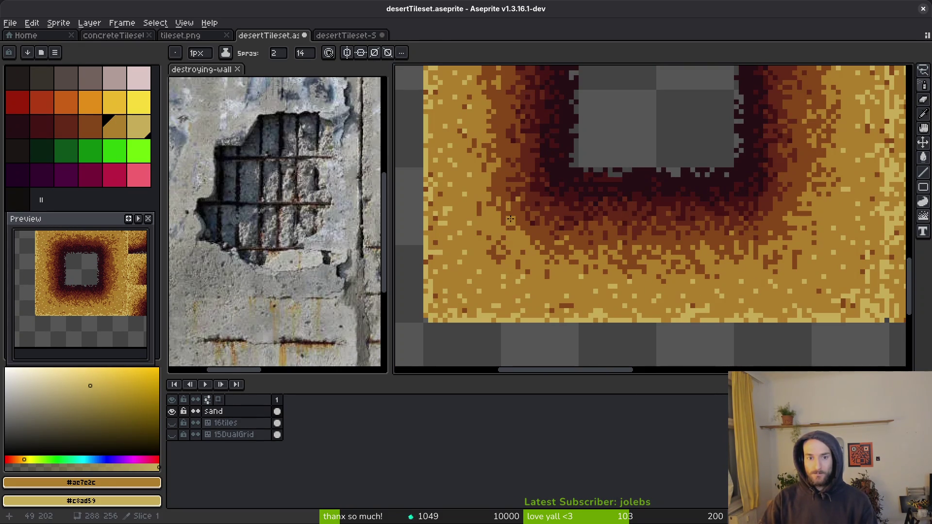
{"action": "left_click_drag", "start_coordinate": [507, 189], "coordinate": [500, 268]}
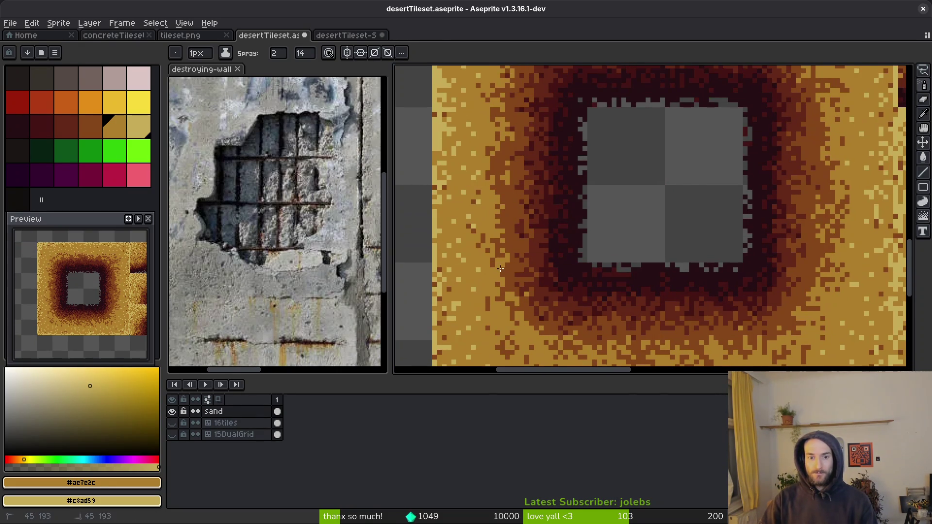
{"action": "mouse_move", "coordinate": [508, 223]}
{"action": "left_mouse_down"}
{"action": "mouse_move", "coordinate": [517, 267]}
{"action": "mouse_move", "coordinate": [494, 260]}
{"action": "left_mouse_up"}
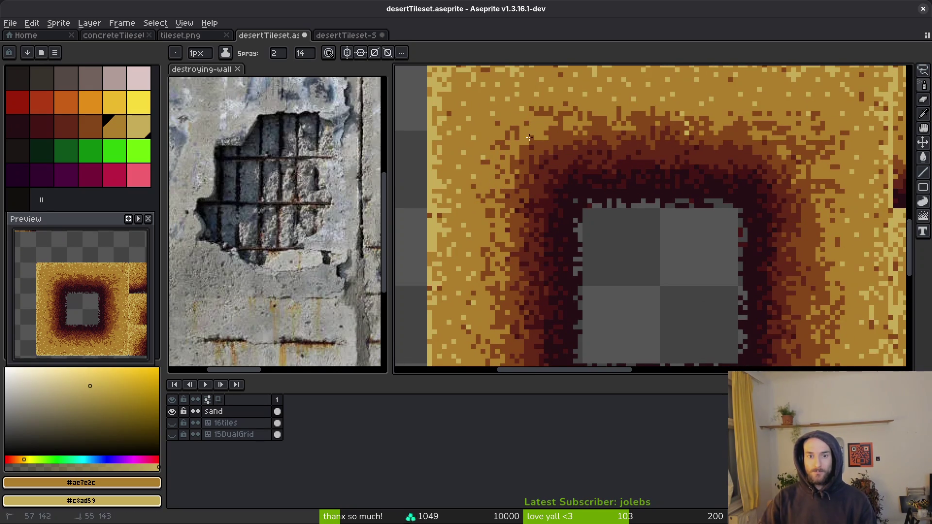
{"action": "mouse_move", "coordinate": [657, 124]}
{"action": "left_mouse_down"}
{"action": "mouse_move", "coordinate": [799, 156]}
{"action": "mouse_move", "coordinate": [808, 279]}
{"action": "mouse_move", "coordinate": [823, 310]}
{"action": "mouse_move", "coordinate": [818, 227]}
{"action": "mouse_move", "coordinate": [824, 263]}
{"action": "left_mouse_up"}
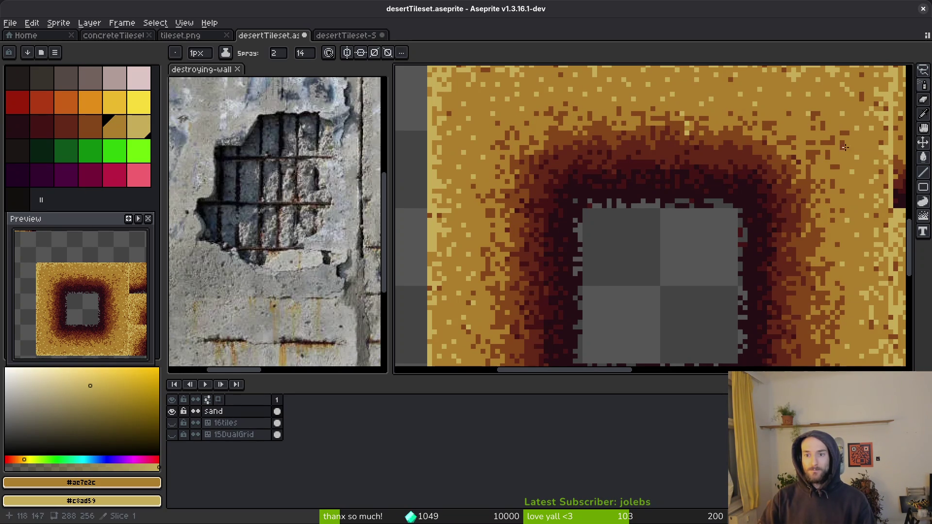
Step: Spray light sand specks near the upper rim and check the tile's left side
{"action": "scroll", "coordinate": [842, 167], "scroll_direction": "down", "scroll_amount": 5}
{"action": "scroll", "coordinate": [842, 192], "scroll_direction": "right", "scroll_amount": 3}
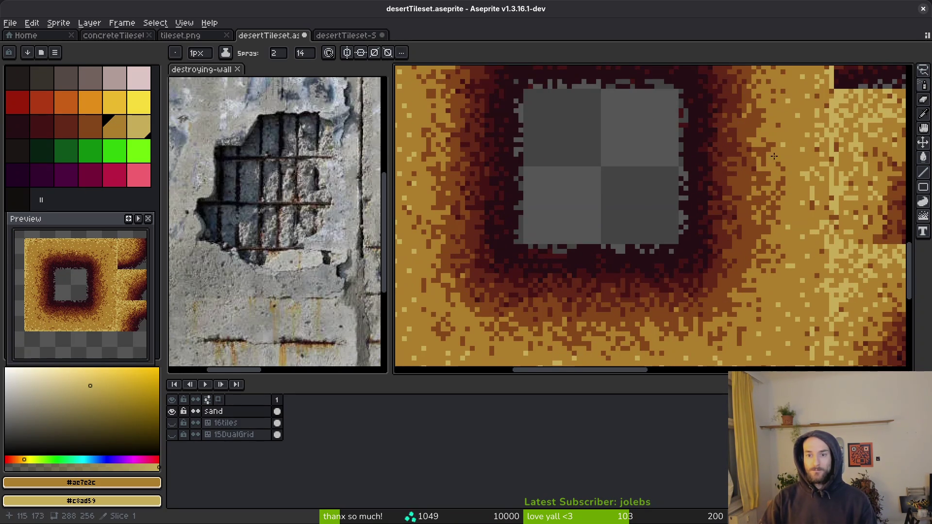
{"action": "left_click_drag", "start_coordinate": [749, 216], "coordinate": [734, 322]}
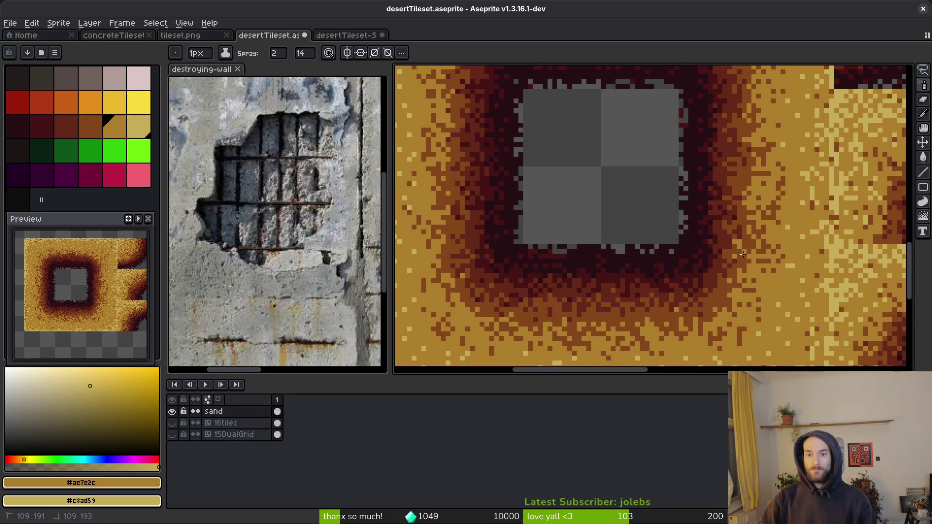
{"action": "left_click_drag", "start_coordinate": [746, 297], "coordinate": [779, 272]}
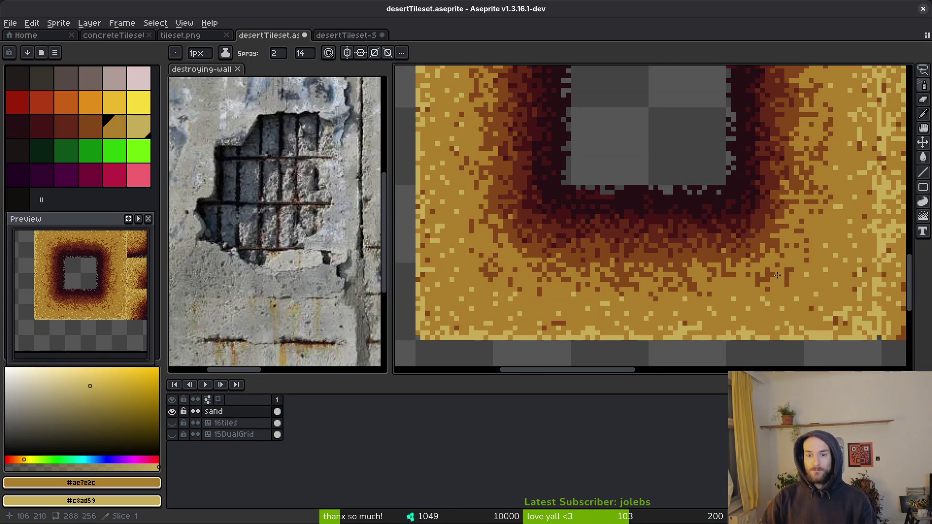
{"action": "scroll", "coordinate": [772, 280], "scroll_direction": "up", "scroll_amount": 2}
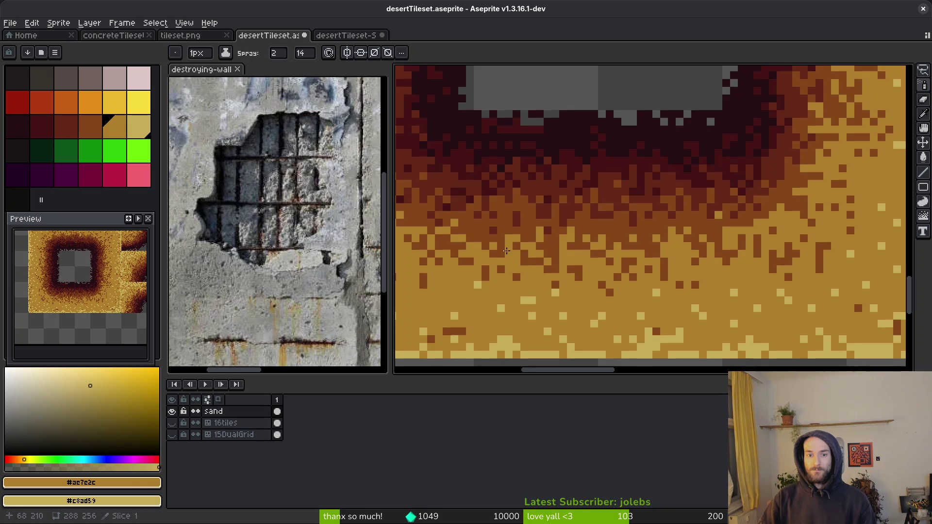
{"action": "left_click_drag", "start_coordinate": [516, 249], "coordinate": [678, 254]}
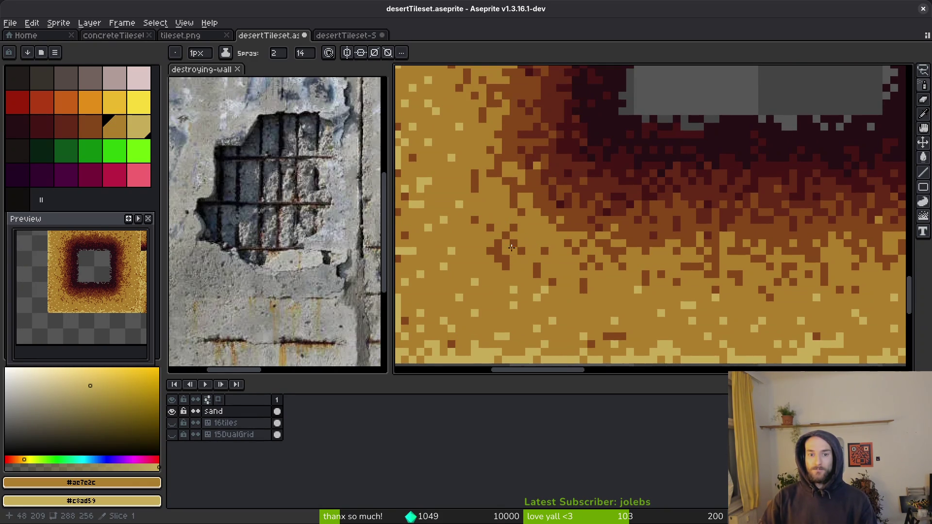
{"action": "scroll", "coordinate": [553, 235], "scroll_direction": "up", "scroll_amount": 4}
{"action": "scroll", "coordinate": [530, 126], "scroll_direction": "up", "scroll_amount": 1}
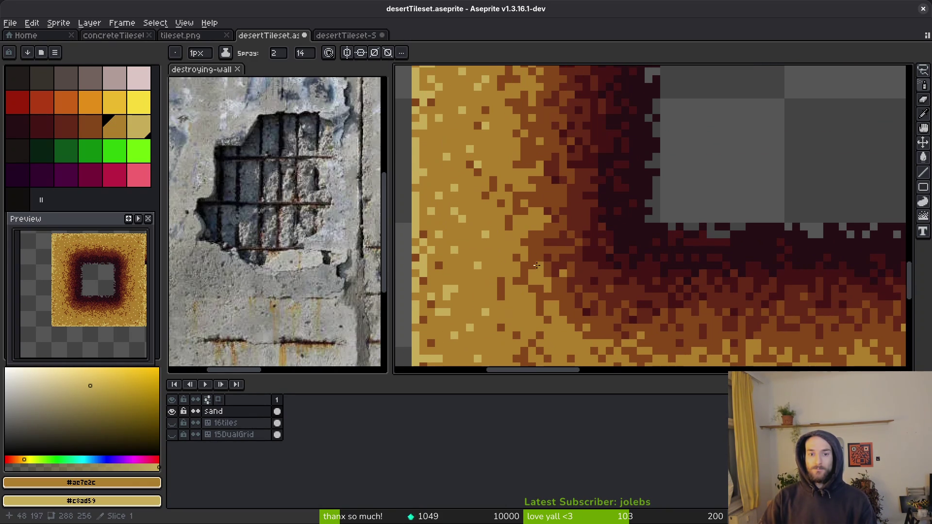
{"action": "scroll", "coordinate": [548, 216], "scroll_direction": "up", "scroll_amount": 4}
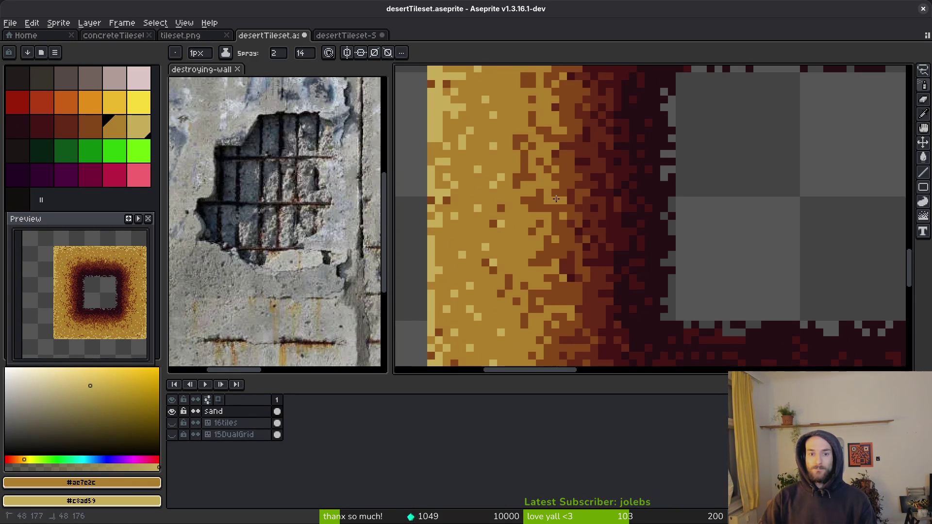
{"action": "scroll", "coordinate": [556, 203], "scroll_direction": "up", "scroll_amount": 5}
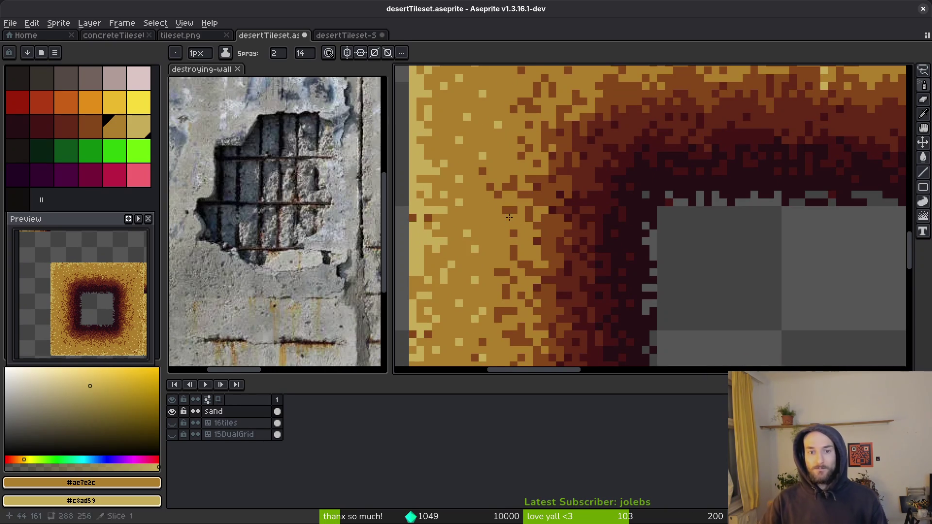
{"action": "scroll", "coordinate": [631, 209], "scroll_direction": "down", "scroll_amount": 1}
{"action": "scroll", "coordinate": [753, 206], "scroll_direction": "down", "scroll_amount": 1}
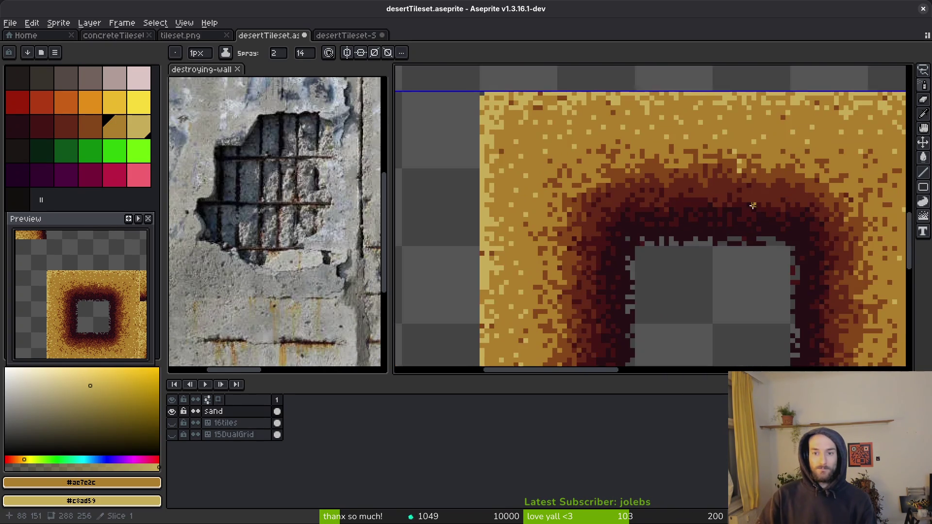
{"action": "scroll", "coordinate": [753, 205], "scroll_direction": "up", "scroll_amount": 2}
Step: Save desertTileset.aseprite
{"action": "key", "text": "f"}
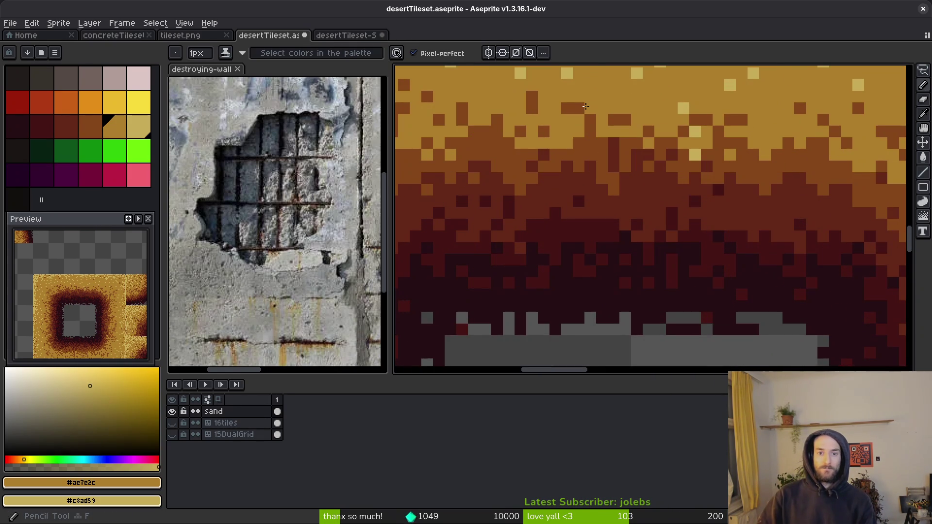
{"action": "scroll", "coordinate": [587, 106], "scroll_direction": "down", "scroll_amount": 2}
{"action": "key", "text": "ctrl+s"}
{"action": "scroll", "coordinate": [670, 204], "scroll_direction": "down", "scroll_amount": 2}
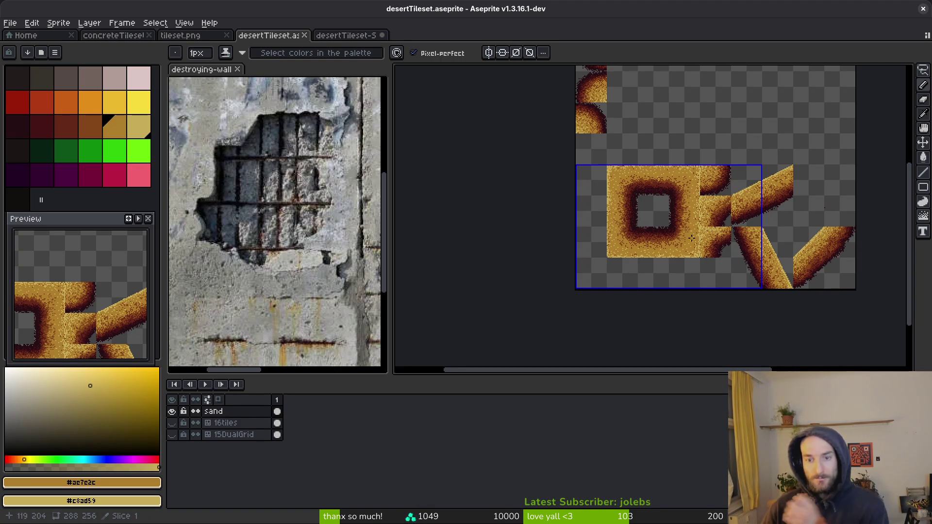
{"action": "left_click_drag", "start_coordinate": [684, 216], "coordinate": [670, 232]}
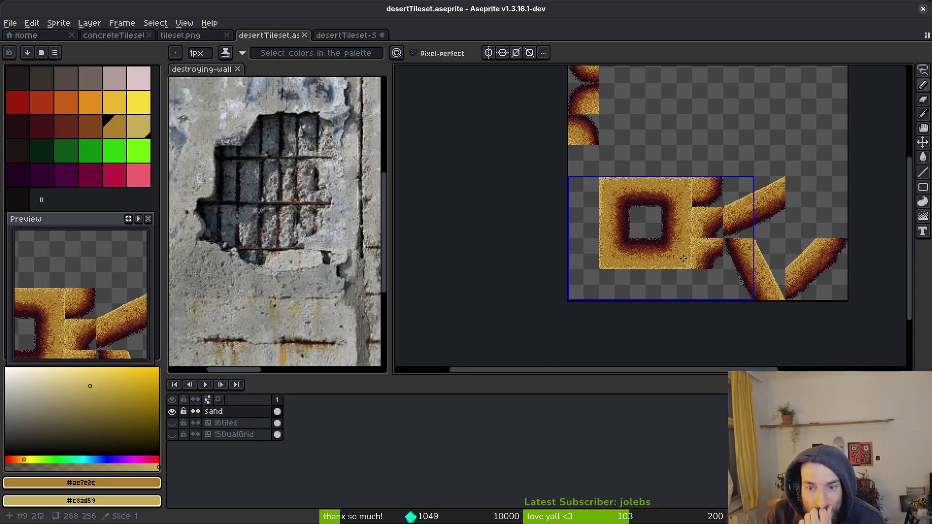
{"action": "scroll", "coordinate": [709, 266], "scroll_direction": "up", "scroll_amount": 2}
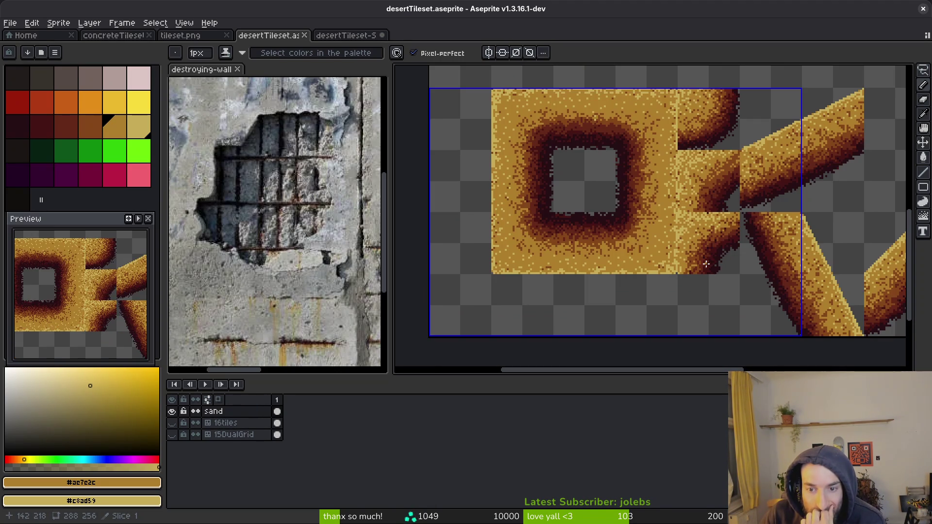
Step: Check the textured sand in Godot's level_4_0, then return to Aseprite
{"action": "key", "text": "alt+Tab"}
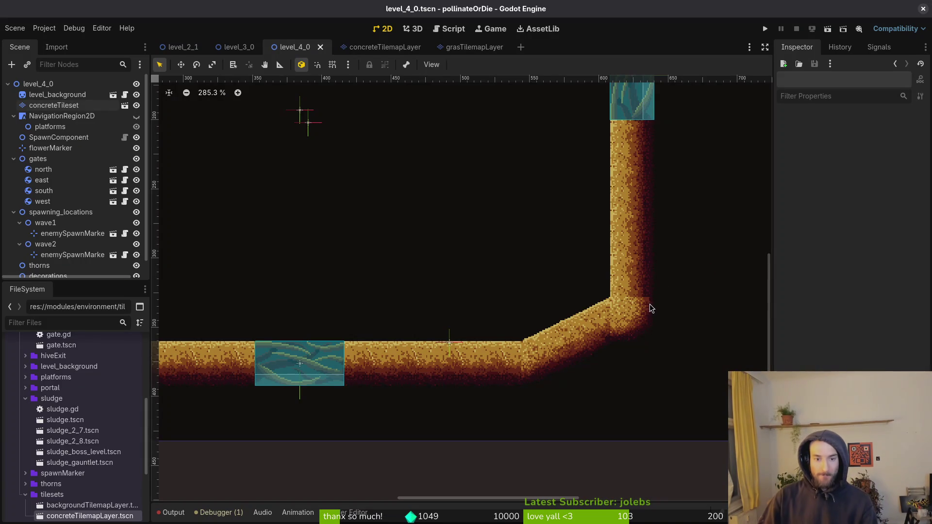
{"action": "scroll", "coordinate": [652, 307], "scroll_direction": "up", "scroll_amount": 2}
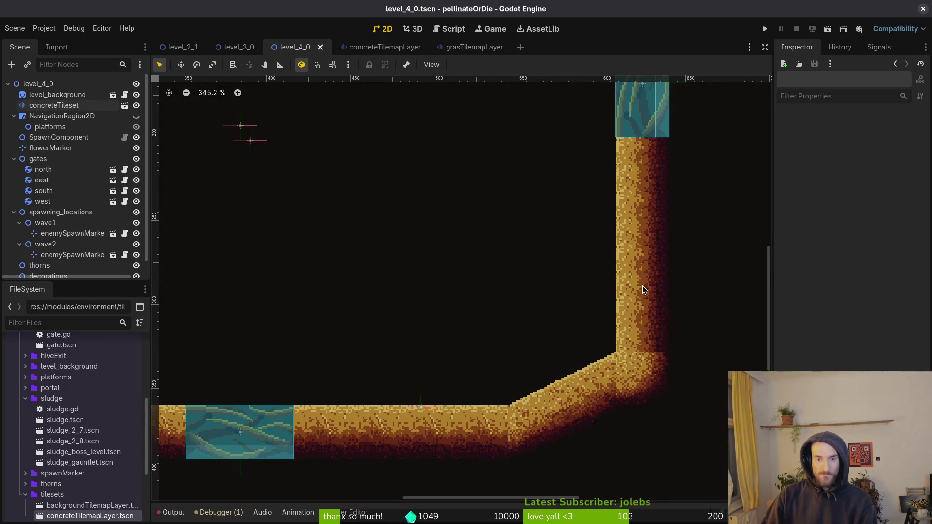
{"action": "key", "text": "alt+Tab"}
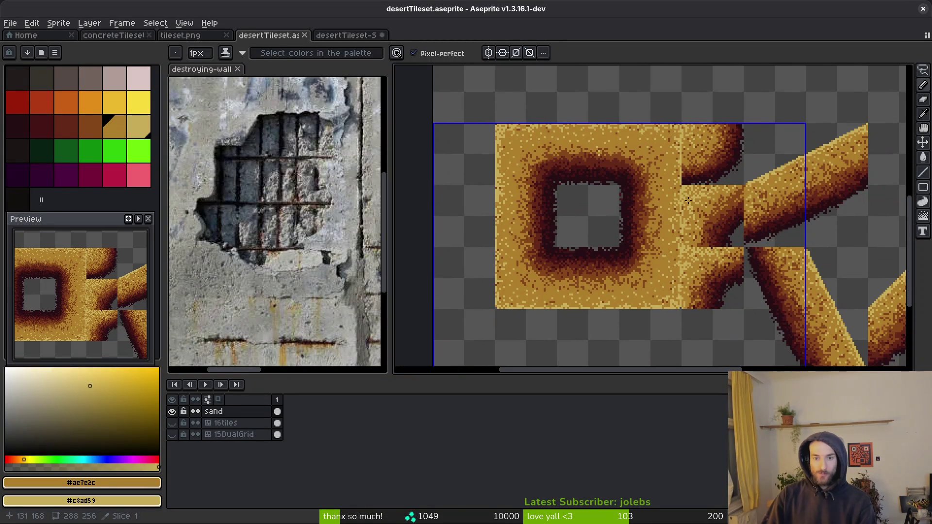
Step: Spray light sand #c8ad59 grains along the hard seam beside the square hole tile
{"action": "scroll", "coordinate": [675, 197], "scroll_direction": "up", "scroll_amount": 1}
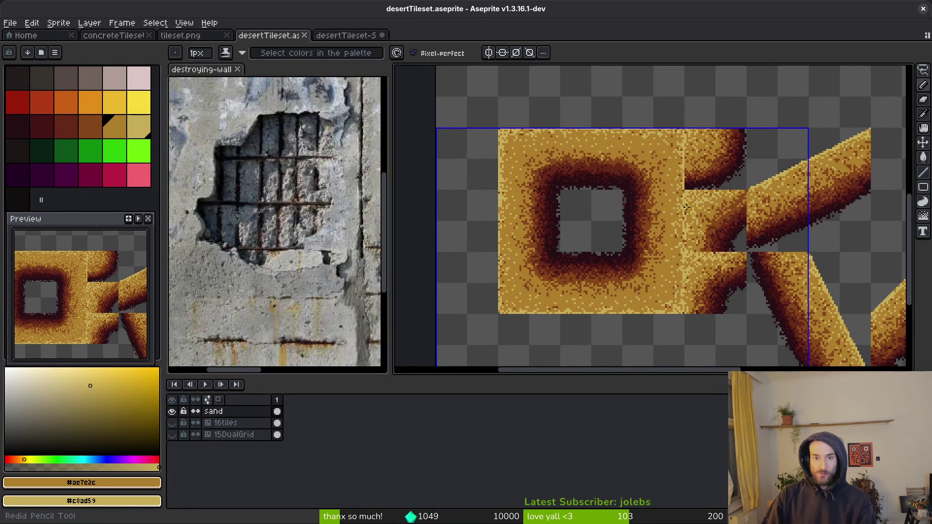
{"action": "scroll", "coordinate": [685, 204], "scroll_direction": "up", "scroll_amount": 3}
{"action": "left_click", "coordinate": [685, 134], "text": "alt"}
{"action": "key", "text": "shift+b"}
{"action": "left_click", "coordinate": [680, 136]}
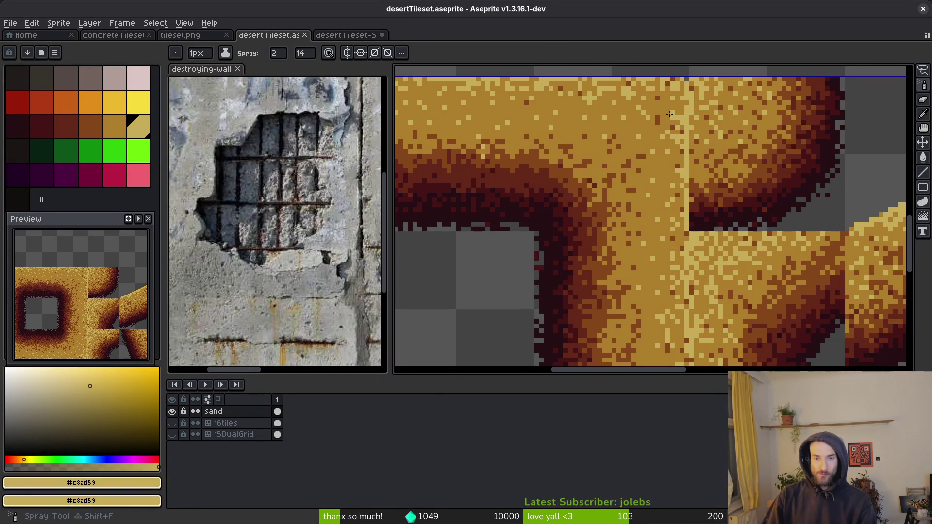
{"action": "left_click_drag", "start_coordinate": [677, 106], "coordinate": [679, 241]}
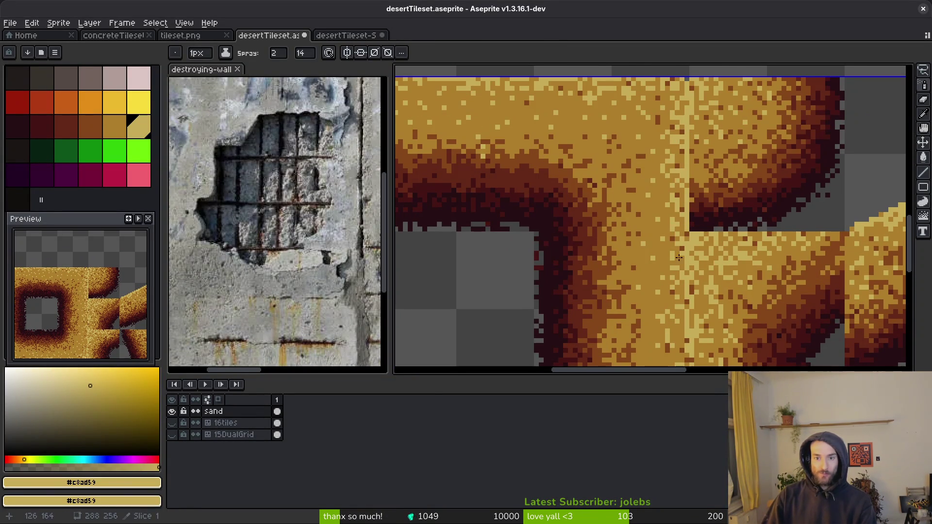
{"action": "scroll", "coordinate": [692, 204], "scroll_direction": "down", "scroll_amount": 2}
{"action": "mouse_move", "coordinate": [692, 204]}
{"action": "left_mouse_down"}
{"action": "mouse_move", "coordinate": [670, 253]}
{"action": "mouse_move", "coordinate": [677, 267]}
{"action": "left_mouse_up"}
{"action": "scroll", "coordinate": [677, 268], "scroll_direction": "down", "scroll_amount": 3}
{"action": "mouse_move", "coordinate": [666, 206]}
{"action": "left_mouse_down"}
{"action": "mouse_move", "coordinate": [656, 282]}
{"action": "mouse_move", "coordinate": [777, 228]}
{"action": "left_mouse_up"}
Step: Sample the mid sand tone #ae7e2c from the tile as the second colour
{"action": "scroll", "coordinate": [725, 253], "scroll_direction": "left", "scroll_amount": 3}
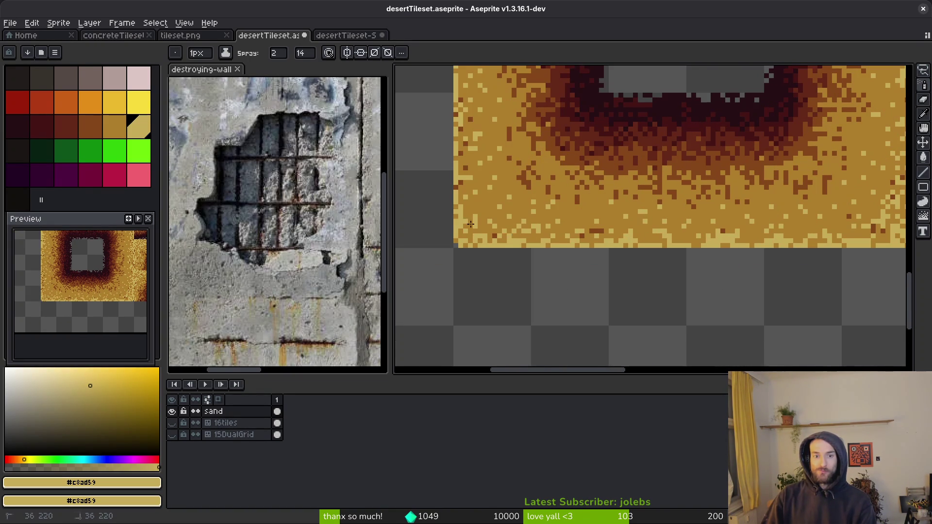
{"action": "scroll", "coordinate": [486, 233], "scroll_direction": "up", "scroll_amount": 2}
{"action": "scroll", "coordinate": [485, 233], "scroll_direction": "left", "scroll_amount": 1}
{"action": "scroll", "coordinate": [490, 233], "scroll_direction": "up", "scroll_amount": 3}
{"action": "scroll", "coordinate": [490, 234], "scroll_direction": "left", "scroll_amount": 1}
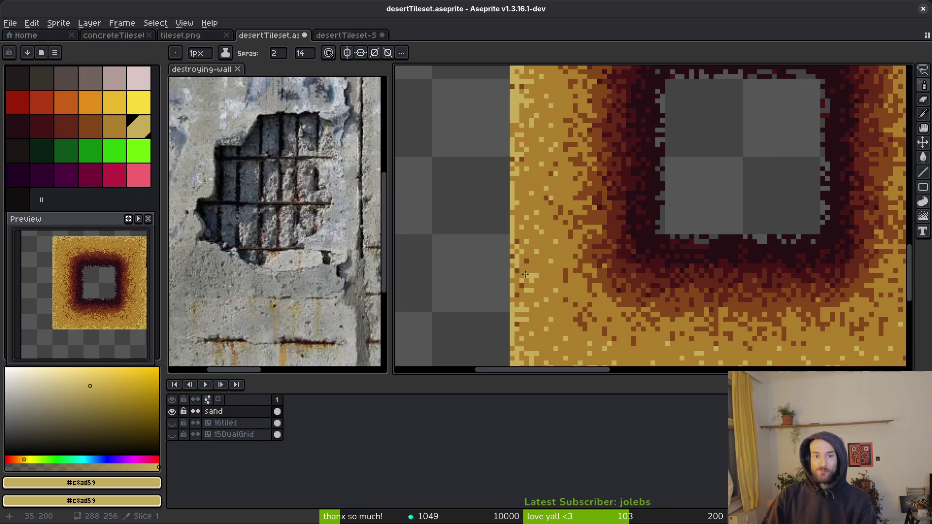
{"action": "scroll", "coordinate": [529, 232], "scroll_direction": "up", "scroll_amount": 2}
{"action": "left_click_drag", "start_coordinate": [530, 231], "coordinate": [529, 232]}
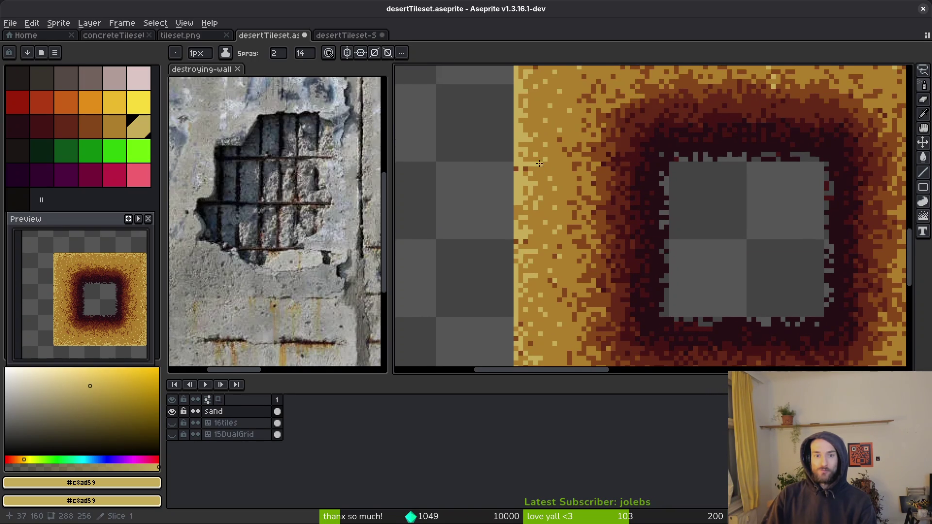
{"action": "scroll", "coordinate": [529, 199], "scroll_direction": "up", "scroll_amount": 3}
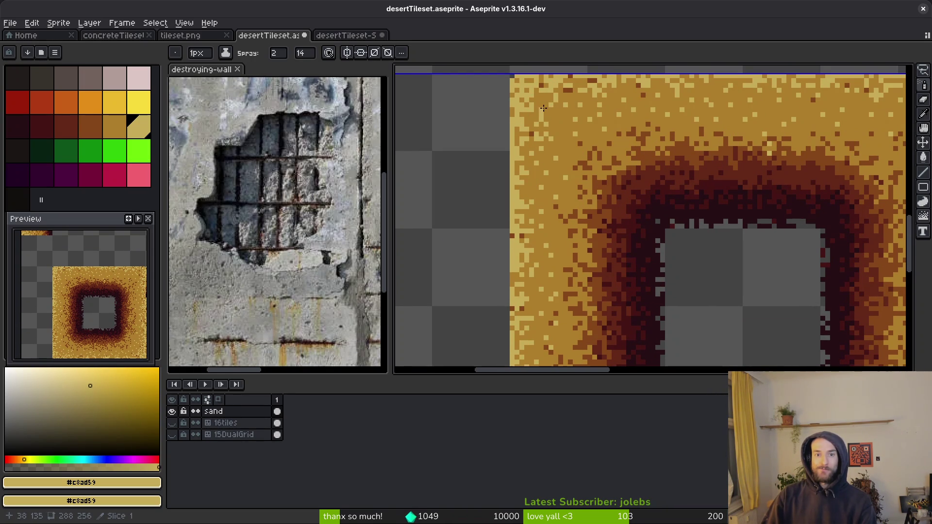
{"action": "scroll", "coordinate": [544, 109], "scroll_direction": "up", "scroll_amount": 2}
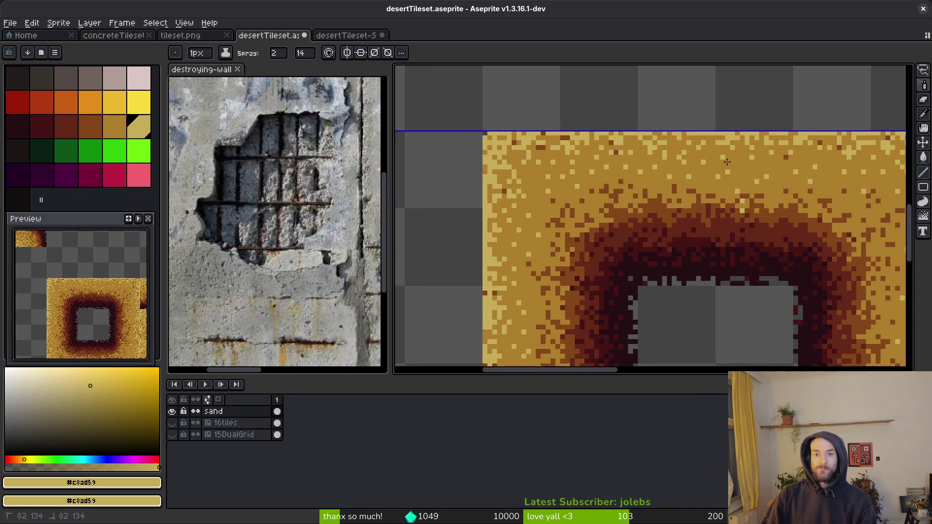
{"action": "scroll", "coordinate": [727, 162], "scroll_direction": "right", "scroll_amount": 3}
{"action": "scroll", "coordinate": [727, 162], "scroll_direction": "up", "scroll_amount": 1}
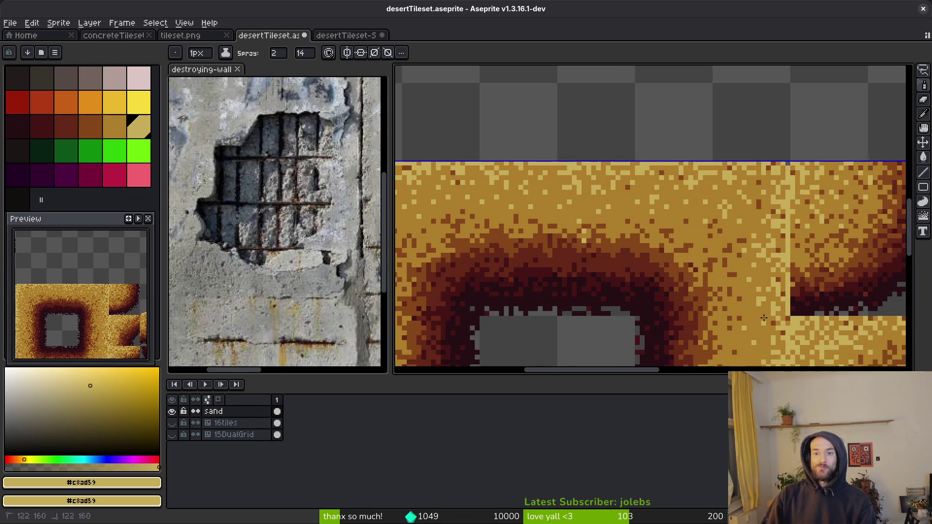
{"action": "scroll", "coordinate": [649, 128], "scroll_direction": "right", "scroll_amount": 3}
{"action": "scroll", "coordinate": [649, 128], "scroll_direction": "down", "scroll_amount": 2}
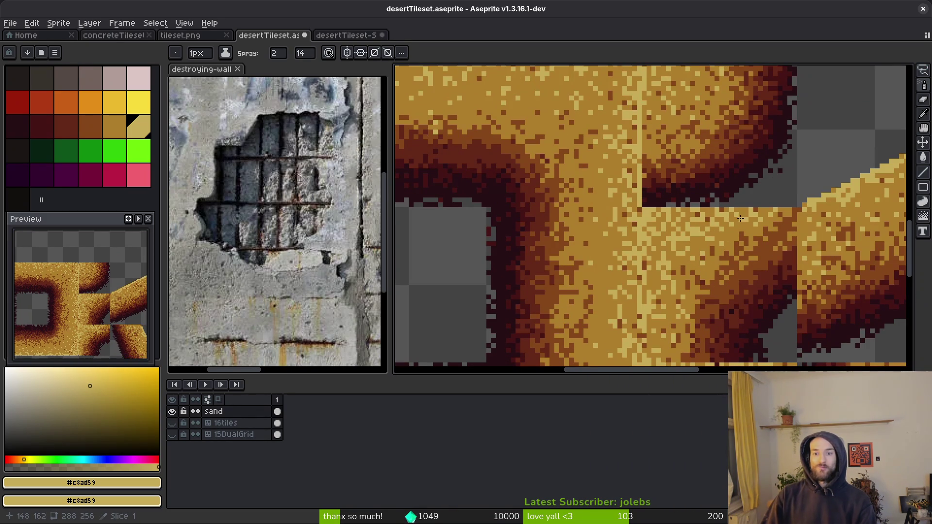
{"action": "right_click", "coordinate": [710, 232], "text": "alt"}
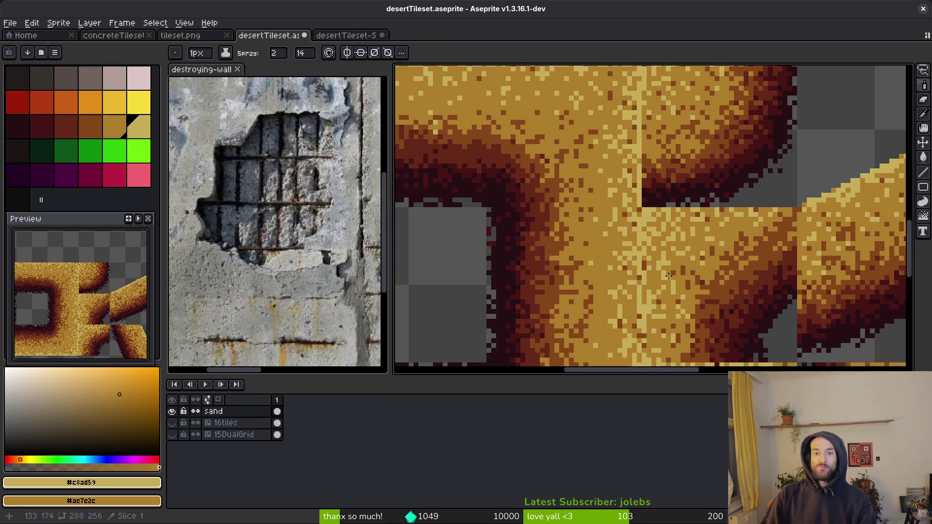
{"action": "left_click_drag", "start_coordinate": [673, 268], "coordinate": [725, 158]}
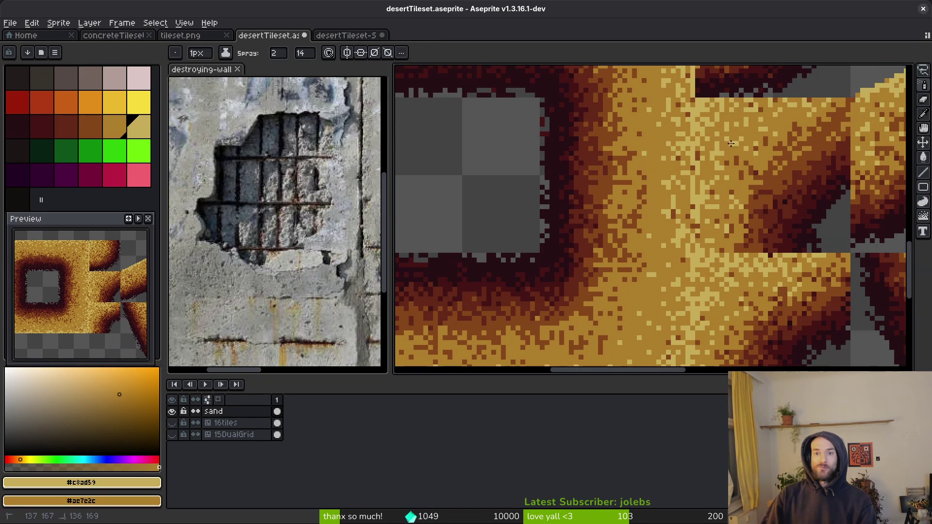
{"action": "left_click_drag", "start_coordinate": [762, 241], "coordinate": [675, 192]}
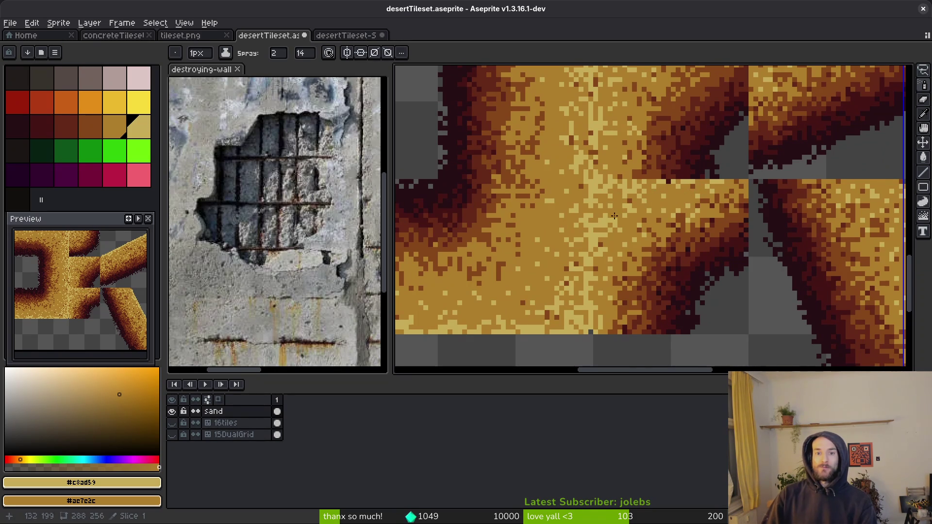
{"action": "mouse_move", "coordinate": [897, 287]}
{"action": "left_mouse_down"}
{"action": "mouse_move", "coordinate": [766, 285]}
{"action": "mouse_move", "coordinate": [722, 177]}
{"action": "left_mouse_up"}
{"action": "scroll", "coordinate": [736, 273], "scroll_direction": "down", "scroll_amount": 3}
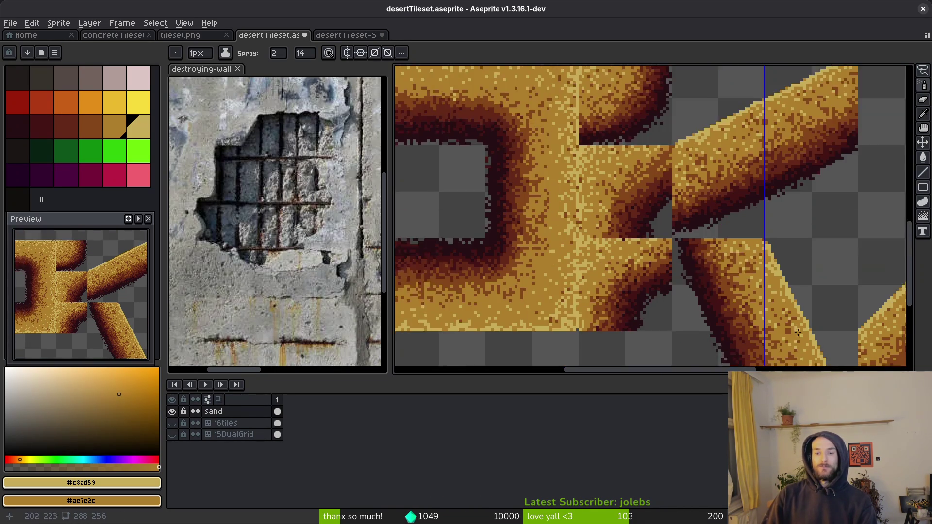
{"action": "scroll", "coordinate": [530, 212], "scroll_direction": "up", "scroll_amount": 1}
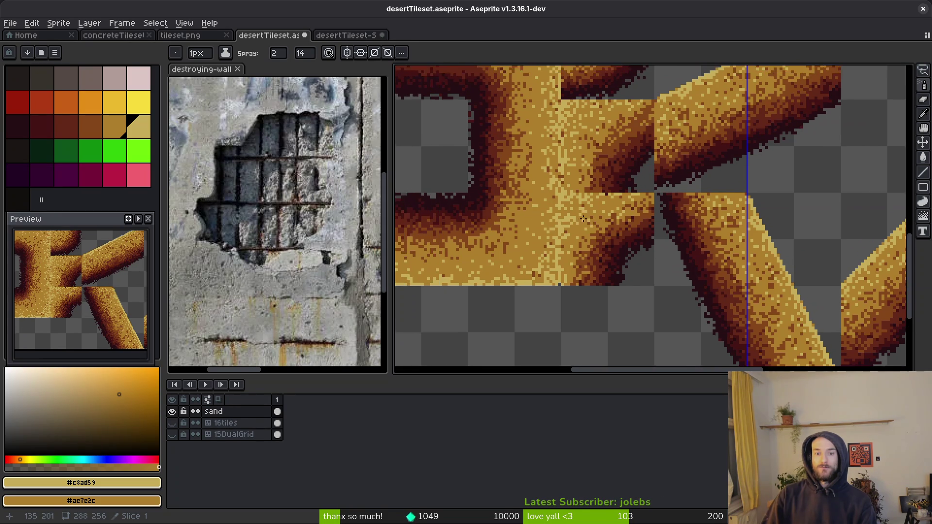
{"action": "scroll", "coordinate": [581, 219], "scroll_direction": "up", "scroll_amount": 1}
{"action": "key", "text": "f"}
Step: Pencil light sand pixels into the remaining seam gap and save desertTileset.aseprite
{"action": "scroll", "coordinate": [566, 210], "scroll_direction": "up", "scroll_amount": 1}
{"action": "mouse_move", "coordinate": [551, 190]}
{"action": "left_mouse_down"}
{"action": "mouse_move", "coordinate": [554, 219]}
{"action": "mouse_move", "coordinate": [544, 204]}
{"action": "mouse_move", "coordinate": [556, 227]}
{"action": "left_mouse_up"}
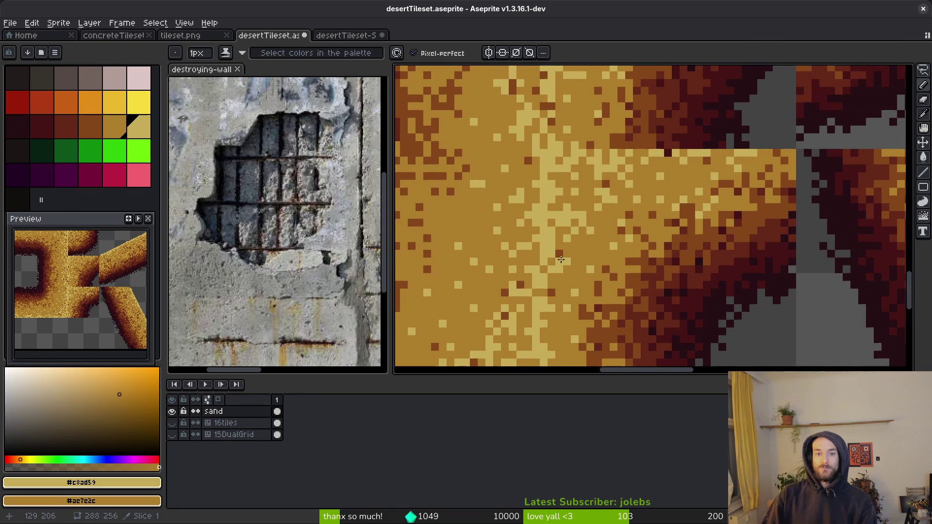
{"action": "scroll", "coordinate": [562, 231], "scroll_direction": "down", "scroll_amount": 6}
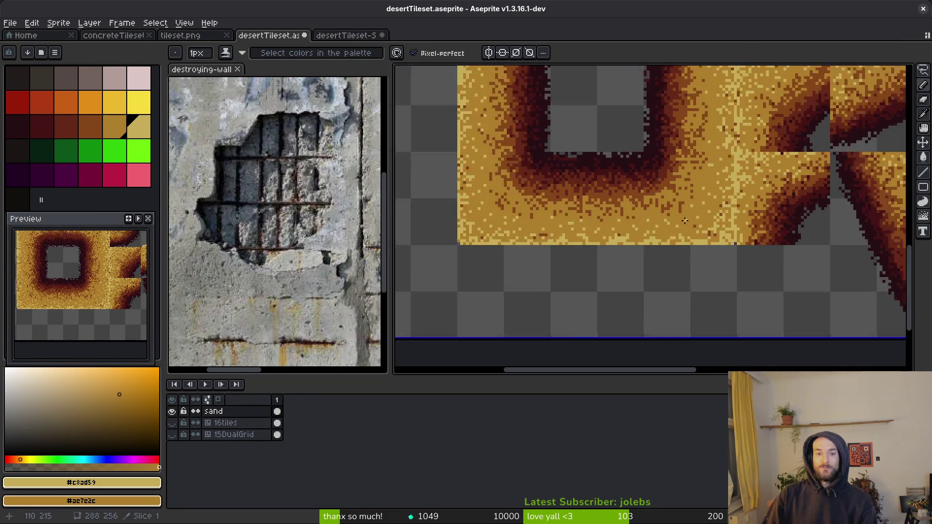
{"action": "scroll", "coordinate": [683, 228], "scroll_direction": "up", "scroll_amount": 3}
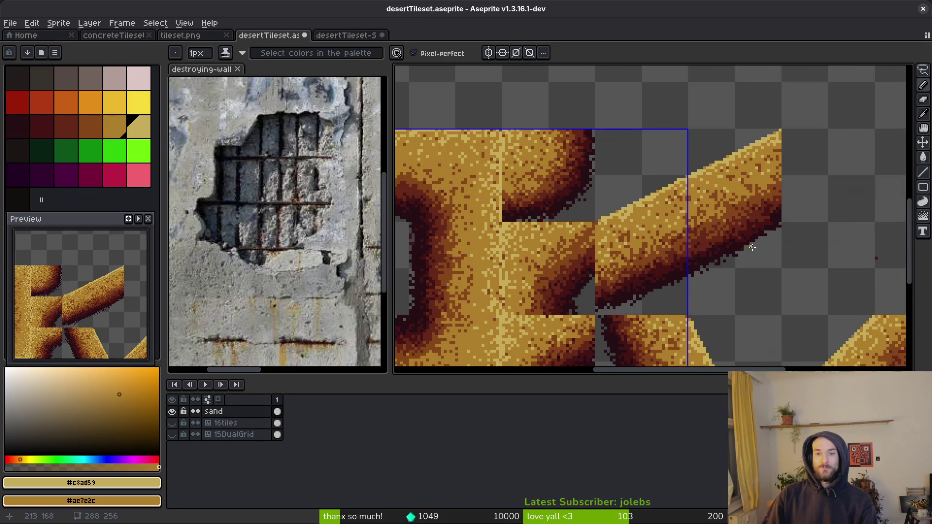
{"action": "key", "text": "ctrl+s"}
{"action": "scroll", "coordinate": [583, 260], "scroll_direction": "down", "scroll_amount": 1}
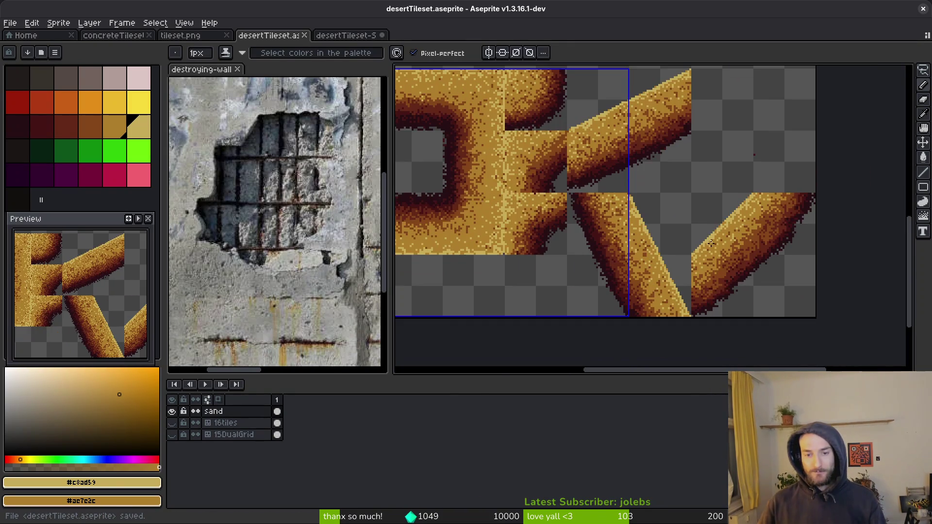
Step: Spray scattered sand-coloured grains along the descending diagonal sand bar
{"action": "scroll", "coordinate": [659, 250], "scroll_direction": "up", "scroll_amount": 1}
{"action": "left_click", "coordinate": [656, 270], "text": "alt"}
{"action": "key", "text": "shift+s"}
{"action": "scroll", "coordinate": [643, 270], "scroll_direction": "up", "scroll_amount": 2}
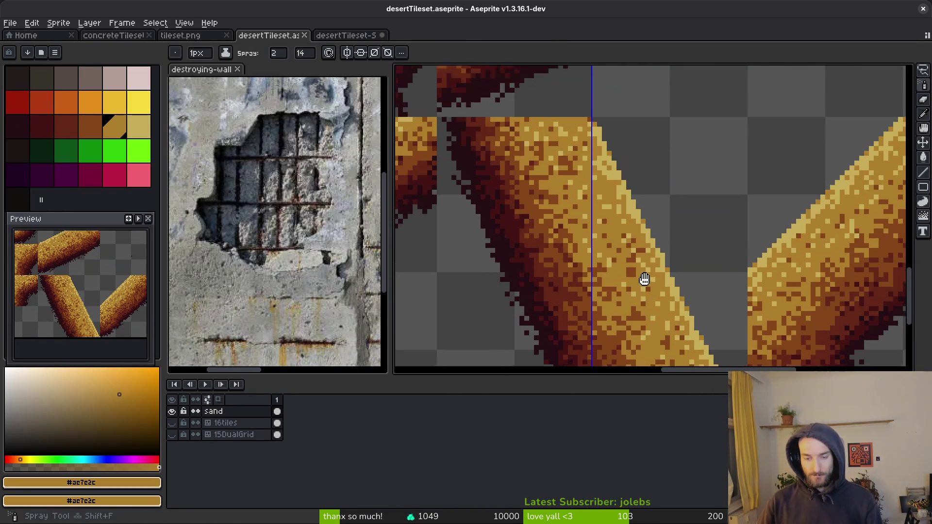
{"action": "left_click_drag", "start_coordinate": [639, 277], "coordinate": [623, 253]}
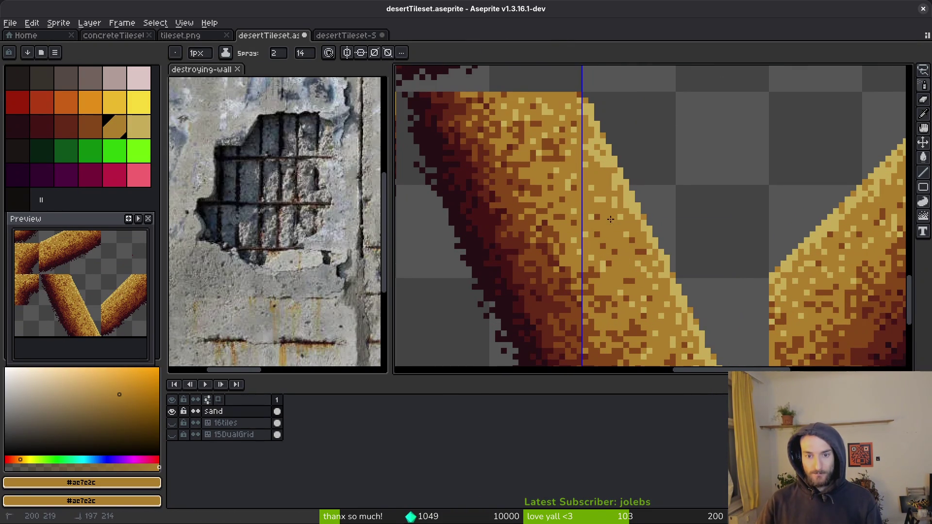
{"action": "scroll", "coordinate": [610, 253], "scroll_direction": "up", "scroll_amount": 1}
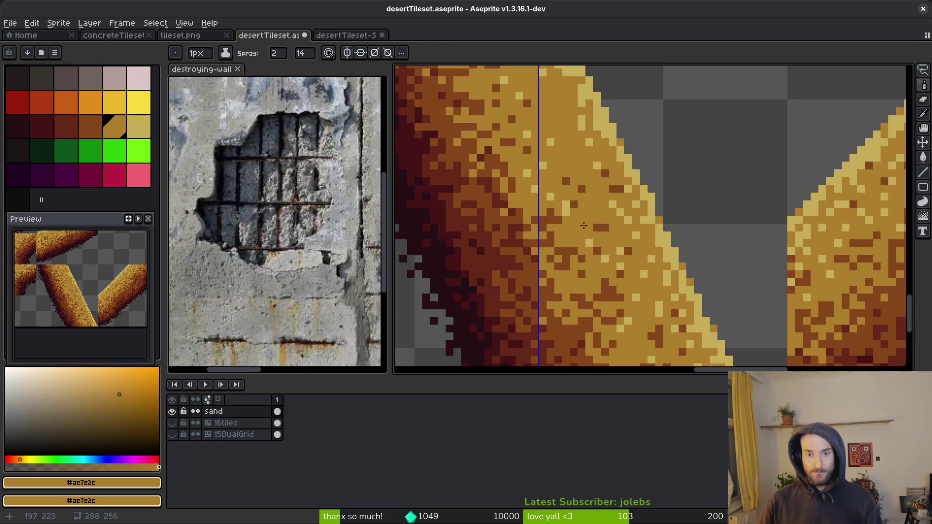
{"action": "left_click_drag", "start_coordinate": [616, 270], "coordinate": [541, 136]}
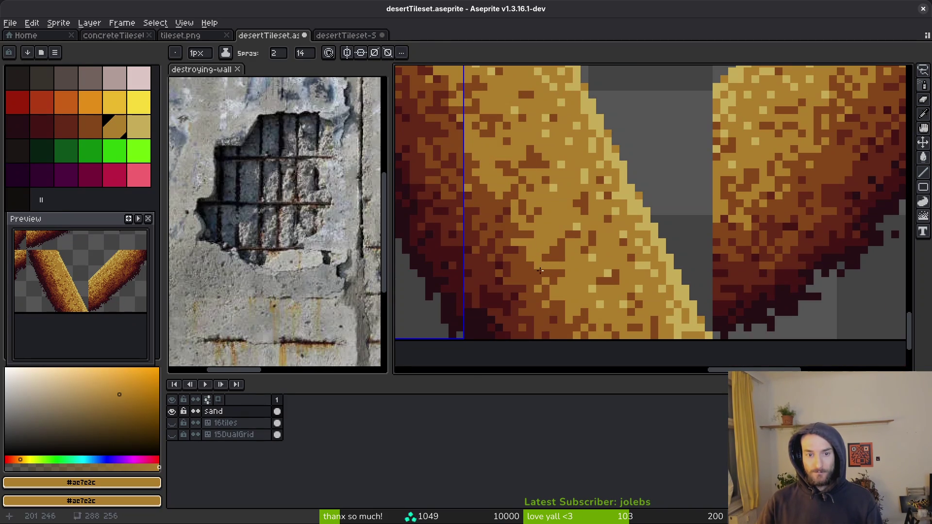
{"action": "mouse_move", "coordinate": [534, 276]}
{"action": "left_mouse_down"}
{"action": "mouse_move", "coordinate": [527, 250]}
{"action": "mouse_move", "coordinate": [580, 324]}
{"action": "left_mouse_up"}
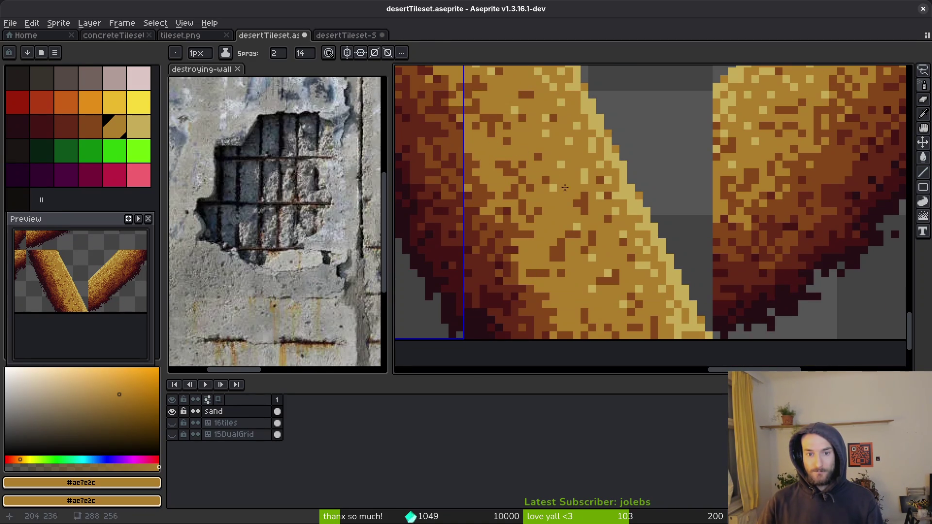
{"action": "left_click_drag", "start_coordinate": [641, 319], "coordinate": [571, 246]}
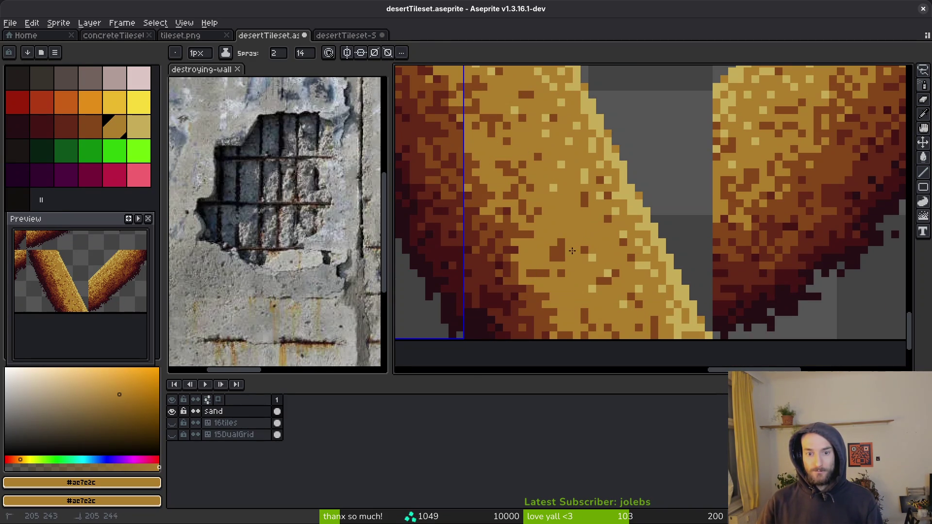
{"action": "mouse_move", "coordinate": [589, 316]}
{"action": "left_mouse_down"}
{"action": "mouse_move", "coordinate": [552, 239]}
{"action": "mouse_move", "coordinate": [547, 272]}
{"action": "left_mouse_up"}
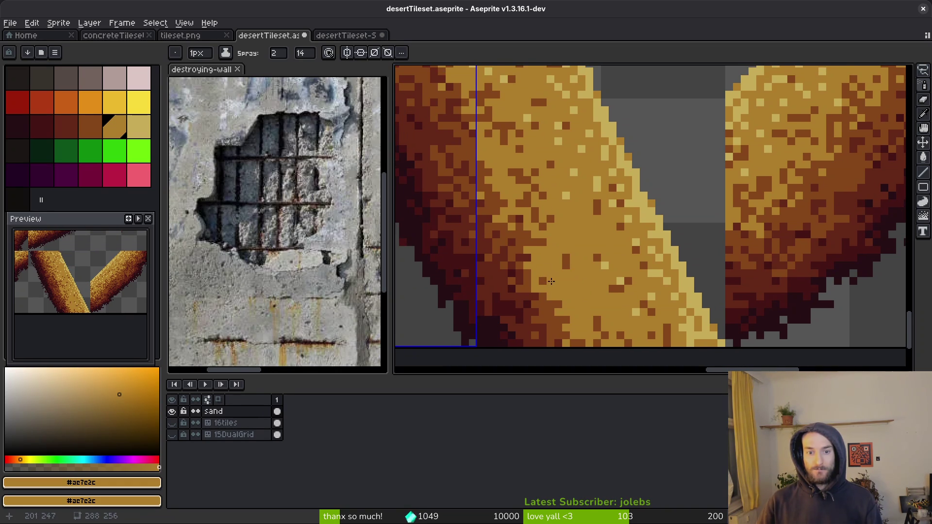
{"action": "left_click_drag", "start_coordinate": [552, 280], "coordinate": [551, 283]}
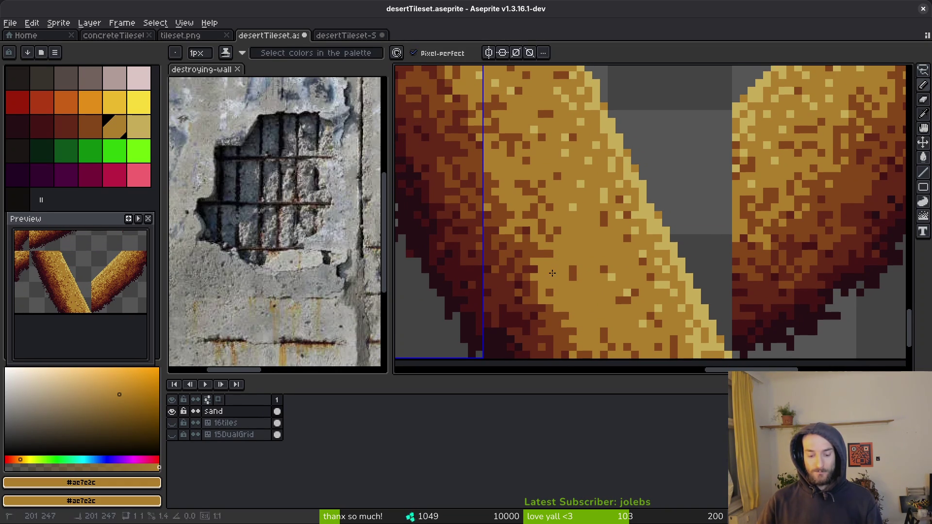
Step: Spray dark brown #854619 speckles near the sand bar's shadowed edge
{"action": "right_click", "coordinate": [99, 130]}
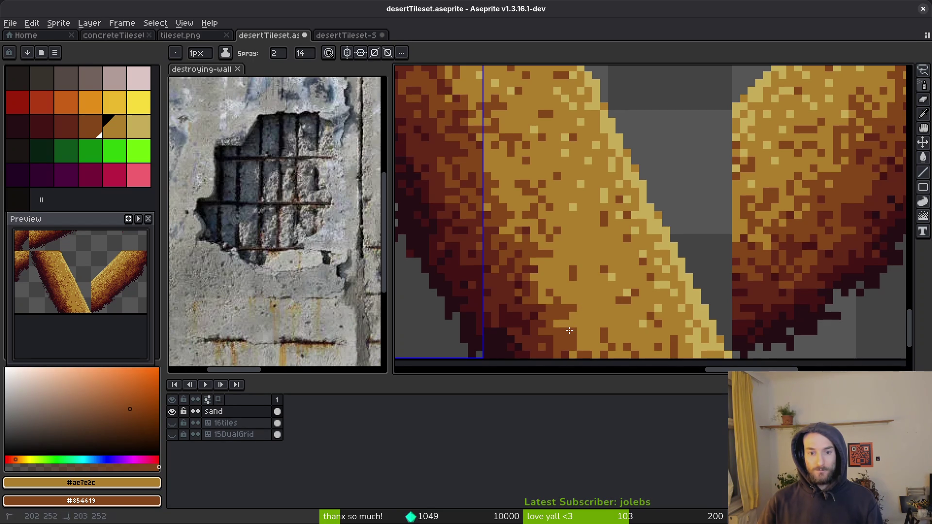
{"action": "right_click", "coordinate": [576, 296]}
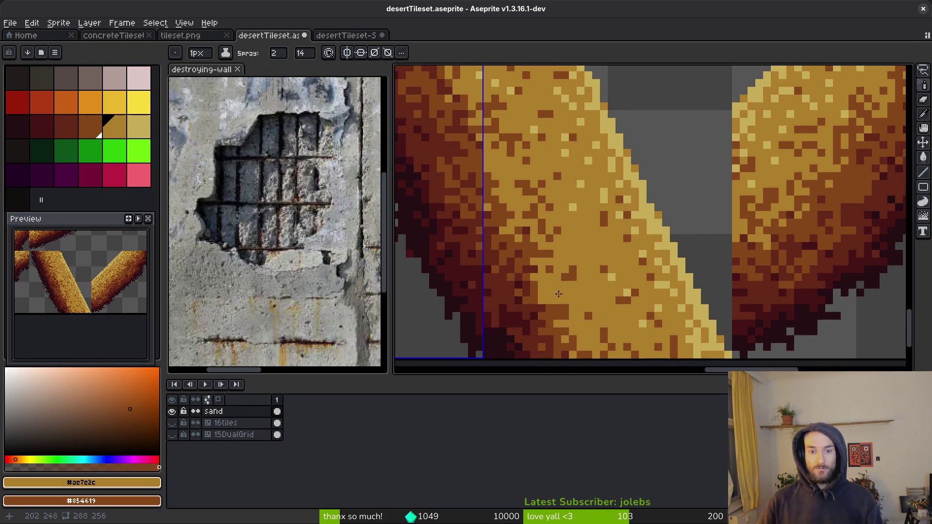
{"action": "scroll", "coordinate": [576, 279], "scroll_direction": "up", "scroll_amount": 2}
{"action": "scroll", "coordinate": [564, 243], "scroll_direction": "left", "scroll_amount": 2}
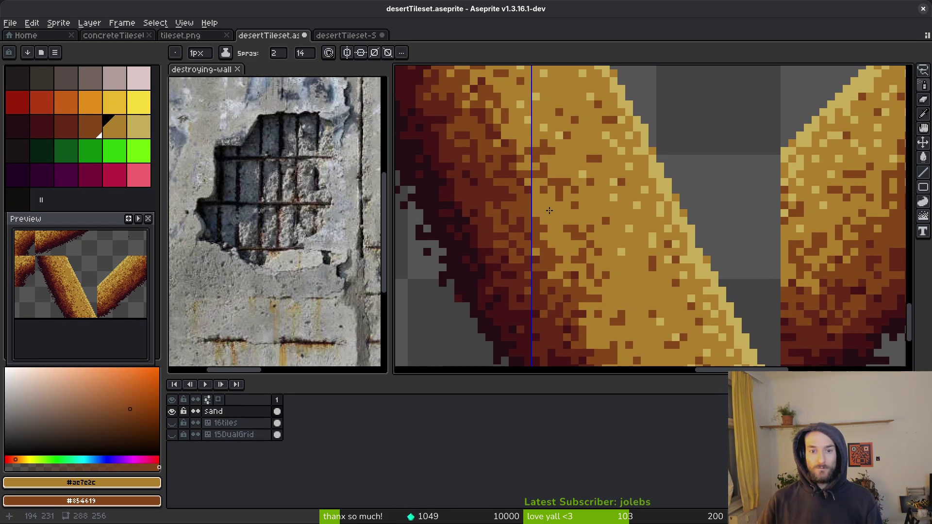
{"action": "scroll", "coordinate": [568, 185], "scroll_direction": "up", "scroll_amount": 4}
{"action": "scroll", "coordinate": [568, 185], "scroll_direction": "left", "scroll_amount": 1}
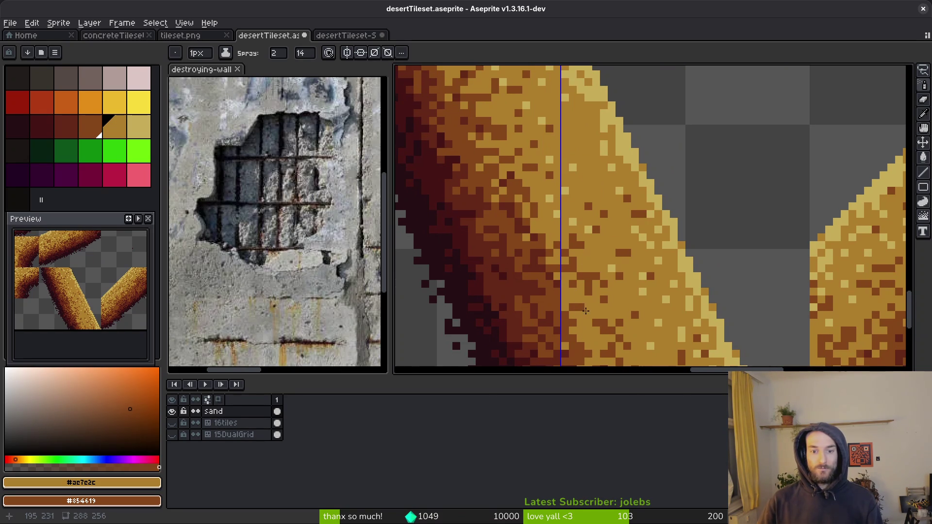
{"action": "scroll", "coordinate": [581, 252], "scroll_direction": "down", "scroll_amount": 1}
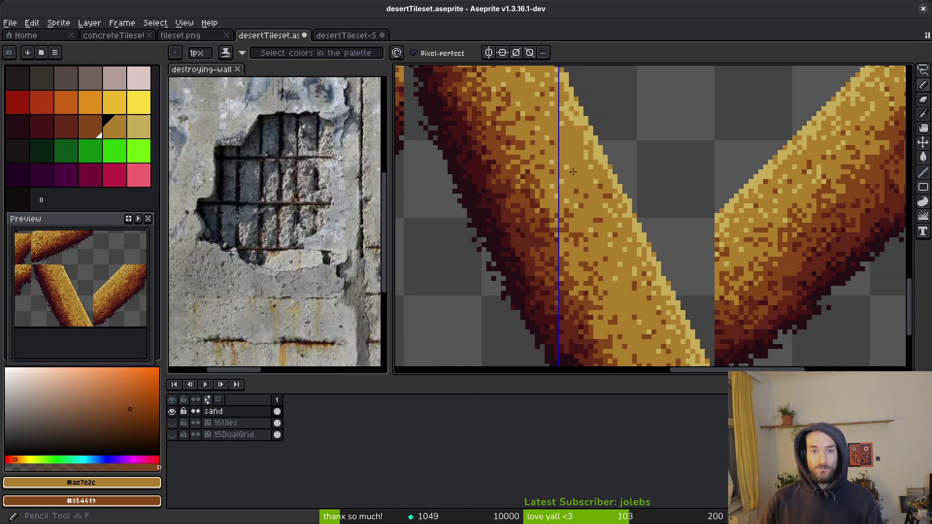
{"action": "scroll", "coordinate": [580, 197], "scroll_direction": "down", "scroll_amount": 1}
{"action": "scroll", "coordinate": [581, 197], "scroll_direction": "up", "scroll_amount": 1}
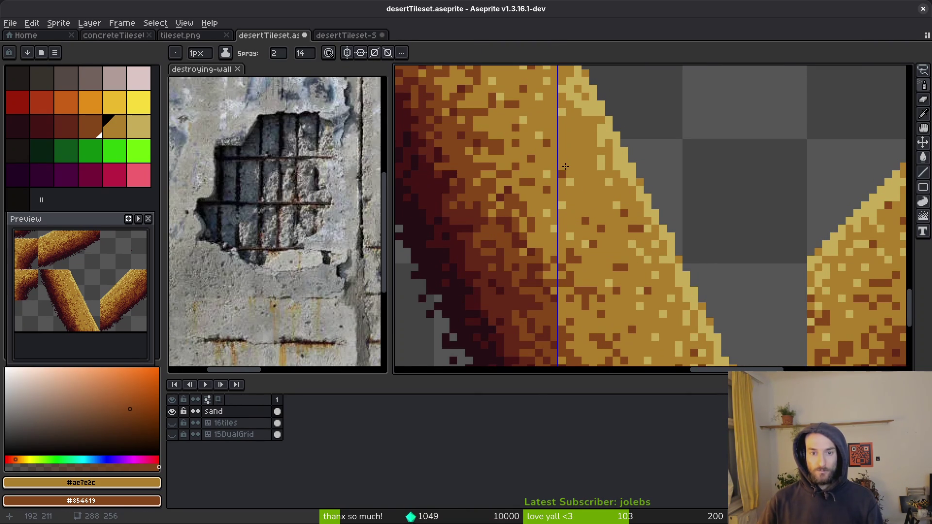
{"action": "scroll", "coordinate": [534, 228], "scroll_direction": "down", "scroll_amount": 2}
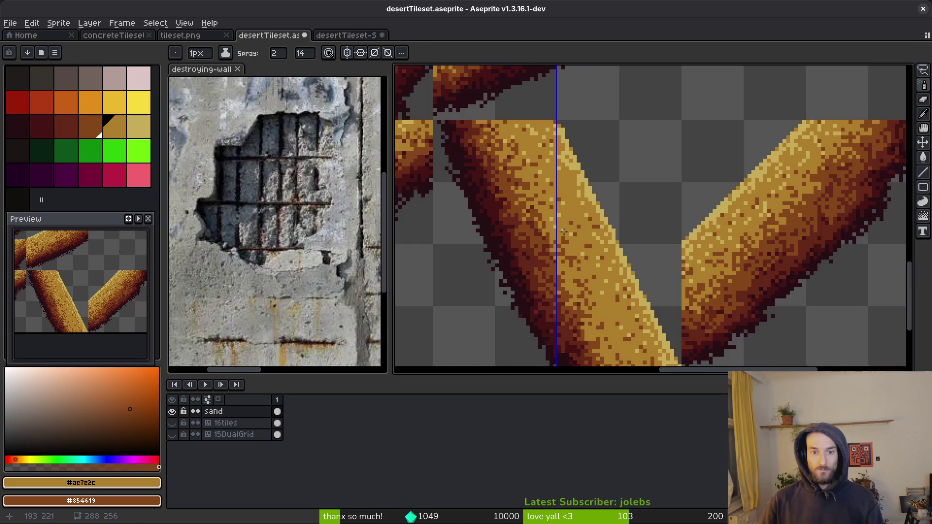
{"action": "scroll", "coordinate": [524, 204], "scroll_direction": "up", "scroll_amount": 2}
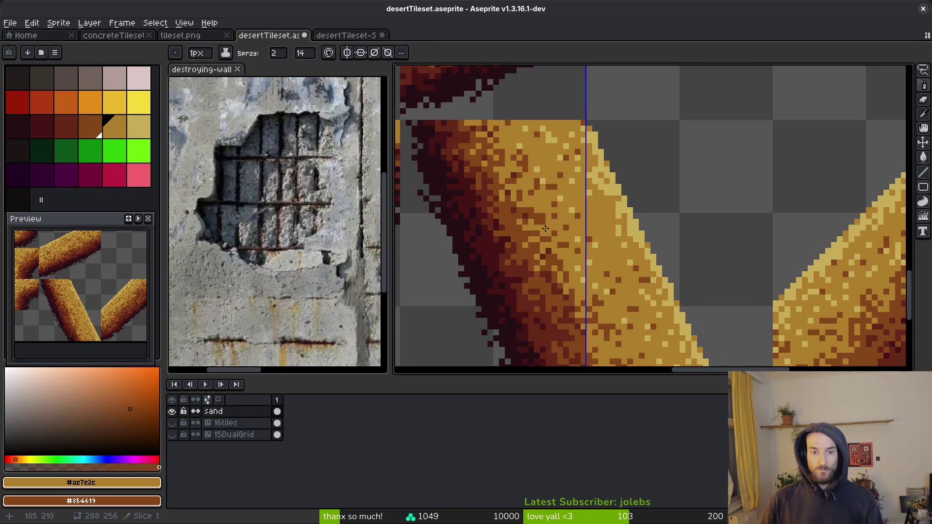
{"action": "scroll", "coordinate": [545, 217], "scroll_direction": "down", "scroll_amount": 2}
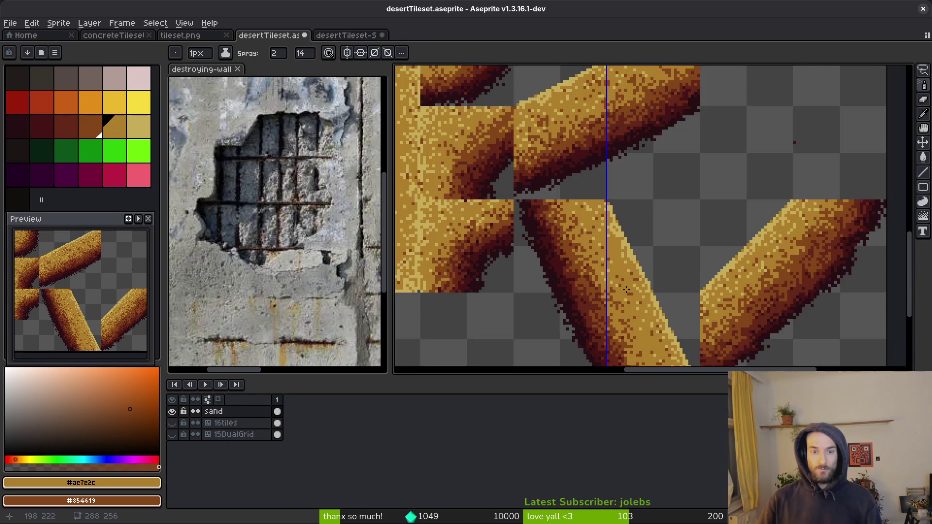
Step: Spray extra speckle texture across the rising diagonal sand bar
{"action": "scroll", "coordinate": [624, 240], "scroll_direction": "up", "scroll_amount": 1}
{"action": "scroll", "coordinate": [742, 197], "scroll_direction": "up", "scroll_amount": 2}
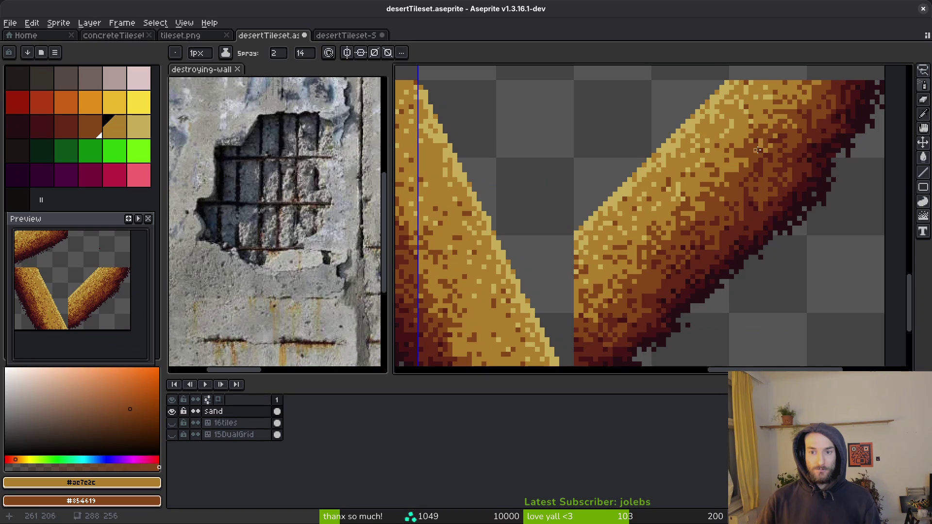
{"action": "left_click_drag", "start_coordinate": [744, 154], "coordinate": [734, 163]}
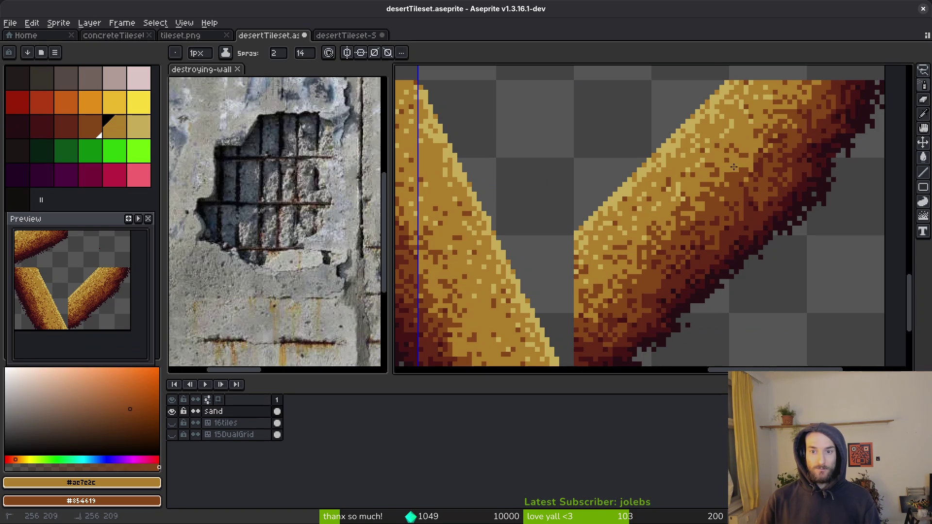
{"action": "left_click_drag", "start_coordinate": [725, 197], "coordinate": [727, 196]}
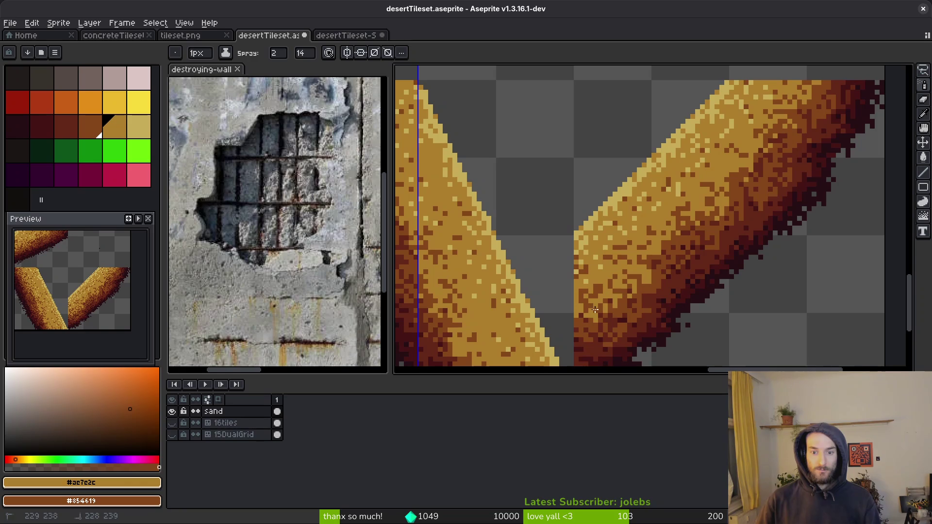
{"action": "key", "text": "e"}
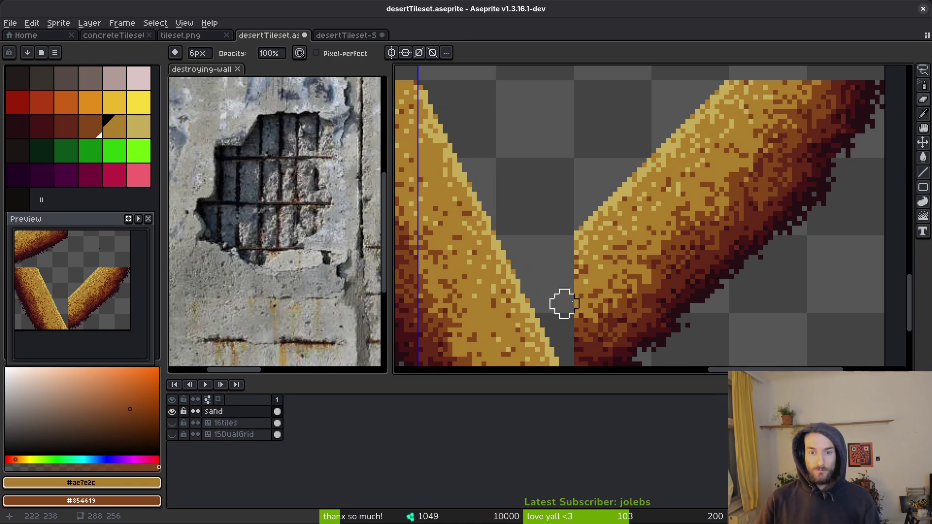
{"action": "key", "text": "shift+f"}
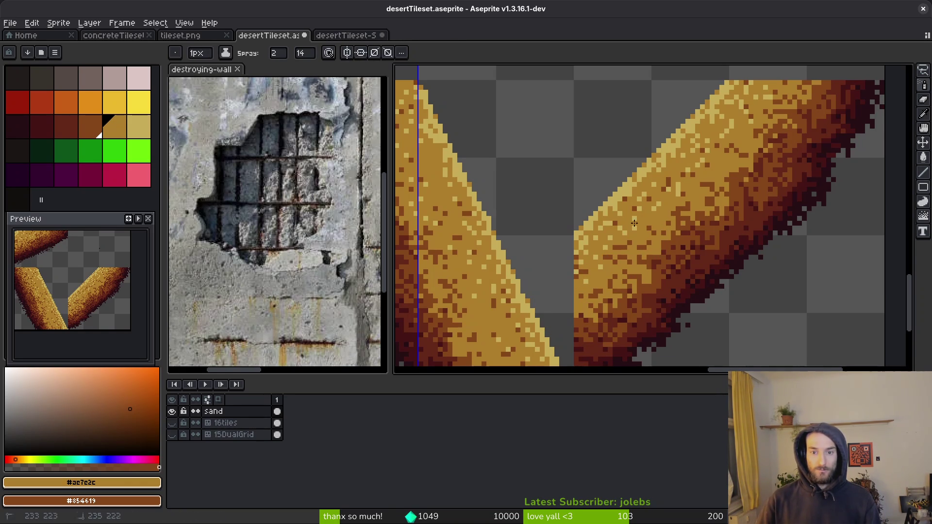
{"action": "scroll", "coordinate": [720, 184], "scroll_direction": "up", "scroll_amount": 2}
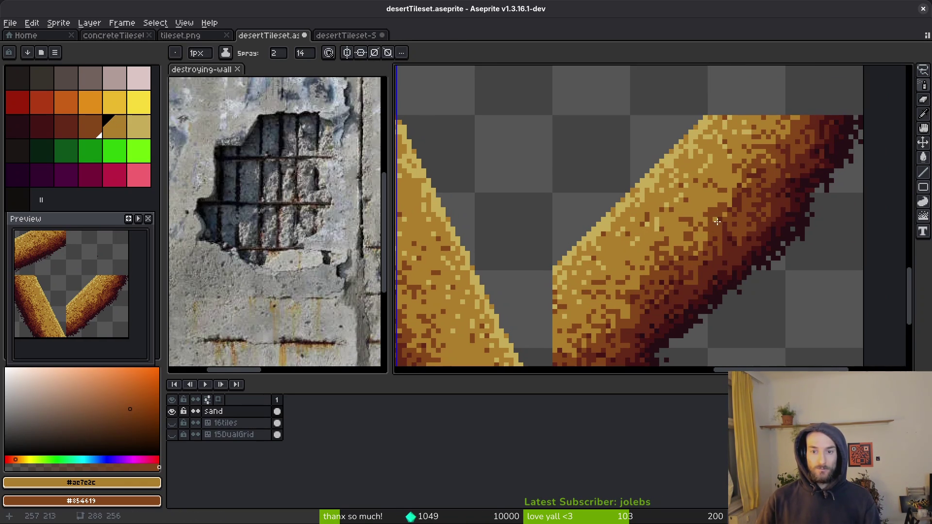
{"action": "left_click_drag", "start_coordinate": [754, 176], "coordinate": [729, 220]}
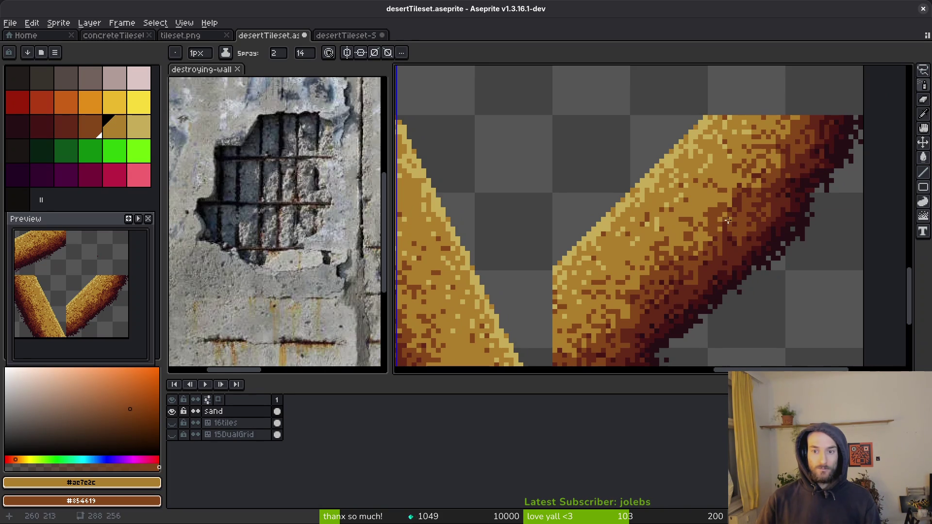
{"action": "scroll", "coordinate": [683, 252], "scroll_direction": "down", "scroll_amount": 3}
{"action": "scroll", "coordinate": [689, 245], "scroll_direction": "up", "scroll_amount": 2}
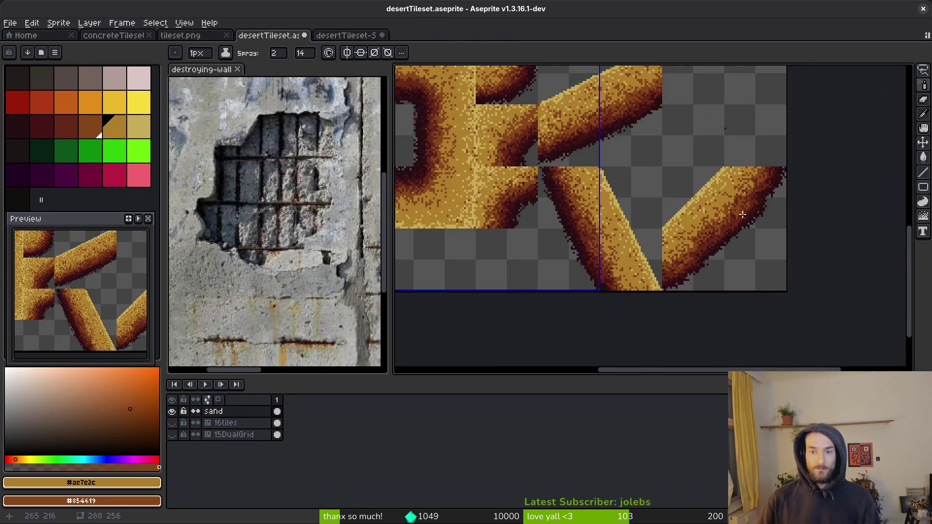
{"action": "scroll", "coordinate": [701, 234], "scroll_direction": "up", "scroll_amount": 1}
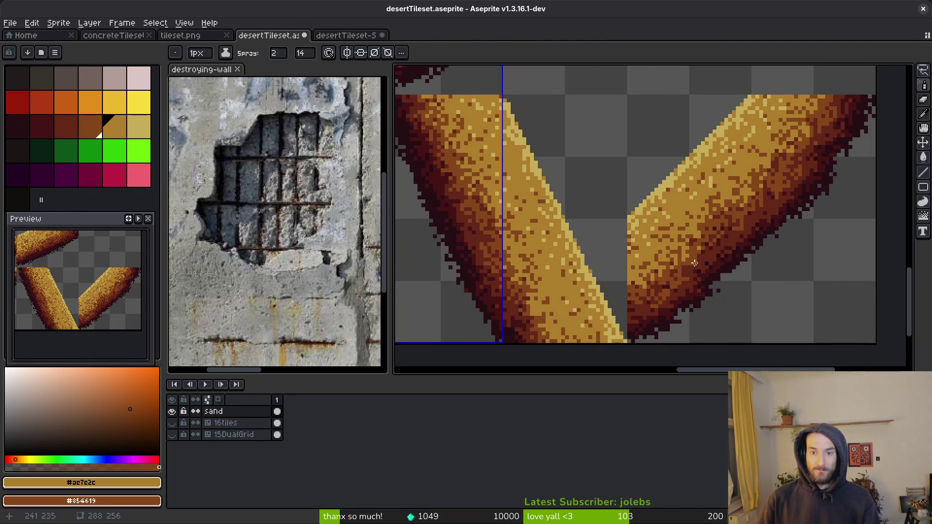
{"action": "scroll", "coordinate": [693, 261], "scroll_direction": "up", "scroll_amount": 2}
Step: Switch to the Pencil and save desertTileset.aseprite
{"action": "key", "text": "b"}
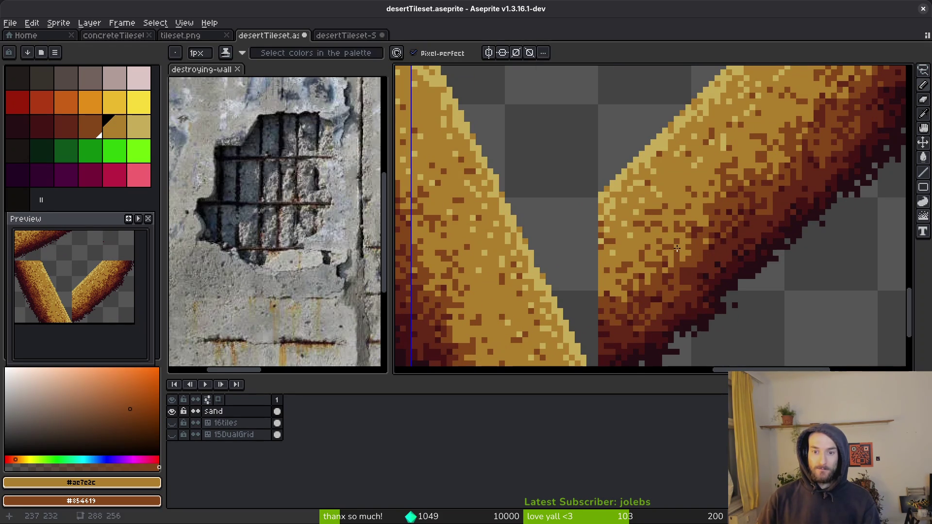
{"action": "scroll", "coordinate": [714, 251], "scroll_direction": "down", "scroll_amount": 3}
{"action": "scroll", "coordinate": [715, 251], "scroll_direction": "up", "scroll_amount": 2}
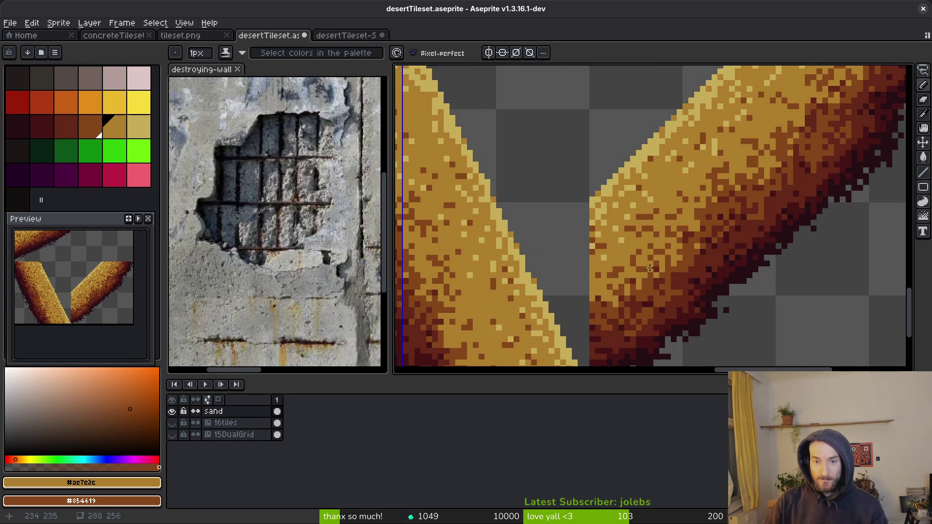
{"action": "scroll", "coordinate": [717, 256], "scroll_direction": "down", "scroll_amount": 2}
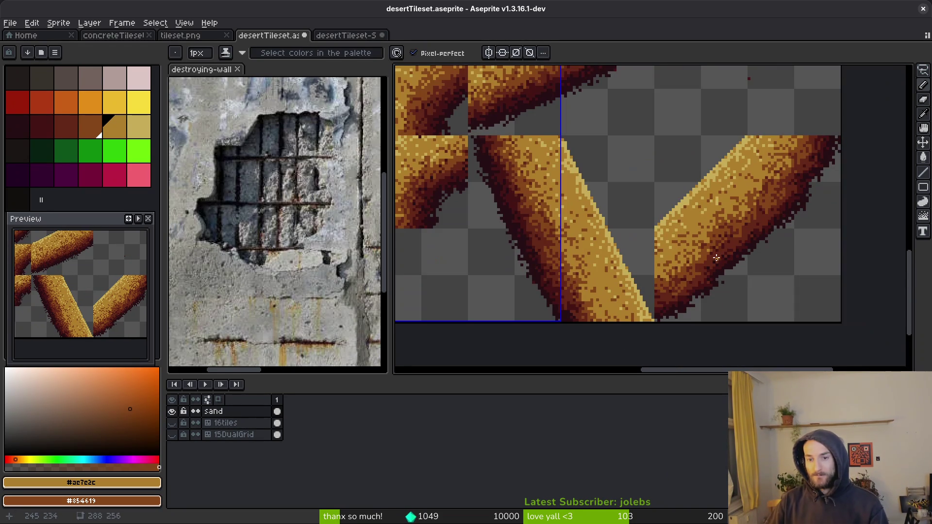
{"action": "scroll", "coordinate": [717, 253], "scroll_direction": "down", "scroll_amount": 3}
{"action": "key", "text": "ctrl+s"}
{"action": "scroll", "coordinate": [681, 203], "scroll_direction": "up", "scroll_amount": 2}
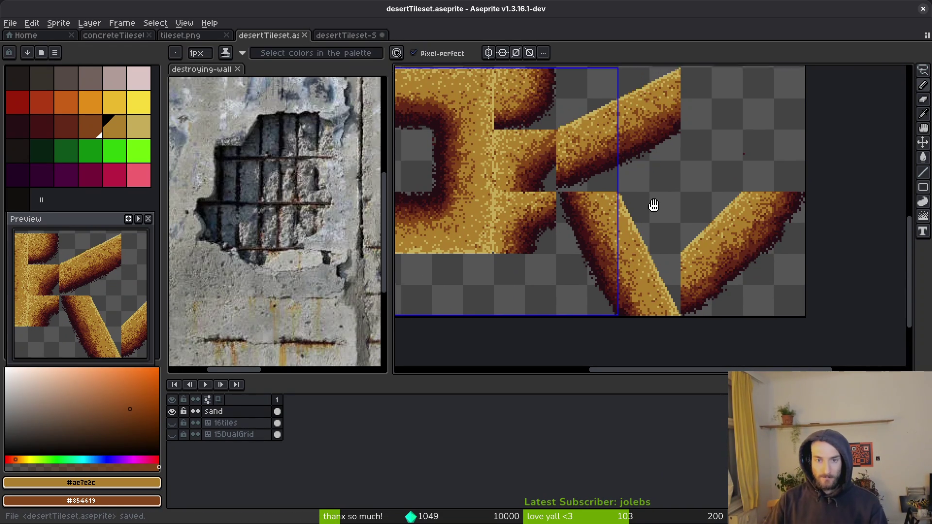
Step: Select a diagonal sand-bar tile, trial-rotate it, and save the change
{"action": "scroll", "coordinate": [689, 212], "scroll_direction": "up", "scroll_amount": 2}
{"action": "scroll", "coordinate": [679, 204], "scroll_direction": "down", "scroll_amount": 2}
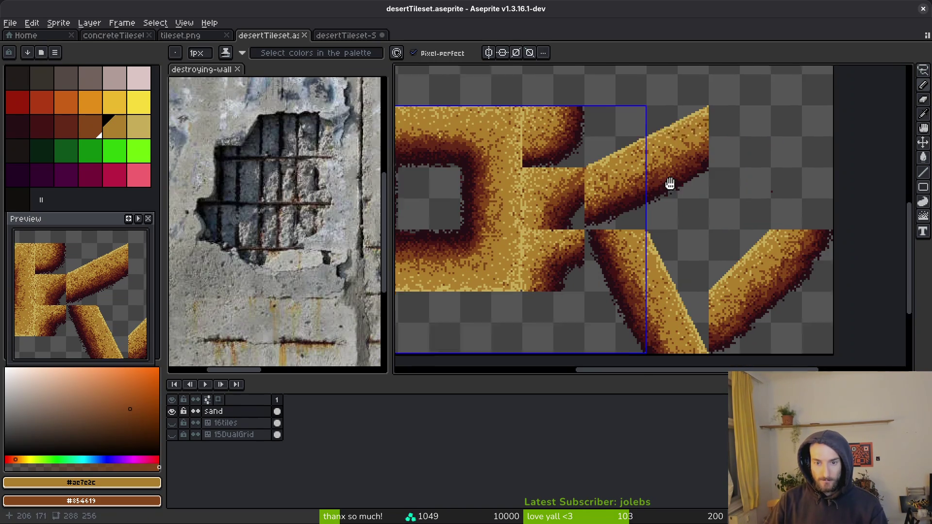
{"action": "key", "text": "m"}
{"action": "scroll", "coordinate": [589, 223], "scroll_direction": "up", "scroll_amount": 2}
{"action": "mouse_move", "coordinate": [565, 201]}
{"action": "left_mouse_down"}
{"action": "mouse_move", "coordinate": [649, 258]}
{"action": "mouse_move", "coordinate": [739, 341]}
{"action": "mouse_move", "coordinate": [740, 362]}
{"action": "left_mouse_up"}
{"action": "scroll", "coordinate": [739, 341], "scroll_direction": "down", "scroll_amount": 1}
{"action": "scroll", "coordinate": [738, 358], "scroll_direction": "down", "scroll_amount": 2}
{"action": "scroll", "coordinate": [733, 361], "scroll_direction": "up", "scroll_amount": 2}
{"action": "scroll", "coordinate": [739, 354], "scroll_direction": "down", "scroll_amount": 1}
{"action": "scroll", "coordinate": [728, 325], "scroll_direction": "up", "scroll_amount": 1}
{"action": "scroll", "coordinate": [651, 199], "scroll_direction": "up", "scroll_amount": 1}
{"action": "key", "text": "shift+Up"}
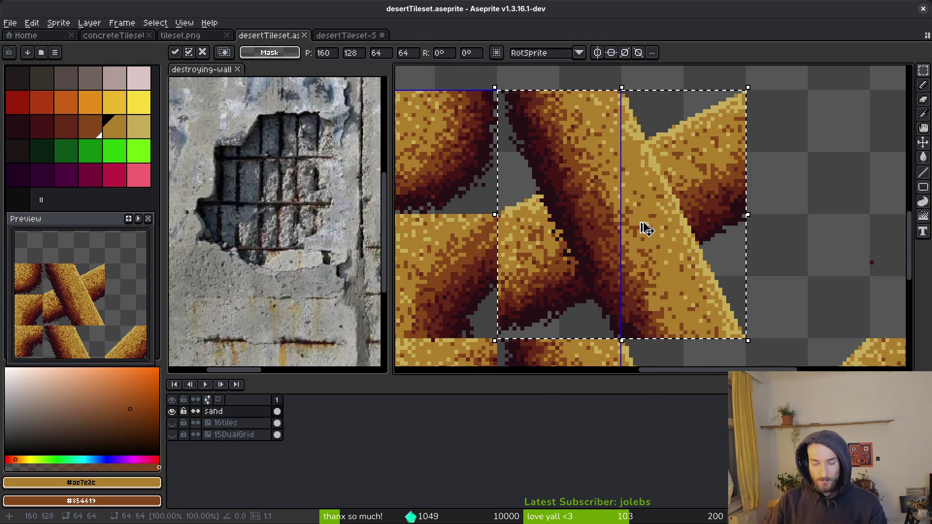
{"action": "key", "text": "ctrl+r"}
{"action": "key", "text": "Return"}
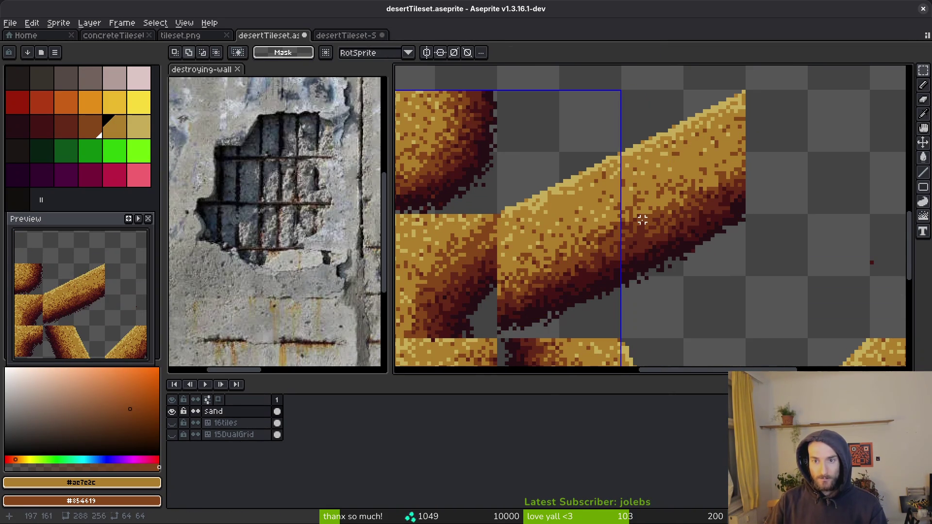
{"action": "key", "text": "ctrl+s"}
Step: Return to the Pencil and save desertTileset.aseprite with its original layout
{"action": "scroll", "coordinate": [690, 218], "scroll_direction": "down", "scroll_amount": 2}
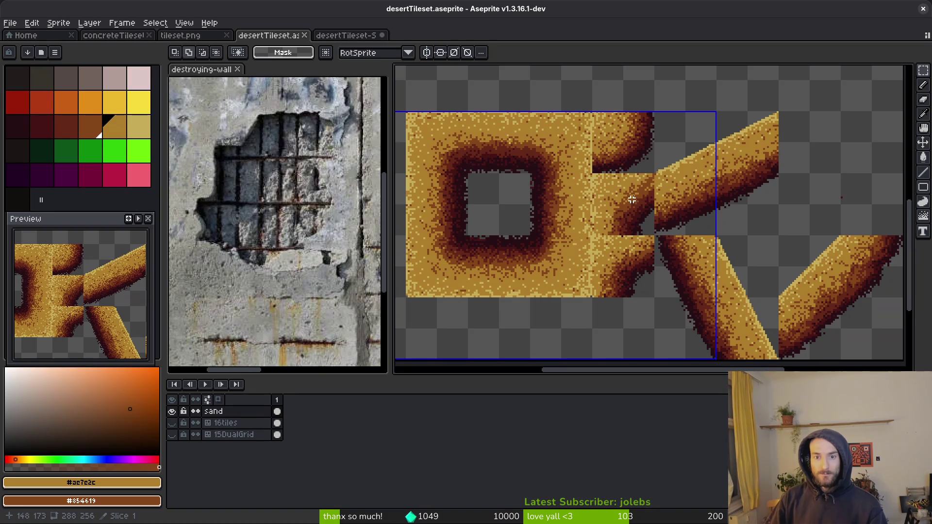
{"action": "scroll", "coordinate": [624, 217], "scroll_direction": "up", "scroll_amount": 2}
{"action": "key", "text": "b"}
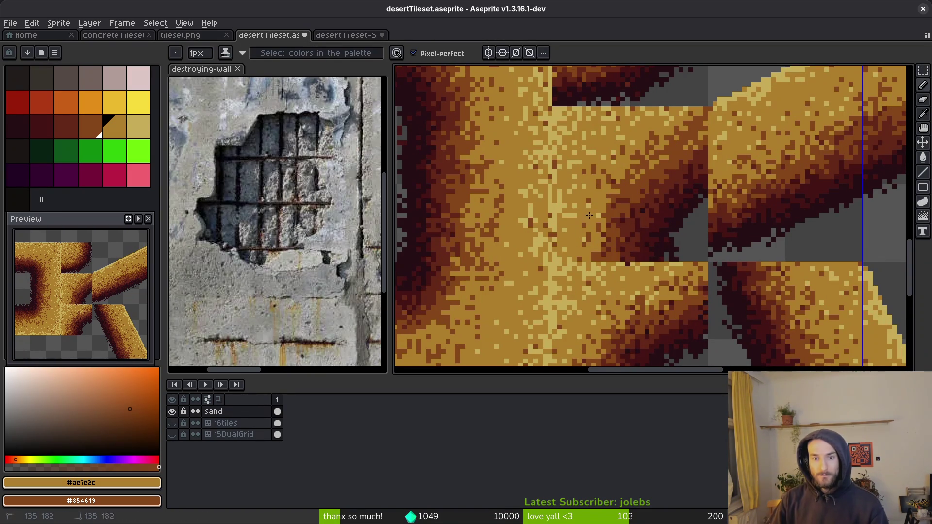
{"action": "scroll", "coordinate": [615, 225], "scroll_direction": "down", "scroll_amount": 3}
{"action": "key", "text": "ctrl+s"}
{"action": "scroll", "coordinate": [584, 218], "scroll_direction": "up", "scroll_amount": 4}
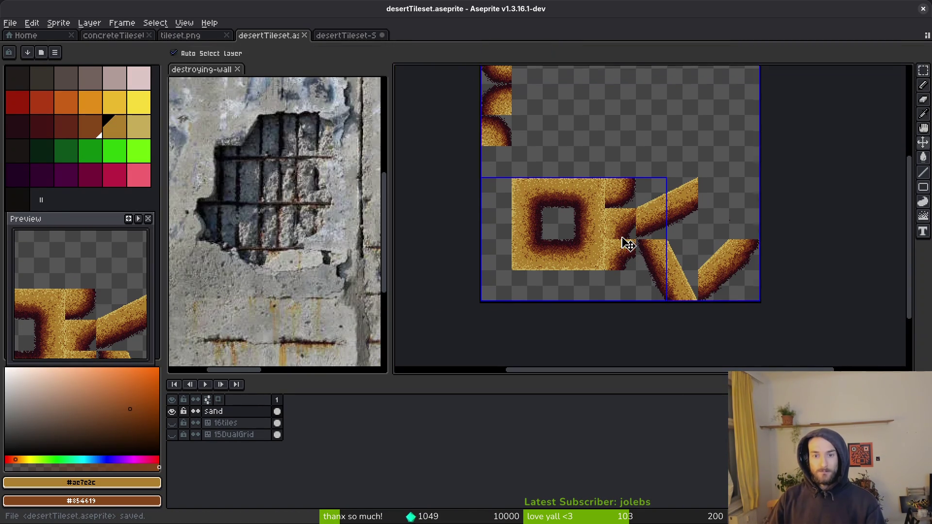
Step: Start a sprite sheet export of the tileset and browse for its output file
{"action": "key", "text": "v"}
{"action": "key", "text": "ctrl+e"}
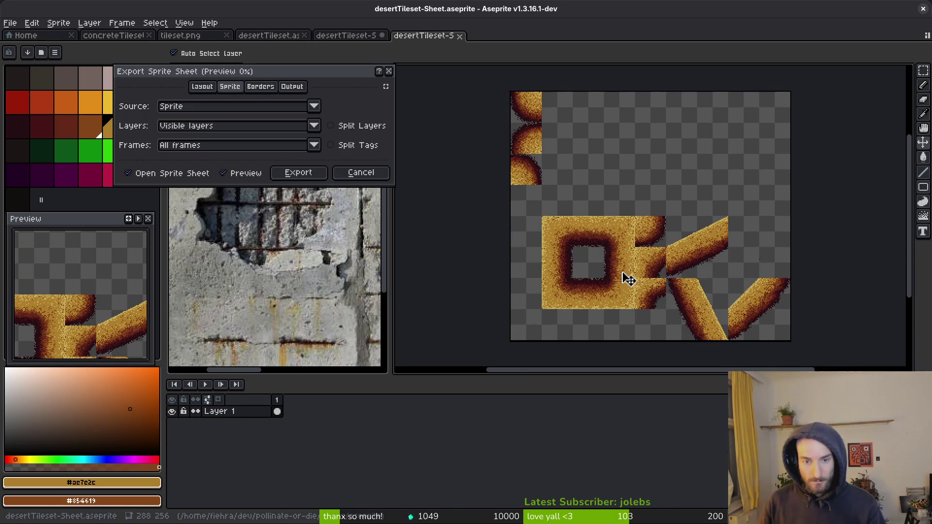
{"action": "left_click", "coordinate": [316, 176]}
{"action": "key", "text": "ctrl+alt+shift+s"}
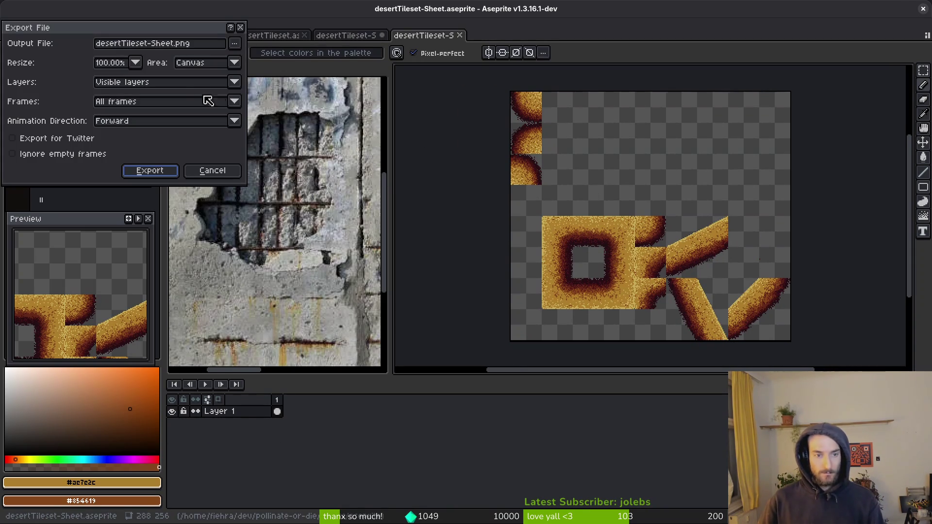
{"action": "left_click", "coordinate": [234, 44]}
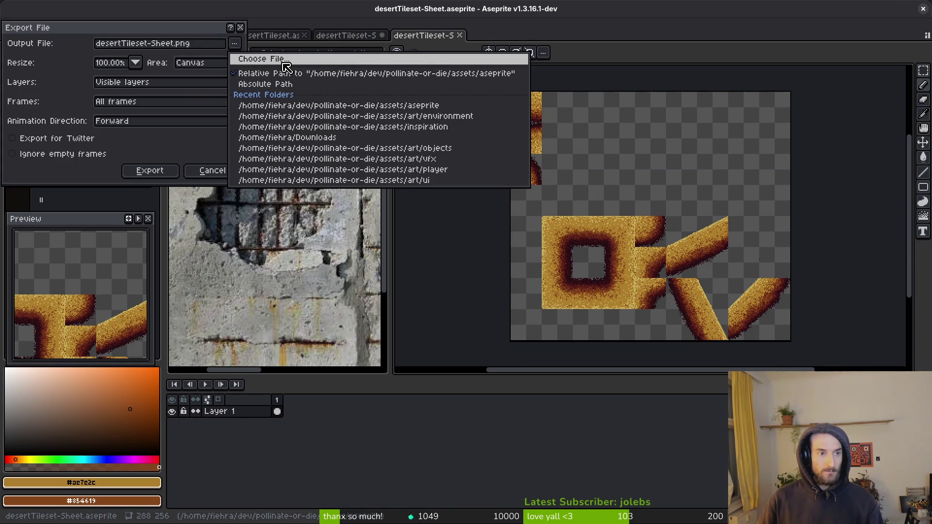
{"action": "left_click", "coordinate": [286, 66]}
Step: Export over art/environment/desertTileset-Sheet.png, confirming the overwrite
{"action": "left_click", "coordinate": [47, 43]}
{"action": "double_click", "coordinate": [45, 80]}
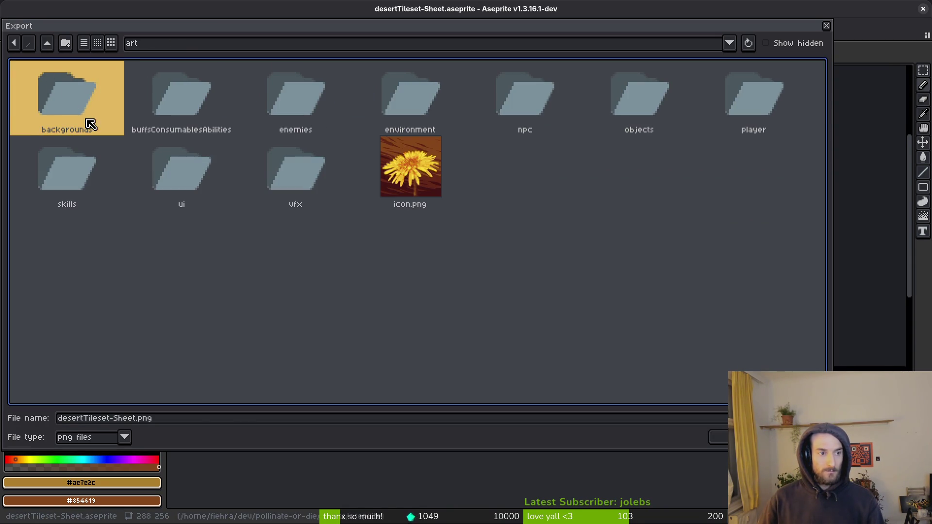
{"action": "double_click", "coordinate": [435, 107]}
{"action": "left_click", "coordinate": [311, 117]}
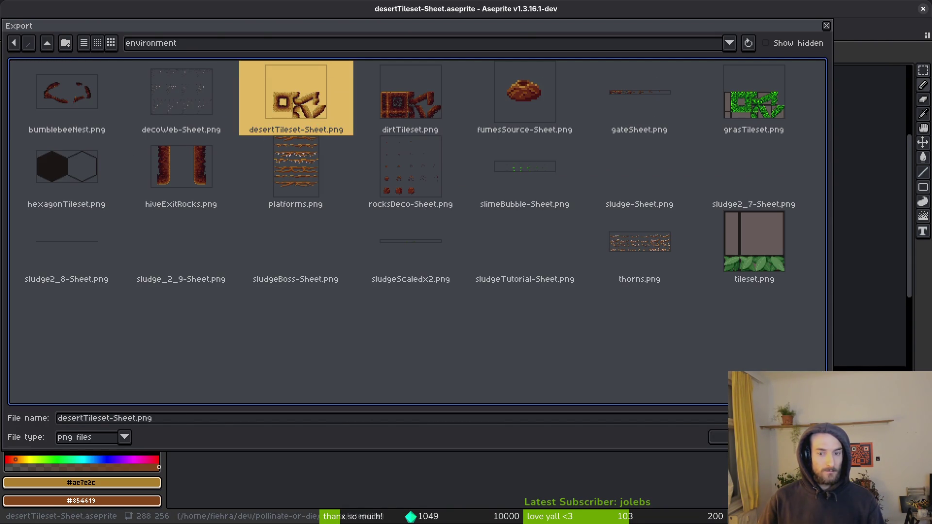
{"action": "left_click", "coordinate": [722, 438]}
{"action": "left_click", "coordinate": [404, 293]}
{"action": "left_click", "coordinate": [152, 170]}
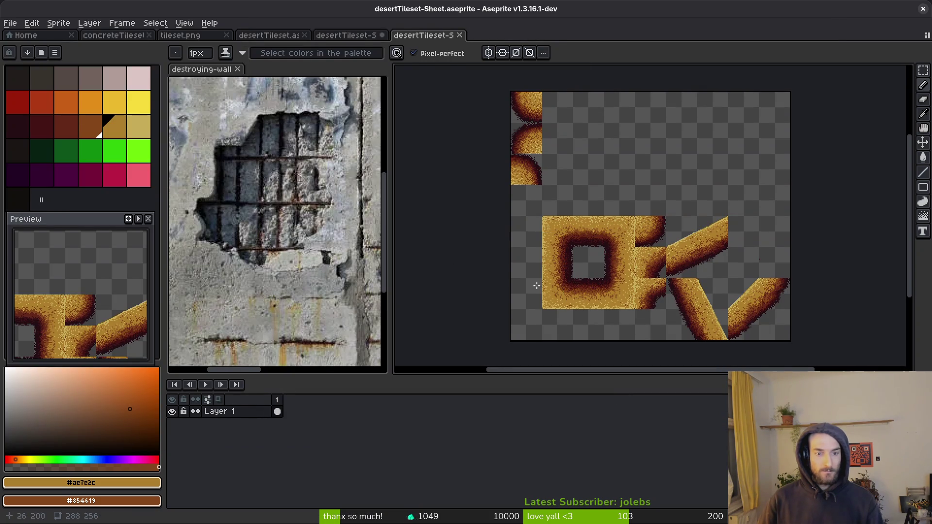
{"action": "key", "text": "alt+Tab"}
{"action": "scroll", "coordinate": [541, 329], "scroll_direction": "down", "scroll_amount": 3}
{"action": "scroll", "coordinate": [484, 292], "scroll_direction": "left", "scroll_amount": 10}
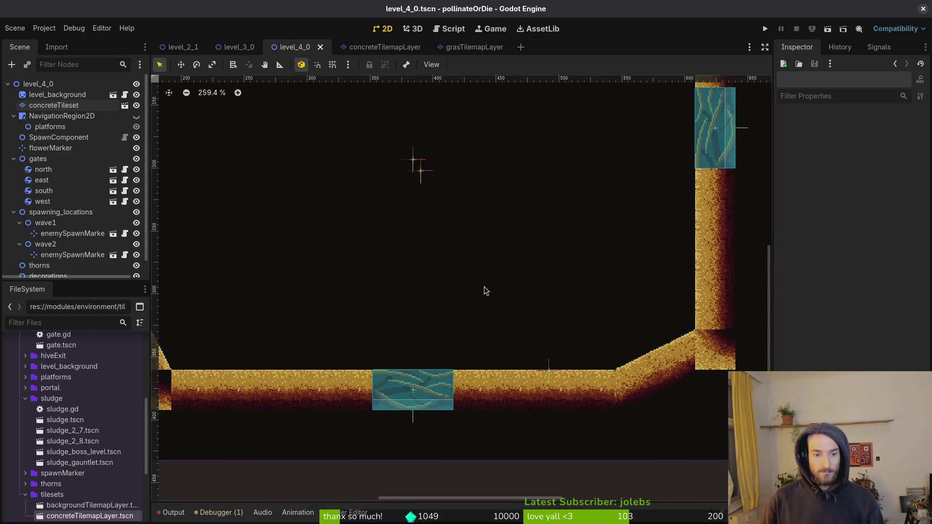
Step: Select the concreteTileset layer and pick the sand corner tile from the atlas
{"action": "left_click", "coordinate": [54, 105]}
{"action": "scroll", "coordinate": [574, 433], "scroll_direction": "down", "scroll_amount": 1}
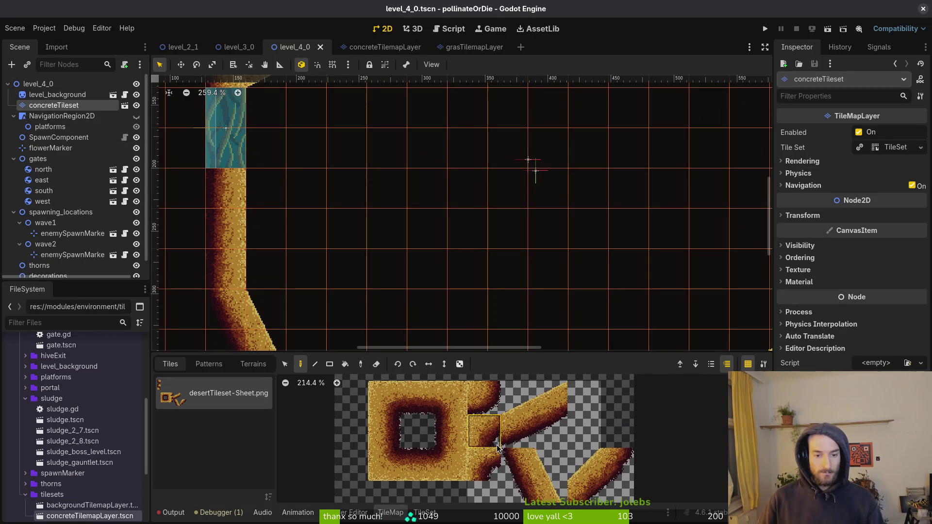
{"action": "left_click", "coordinate": [486, 396]}
{"action": "scroll", "coordinate": [345, 302], "scroll_direction": "down", "scroll_amount": 5}
{"action": "scroll", "coordinate": [345, 302], "scroll_direction": "left", "scroll_amount": 3}
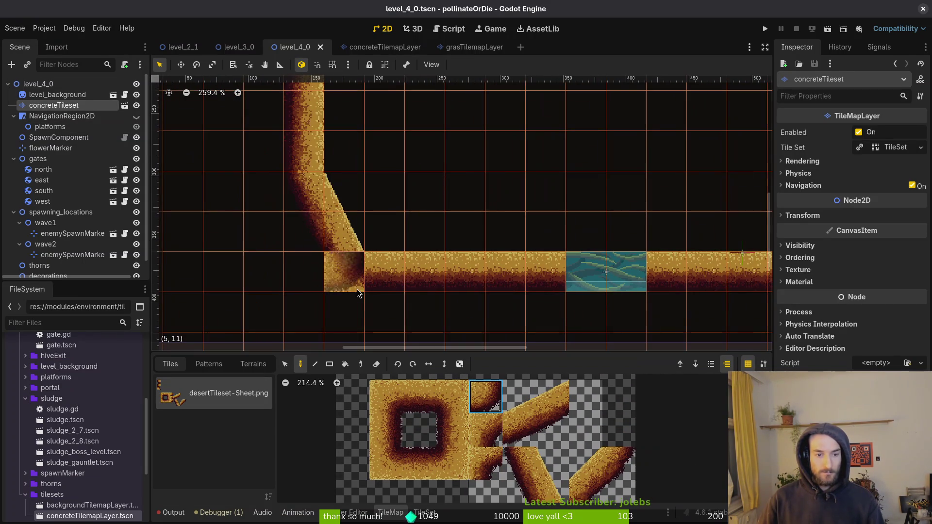
Step: Paint the corner tile at the wall bend and where the diagonal meets the vertical
{"action": "left_click", "coordinate": [349, 286]}
{"action": "scroll", "coordinate": [349, 286], "scroll_direction": "down", "scroll_amount": 1}
{"action": "scroll", "coordinate": [422, 278], "scroll_direction": "right", "scroll_amount": 6}
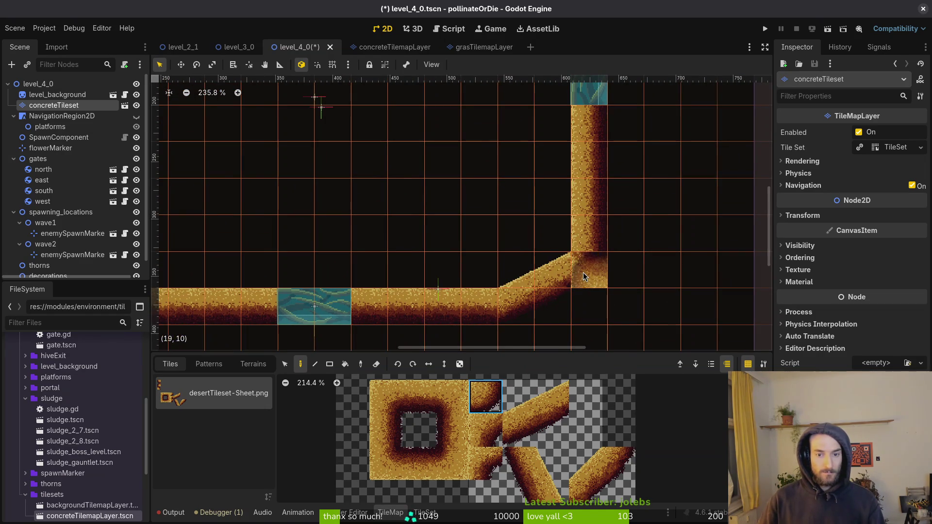
{"action": "left_click", "coordinate": [584, 276]}
{"action": "key", "text": "Escape"}
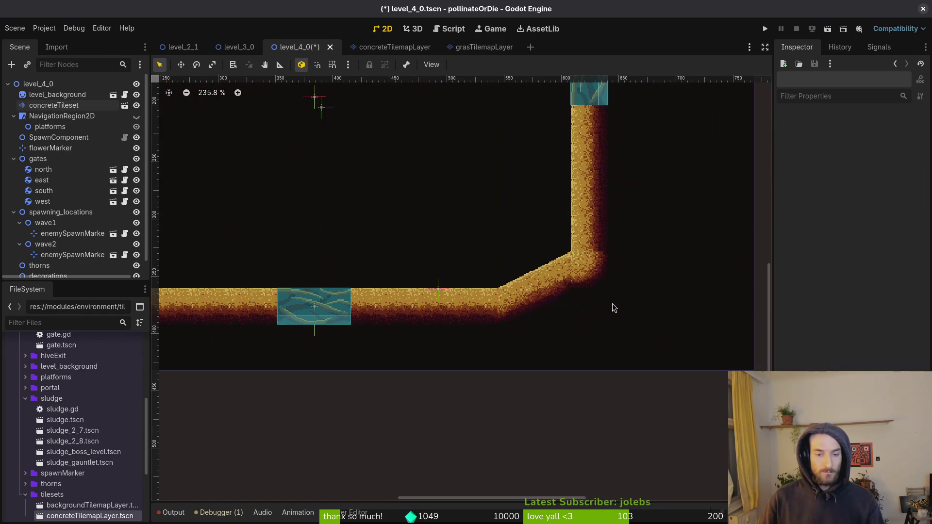
{"action": "scroll", "coordinate": [609, 262], "scroll_direction": "up", "scroll_amount": 2}
{"action": "scroll", "coordinate": [612, 262], "scroll_direction": "down", "scroll_amount": 3}
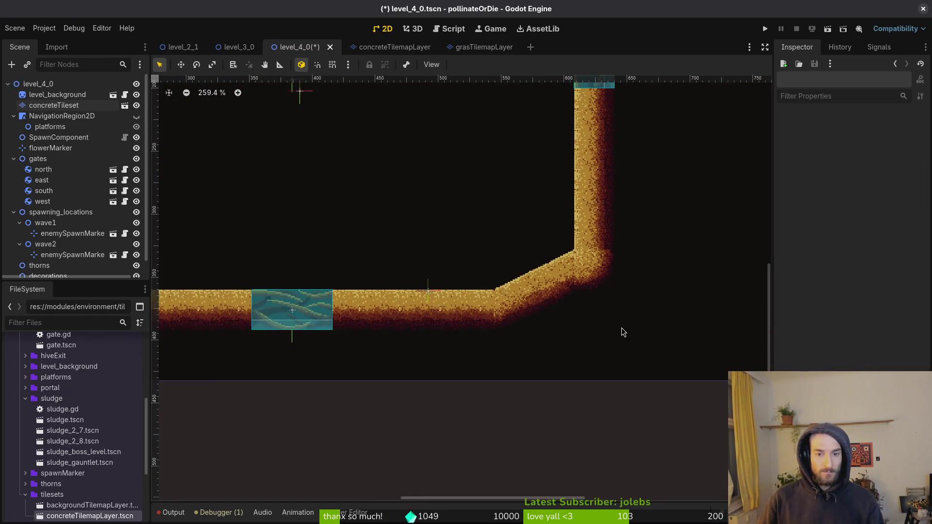
{"action": "key", "text": "alt+Tab"}
{"action": "scroll", "coordinate": [675, 227], "scroll_direction": "up", "scroll_amount": 2}
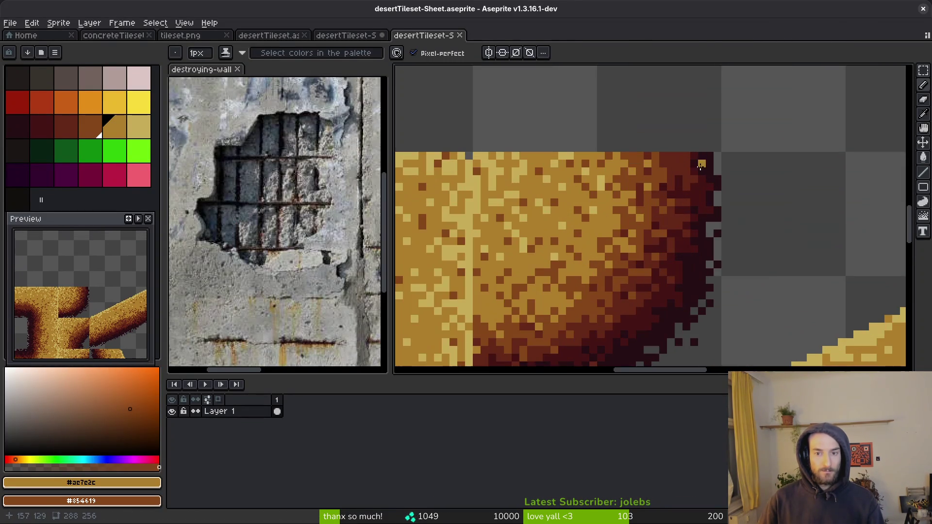
Step: Sample dark browns and recolour a few shaded-edge pixels of the corner tile to #431414
{"action": "key", "text": "alt+Tab"}
{"action": "key", "text": "alt+Tab"}
{"action": "scroll", "coordinate": [659, 198], "scroll_direction": "up", "scroll_amount": 3}
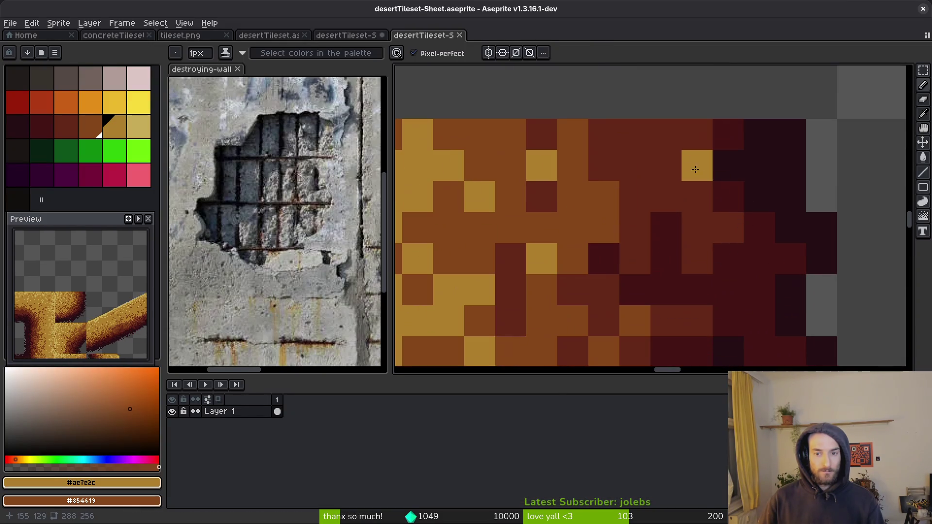
{"action": "left_click", "coordinate": [738, 225], "text": "alt"}
{"action": "left_click", "coordinate": [783, 295], "text": "alt"}
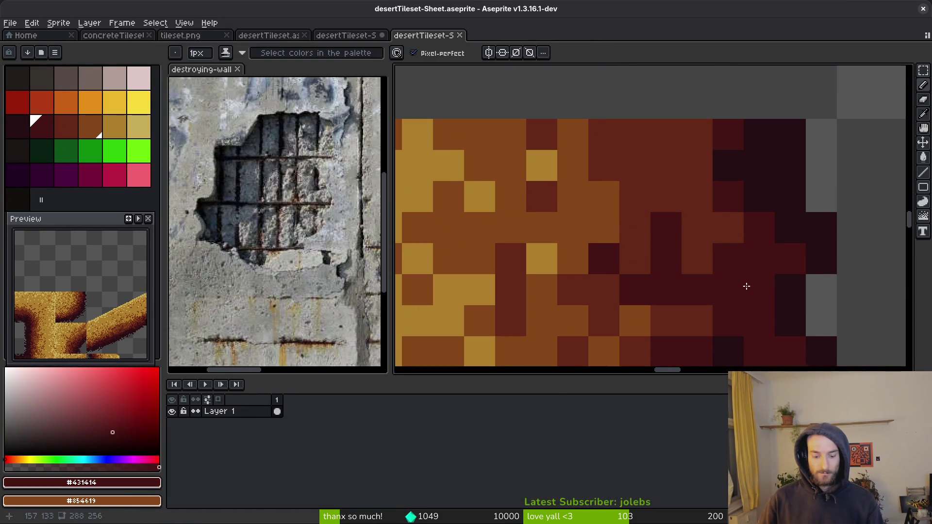
{"action": "left_click_drag", "start_coordinate": [667, 165], "coordinate": [635, 129]}
{"action": "left_click", "coordinate": [666, 135]}
{"action": "left_click", "coordinate": [697, 134]}
{"action": "left_click", "coordinate": [693, 187]}
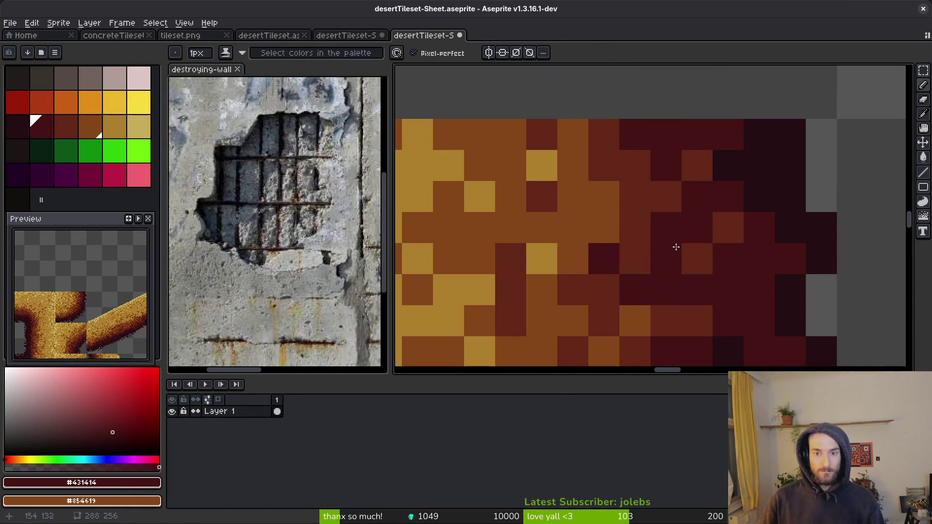
{"action": "scroll", "coordinate": [714, 229], "scroll_direction": "down", "scroll_amount": 4}
{"action": "key", "text": "alt+Tab"}
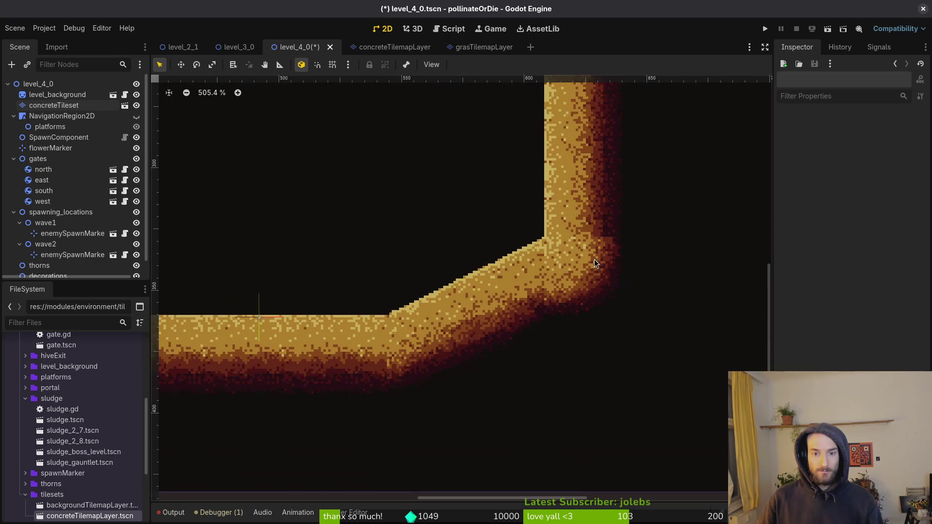
Step: Zoom and pan the Godot 2D viewport onto the sand wall corner
{"action": "scroll", "coordinate": [617, 248], "scroll_direction": "up", "scroll_amount": 2}
{"action": "key", "text": "alt+Tab"}
{"action": "key", "text": "alt+Tab"}
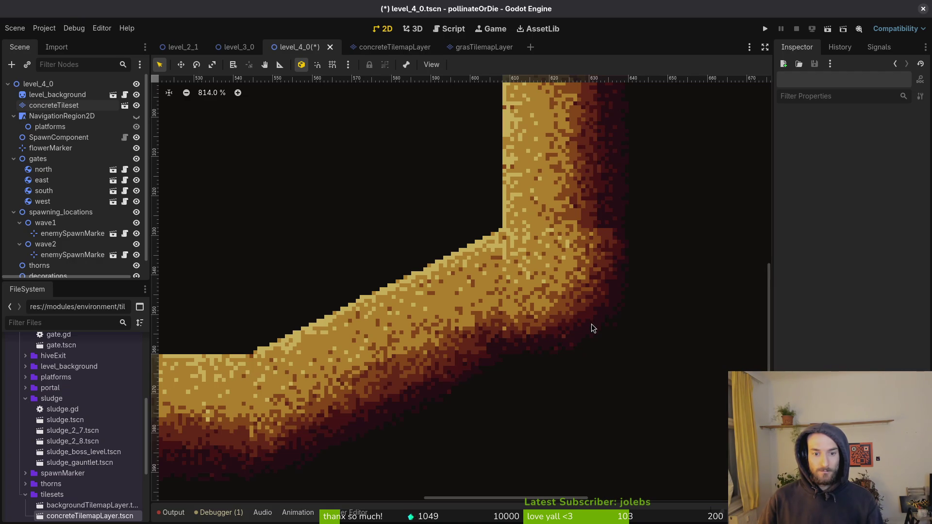
{"action": "scroll", "coordinate": [592, 326], "scroll_direction": "down", "scroll_amount": 1}
{"action": "key", "text": "alt+Tab"}
{"action": "scroll", "coordinate": [647, 208], "scroll_direction": "up", "scroll_amount": 3}
{"action": "left_click_drag", "start_coordinate": [658, 257], "coordinate": [665, 261]}
Step: Compare the corner against the tileset sheet, ending back in Aseprite
{"action": "key", "text": "alt+Tab"}
{"action": "key", "text": "alt+Tab"}
{"action": "scroll", "coordinate": [577, 267], "scroll_direction": "up", "scroll_amount": 2}
{"action": "key", "text": "alt+Tab"}
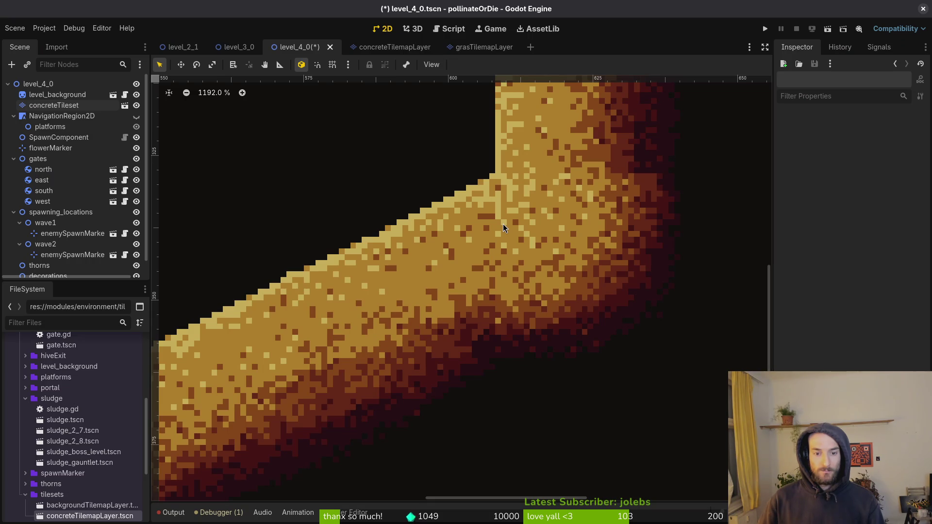
{"action": "key", "text": "alt+Tab"}
{"action": "scroll", "coordinate": [600, 230], "scroll_direction": "down", "scroll_amount": 3}
{"action": "key", "text": "ctrl+o"}
{"action": "key", "text": "Escape"}
{"action": "scroll", "coordinate": [605, 251], "scroll_direction": "down", "scroll_amount": 3}
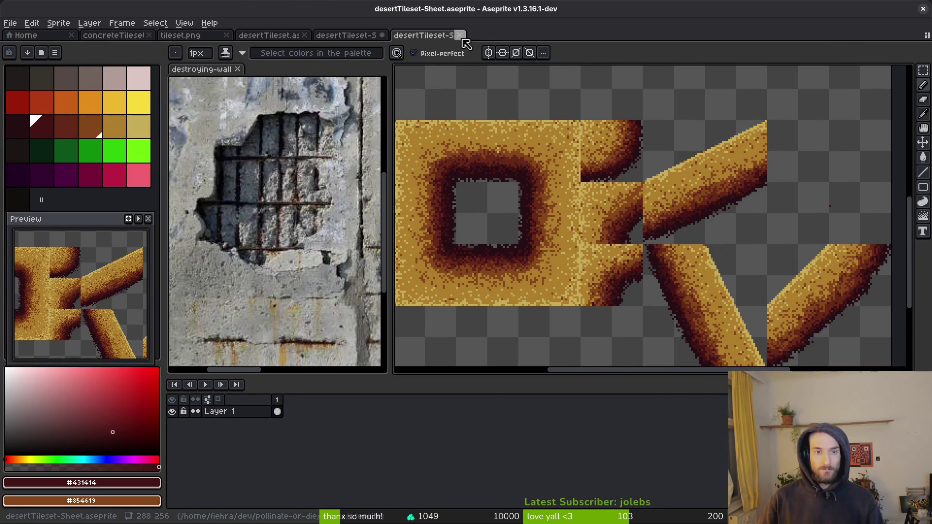
Step: Copy the dark corner tile and paste it into the other tileset sheet document
{"action": "scroll", "coordinate": [663, 197], "scroll_direction": "up", "scroll_amount": 2}
{"action": "key", "text": "m"}
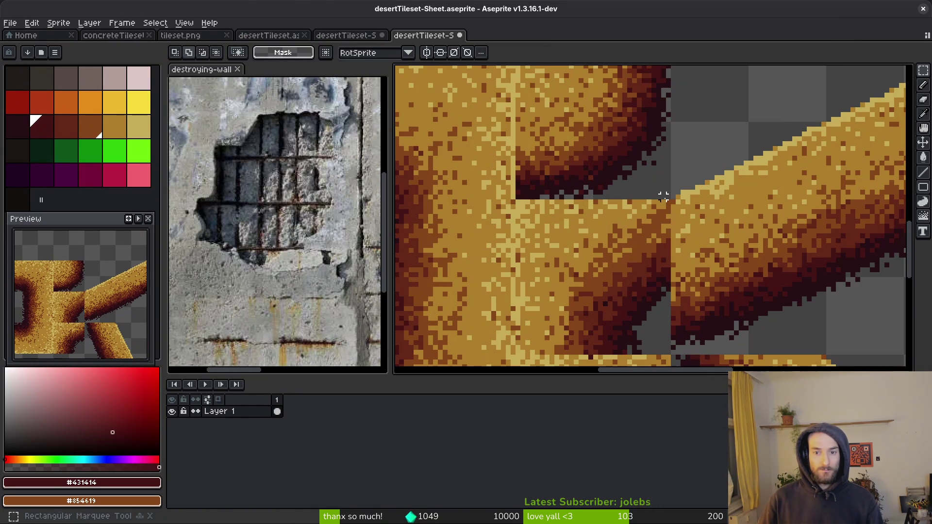
{"action": "mouse_move", "coordinate": [668, 196]}
{"action": "left_mouse_down"}
{"action": "mouse_move", "coordinate": [573, 92]}
{"action": "mouse_move", "coordinate": [551, 118]}
{"action": "left_mouse_up"}
{"action": "scroll", "coordinate": [573, 92], "scroll_direction": "down", "scroll_amount": 3}
{"action": "scroll", "coordinate": [563, 115], "scroll_direction": "up", "scroll_amount": 4}
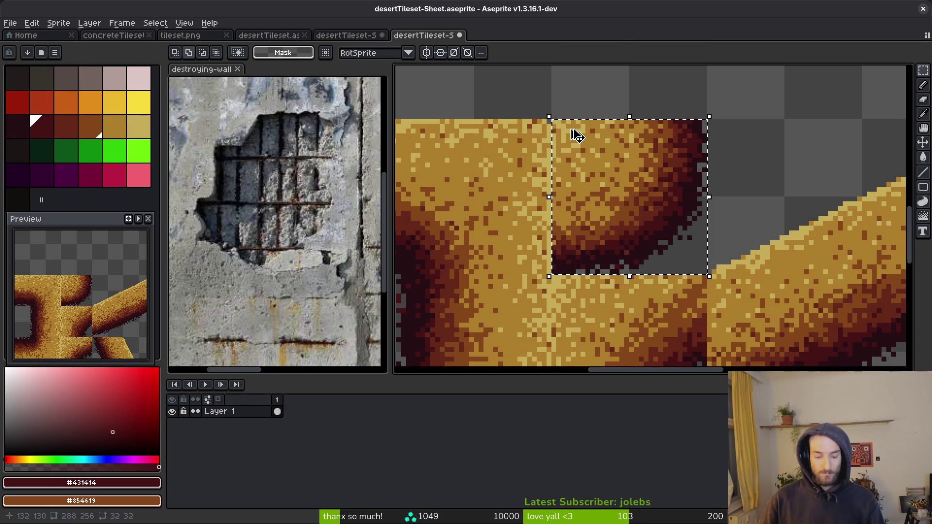
{"action": "left_click", "coordinate": [345, 35]}
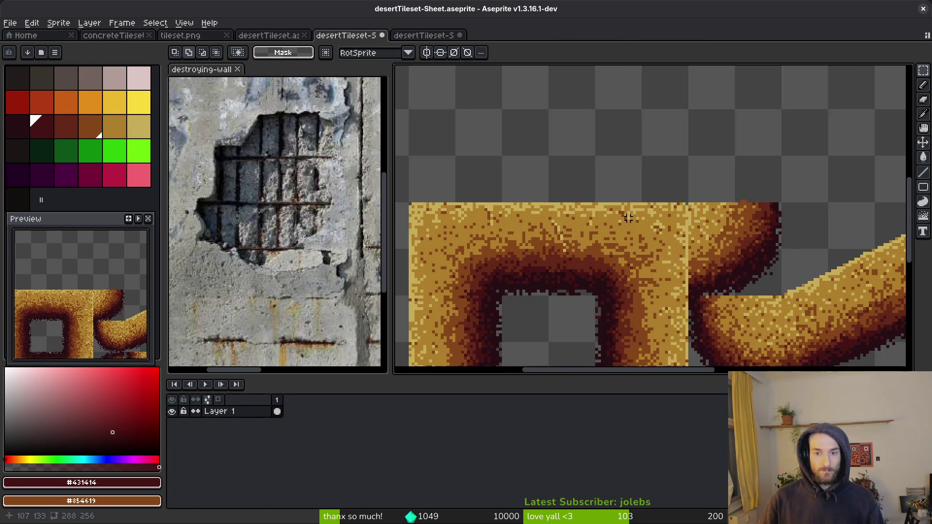
{"action": "scroll", "coordinate": [651, 215], "scroll_direction": "up", "scroll_amount": 2}
{"action": "key", "text": "ctrl+v"}
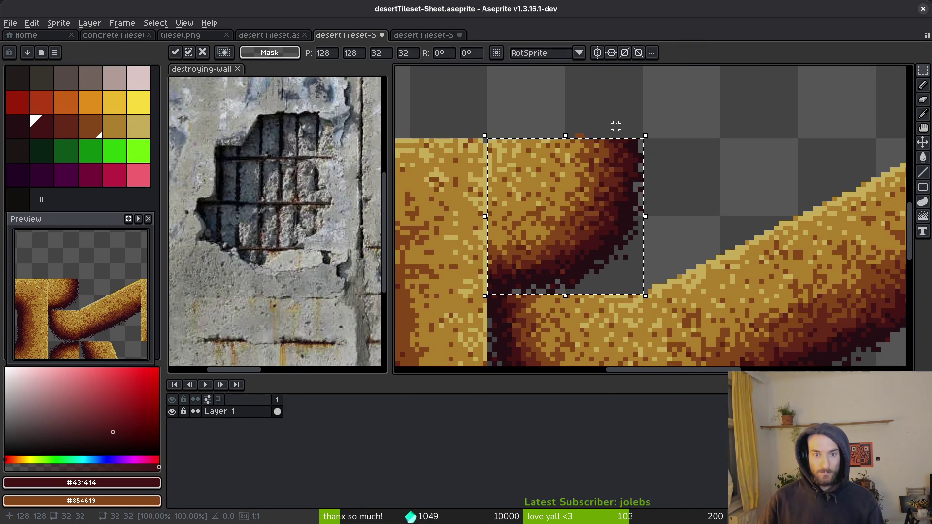
{"action": "key", "text": "Return"}
Step: Close the edited sheet copy without saving its changes
{"action": "scroll", "coordinate": [560, 130], "scroll_direction": "up", "scroll_amount": 2}
{"action": "left_click_drag", "start_coordinate": [615, 130], "coordinate": [628, 143]}
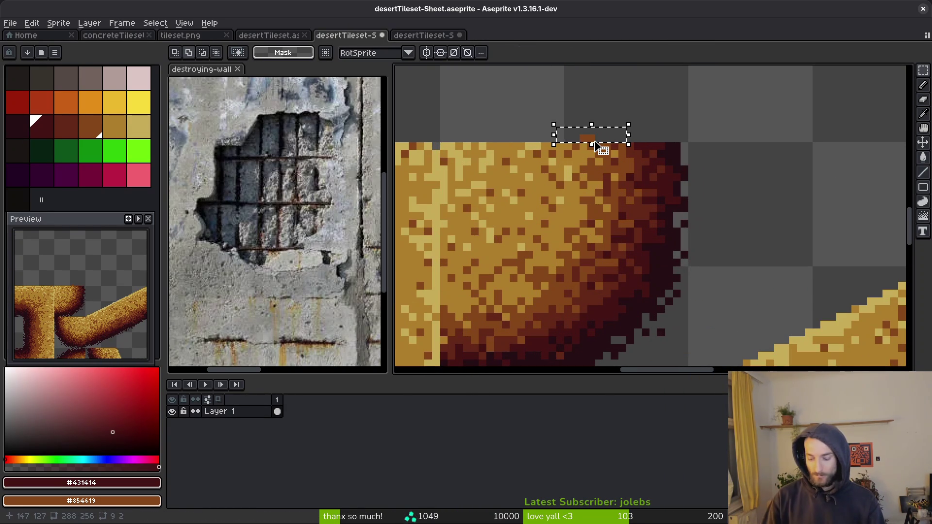
{"action": "key", "text": "ctrl+o"}
{"action": "key", "text": "Escape"}
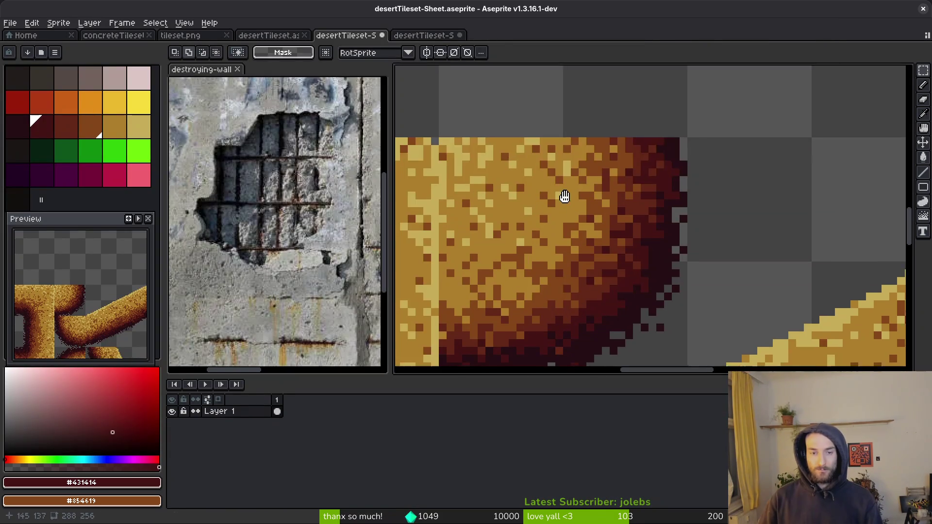
{"action": "left_click", "coordinate": [383, 36]}
{"action": "key", "text": "Escape"}
{"action": "key", "text": "ctrl+w"}
{"action": "left_click", "coordinate": [465, 293]}
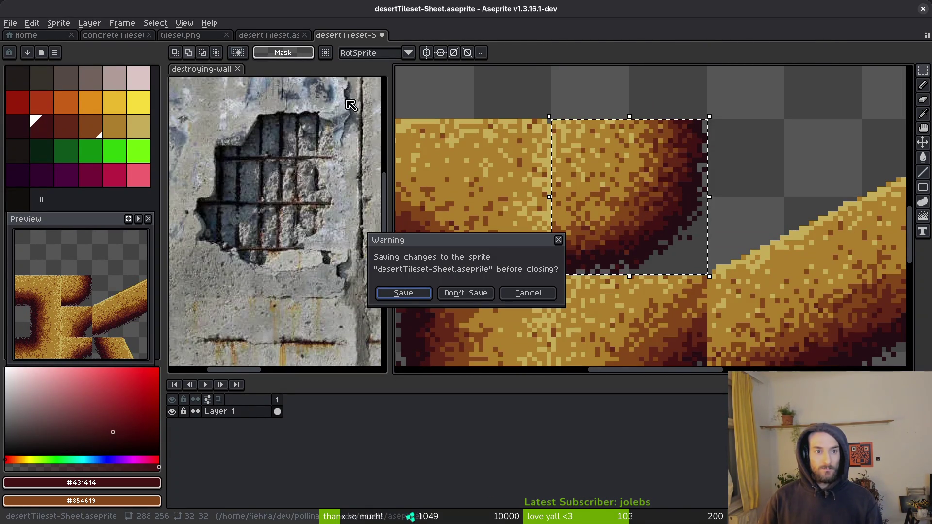
{"action": "left_click", "coordinate": [467, 293]}
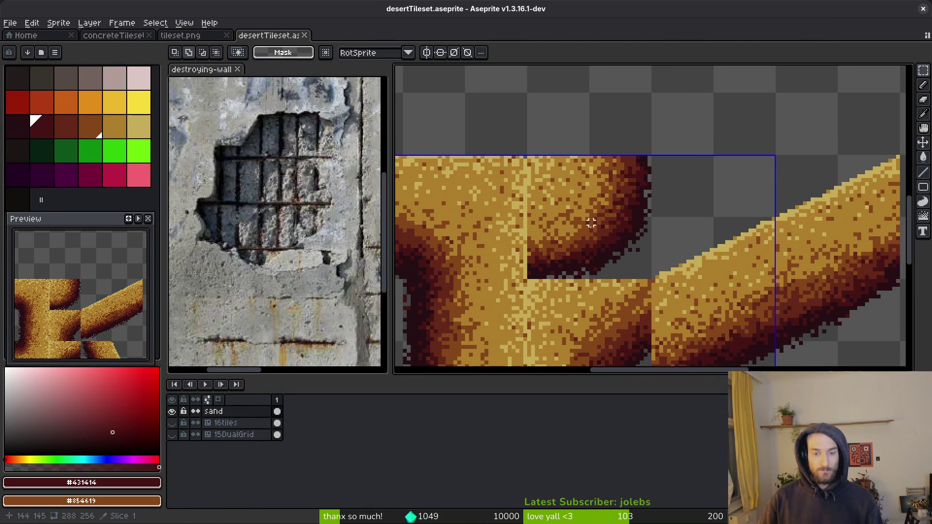
Step: Clear the 32x32 tile selection and save the desert tileset
{"action": "left_click", "coordinate": [590, 217]}
{"action": "scroll", "coordinate": [607, 238], "scroll_direction": "up", "scroll_amount": 1}
{"action": "key", "text": "ctrl+d"}
{"action": "key", "text": "ctrl+s"}
{"action": "scroll", "coordinate": [607, 222], "scroll_direction": "down", "scroll_amount": 1}
{"action": "scroll", "coordinate": [614, 221], "scroll_direction": "up", "scroll_amount": 1}
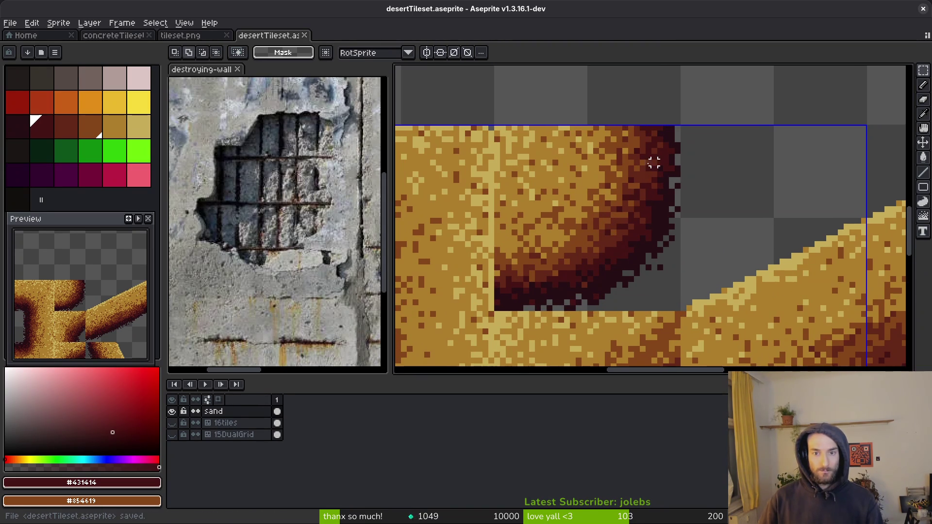
Step: Close the tileset.png and concreteTileset files
{"action": "left_click", "coordinate": [199, 39]}
{"action": "left_click", "coordinate": [227, 36]}
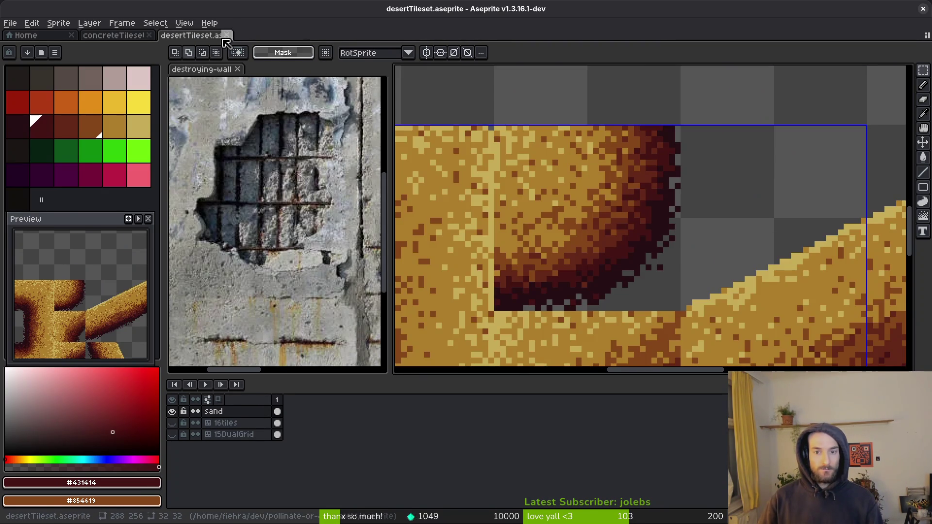
{"action": "left_click", "coordinate": [121, 35]}
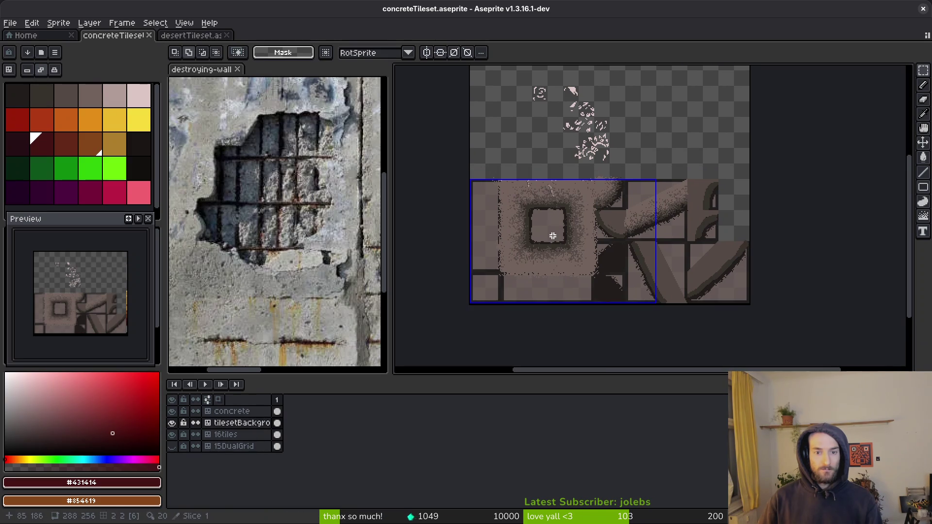
{"action": "left_click", "coordinate": [150, 35]}
Step: Save the desert tileset again and pan along the diagonal sand bar
{"action": "key", "text": "ctrl+s"}
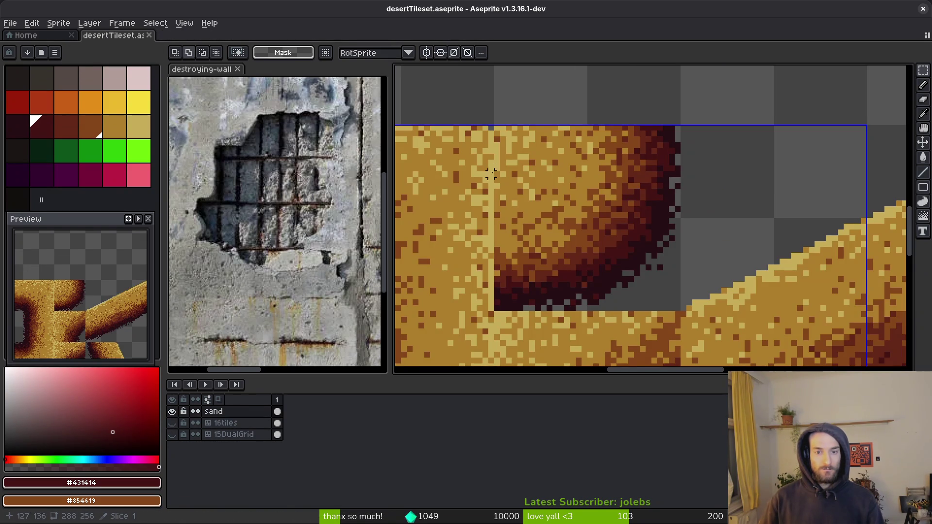
{"action": "scroll", "coordinate": [615, 223], "scroll_direction": "down", "scroll_amount": 3}
{"action": "scroll", "coordinate": [615, 223], "scroll_direction": "up", "scroll_amount": 4}
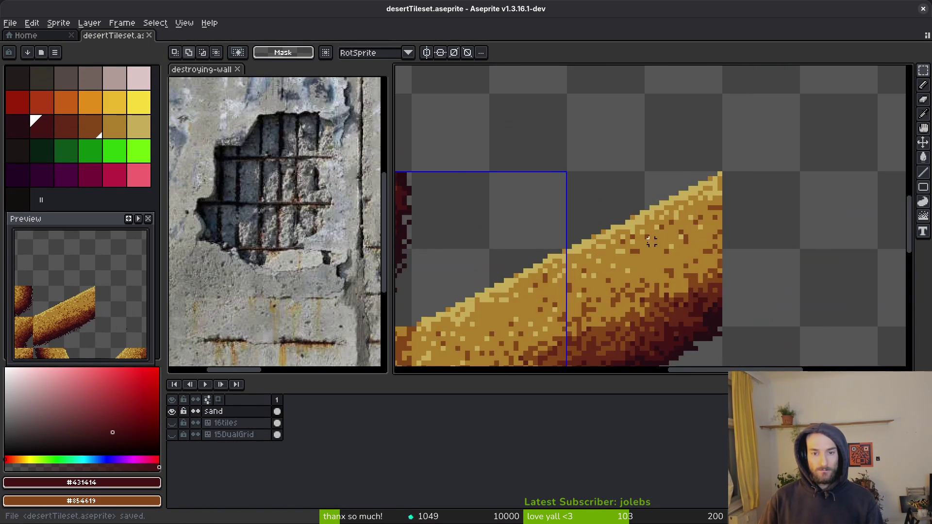
{"action": "scroll", "coordinate": [546, 243], "scroll_direction": "down", "scroll_amount": 2}
{"action": "left_click_drag", "start_coordinate": [552, 247], "coordinate": [564, 201]}
{"action": "key", "text": "ctrl+e"}
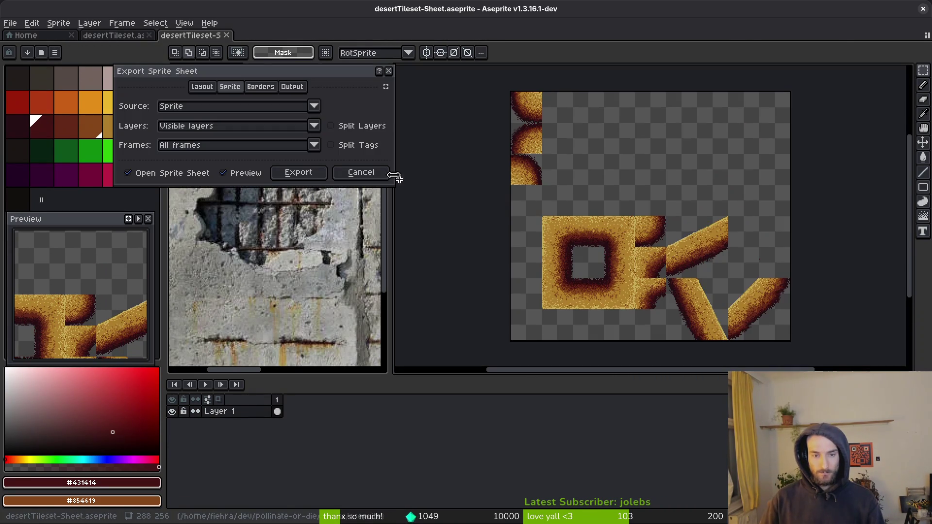
Step: Export the sprite sheet over art/environment/desertTileset-Sheet.png, confirming the overwrite
{"action": "left_click", "coordinate": [298, 173]}
{"action": "key", "text": "ctrl+alt+shift+s"}
{"action": "left_click", "coordinate": [235, 43]}
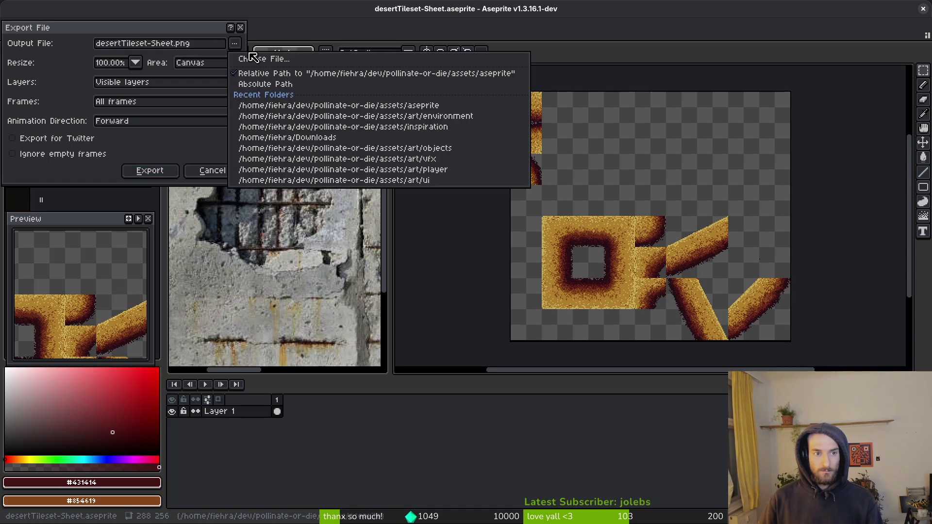
{"action": "left_click", "coordinate": [253, 58]}
{"action": "left_click", "coordinate": [46, 43]}
{"action": "double_click", "coordinate": [42, 98]}
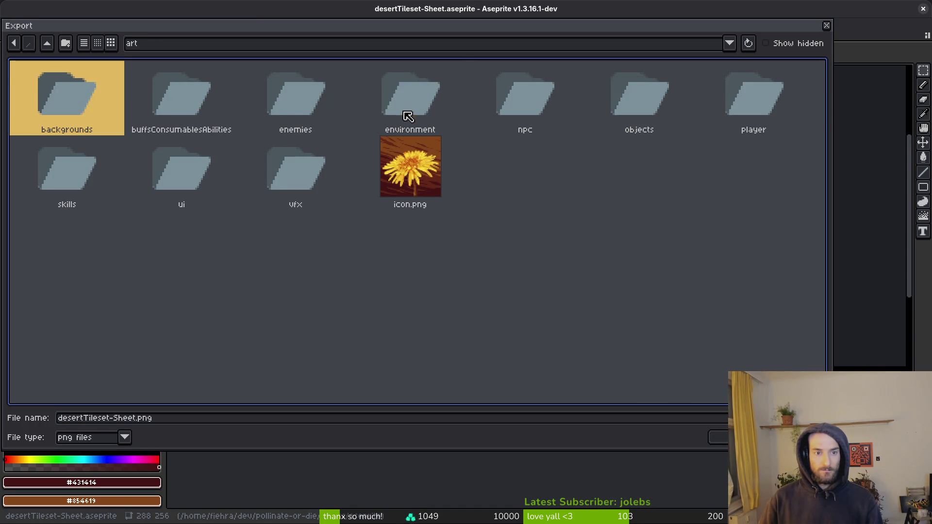
{"action": "double_click", "coordinate": [408, 117]}
{"action": "left_click", "coordinate": [299, 109]}
{"action": "left_click", "coordinate": [717, 438]}
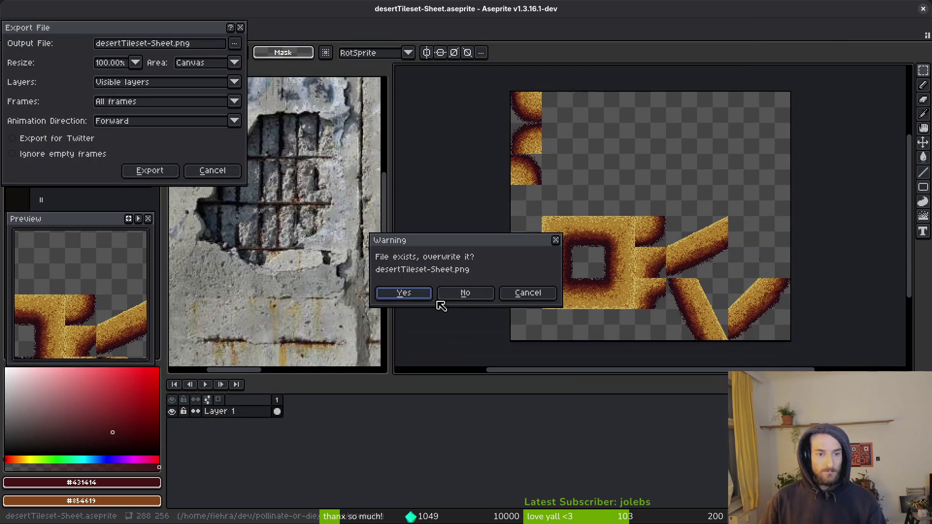
{"action": "left_click", "coordinate": [398, 293]}
{"action": "left_click", "coordinate": [158, 173]}
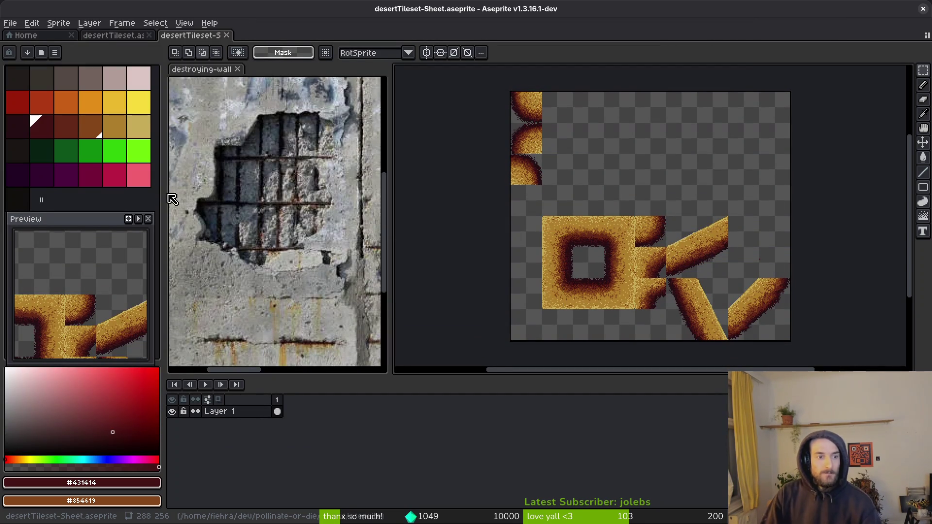
Step: Save the generated sheet as desertTileset-Sheet.aseprite and close it
{"action": "scroll", "coordinate": [697, 329], "scroll_direction": "right", "scroll_amount": 1}
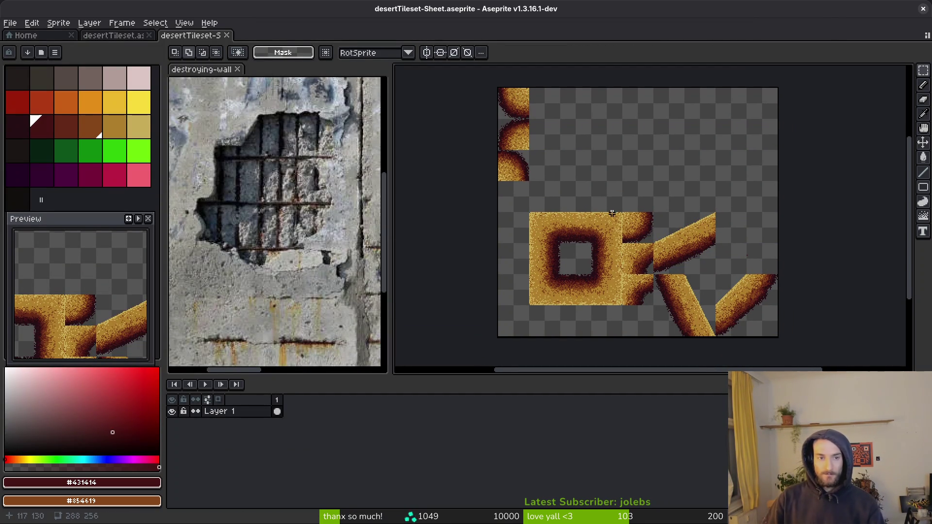
{"action": "key", "text": "ctrl+s"}
{"action": "key", "text": "Return"}
{"action": "scroll", "coordinate": [625, 183], "scroll_direction": "left", "scroll_amount": 1}
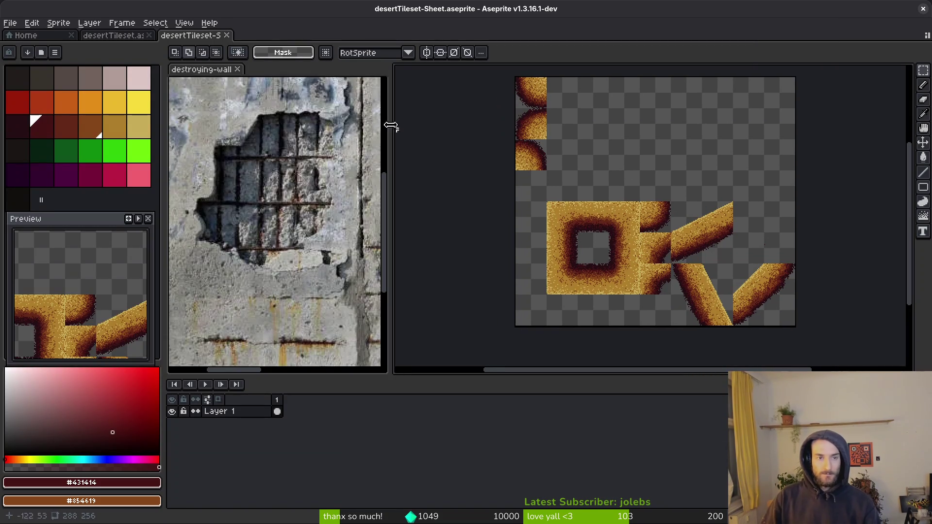
{"action": "left_click", "coordinate": [227, 36]}
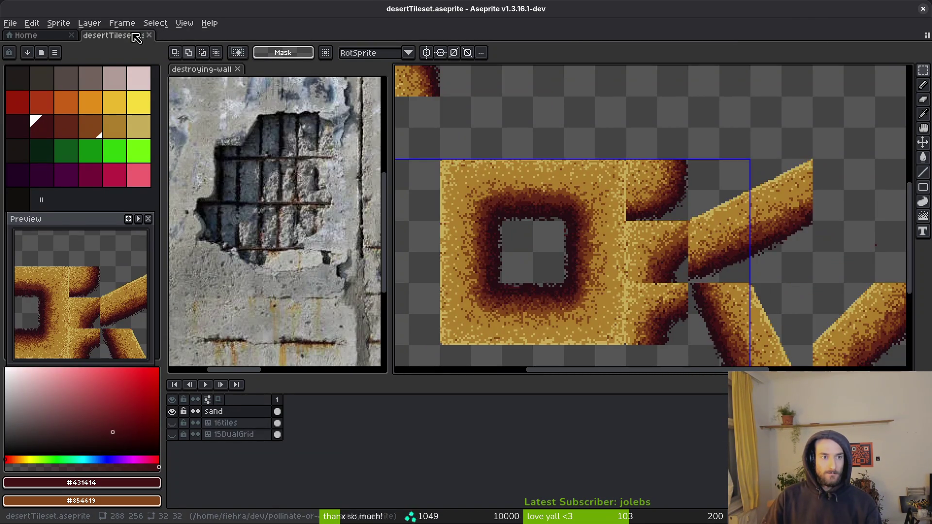
Step: Check the tiles in Godot, then bring the sand tile's top edge into view
{"action": "key", "text": "alt+Tab"}
{"action": "scroll", "coordinate": [563, 272], "scroll_direction": "down", "scroll_amount": 3}
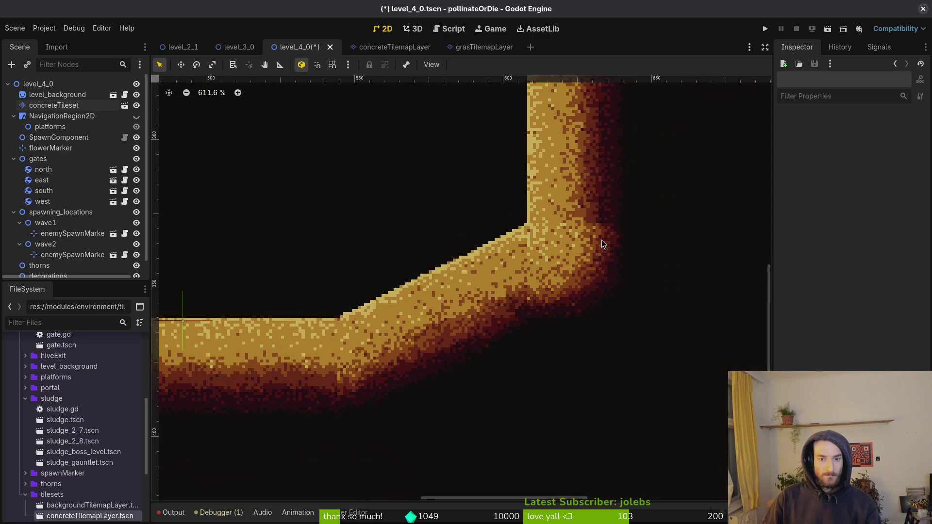
{"action": "scroll", "coordinate": [607, 233], "scroll_direction": "up", "scroll_amount": 5}
{"action": "key", "text": "alt+Tab"}
{"action": "scroll", "coordinate": [680, 194], "scroll_direction": "up", "scroll_amount": 5}
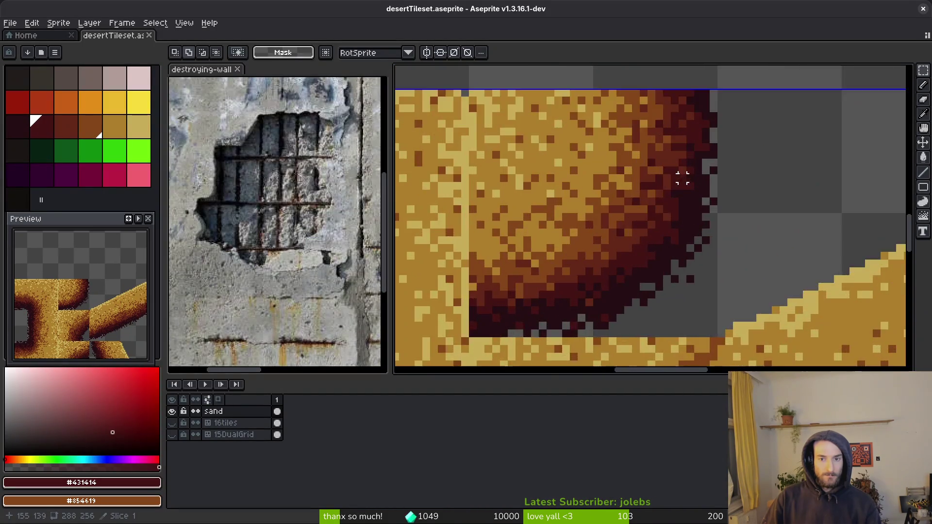
{"action": "left_click_drag", "start_coordinate": [705, 111], "coordinate": [614, 220]}
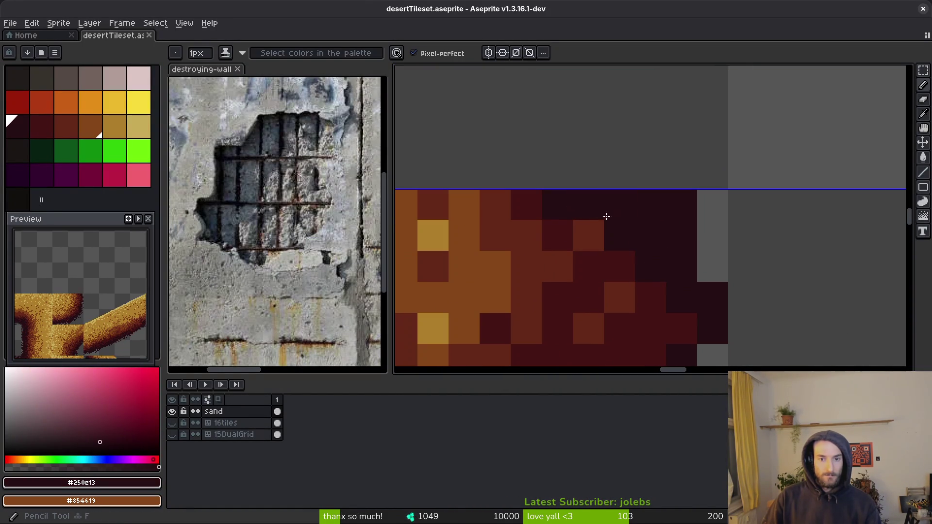
{"action": "scroll", "coordinate": [629, 228], "scroll_direction": "down", "scroll_amount": 3}
{"action": "scroll", "coordinate": [589, 220], "scroll_direction": "up", "scroll_amount": 3}
Step: Sample dark brown #431414 and repaint the dark pixels along the tile edge
{"action": "left_click", "coordinate": [590, 220], "text": "alt"}
{"action": "left_click", "coordinate": [554, 170]}
{"action": "key", "text": "ctrl+z"}
{"action": "left_click", "coordinate": [597, 182]}
{"action": "left_click", "coordinate": [595, 189]}
{"action": "scroll", "coordinate": [618, 257], "scroll_direction": "down", "scroll_amount": 4}
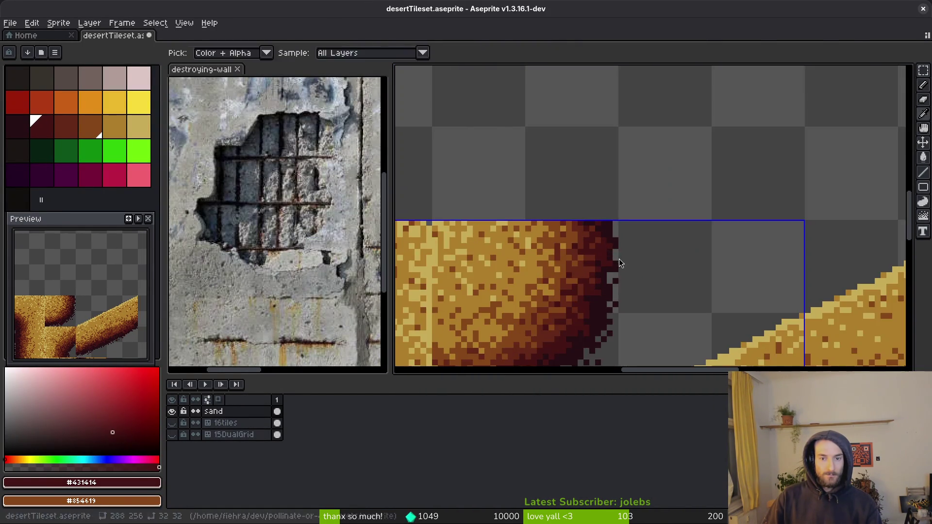
Step: Compare the repainted edge against the Godot level
{"action": "key", "text": "alt+Tab"}
{"action": "scroll", "coordinate": [653, 327], "scroll_direction": "down", "scroll_amount": 5}
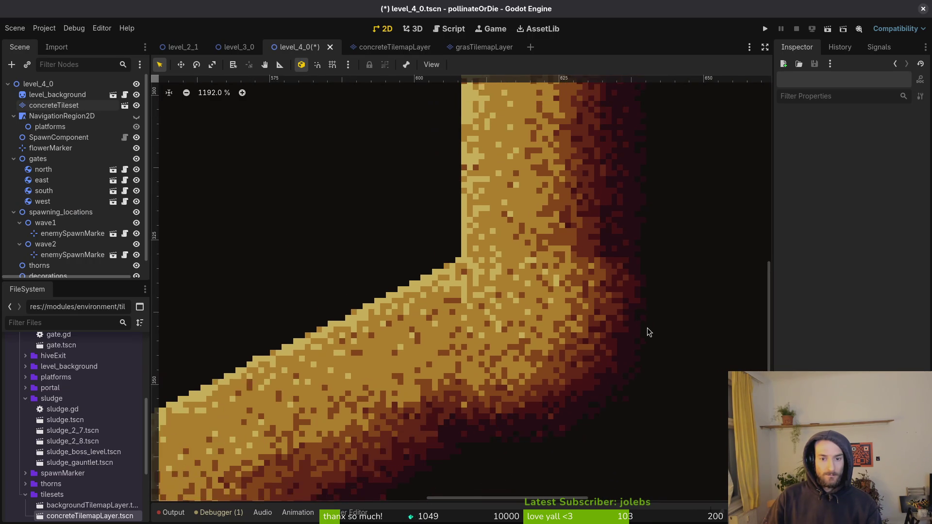
{"action": "scroll", "coordinate": [633, 330], "scroll_direction": "down", "scroll_amount": 3}
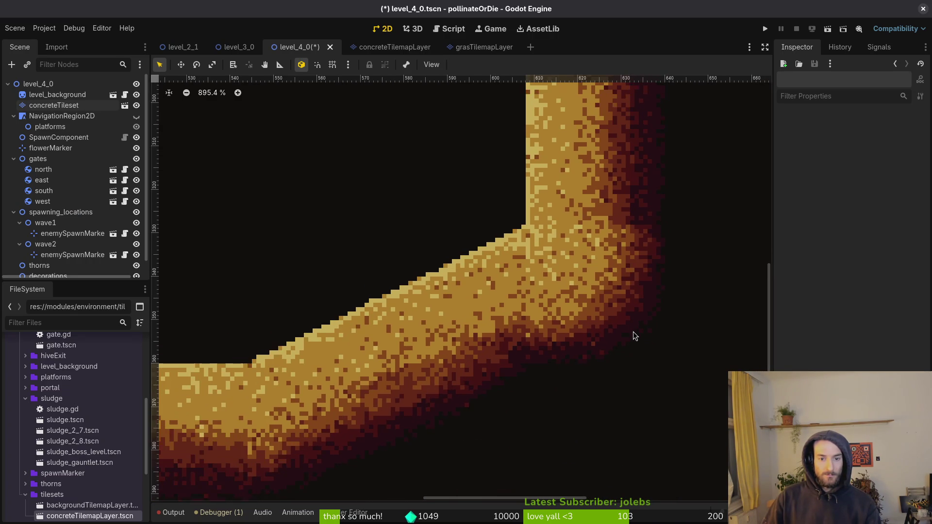
{"action": "scroll", "coordinate": [635, 333], "scroll_direction": "down", "scroll_amount": 5}
{"action": "scroll", "coordinate": [636, 359], "scroll_direction": "up", "scroll_amount": 9}
{"action": "key", "text": "alt+Tab"}
{"action": "scroll", "coordinate": [797, 133], "scroll_direction": "up", "scroll_amount": 5}
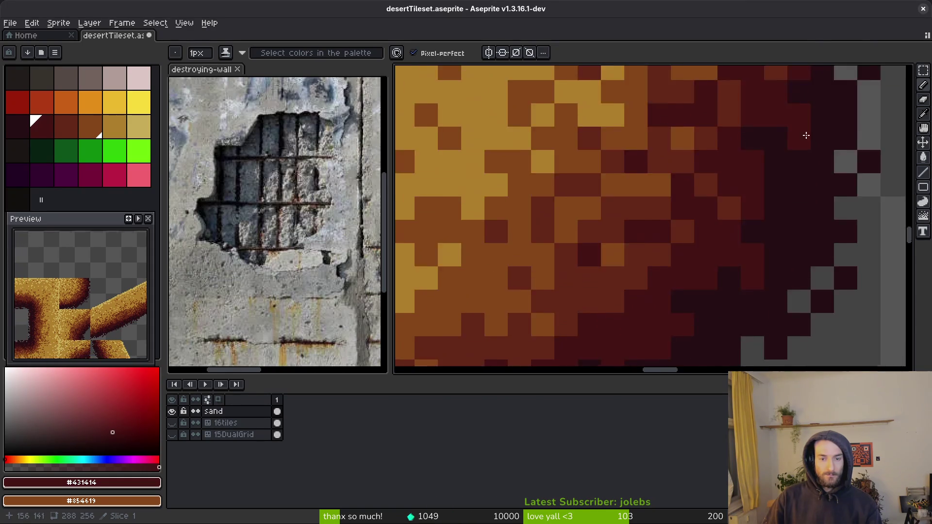
{"action": "key", "text": "alt+Tab"}
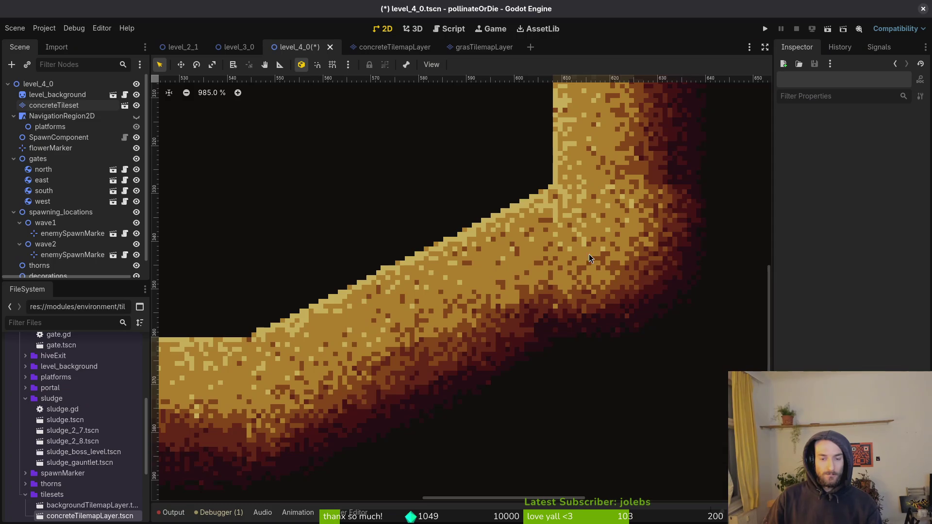
{"action": "key", "text": "alt+Tab"}
{"action": "scroll", "coordinate": [585, 273], "scroll_direction": "down", "scroll_amount": 4}
{"action": "scroll", "coordinate": [708, 257], "scroll_direction": "up", "scroll_amount": 3}
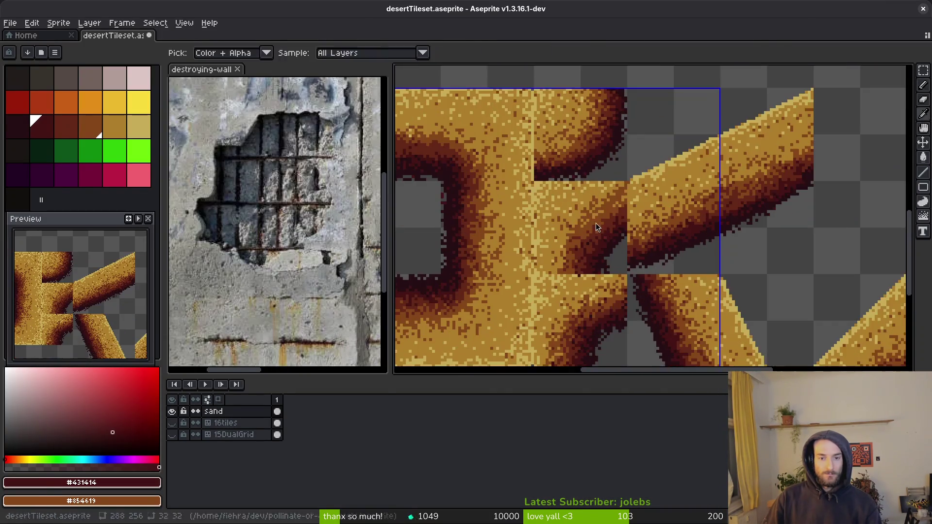
{"action": "scroll", "coordinate": [708, 258], "scroll_direction": "up", "scroll_amount": 4}
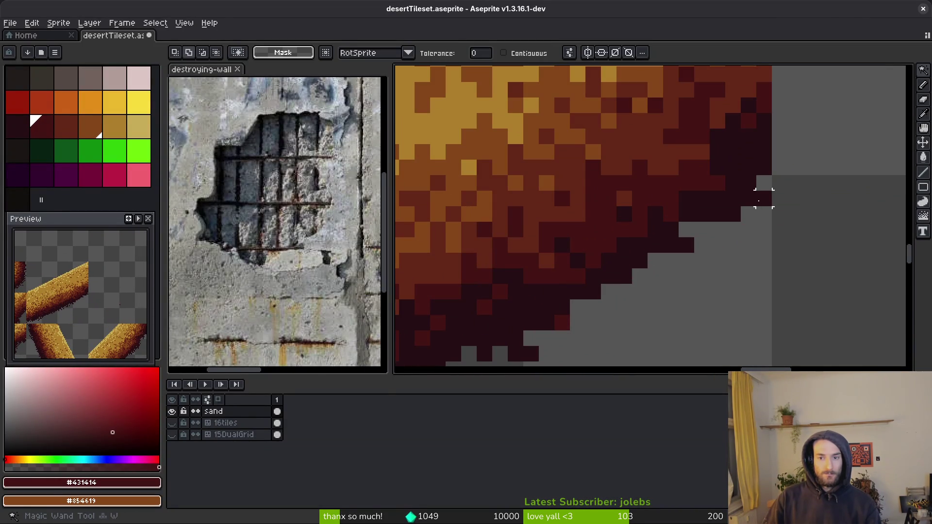
Step: With a 1-pixel brush, erase two stray dark pixels on the edge
{"action": "key", "text": "alt+Tab"}
{"action": "key", "text": "alt+Tab"}
{"action": "scroll", "coordinate": [758, 199], "scroll_direction": "up", "scroll_amount": 2}
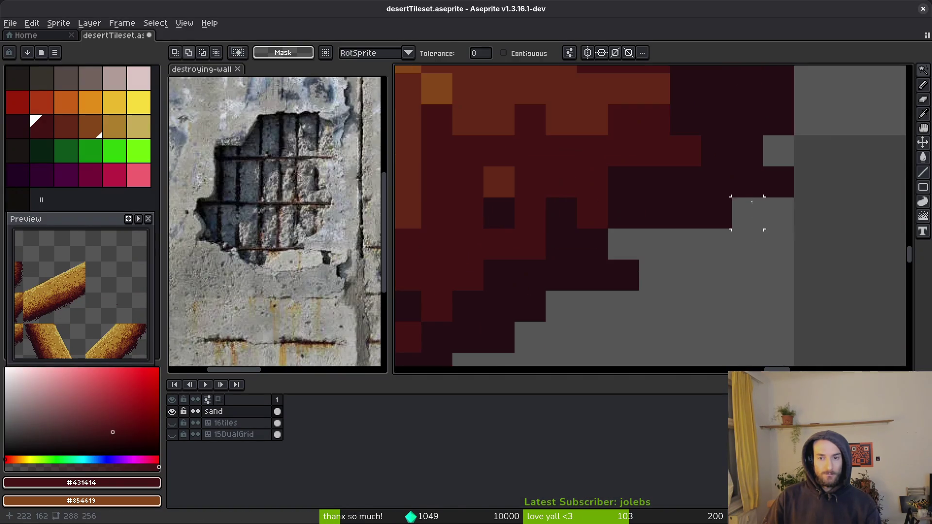
{"action": "key", "text": "minus"}
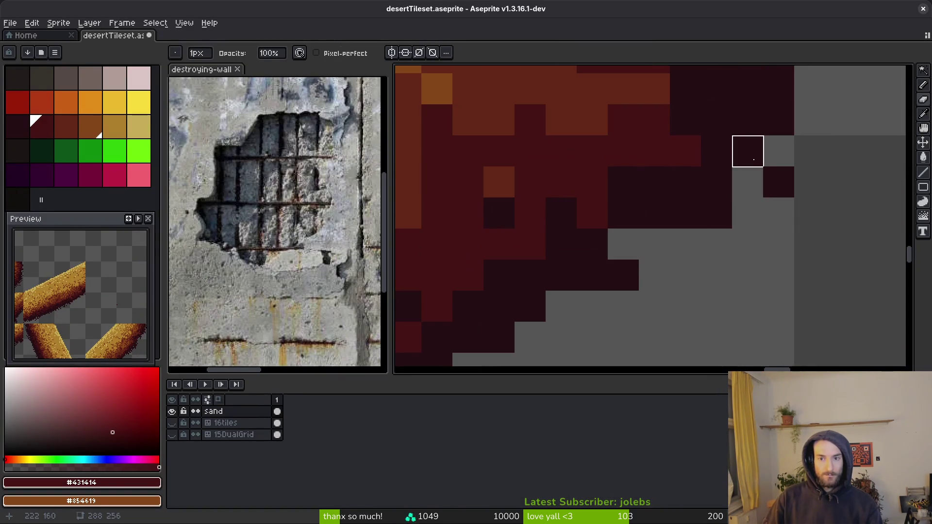
{"action": "left_click", "coordinate": [717, 182]}
{"action": "left_click", "coordinate": [686, 213]}
{"action": "scroll", "coordinate": [717, 214], "scroll_direction": "down", "scroll_amount": 2}
Step: Save the desert tileset
{"action": "key", "text": "ctrl+s"}
{"action": "scroll", "coordinate": [756, 272], "scroll_direction": "down", "scroll_amount": 2}
{"action": "scroll", "coordinate": [587, 200], "scroll_direction": "up", "scroll_amount": 5}
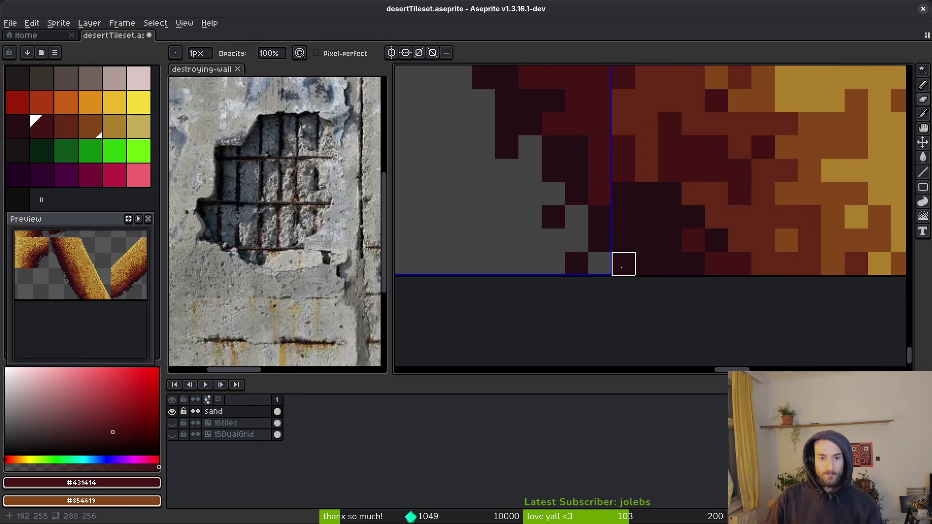
{"action": "scroll", "coordinate": [698, 235], "scroll_direction": "down", "scroll_amount": 3}
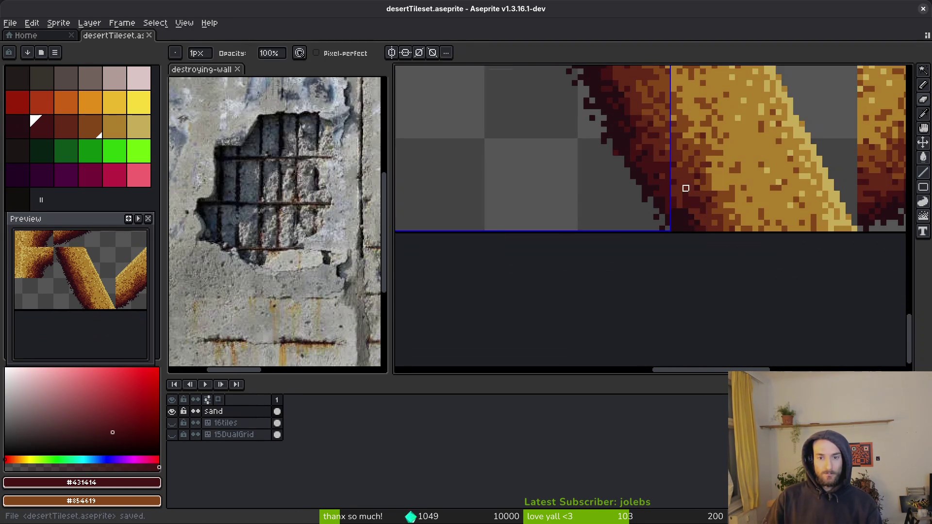
{"action": "scroll", "coordinate": [680, 195], "scroll_direction": "down", "scroll_amount": 3}
{"action": "key", "text": "ctrl+s"}
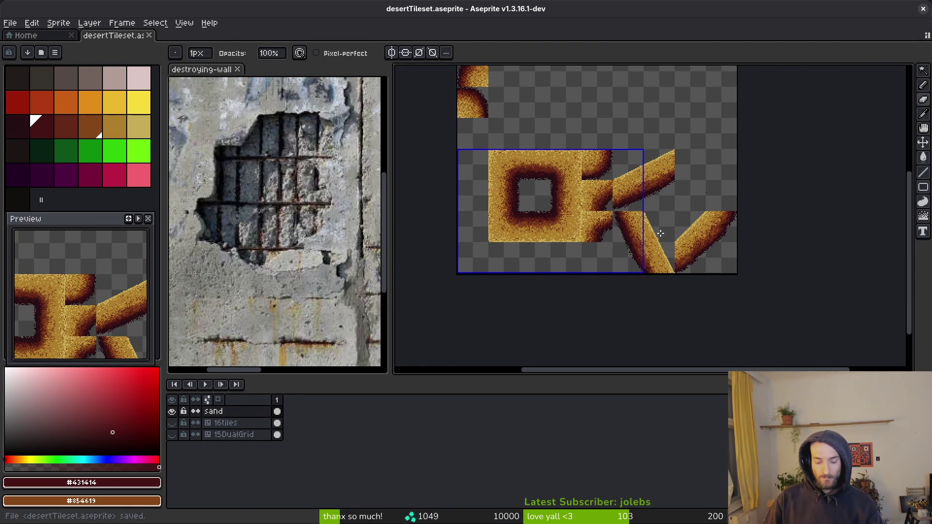
{"action": "key", "text": "ctrl+e"}
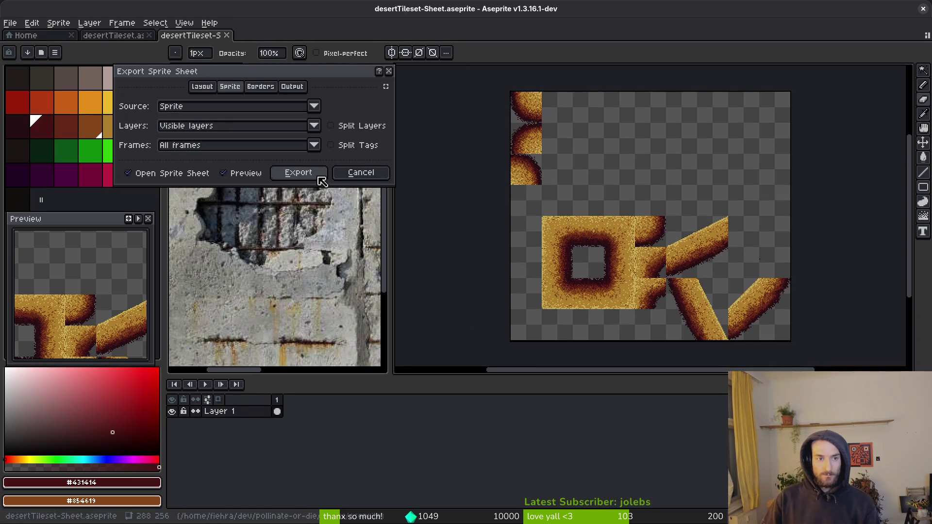
Step: Confirm the sprite sheet export and bring up the Export As settings
{"action": "left_click", "coordinate": [318, 176]}
{"action": "key", "text": "ctrl+shift+e"}
{"action": "left_click", "coordinate": [158, 173]}
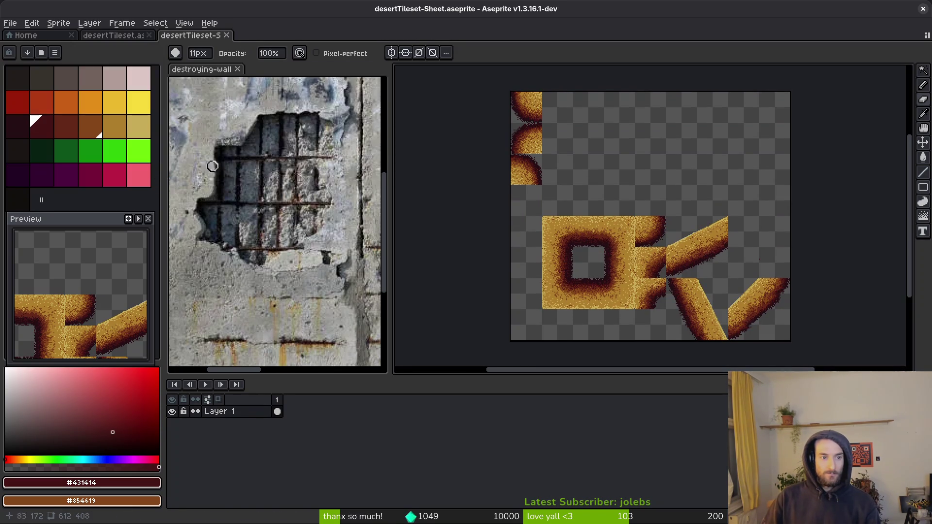
{"action": "key", "text": "ctrl+shift+e"}
Step: Export to art/environment/desertTileset-Sheet.png, overwriting the existing file
{"action": "left_click", "coordinate": [233, 50]}
{"action": "left_click", "coordinate": [248, 59]}
{"action": "left_click", "coordinate": [47, 43]}
{"action": "double_click", "coordinate": [54, 98]}
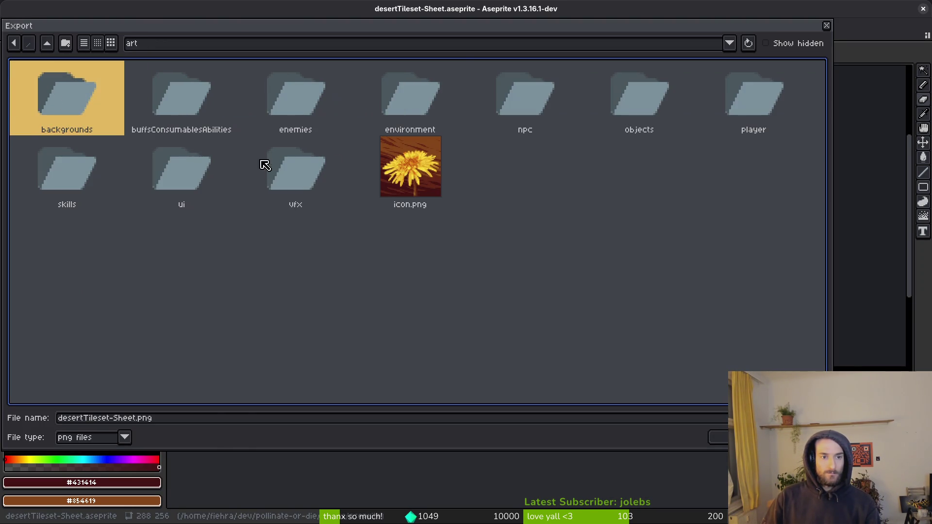
{"action": "double_click", "coordinate": [418, 97]}
{"action": "left_click", "coordinate": [299, 123]}
{"action": "left_click", "coordinate": [703, 433]}
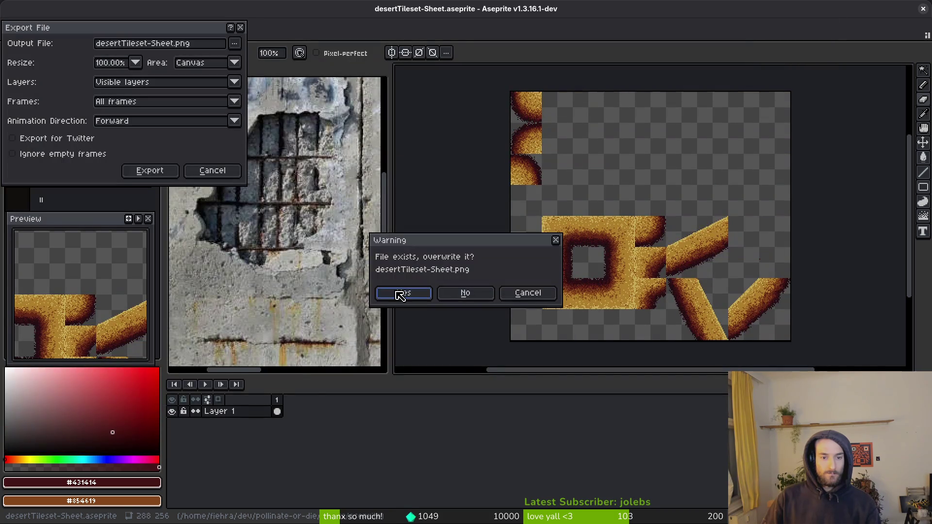
{"action": "left_click", "coordinate": [405, 297]}
{"action": "left_click", "coordinate": [151, 170]}
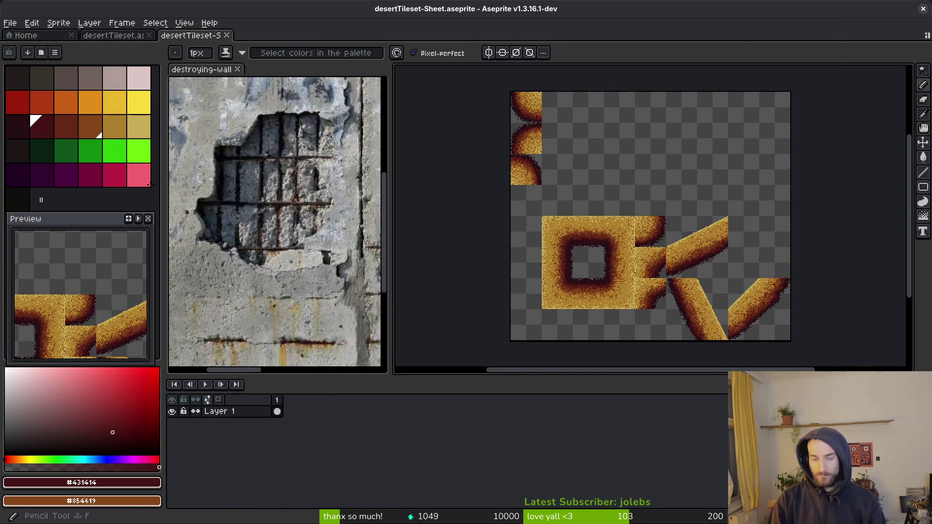
{"action": "key", "text": "super+e"}
Step: Trash desertTileset-Sheet.png from pollinate-or-die/assets/aseprite and close Files
{"action": "left_click", "coordinate": [210, 260]}
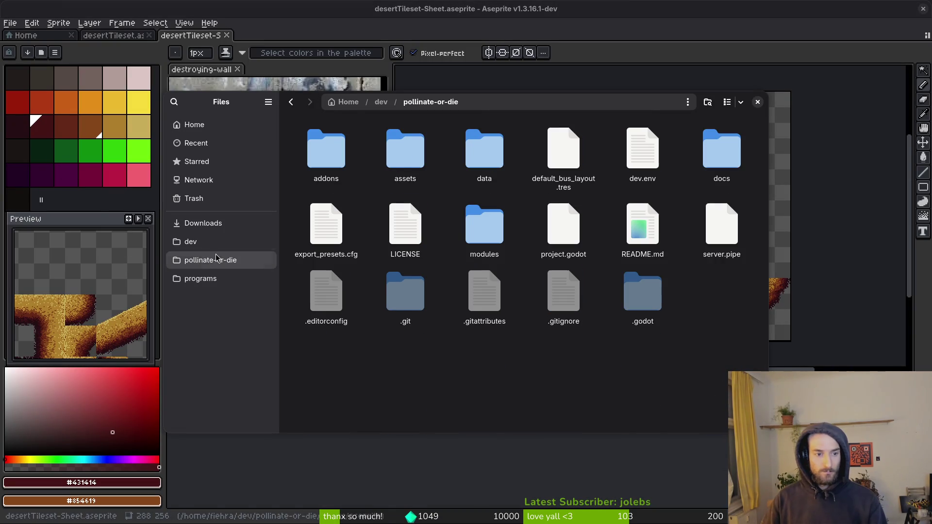
{"action": "double_click", "coordinate": [413, 165]}
{"action": "double_click", "coordinate": [398, 162]}
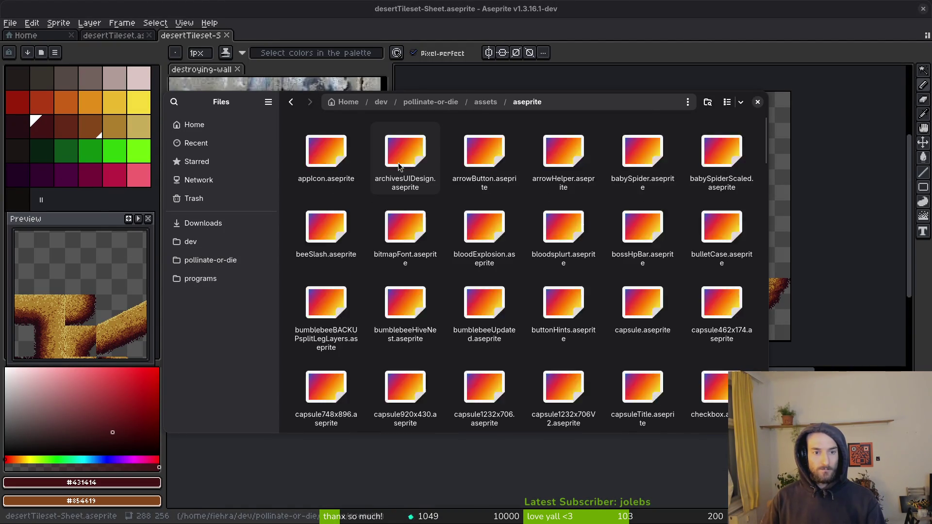
{"action": "scroll", "coordinate": [585, 261], "scroll_direction": "down", "scroll_amount": 3}
{"action": "scroll", "coordinate": [598, 282], "scroll_direction": "down", "scroll_amount": 10}
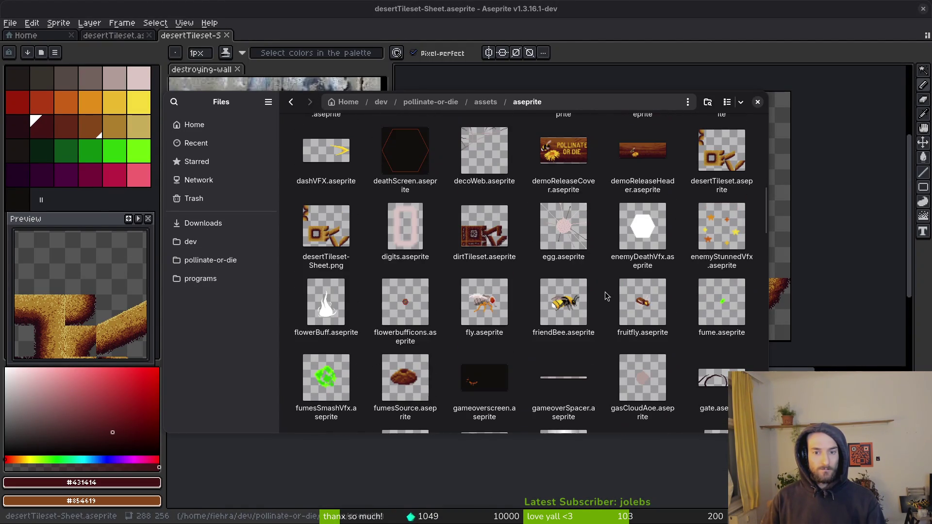
{"action": "scroll", "coordinate": [607, 296], "scroll_direction": "down", "scroll_amount": 5}
{"action": "scroll", "coordinate": [578, 290], "scroll_direction": "up", "scroll_amount": 5}
{"action": "left_click", "coordinate": [305, 212]}
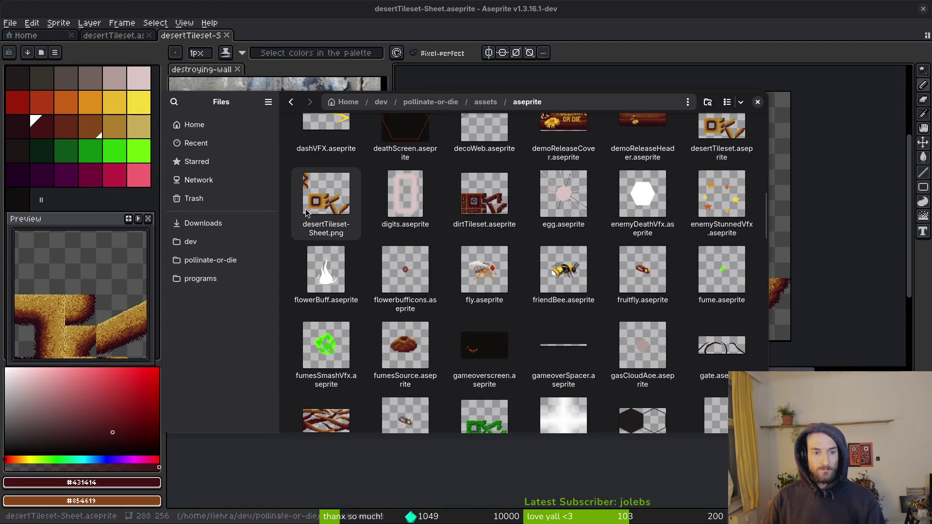
{"action": "key", "text": "Delete"}
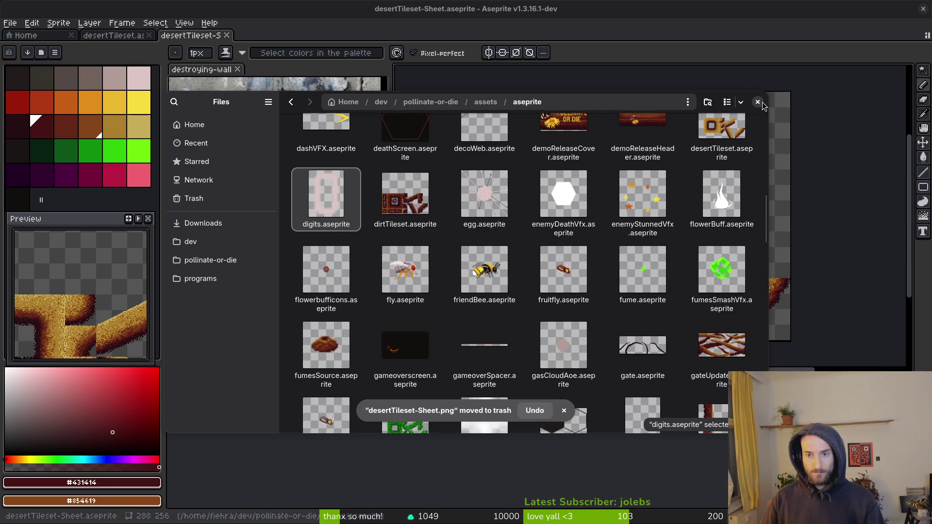
{"action": "left_click", "coordinate": [758, 101]}
Step: Look over the Godot level's sand corridor, then return to Aseprite
{"action": "key", "text": "alt+Tab"}
{"action": "scroll", "coordinate": [630, 189], "scroll_direction": "down", "scroll_amount": 5}
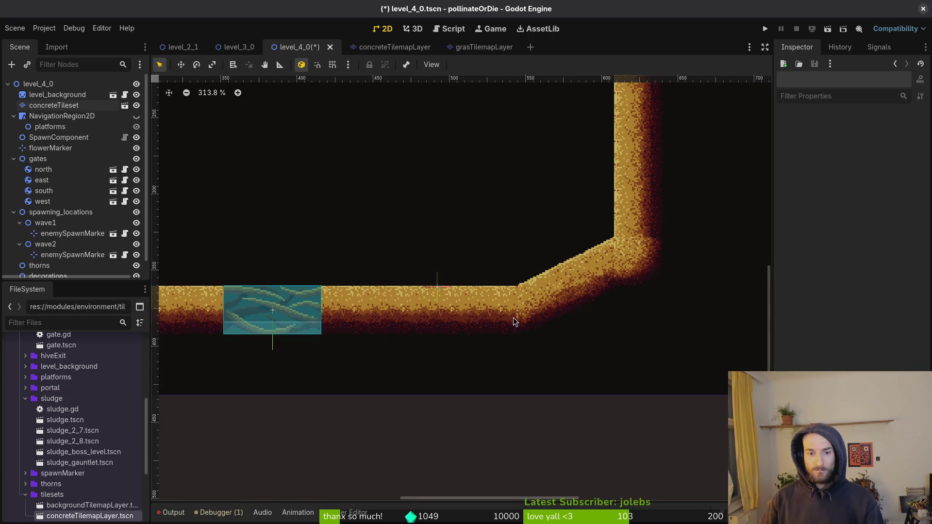
{"action": "scroll", "coordinate": [514, 317], "scroll_direction": "up", "scroll_amount": 5}
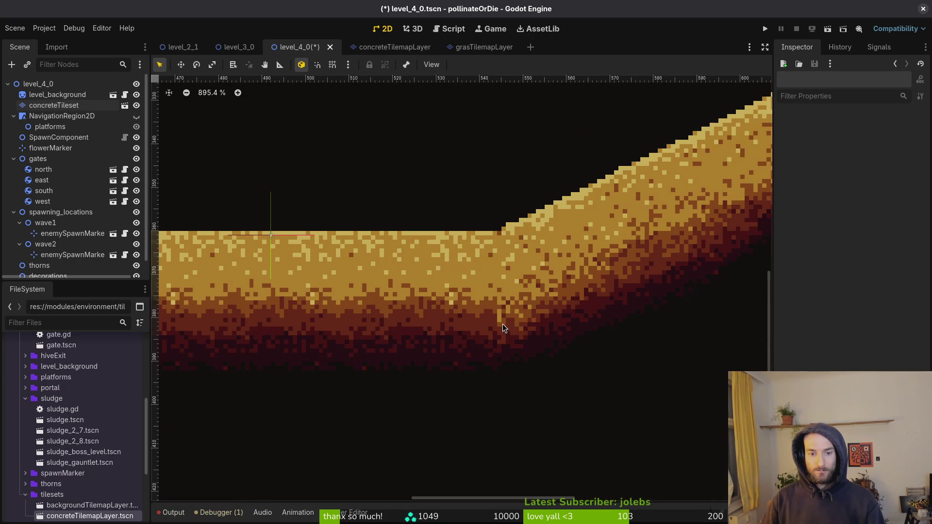
{"action": "key", "text": "alt+Tab"}
{"action": "scroll", "coordinate": [443, 267], "scroll_direction": "up", "scroll_amount": 6}
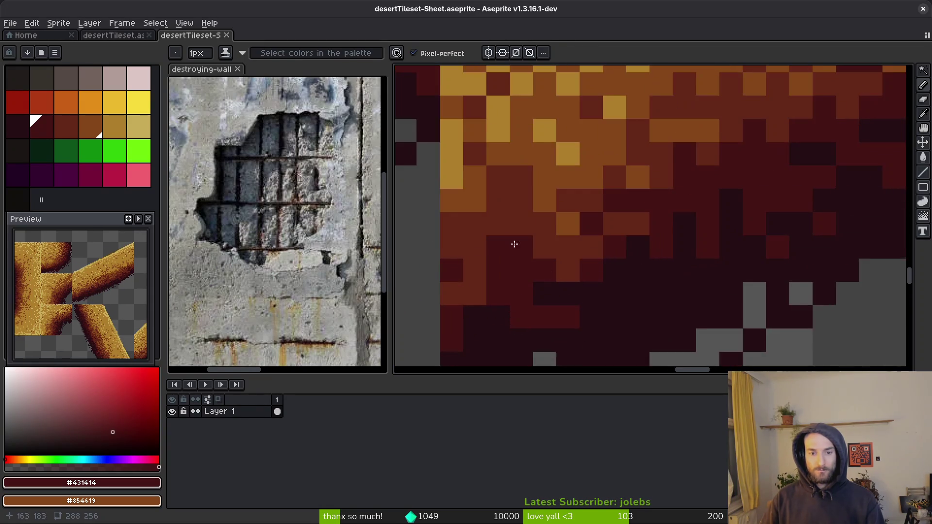
Step: Sample the #854619 brown and #63271B dark red from the tile, comparing the slope in Godot
{"action": "left_click", "coordinate": [535, 208], "text": "alt"}
{"action": "scroll", "coordinate": [538, 211], "scroll_direction": "down", "scroll_amount": 3}
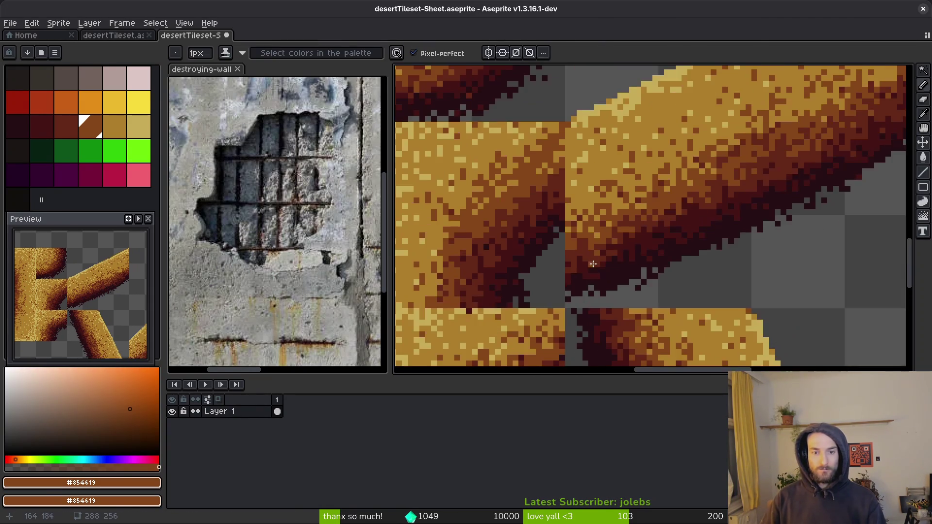
{"action": "key", "text": "alt+Tab"}
{"action": "key", "text": "alt+Tab"}
{"action": "scroll", "coordinate": [582, 270], "scroll_direction": "up", "scroll_amount": 3}
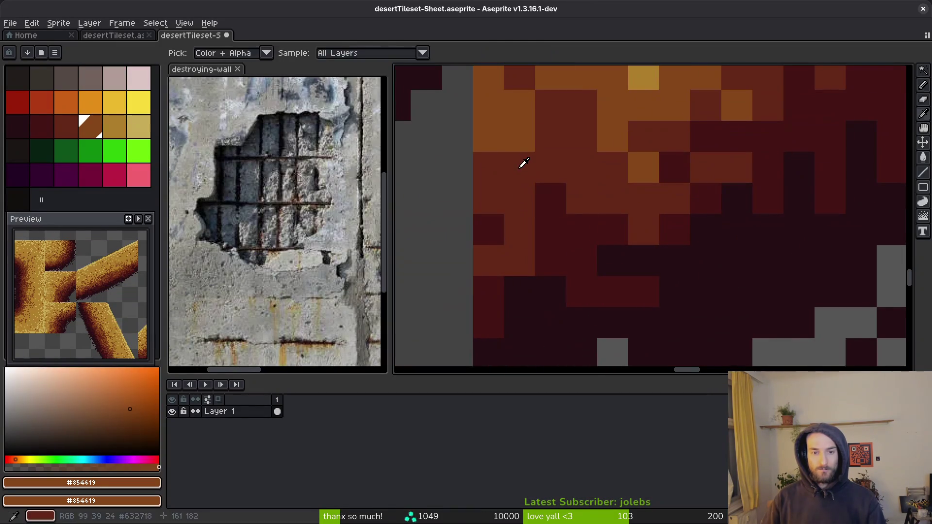
{"action": "left_click", "coordinate": [500, 156], "text": "alt"}
{"action": "scroll", "coordinate": [555, 241], "scroll_direction": "down", "scroll_amount": 3}
{"action": "key", "text": "alt+Tab"}
{"action": "scroll", "coordinate": [582, 266], "scroll_direction": "down", "scroll_amount": 3}
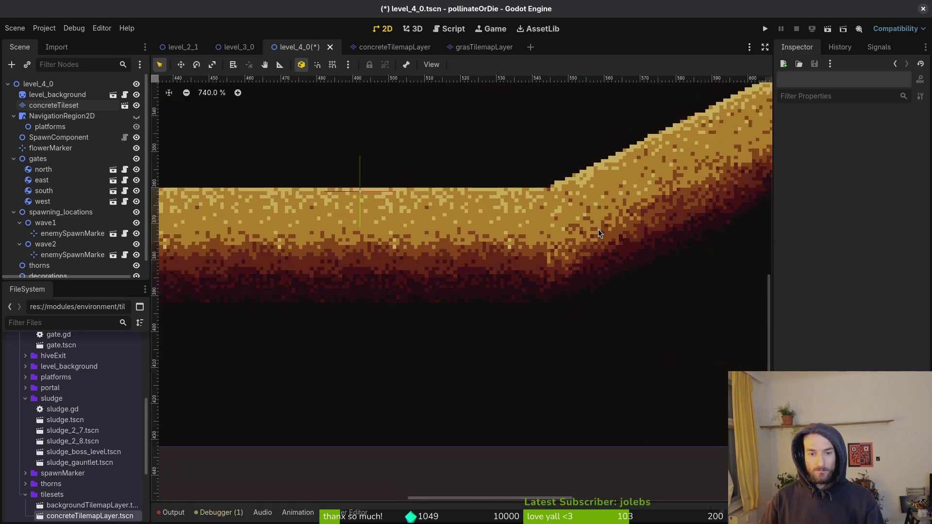
{"action": "scroll", "coordinate": [485, 272], "scroll_direction": "left", "scroll_amount": 5}
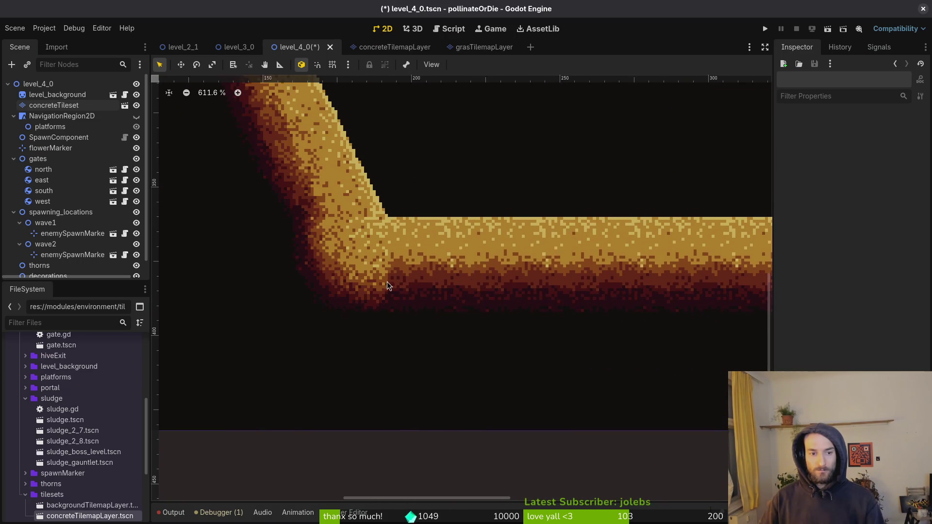
{"action": "scroll", "coordinate": [400, 281], "scroll_direction": "up", "scroll_amount": 3}
{"action": "scroll", "coordinate": [403, 284], "scroll_direction": "down", "scroll_amount": 4}
{"action": "scroll", "coordinate": [405, 286], "scroll_direction": "up", "scroll_amount": 5}
{"action": "scroll", "coordinate": [437, 305], "scroll_direction": "left", "scroll_amount": 5}
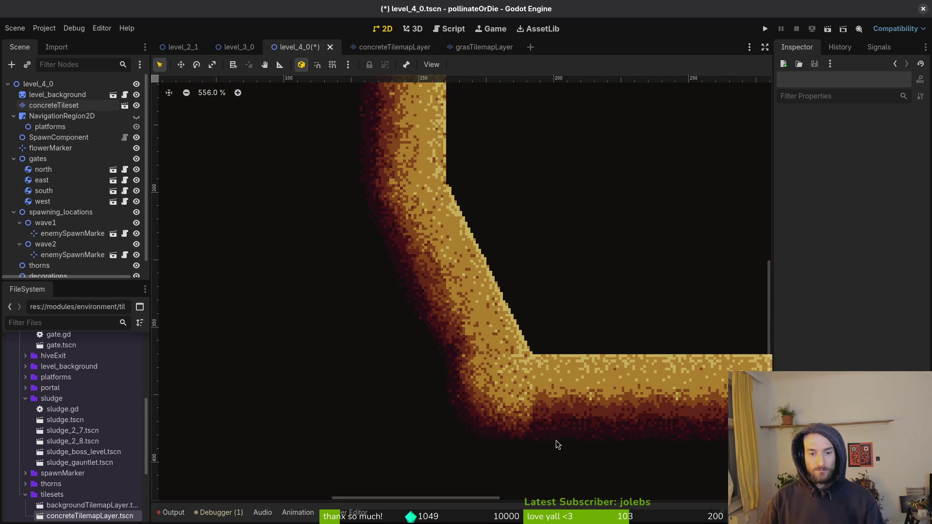
{"action": "scroll", "coordinate": [570, 437], "scroll_direction": "down", "scroll_amount": 2}
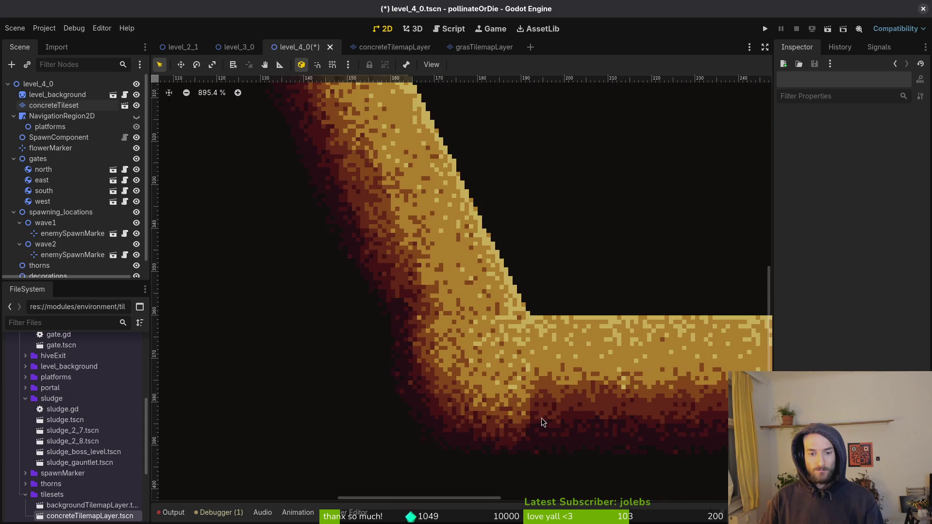
{"action": "key", "text": "alt+Tab"}
{"action": "mouse_move", "coordinate": [583, 218]}
{"action": "left_mouse_down"}
{"action": "mouse_move", "coordinate": [712, 150]}
{"action": "mouse_move", "coordinate": [651, 262]}
{"action": "left_mouse_up"}
Step: Repaint three orange pixels on the shaded sand edge with dark red #632718, then check the result in Godot
{"action": "scroll", "coordinate": [652, 262], "scroll_direction": "up", "scroll_amount": 8}
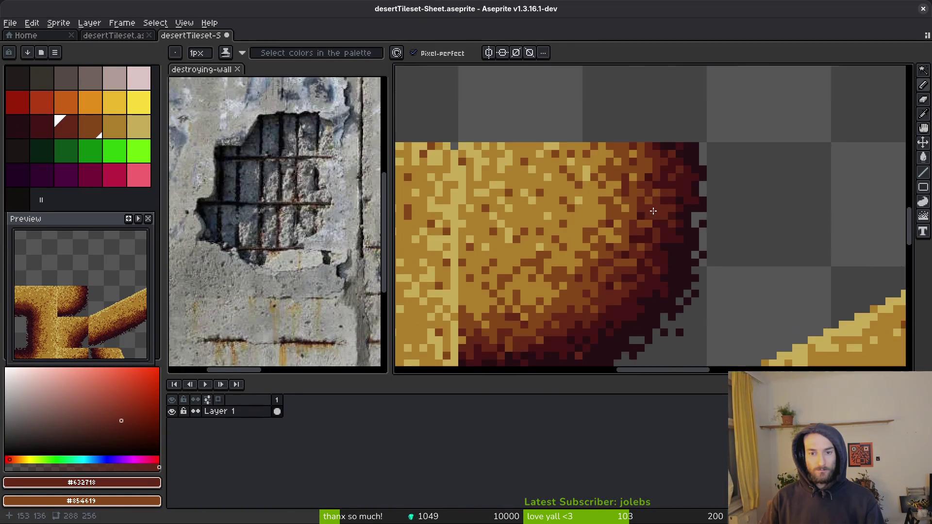
{"action": "left_click", "coordinate": [665, 139], "text": "alt"}
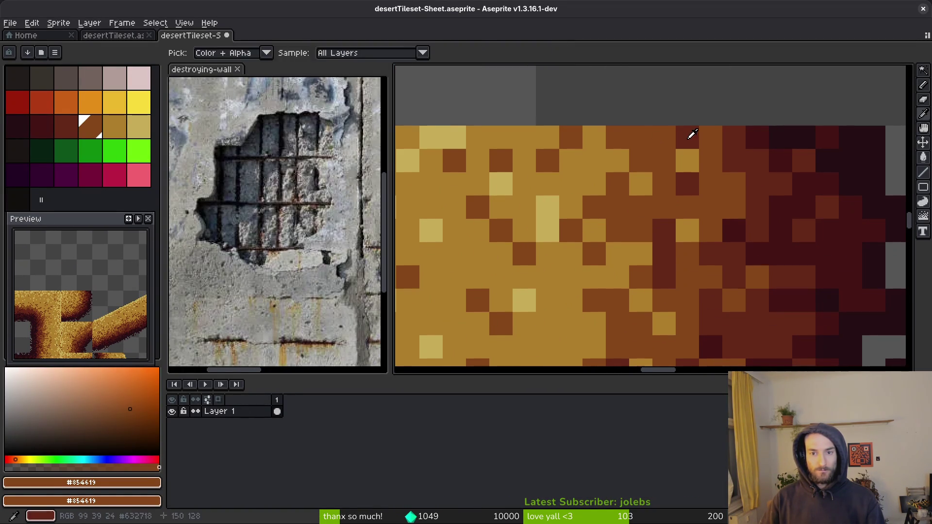
{"action": "left_click", "coordinate": [689, 138], "text": "alt"}
{"action": "left_click", "coordinate": [658, 138]}
{"action": "left_click", "coordinate": [664, 160]}
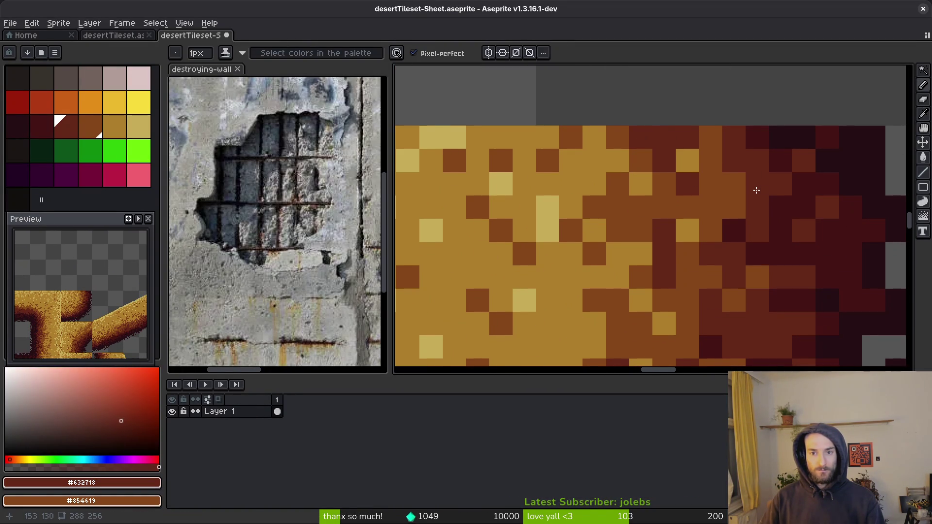
{"action": "left_click", "coordinate": [714, 157]}
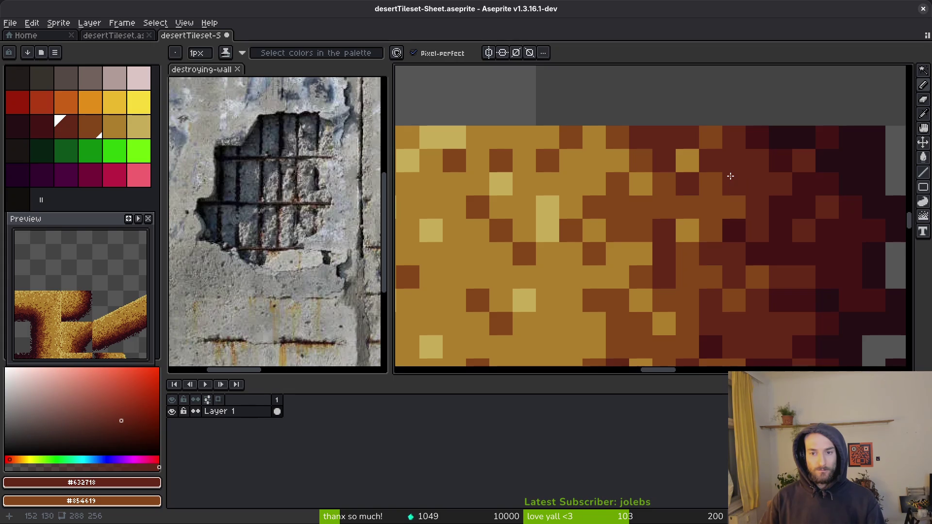
{"action": "scroll", "coordinate": [731, 177], "scroll_direction": "down", "scroll_amount": 3}
{"action": "key", "text": "alt+Tab"}
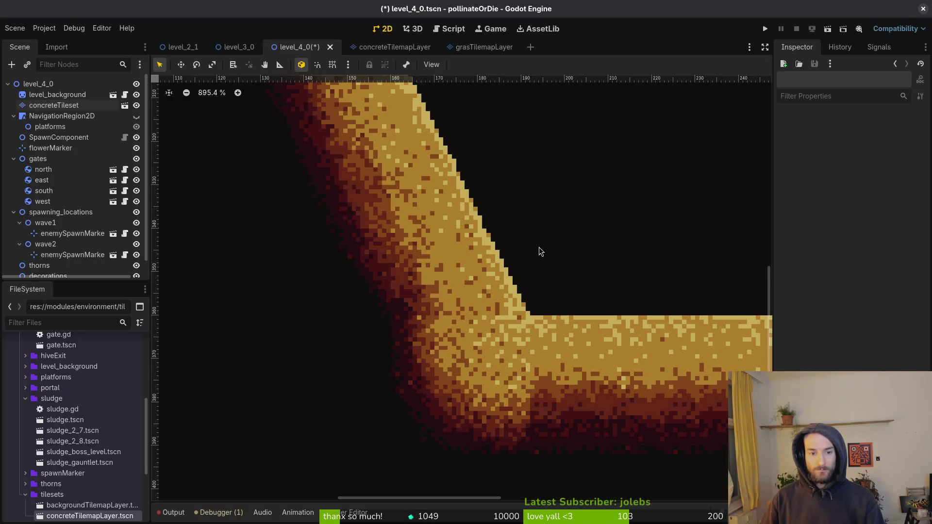
{"action": "scroll", "coordinate": [542, 251], "scroll_direction": "down", "scroll_amount": 2}
{"action": "scroll", "coordinate": [543, 262], "scroll_direction": "up", "scroll_amount": 5}
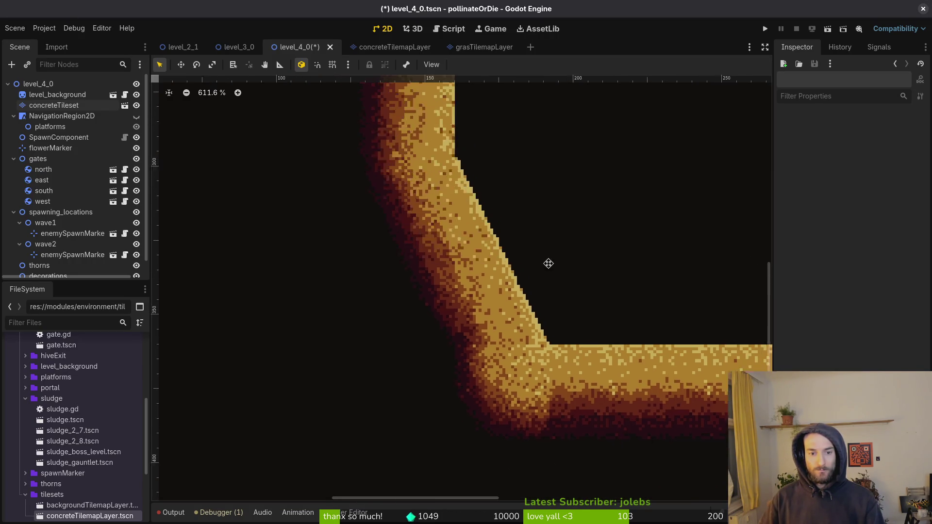
{"action": "scroll", "coordinate": [538, 264], "scroll_direction": "up", "scroll_amount": 10}
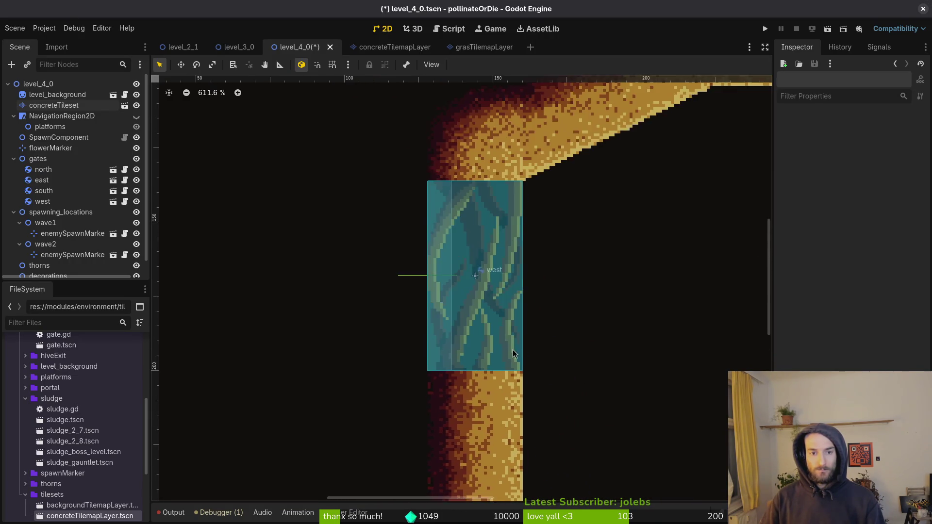
{"action": "scroll", "coordinate": [502, 307], "scroll_direction": "right", "scroll_amount": 5}
{"action": "scroll", "coordinate": [502, 307], "scroll_direction": "up", "scroll_amount": 2}
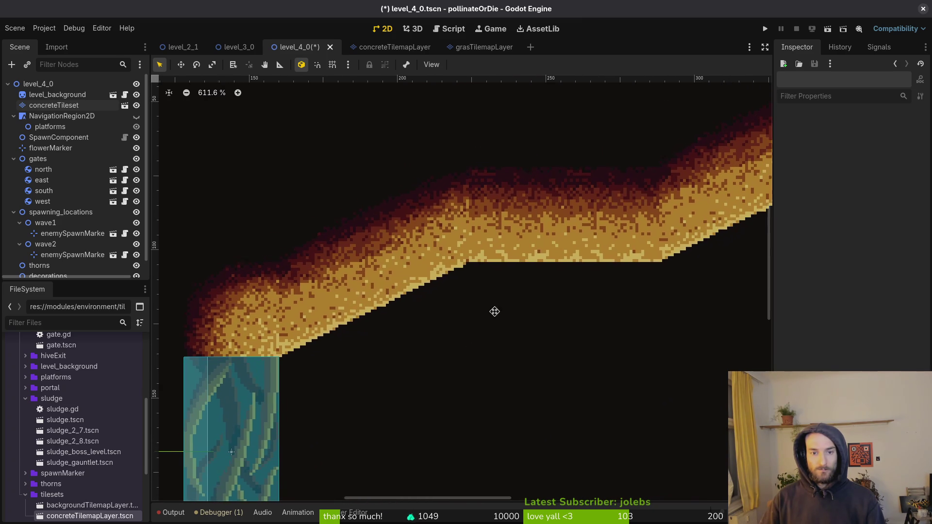
{"action": "scroll", "coordinate": [544, 309], "scroll_direction": "down", "scroll_amount": 3}
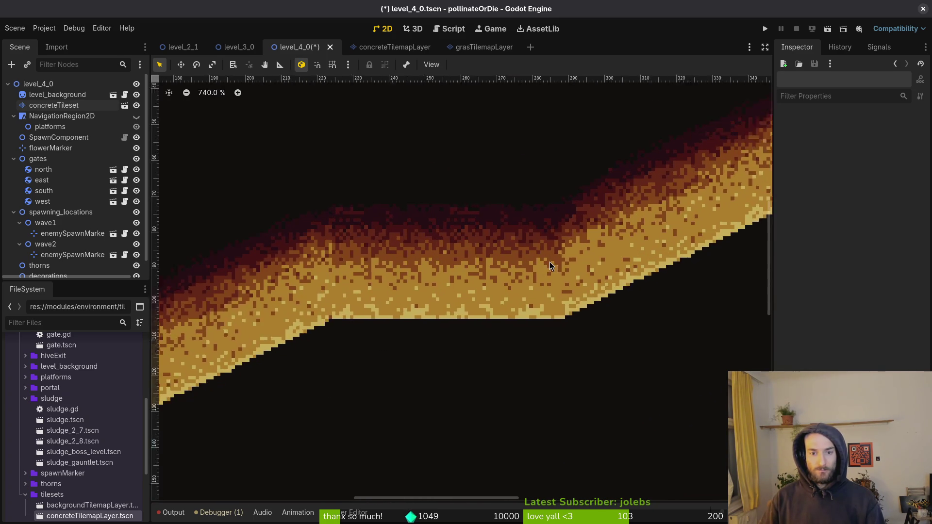
{"action": "key", "text": "alt+Tab"}
Step: Sample the #854619 brown and #ac7c2c sand colours from the sand bar's right edge
{"action": "scroll", "coordinate": [704, 238], "scroll_direction": "up", "scroll_amount": 5}
{"action": "key", "text": "d"}
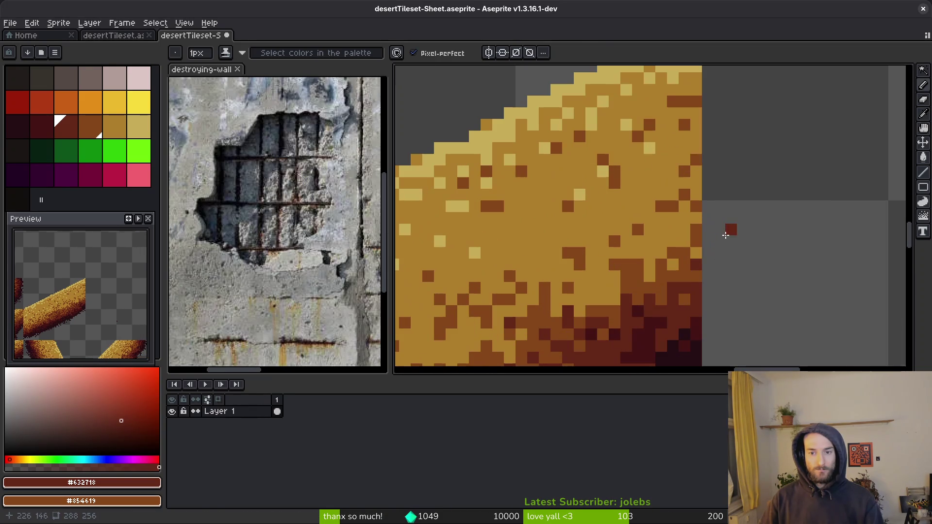
{"action": "left_click", "coordinate": [699, 206], "text": "alt"}
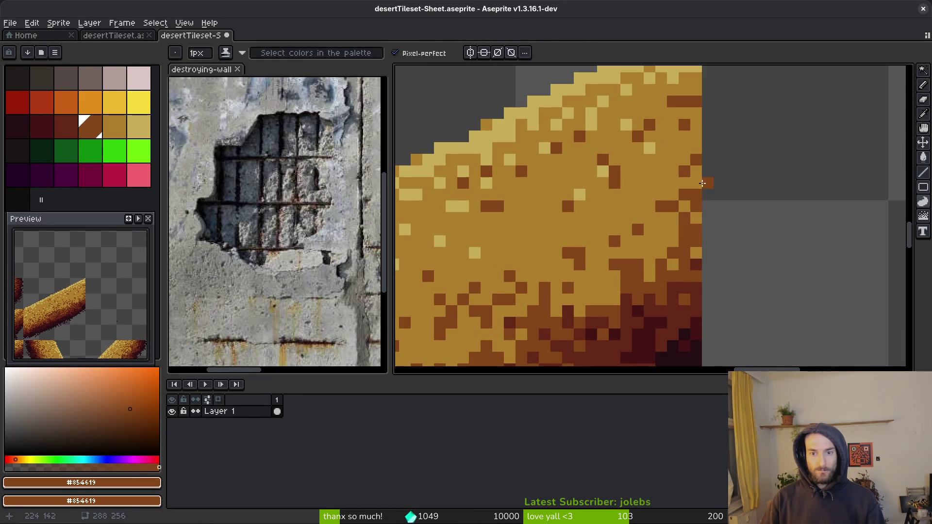
{"action": "left_click", "coordinate": [693, 198], "text": "alt"}
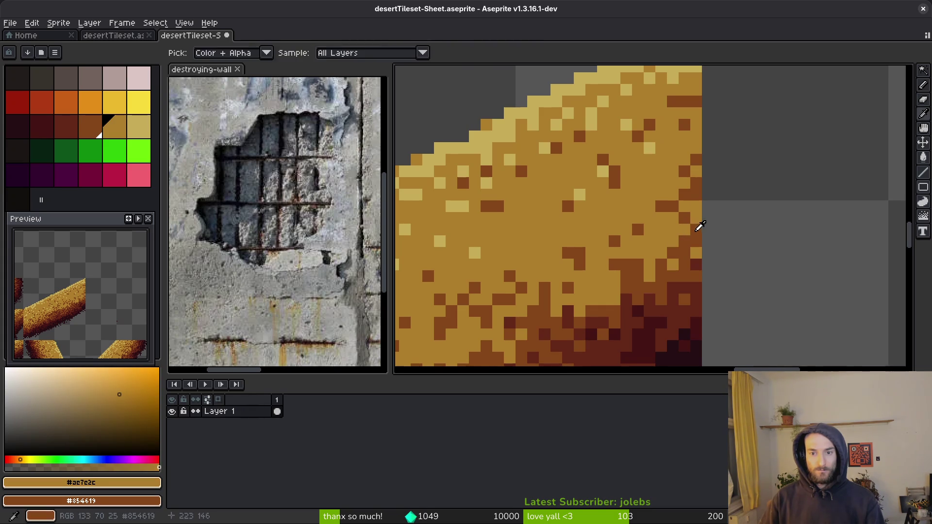
{"action": "left_click", "coordinate": [686, 209], "text": "alt"}
{"action": "scroll", "coordinate": [685, 269], "scroll_direction": "down", "scroll_amount": 3}
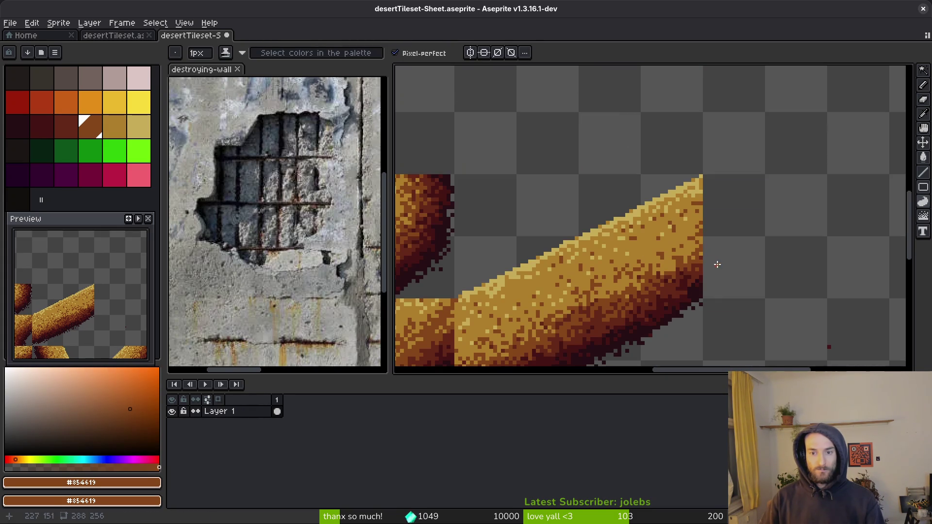
{"action": "scroll", "coordinate": [687, 267], "scroll_direction": "up", "scroll_amount": 3}
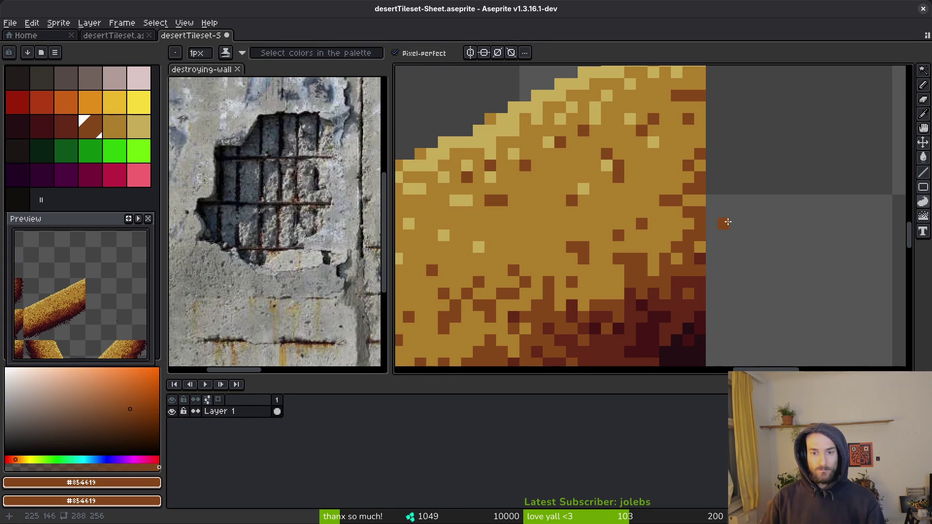
{"action": "scroll", "coordinate": [728, 222], "scroll_direction": "down", "scroll_amount": 3}
Step: Resample sand and dark brown from the bar, leaving brown #854619 as the painting colour
{"action": "key", "text": "ctrl+o"}
{"action": "key", "text": "Escape"}
{"action": "scroll", "coordinate": [724, 229], "scroll_direction": "up", "scroll_amount": 2}
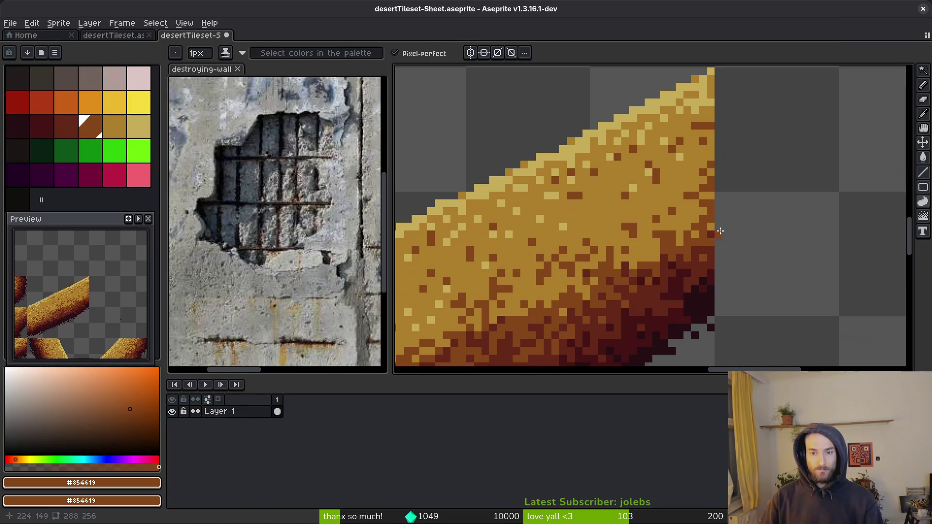
{"action": "left_click", "coordinate": [694, 196], "text": "alt"}
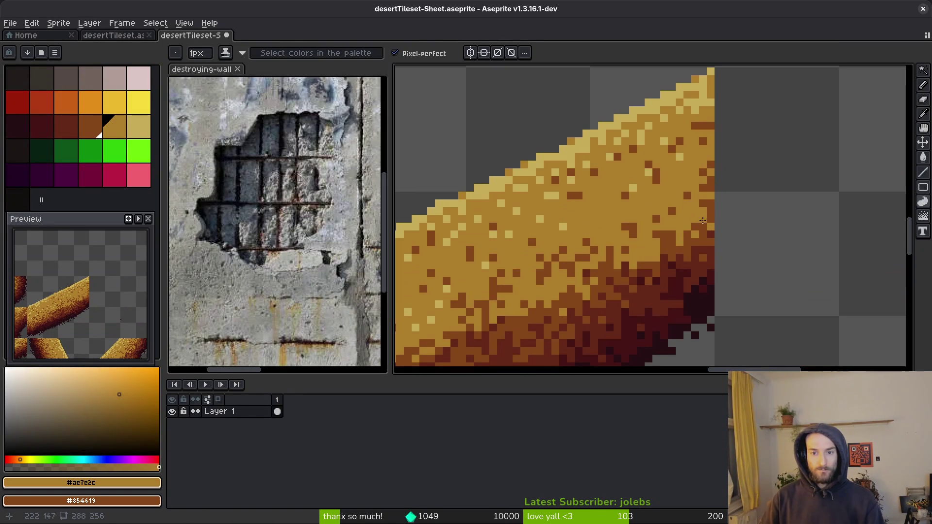
{"action": "key", "text": "ctrl+o"}
{"action": "key", "text": "Escape"}
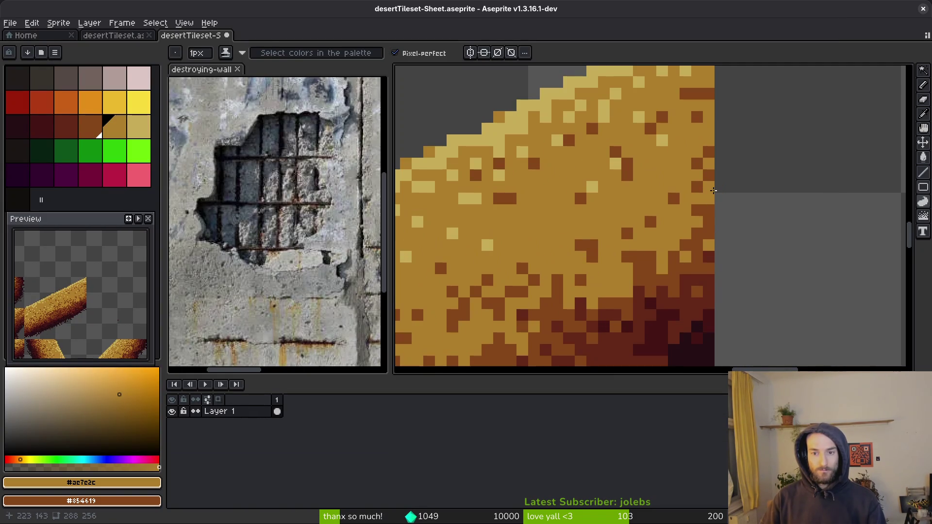
{"action": "left_click", "coordinate": [714, 198], "text": "alt"}
{"action": "scroll", "coordinate": [716, 234], "scroll_direction": "down", "scroll_amount": 2}
{"action": "scroll", "coordinate": [716, 234], "scroll_direction": "down", "scroll_amount": 2}
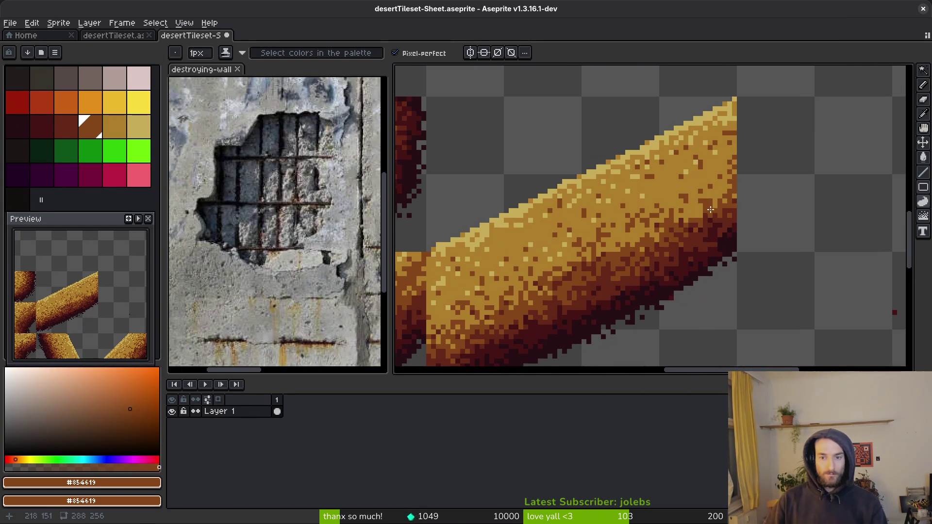
Step: Close desertTileset-Sheet, discarding its changes
{"action": "key", "text": "ctrl+w"}
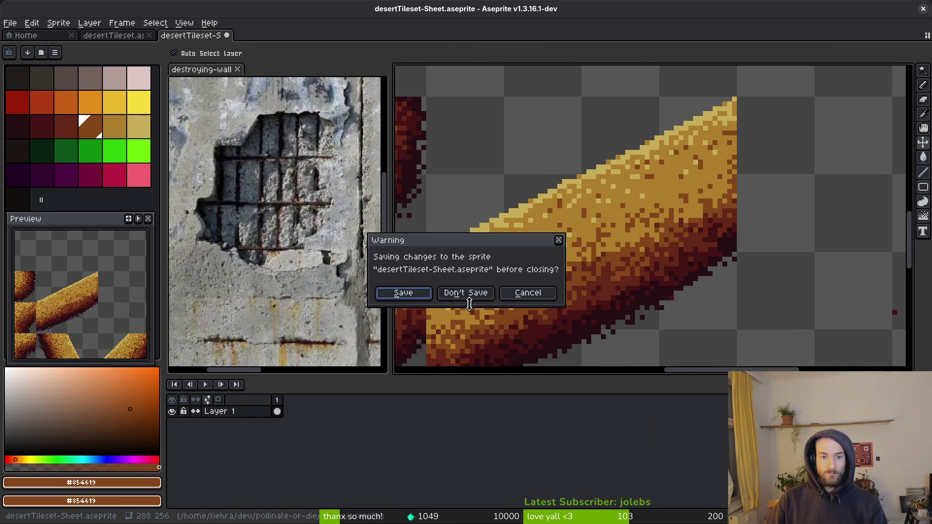
{"action": "left_click", "coordinate": [469, 295]}
{"action": "scroll", "coordinate": [695, 223], "scroll_direction": "up", "scroll_amount": 5}
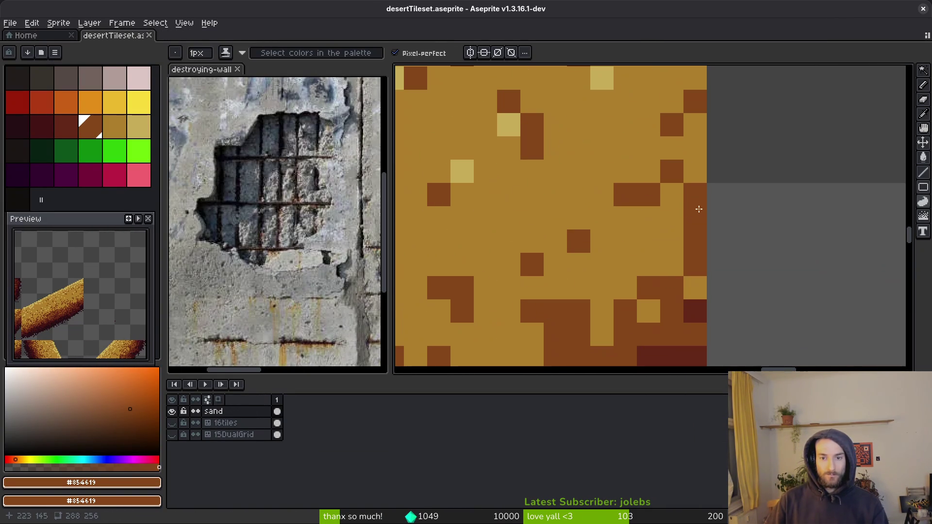
Step: Touch up stray pixels on the bar's edge with sand and dark brown taken from the canvas
{"action": "left_click", "coordinate": [705, 219]}
{"action": "left_click", "coordinate": [682, 194], "text": "alt"}
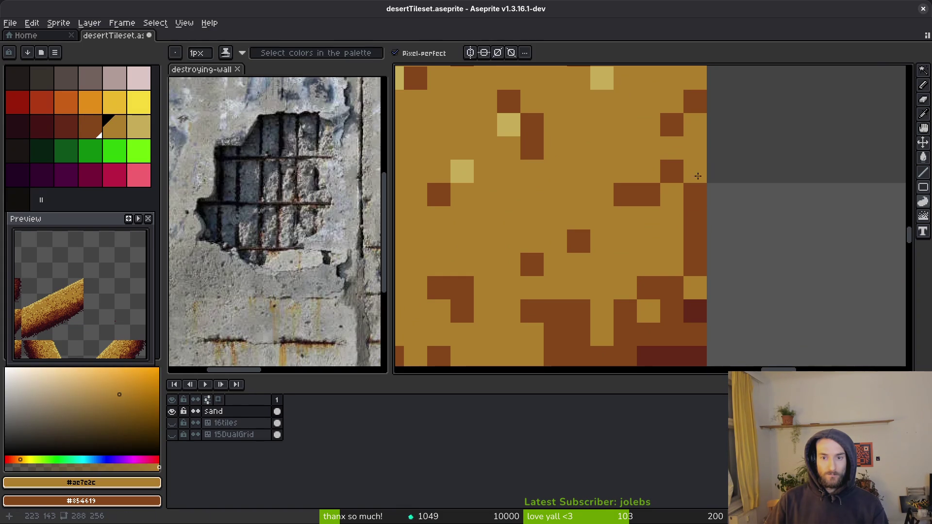
{"action": "left_click", "coordinate": [702, 202], "text": "alt"}
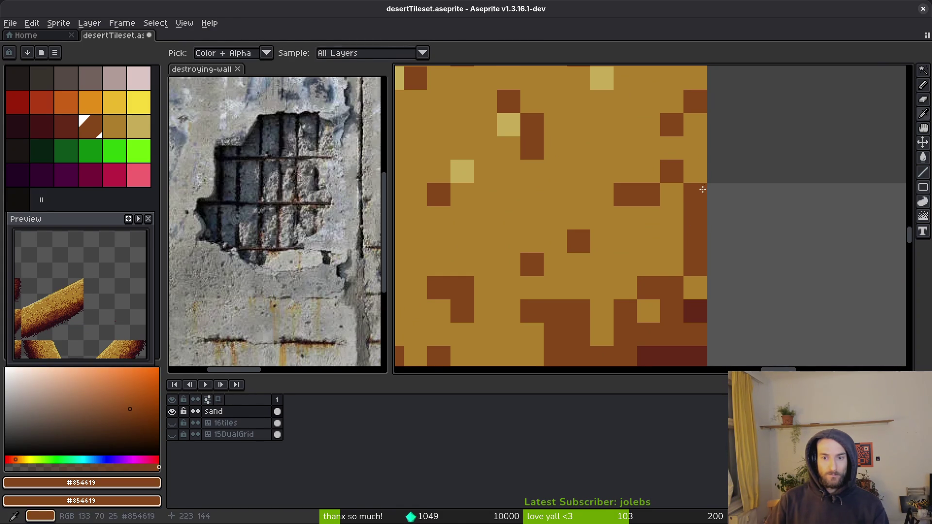
{"action": "left_click", "coordinate": [687, 168], "text": "alt"}
{"action": "right_click", "coordinate": [692, 168]}
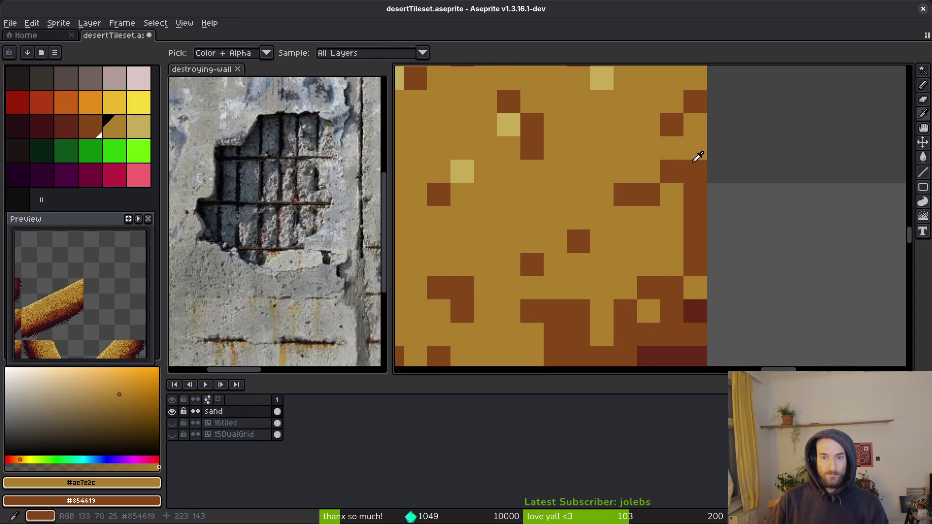
{"action": "left_click", "coordinate": [699, 173], "text": "alt"}
Step: Turn an orange pixel dark red and a golden edge pixel dark brown on the lower sand bar
{"action": "scroll", "coordinate": [716, 216], "scroll_direction": "down", "scroll_amount": 1}
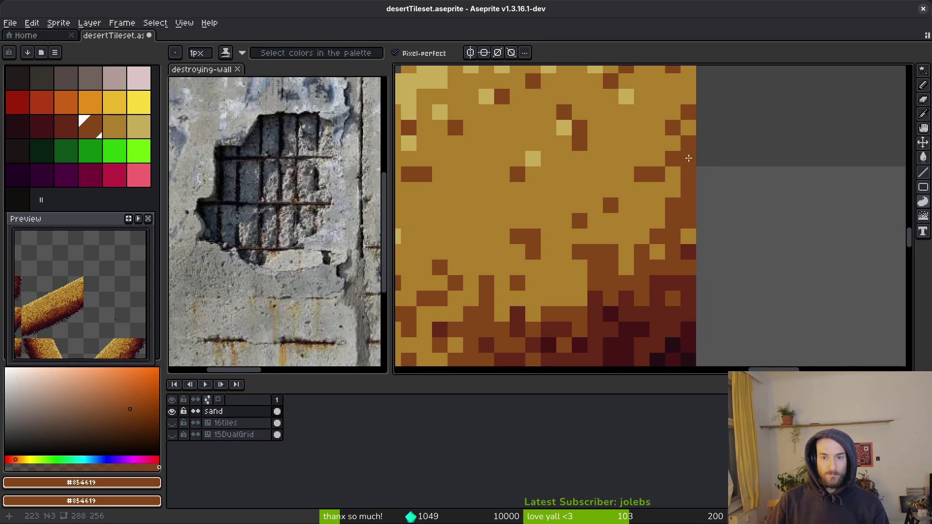
{"action": "scroll", "coordinate": [717, 196], "scroll_direction": "down", "scroll_amount": 3}
{"action": "scroll", "coordinate": [743, 235], "scroll_direction": "up", "scroll_amount": 2}
{"action": "left_click", "coordinate": [687, 169], "text": "alt"}
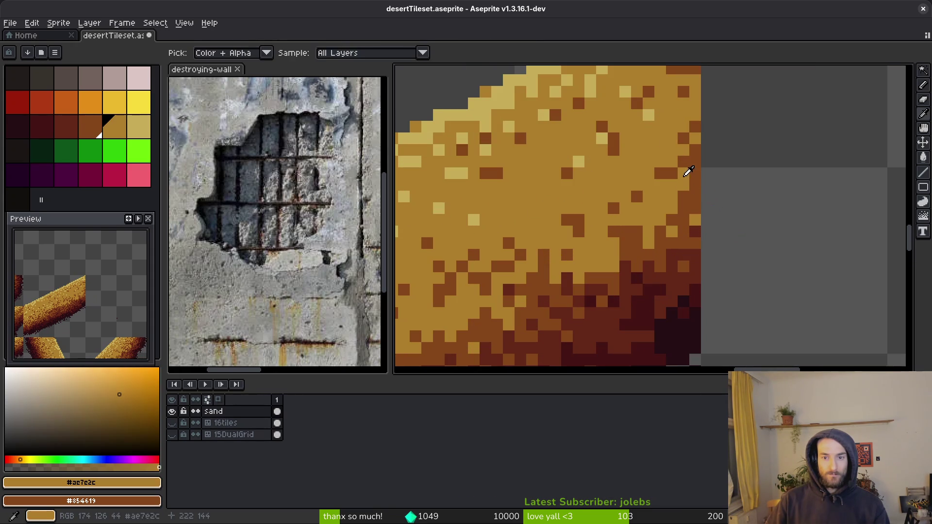
{"action": "scroll", "coordinate": [718, 174], "scroll_direction": "down", "scroll_amount": 3}
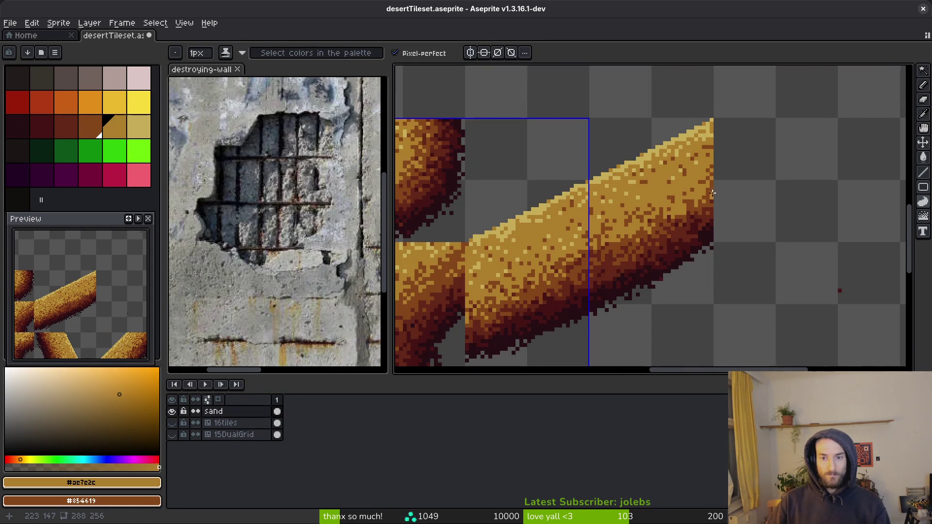
{"action": "scroll", "coordinate": [716, 194], "scroll_direction": "up", "scroll_amount": 3}
{"action": "scroll", "coordinate": [706, 155], "scroll_direction": "down", "scroll_amount": 3}
{"action": "scroll", "coordinate": [701, 149], "scroll_direction": "up", "scroll_amount": 3}
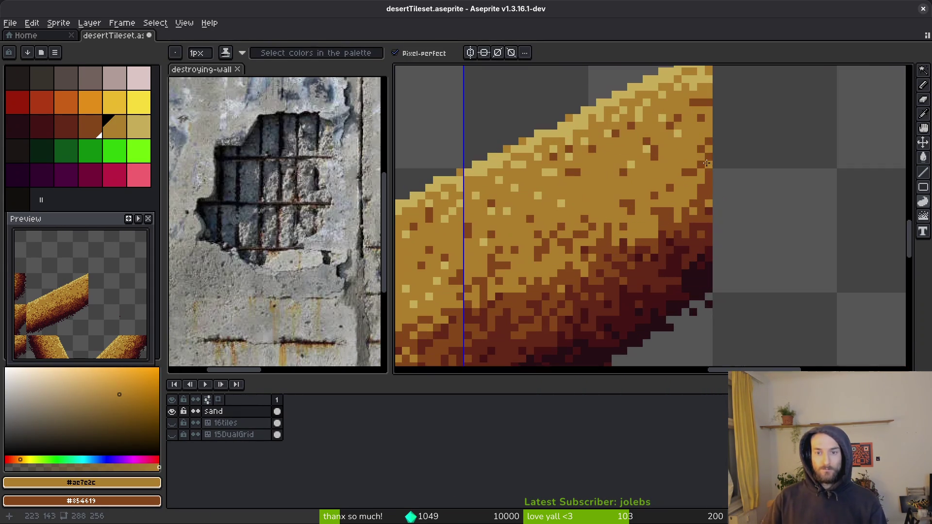
{"action": "scroll", "coordinate": [718, 187], "scroll_direction": "down", "scroll_amount": 1}
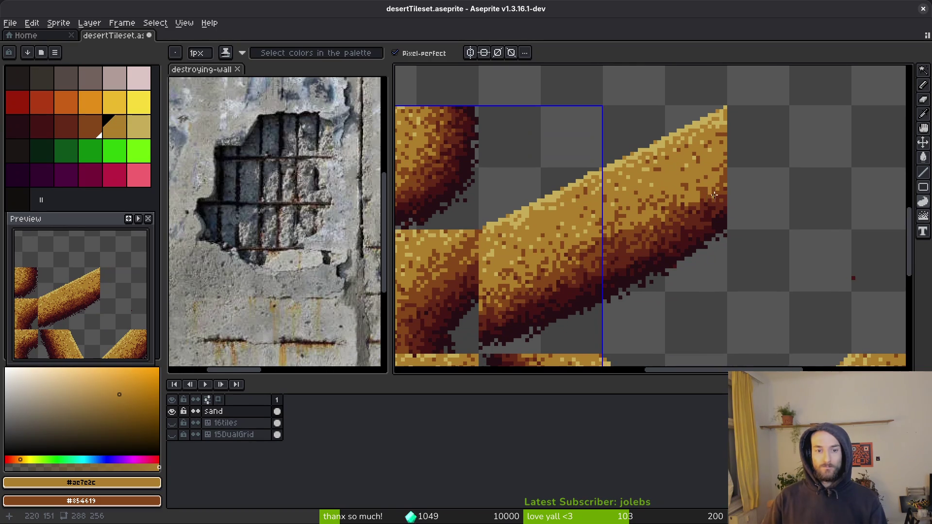
{"action": "scroll", "coordinate": [748, 155], "scroll_direction": "left", "scroll_amount": 3}
{"action": "scroll", "coordinate": [752, 154], "scroll_direction": "up", "scroll_amount": 4}
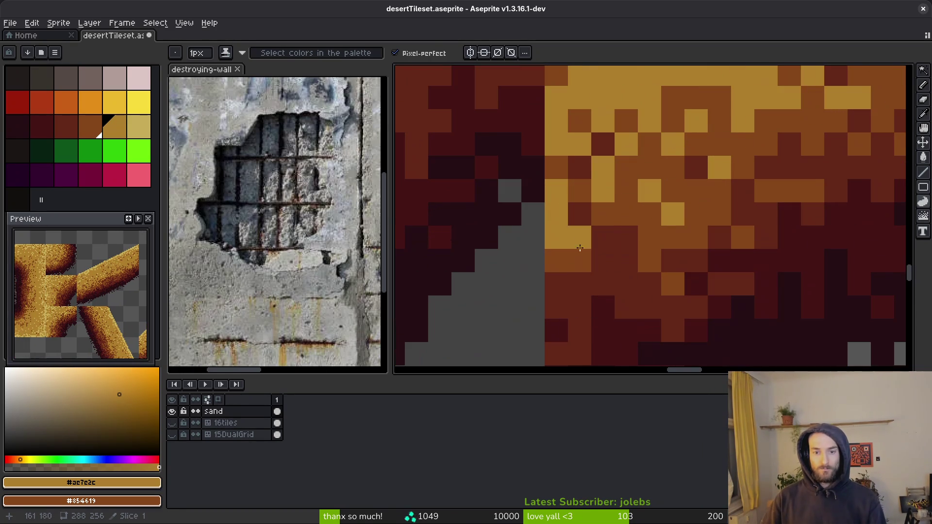
{"action": "left_click", "coordinate": [581, 256], "text": "alt"}
{"action": "left_click", "coordinate": [568, 278], "text": "alt"}
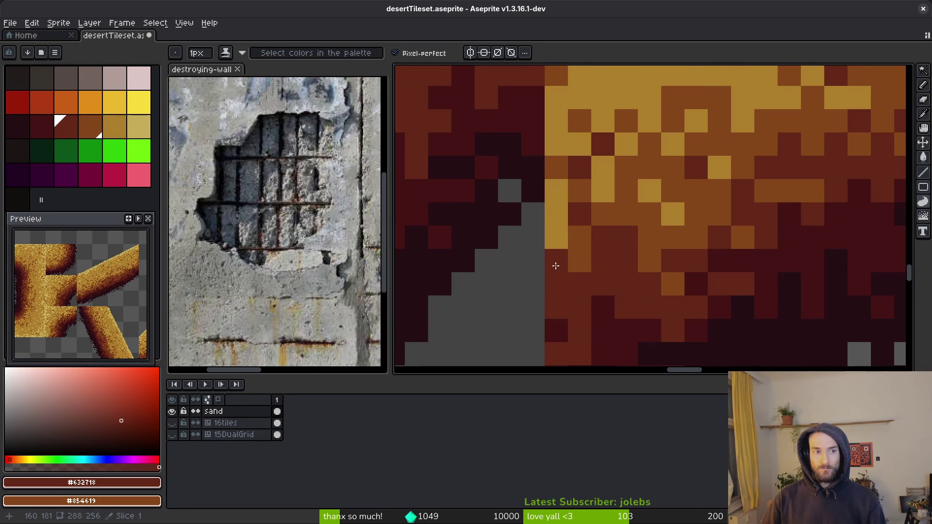
{"action": "left_click", "coordinate": [572, 271]}
{"action": "left_click", "coordinate": [578, 235], "text": "alt"}
{"action": "left_click", "coordinate": [554, 214]}
{"action": "scroll", "coordinate": [641, 281], "scroll_direction": "down", "scroll_amount": 3}
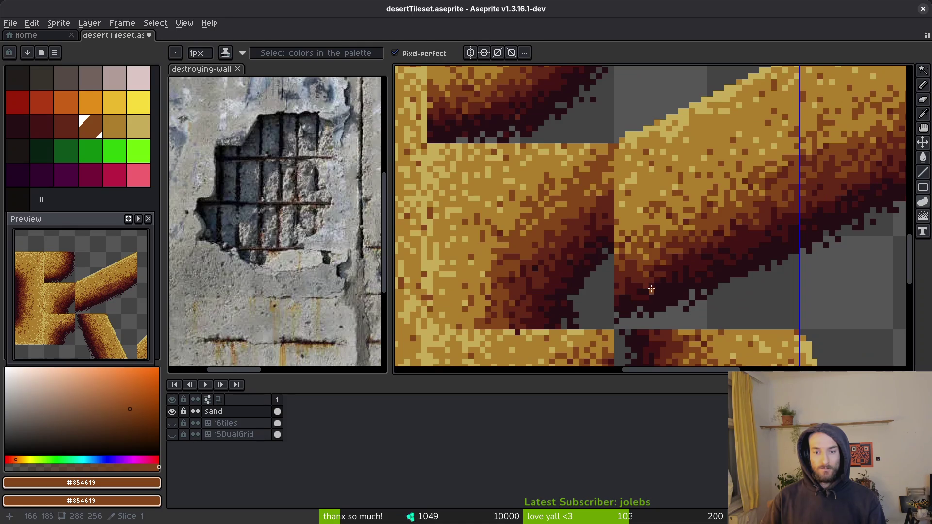
Step: Check the retouched sand tiles in Godot's level_4_0 scene
{"action": "key", "text": "alt+Tab"}
{"action": "scroll", "coordinate": [580, 297], "scroll_direction": "down", "scroll_amount": 2}
{"action": "scroll", "coordinate": [562, 354], "scroll_direction": "right", "scroll_amount": 10}
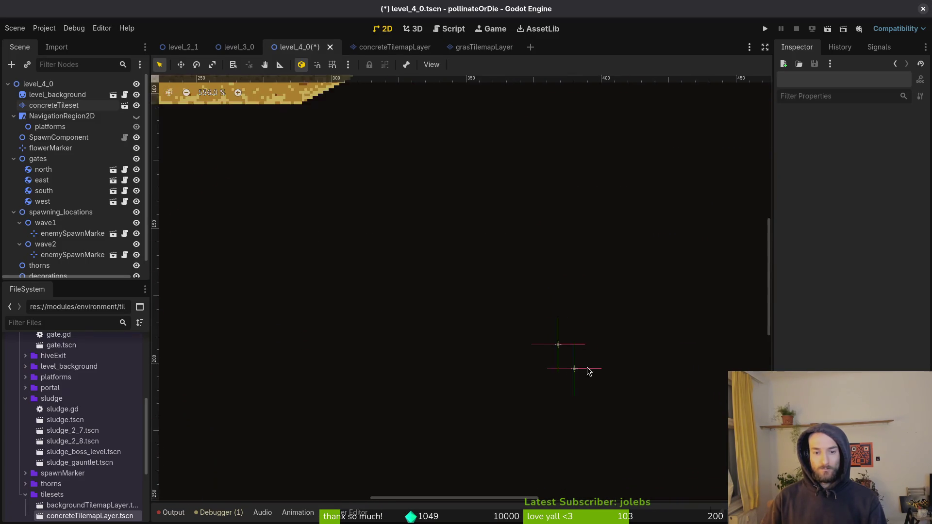
Step: Compare the sand-bar seam in Godot with the artwork, then pick shadow colour #250e13 in Aseprite
{"action": "scroll", "coordinate": [470, 418], "scroll_direction": "up", "scroll_amount": 5}
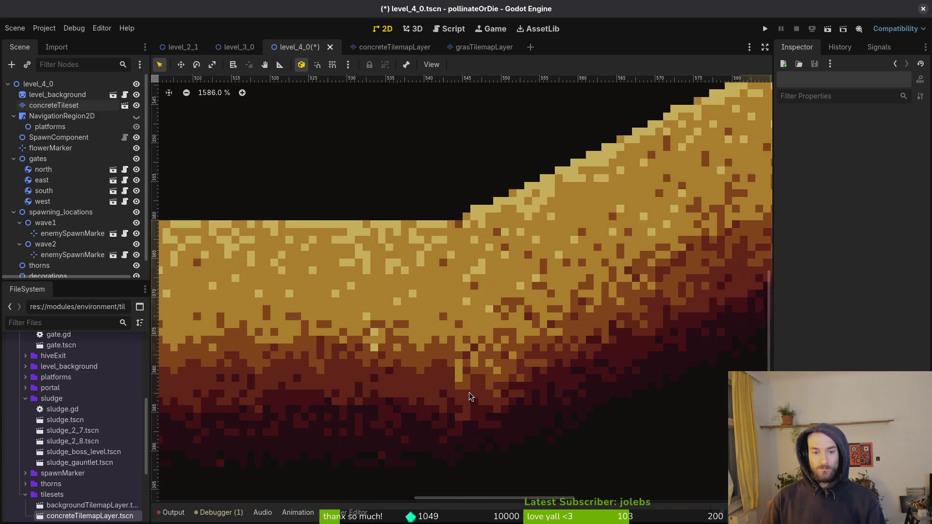
{"action": "key", "text": "alt+Tab"}
{"action": "key", "text": "alt+Tab"}
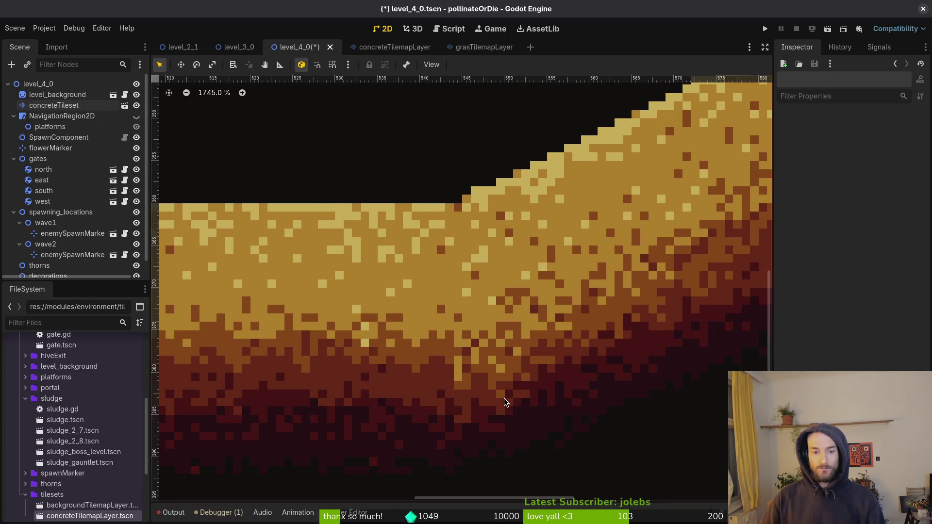
{"action": "key", "text": "alt+Tab"}
{"action": "key", "text": "alt+Tab"}
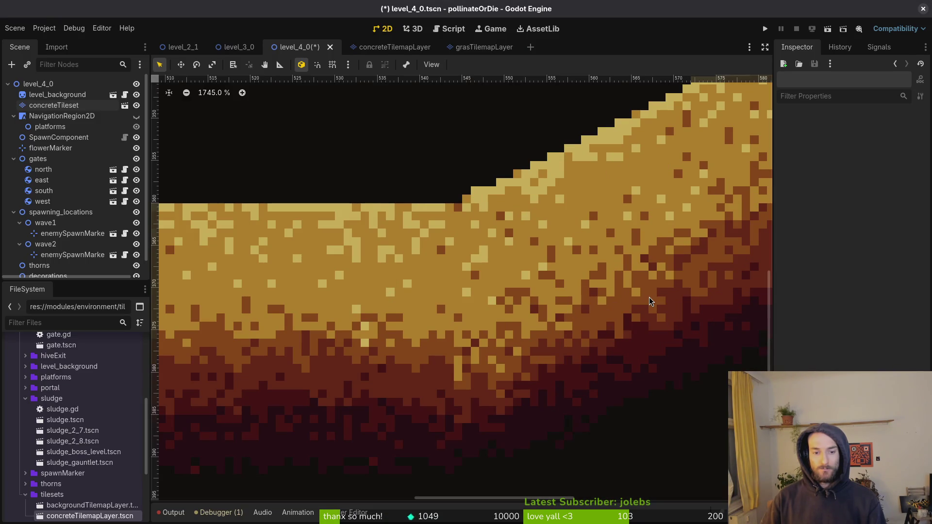
{"action": "key", "text": "alt+Tab"}
{"action": "scroll", "coordinate": [603, 292], "scroll_direction": "up", "scroll_amount": 2}
{"action": "left_click", "coordinate": [579, 277], "text": "alt"}
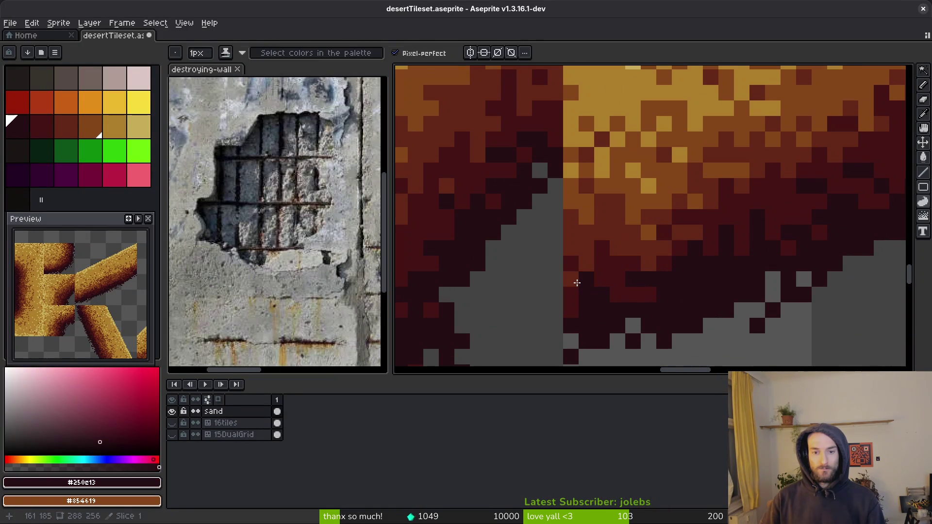
Step: Paint a shadow pixel dark red-brown and check the tiles in Godot
{"action": "left_click", "coordinate": [608, 281], "text": "alt"}
{"action": "key", "text": "Tab"}
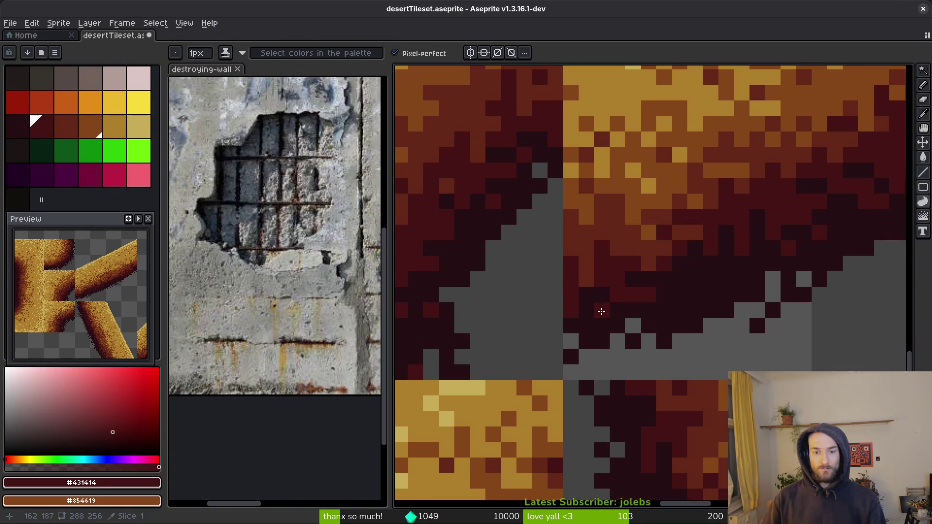
{"action": "left_click", "coordinate": [610, 307]}
{"action": "key", "text": "Tab"}
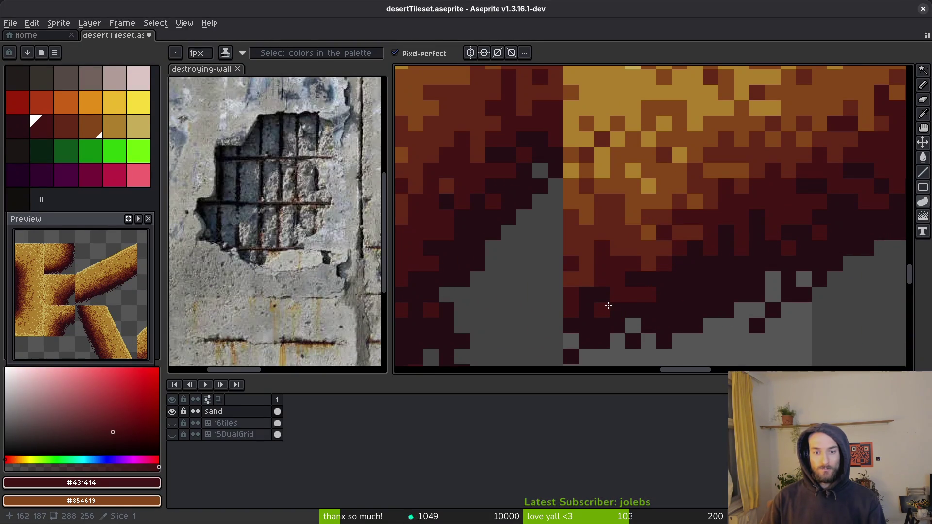
{"action": "key", "text": "alt+Tab"}
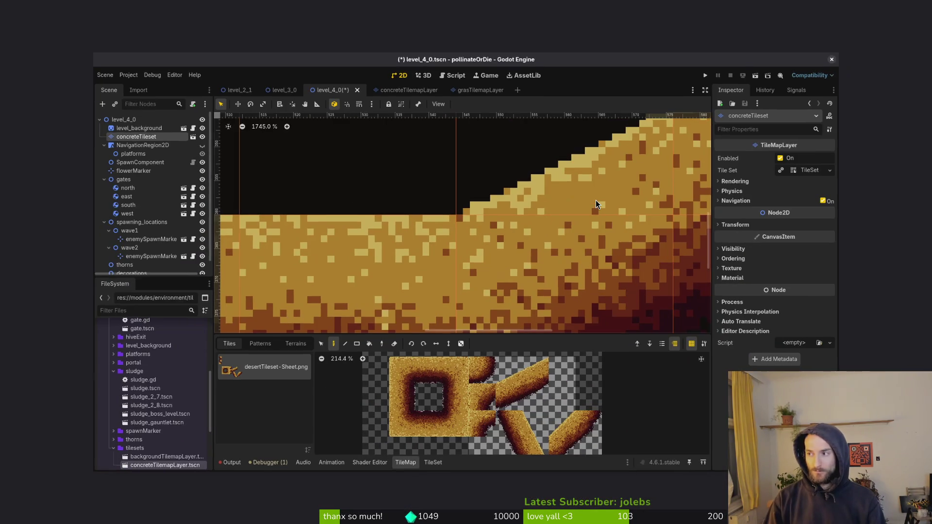
Step: Reopen desertTileset.aseprite from recent files with the whole tileset in view
{"action": "key", "text": "alt+Tab"}
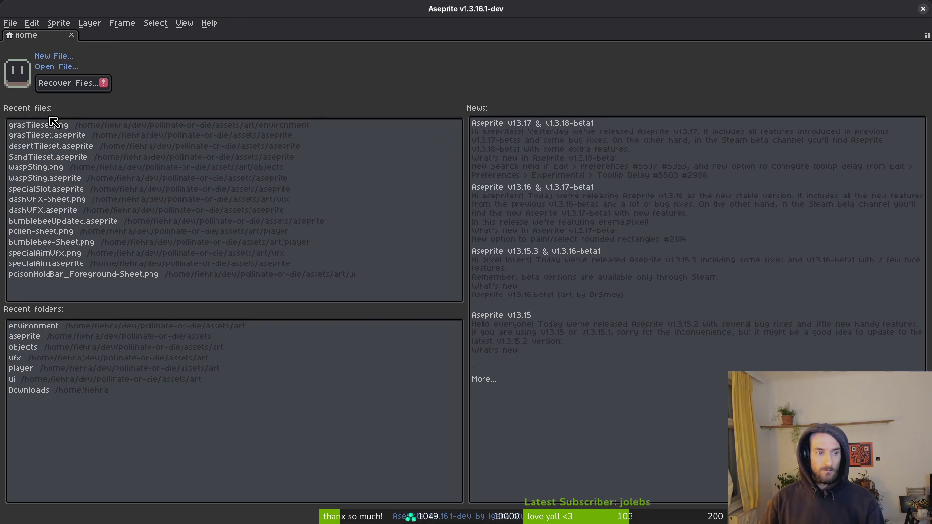
{"action": "left_click", "coordinate": [66, 146]}
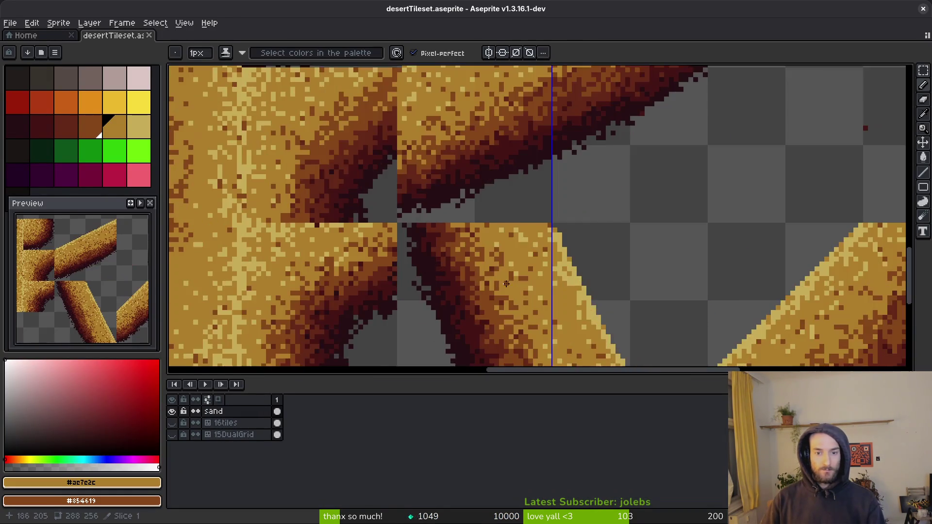
{"action": "scroll", "coordinate": [507, 284], "scroll_direction": "down", "scroll_amount": 1}
{"action": "scroll", "coordinate": [441, 214], "scroll_direction": "down", "scroll_amount": 2}
{"action": "mouse_move", "coordinate": [441, 214]}
{"action": "left_mouse_down"}
{"action": "mouse_move", "coordinate": [489, 243]}
{"action": "mouse_move", "coordinate": [483, 217]}
{"action": "left_mouse_up"}
{"action": "scroll", "coordinate": [548, 252], "scroll_direction": "up", "scroll_amount": 1}
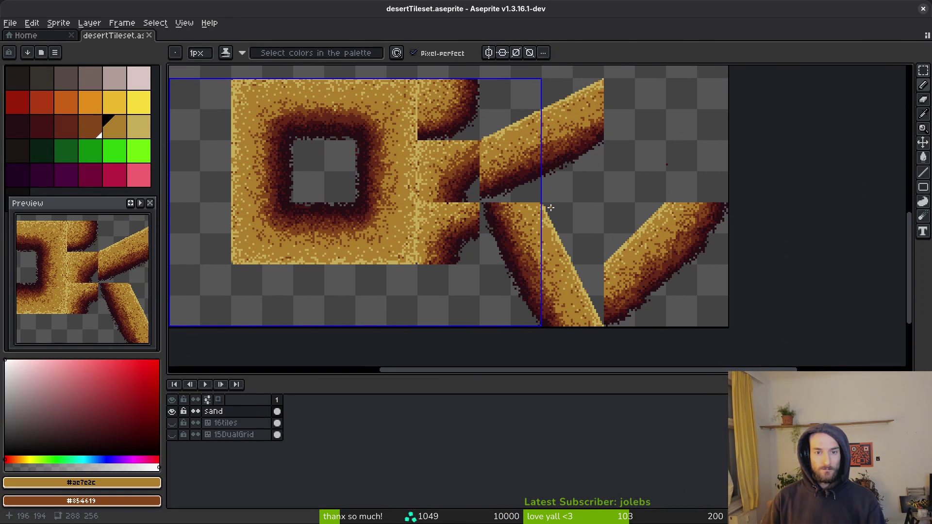
{"action": "scroll", "coordinate": [551, 208], "scroll_direction": "up", "scroll_amount": 5}
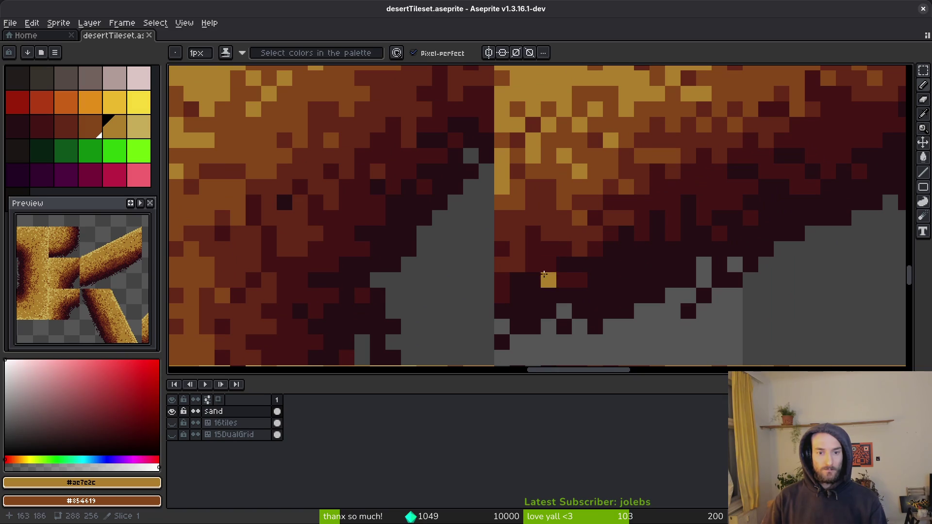
{"action": "scroll", "coordinate": [544, 273], "scroll_direction": "down", "scroll_amount": 2}
Step: Pick darker browns for touch-ups, compare against the Godot tilemap, and save the tileset
{"action": "left_click", "coordinate": [537, 254], "text": "alt"}
{"action": "scroll", "coordinate": [548, 277], "scroll_direction": "down", "scroll_amount": 1}
{"action": "left_click", "coordinate": [529, 281], "text": "alt"}
{"action": "key", "text": "alt+Tab"}
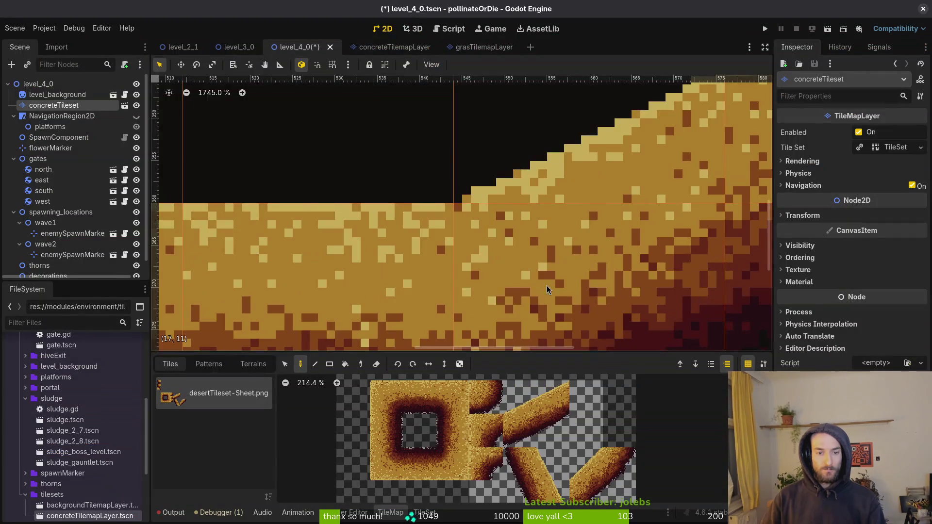
{"action": "key", "text": "alt+Tab"}
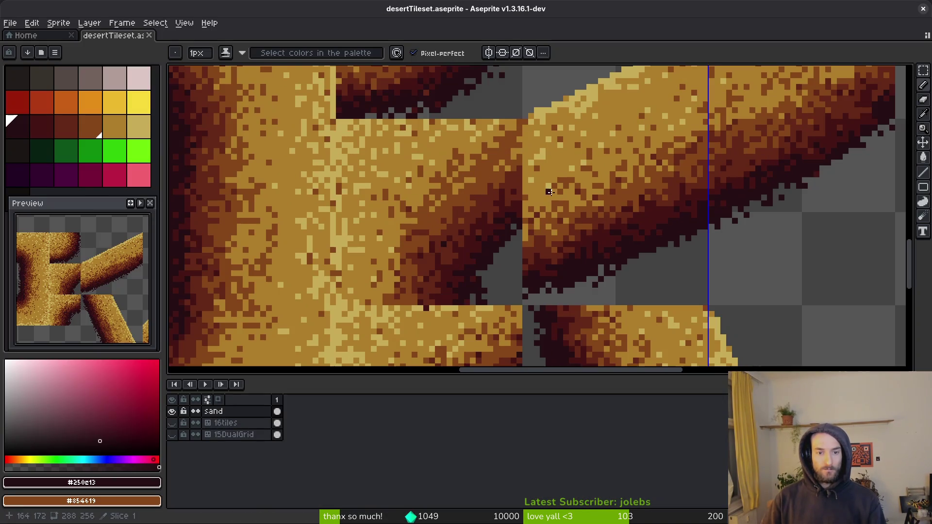
{"action": "key", "text": "alt+Tab"}
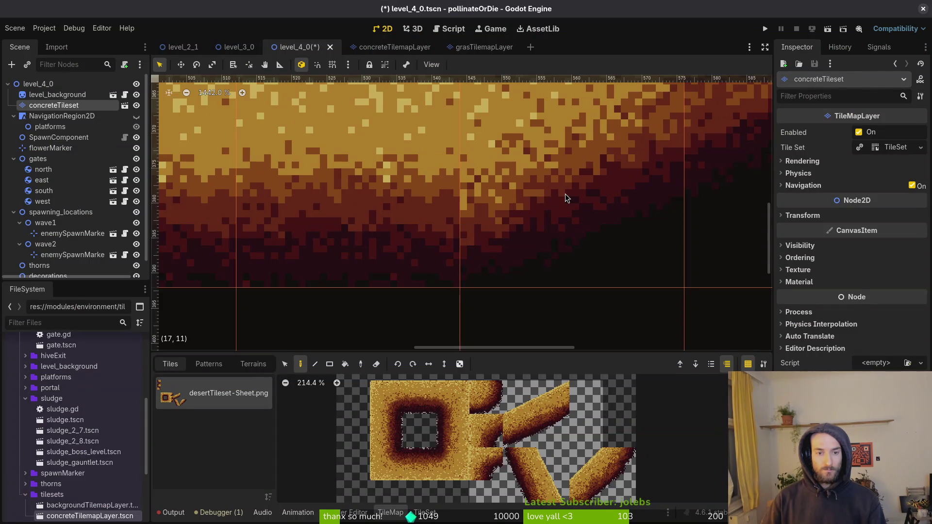
{"action": "key", "text": "alt+Tab"}
{"action": "key", "text": "ctrl+s"}
Step: Erase stray pixels on the neighbouring diagonal tile, save, and start the sprite sheet export
{"action": "left_click_drag", "start_coordinate": [577, 213], "coordinate": [586, 246]}
{"action": "key", "text": "e"}
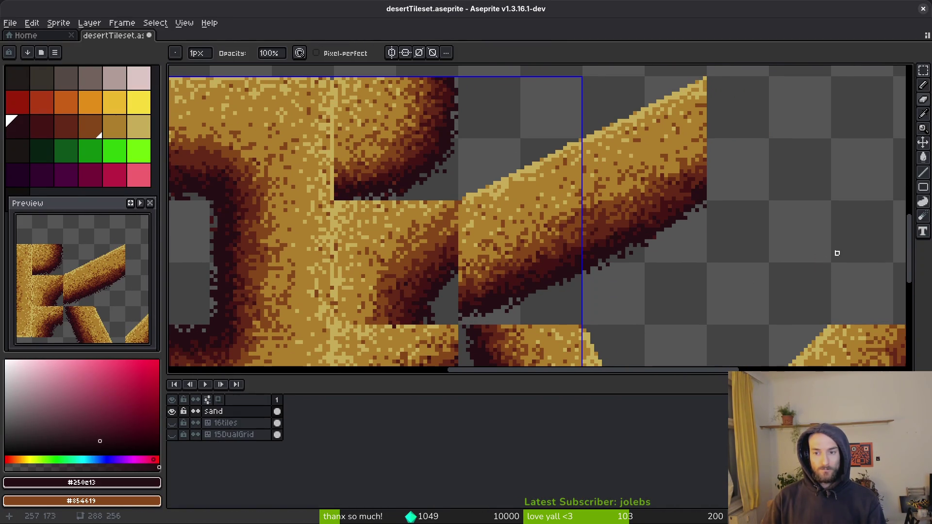
{"action": "scroll", "coordinate": [826, 258], "scroll_direction": "down", "scroll_amount": 5}
{"action": "key", "text": "ctrl+s"}
{"action": "mouse_move", "coordinate": [669, 250]}
{"action": "left_mouse_down"}
{"action": "mouse_move", "coordinate": [580, 226]}
{"action": "mouse_move", "coordinate": [591, 242]}
{"action": "left_mouse_up"}
{"action": "key", "text": "ctrl+e"}
{"action": "left_click", "coordinate": [300, 174]}
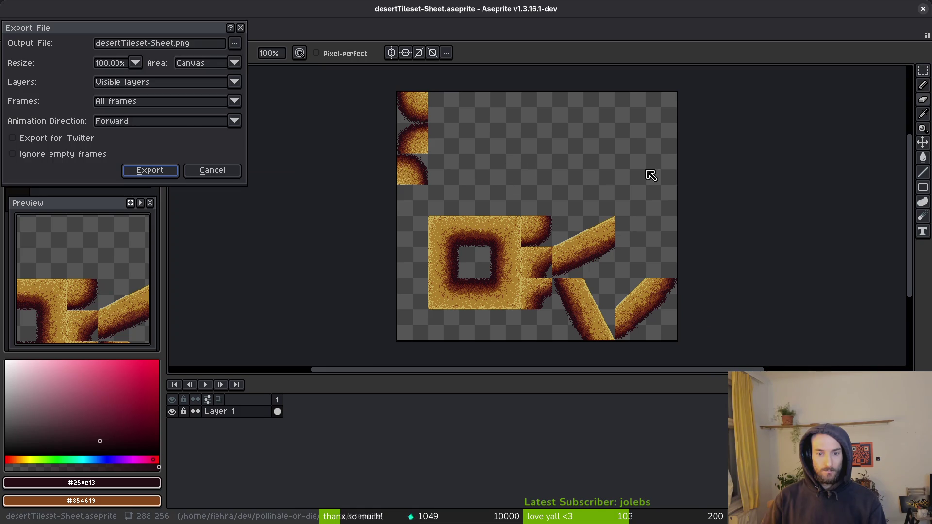
Step: Export over art/environment/desertTileset-Sheet.png, confirming the overwrite, and view the refreshed atlas in Godot
{"action": "left_click", "coordinate": [234, 44]}
{"action": "left_click", "coordinate": [252, 57]}
{"action": "left_click", "coordinate": [47, 43]}
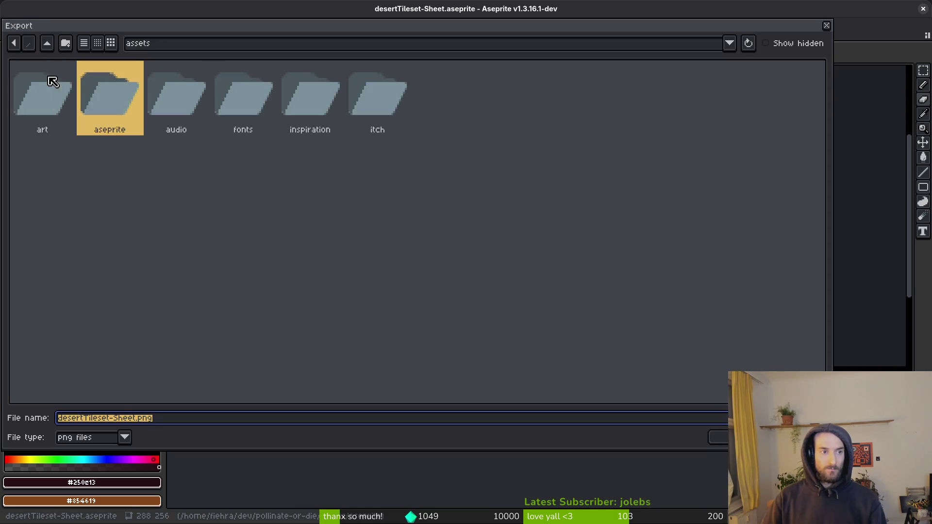
{"action": "double_click", "coordinate": [42, 95]}
{"action": "double_click", "coordinate": [425, 94]}
{"action": "left_click", "coordinate": [293, 100]}
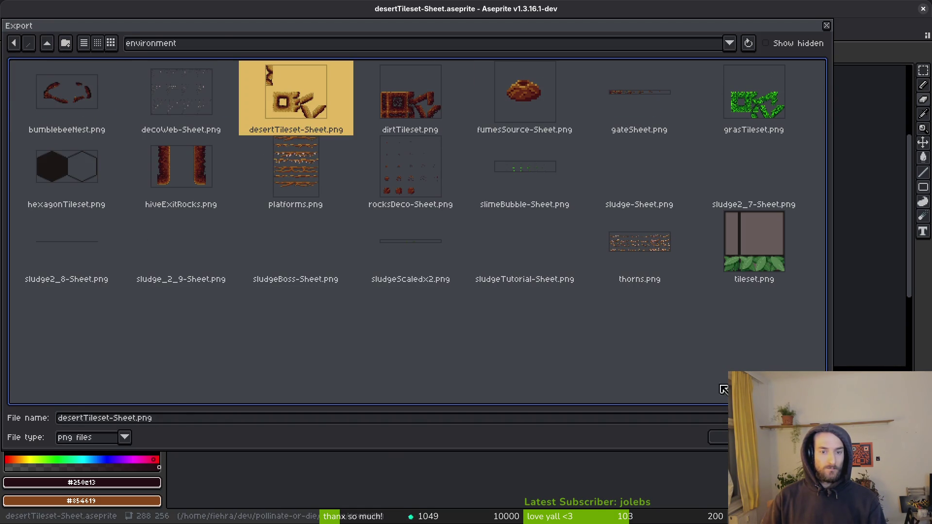
{"action": "left_click", "coordinate": [719, 437]}
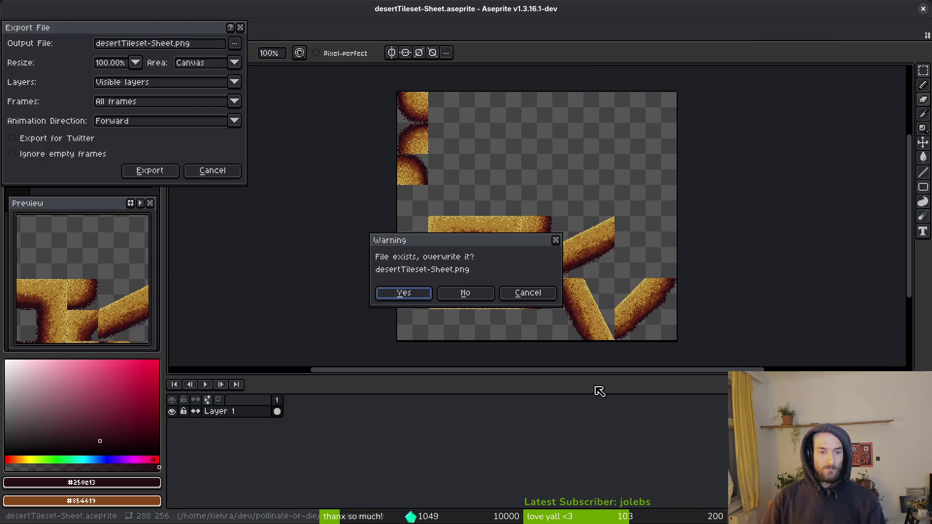
{"action": "left_click", "coordinate": [412, 301]}
{"action": "left_click", "coordinate": [160, 171]}
{"action": "key", "text": "alt+Tab"}
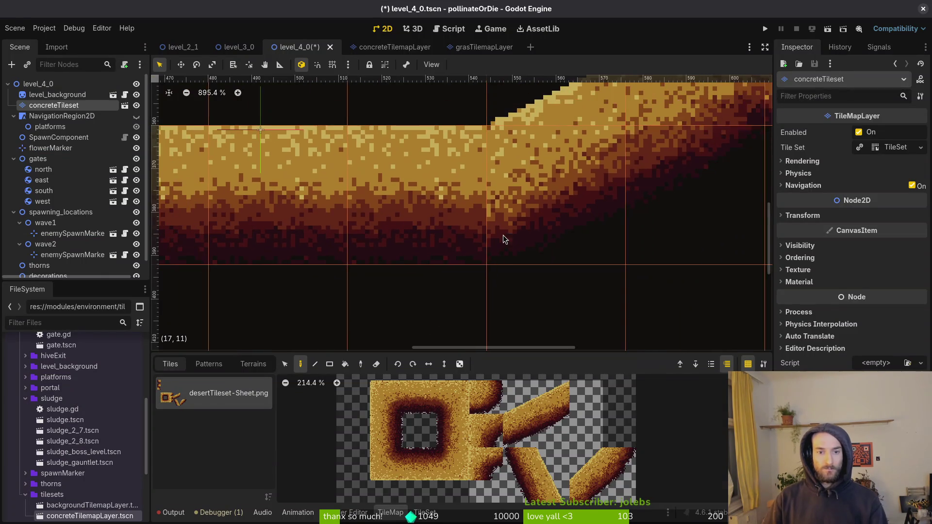
Step: Compare the diagonal slope in Godot's level against the exported sheet
{"action": "left_click", "coordinate": [504, 239]}
{"action": "scroll", "coordinate": [517, 233], "scroll_direction": "down", "scroll_amount": 2}
{"action": "key", "text": "alt+Tab"}
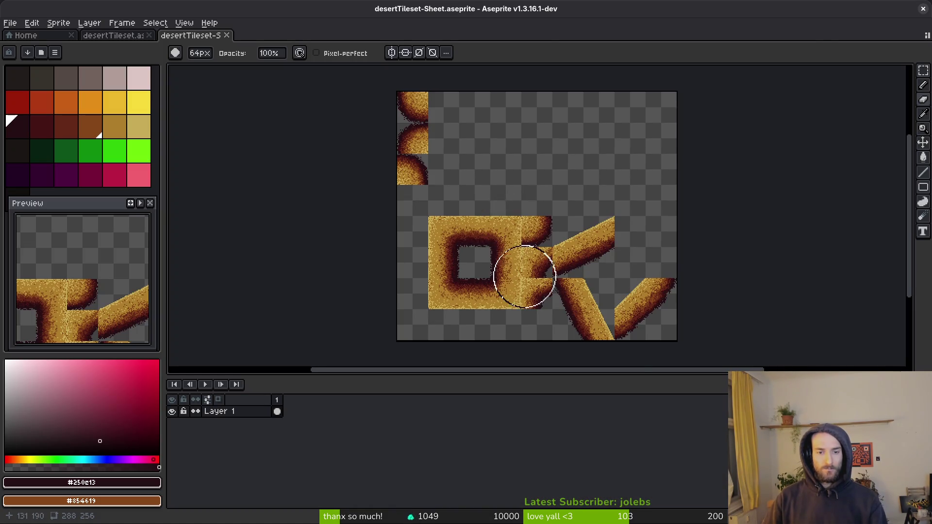
{"action": "scroll", "coordinate": [524, 271], "scroll_direction": "up", "scroll_amount": 3}
{"action": "scroll", "coordinate": [543, 256], "scroll_direction": "down", "scroll_amount": 3}
{"action": "scroll", "coordinate": [545, 249], "scroll_direction": "up", "scroll_amount": 2}
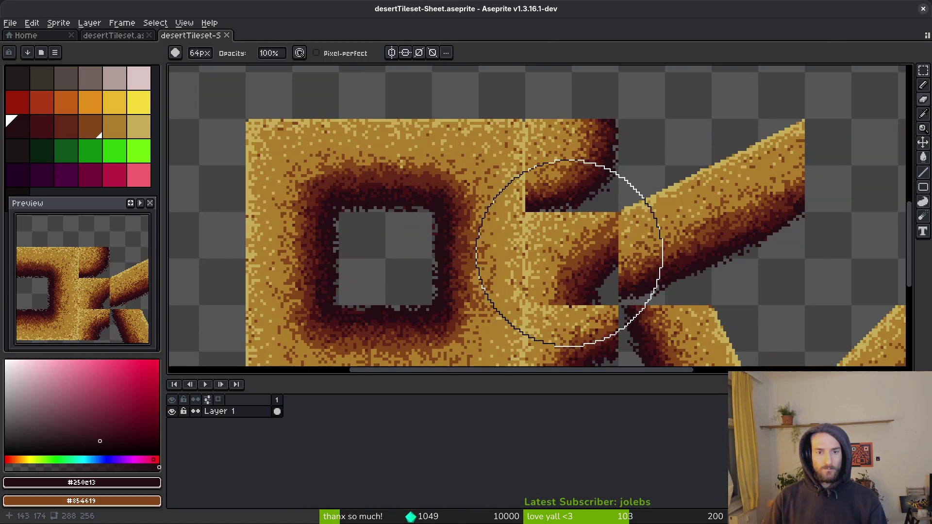
{"action": "key", "text": "alt+Tab"}
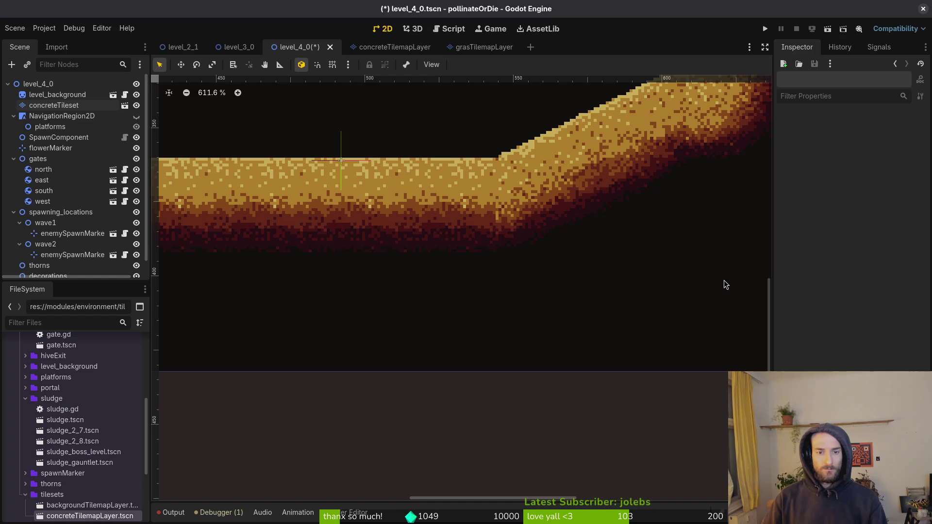
{"action": "key", "text": "alt+Tab"}
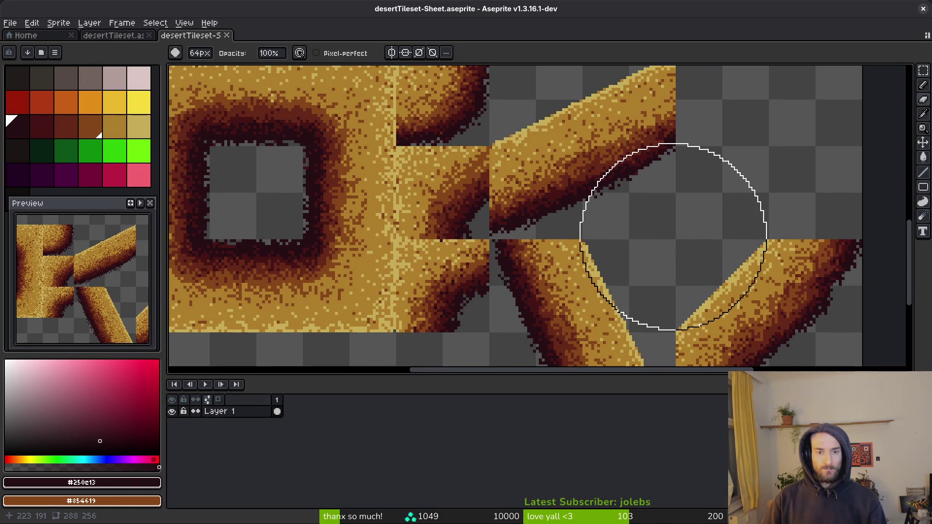
Step: Close the exported sheet, repaint a tile-edge pixel with the 1px pencil, and save desertTileset.aseprite
{"action": "key", "text": "ctrl+w"}
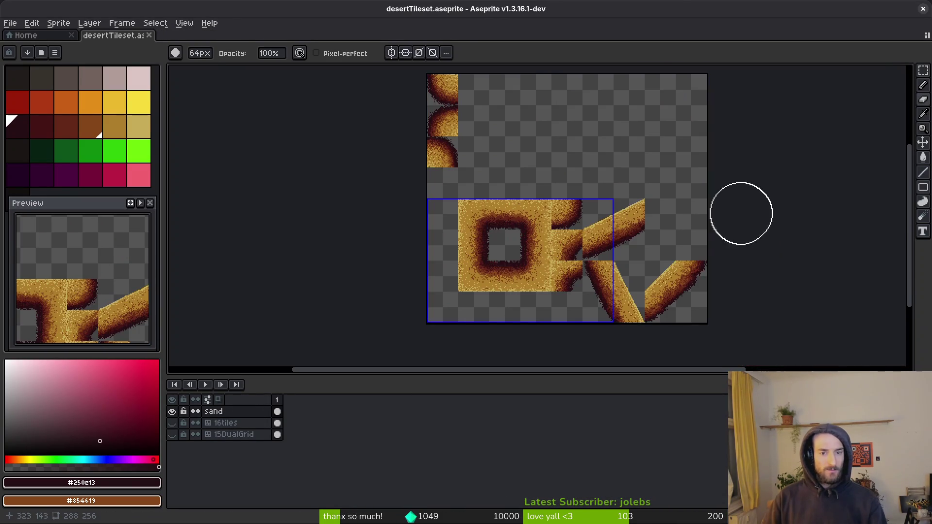
{"action": "scroll", "coordinate": [605, 250], "scroll_direction": "up", "scroll_amount": 3}
{"action": "left_click", "coordinate": [532, 252], "text": "alt"}
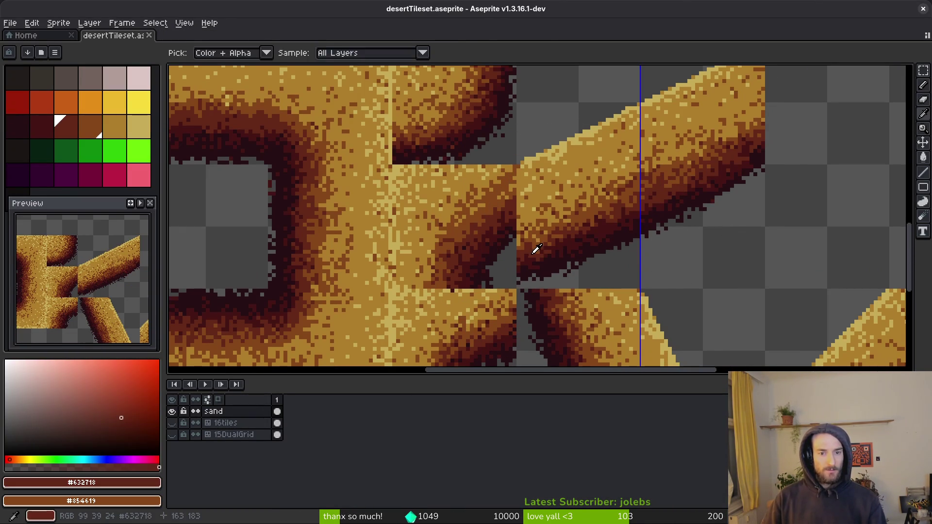
{"action": "key", "text": "b"}
{"action": "scroll", "coordinate": [527, 251], "scroll_direction": "up", "scroll_amount": 4}
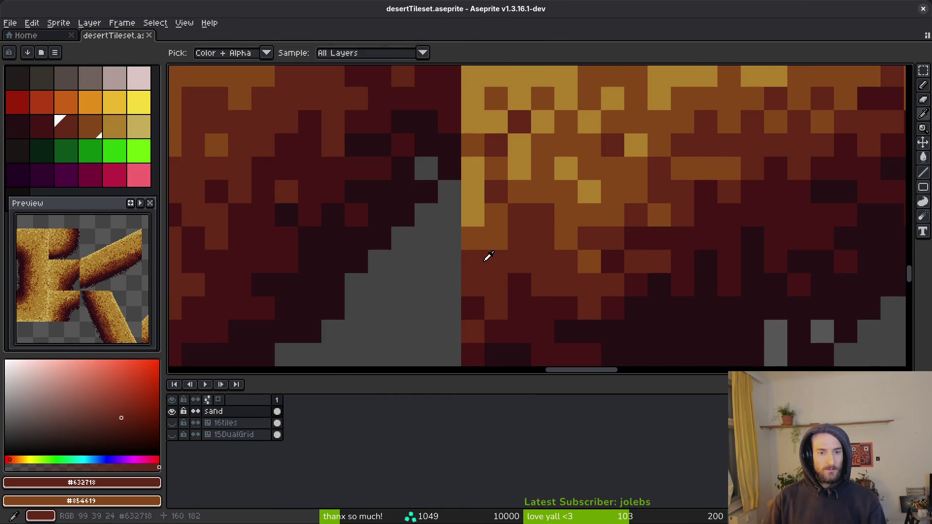
{"action": "left_click", "coordinate": [470, 243]}
{"action": "left_click", "coordinate": [482, 213], "text": "alt"}
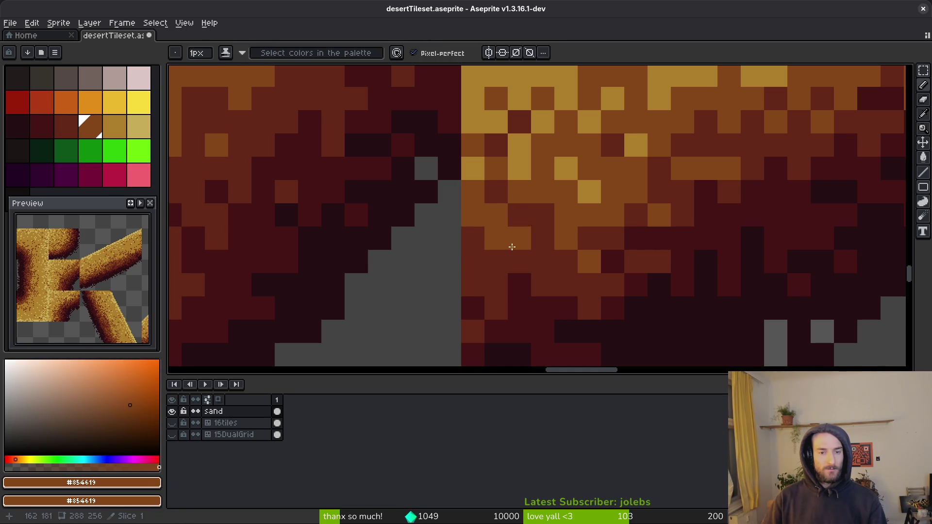
{"action": "scroll", "coordinate": [526, 274], "scroll_direction": "down", "scroll_amount": 4}
{"action": "key", "text": "ctrl+s"}
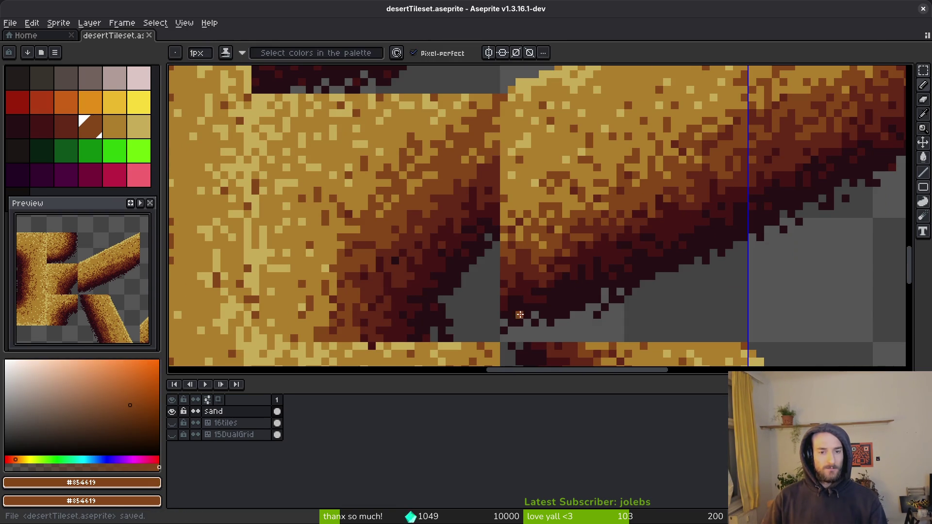
Step: Sample the darker brown from the tile and pan along the tile seam
{"action": "scroll", "coordinate": [538, 289], "scroll_direction": "down", "scroll_amount": 4}
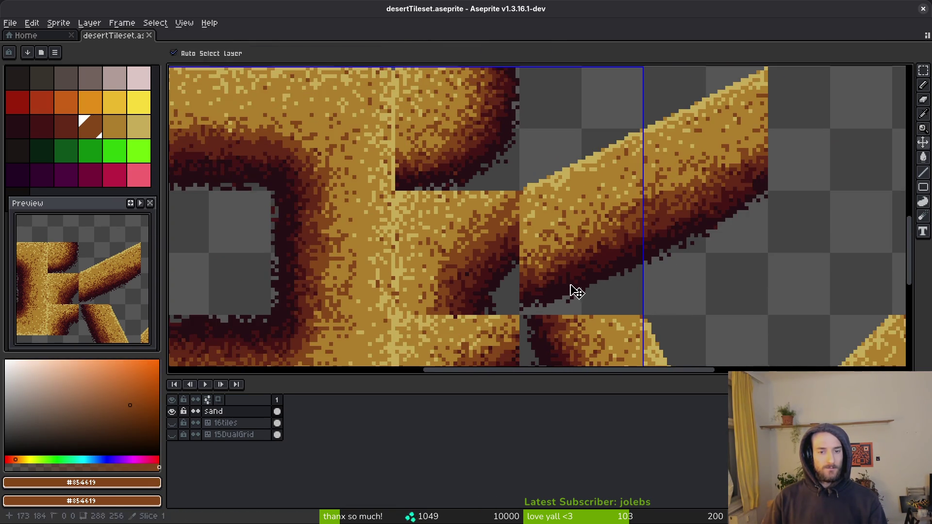
{"action": "scroll", "coordinate": [525, 265], "scroll_direction": "up", "scroll_amount": 4}
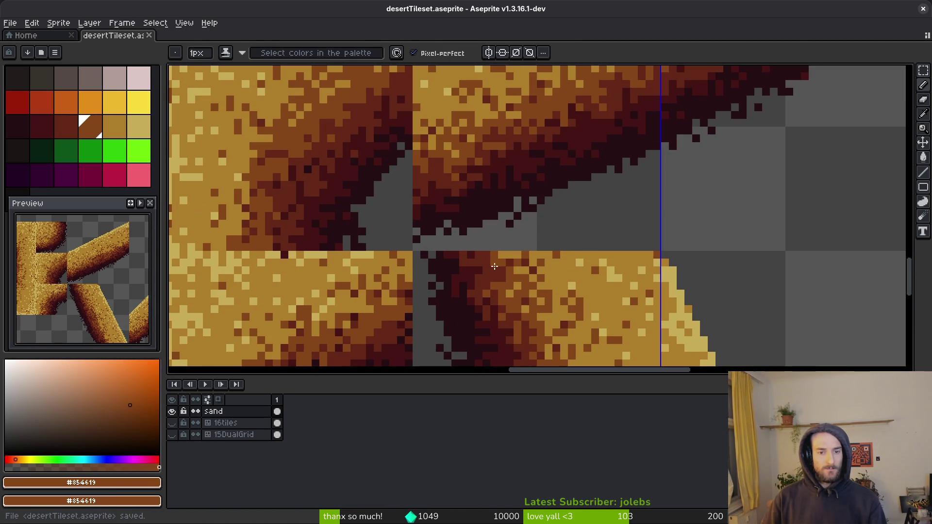
{"action": "left_click", "coordinate": [492, 269], "text": "alt"}
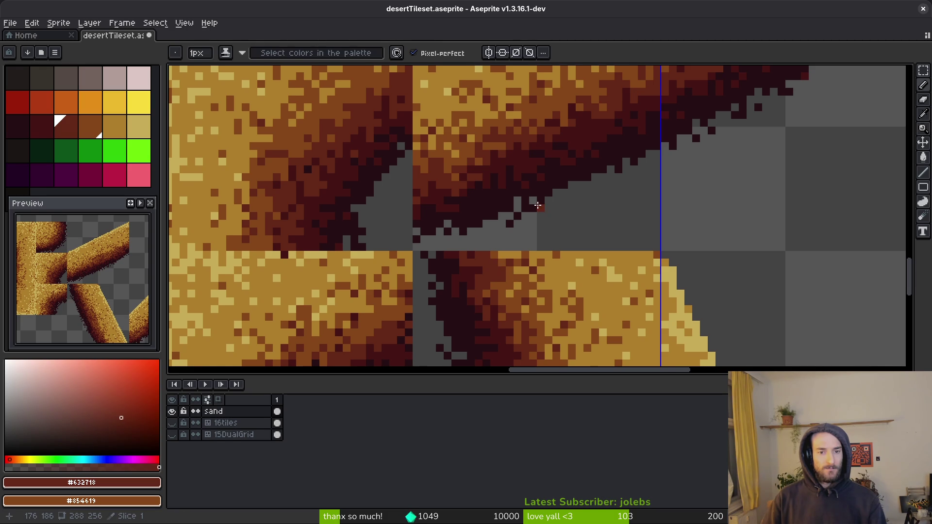
{"action": "left_click_drag", "start_coordinate": [526, 212], "coordinate": [535, 264]}
{"action": "scroll", "coordinate": [542, 246], "scroll_direction": "down", "scroll_amount": 2}
Step: Rotate the 64px diagonal sand-bar tile -90°, paste it 4px higher, and commit
{"action": "key", "text": "m"}
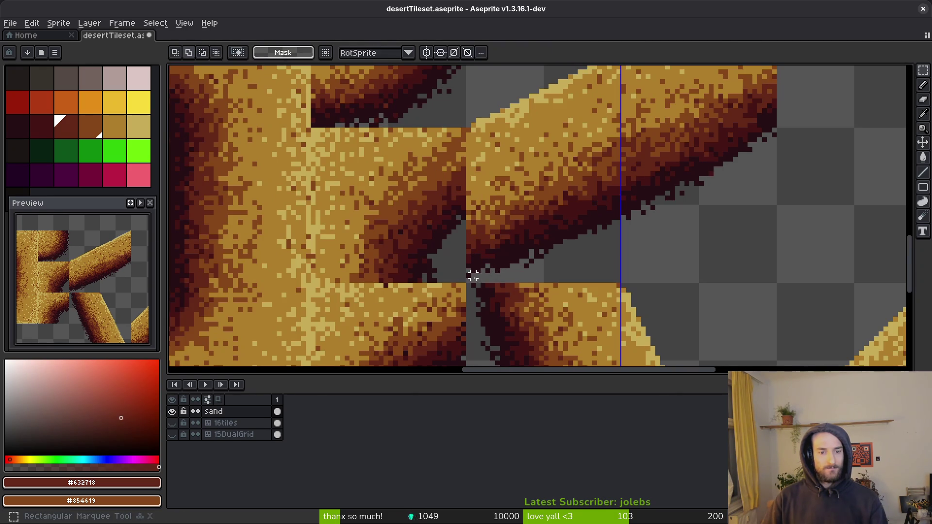
{"action": "mouse_move", "coordinate": [469, 280]}
{"action": "left_mouse_down"}
{"action": "mouse_move", "coordinate": [576, 184]}
{"action": "mouse_move", "coordinate": [672, 151]}
{"action": "mouse_move", "coordinate": [661, 100]}
{"action": "mouse_move", "coordinate": [671, 101]}
{"action": "left_mouse_up"}
{"action": "scroll", "coordinate": [576, 183], "scroll_direction": "down", "scroll_amount": 3}
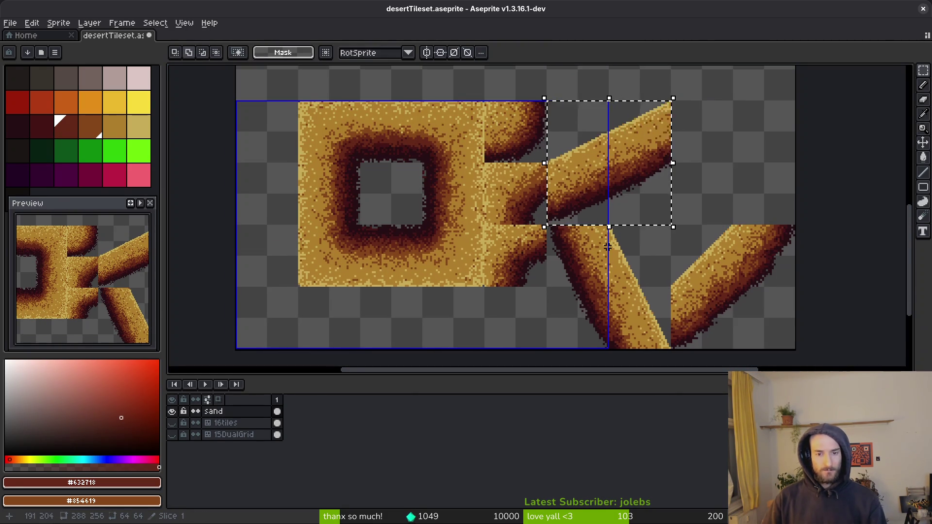
{"action": "scroll", "coordinate": [572, 186], "scroll_direction": "up", "scroll_amount": 3}
{"action": "scroll", "coordinate": [572, 186], "scroll_direction": "down", "scroll_amount": 1}
{"action": "key", "text": "r"}
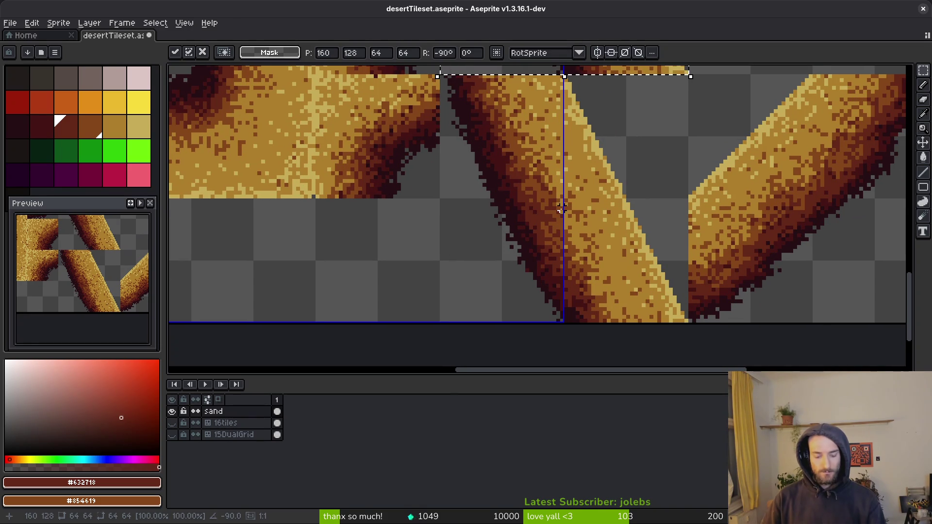
{"action": "key", "text": "ctrl+c"}
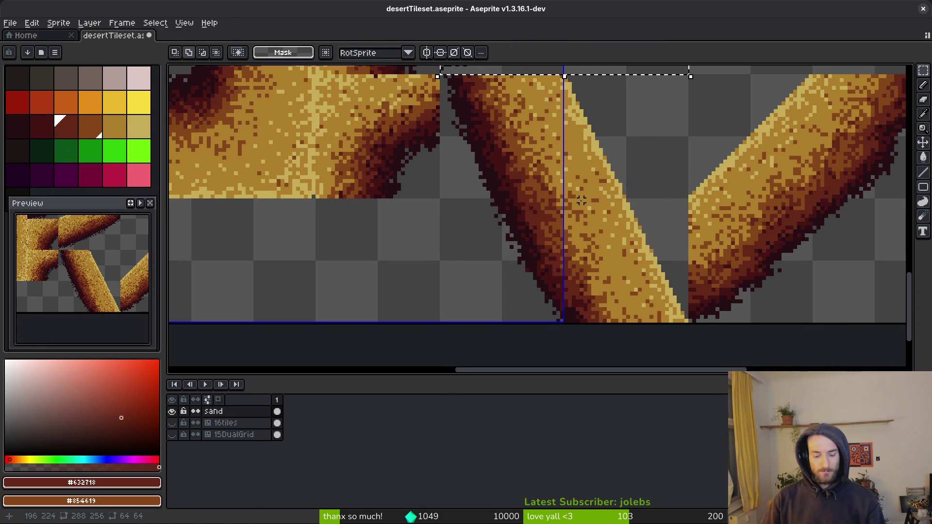
{"action": "key", "text": "ctrl+v"}
{"action": "key", "text": "Up"}
{"action": "key", "text": "Up"}
{"action": "key", "text": "Up"}
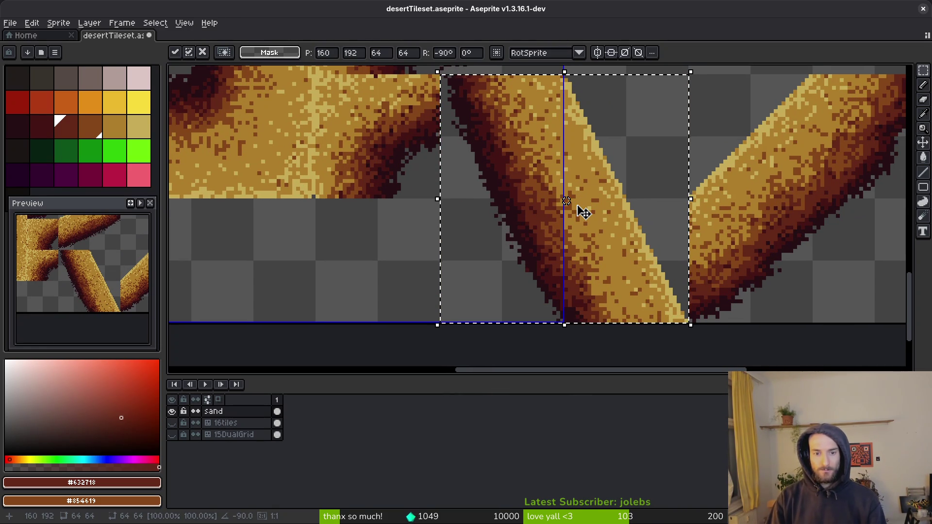
{"action": "key", "text": "Return"}
{"action": "key", "text": "ctrl+d"}
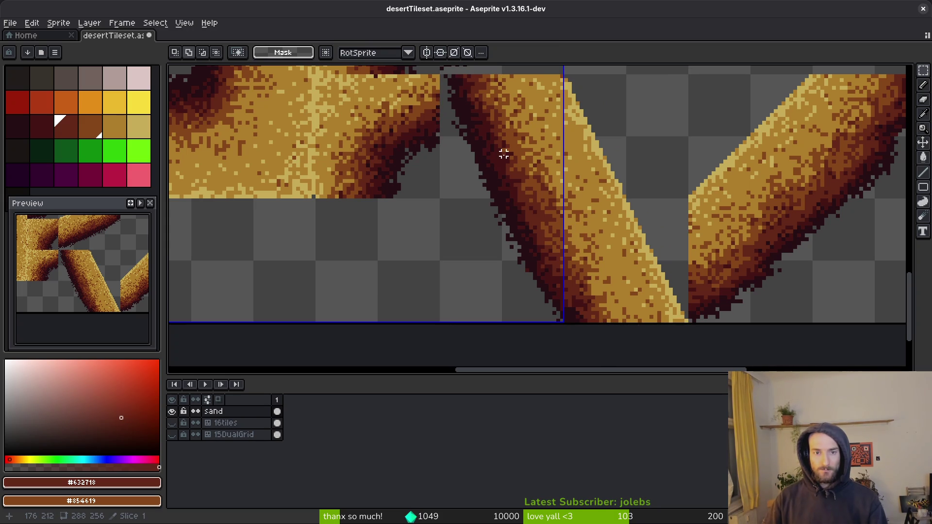
Step: Reselect the placed tile and open Export Sprite Sheet
{"action": "key", "text": "ctrl+shift+d"}
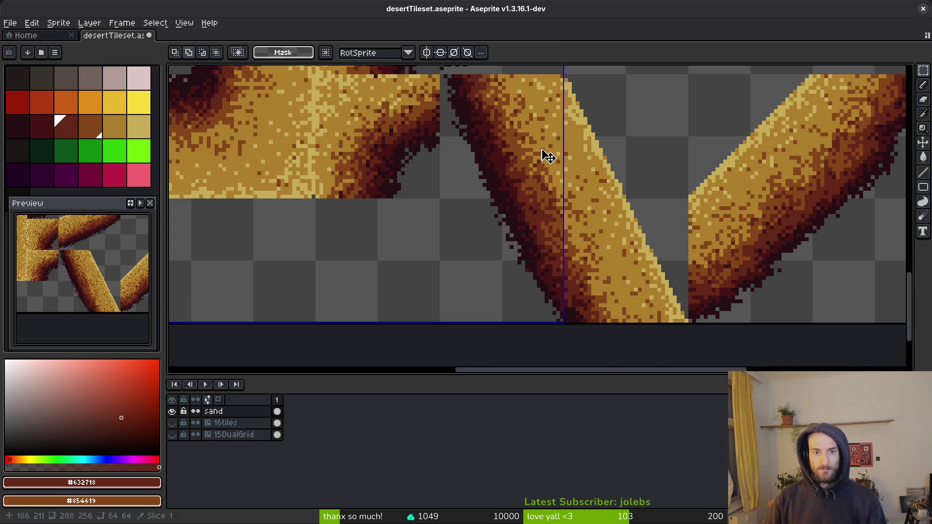
{"action": "scroll", "coordinate": [540, 152], "scroll_direction": "up", "scroll_amount": 3}
{"action": "key", "text": "ctrl+e"}
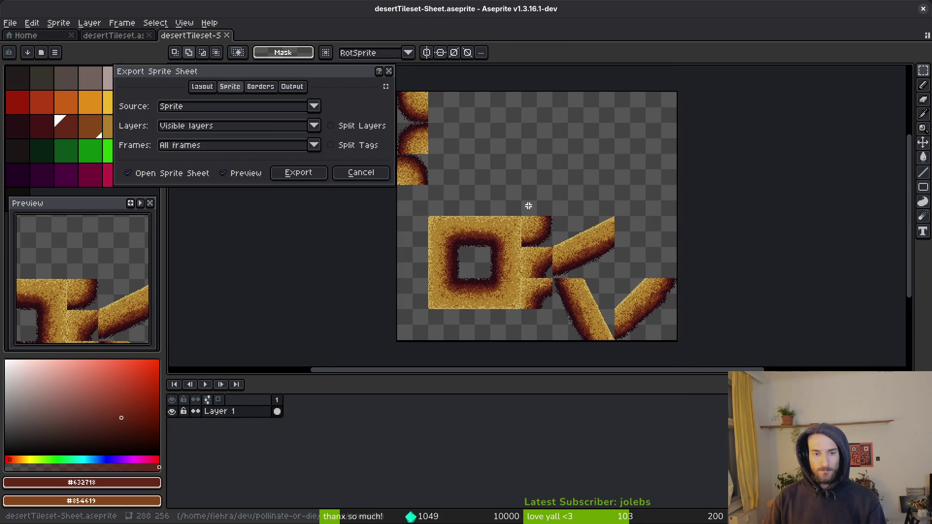
Step: Export the sprite sheet over art/environment/desertTileset-Sheet.png, accepting the overwrite
{"action": "left_click", "coordinate": [283, 174]}
{"action": "key", "text": "ctrl+shift+e"}
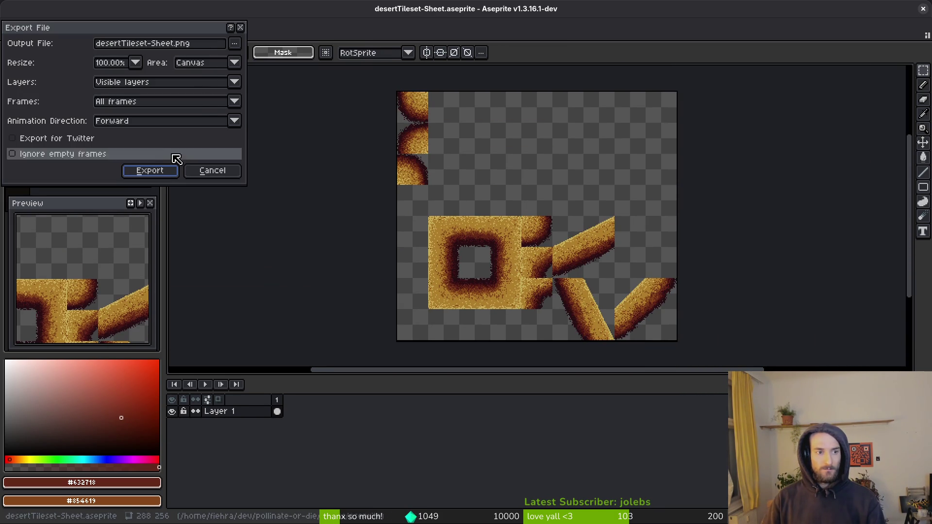
{"action": "left_click", "coordinate": [235, 45]}
{"action": "left_click", "coordinate": [255, 58]}
{"action": "left_click", "coordinate": [47, 43]}
{"action": "double_click", "coordinate": [65, 92]}
{"action": "double_click", "coordinate": [411, 97]}
{"action": "left_click", "coordinate": [298, 99]}
{"action": "key", "text": "Return"}
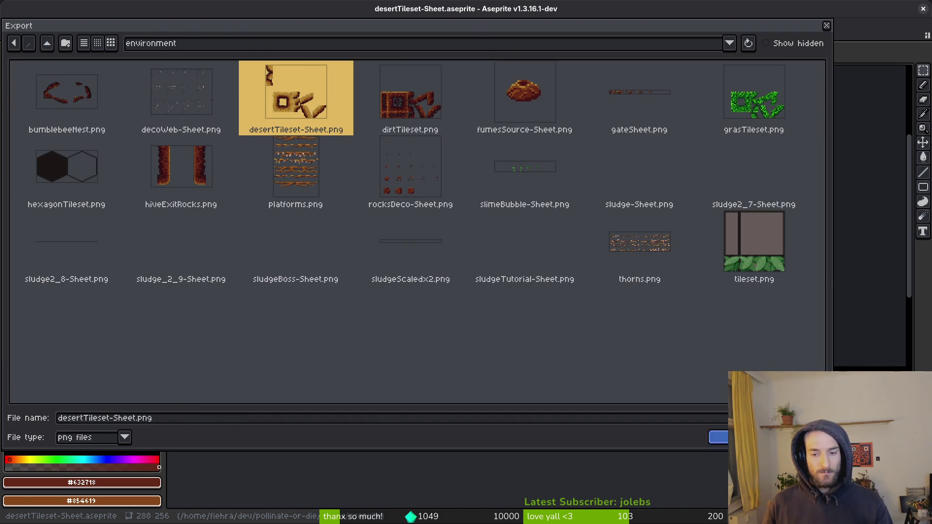
{"action": "left_click", "coordinate": [397, 294]}
{"action": "left_click", "coordinate": [141, 170]}
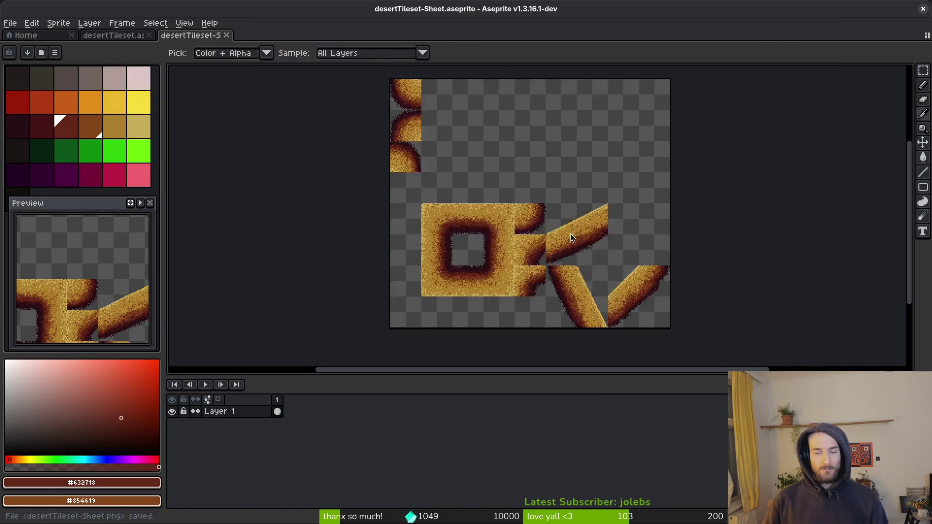
Step: Check the refreshed sand tiles in Godot, then return to the generated sheet in Aseprite
{"action": "key", "text": "alt+Tab"}
{"action": "scroll", "coordinate": [573, 171], "scroll_direction": "up", "scroll_amount": 5}
{"action": "scroll", "coordinate": [509, 305], "scroll_direction": "right", "scroll_amount": 3}
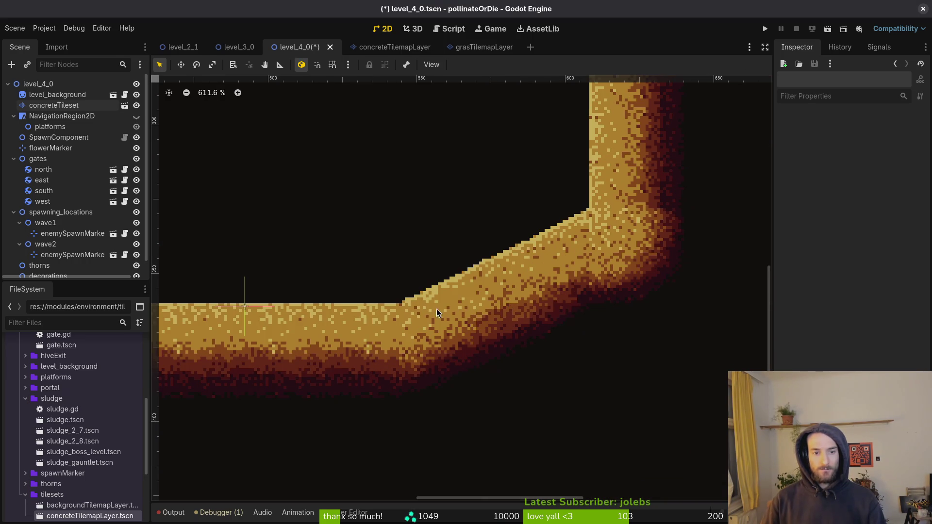
{"action": "scroll", "coordinate": [557, 280], "scroll_direction": "down", "scroll_amount": 3}
{"action": "scroll", "coordinate": [521, 302], "scroll_direction": "down", "scroll_amount": 2}
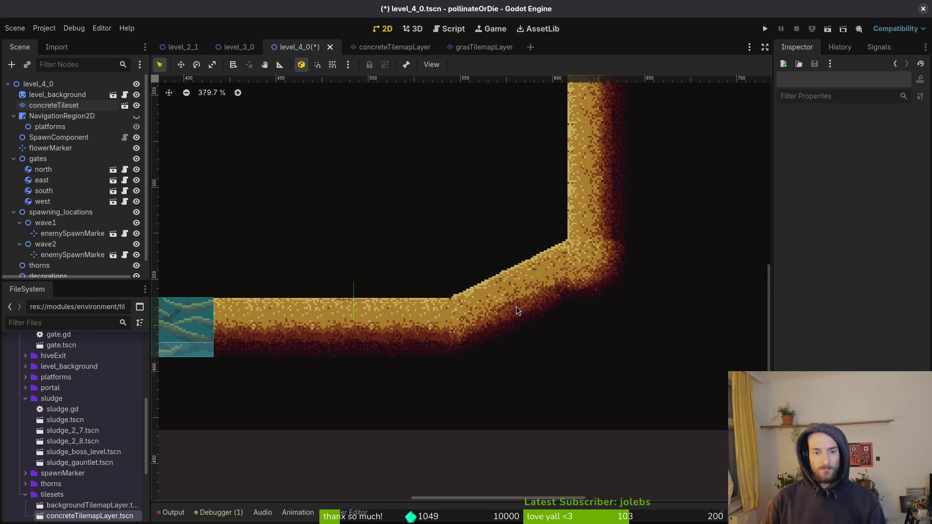
{"action": "key", "text": "alt+Tab"}
{"action": "scroll", "coordinate": [538, 179], "scroll_direction": "up", "scroll_amount": 4}
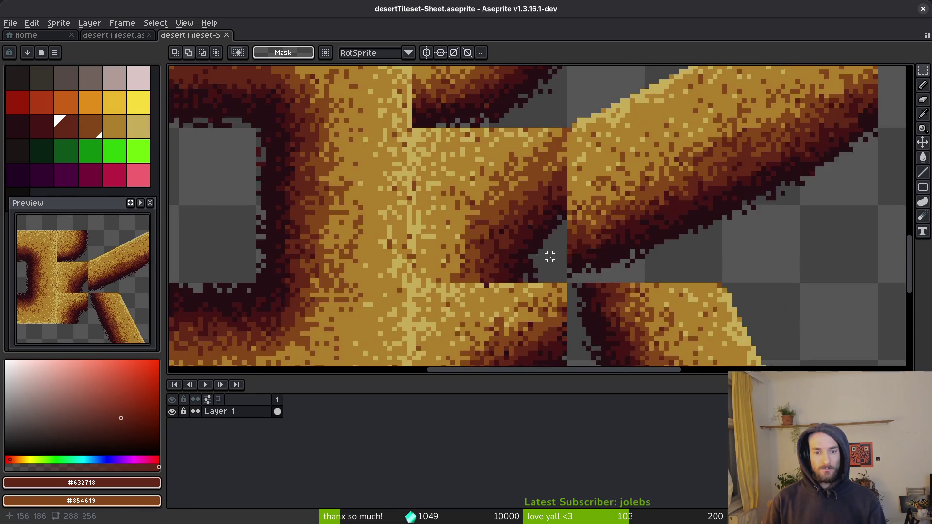
Step: Switch to the pencil with a 1px brush and fix the diagonal sand-bar edge pixels
{"action": "key", "text": "b"}
{"action": "scroll", "coordinate": [538, 180], "scroll_direction": "up", "scroll_amount": 2}
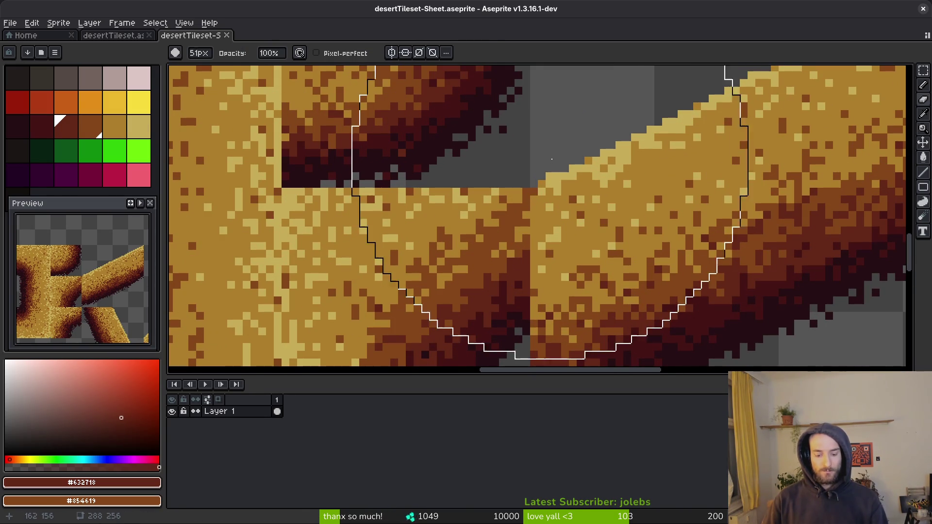
{"action": "key", "text": "minus"}
{"action": "key", "text": "minus"}
{"action": "key", "text": "minus"}
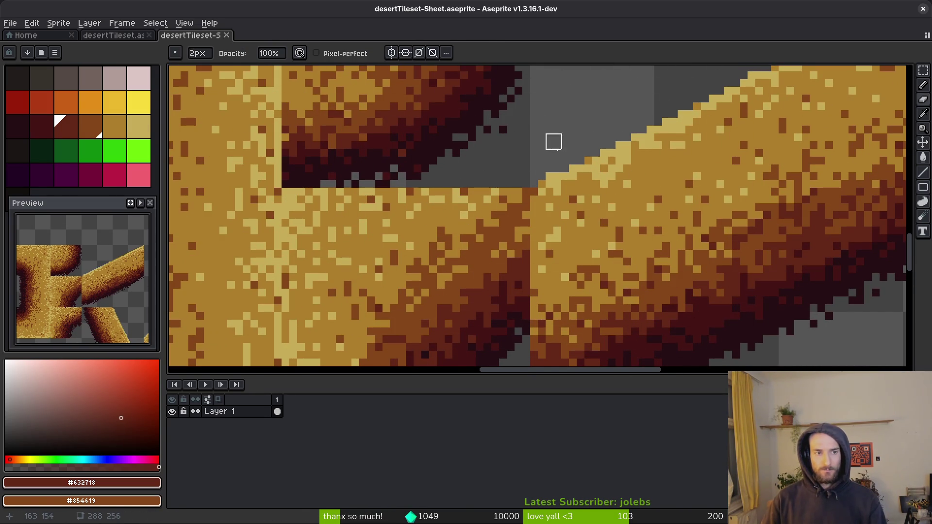
{"action": "scroll", "coordinate": [550, 177], "scroll_direction": "down", "scroll_amount": 3}
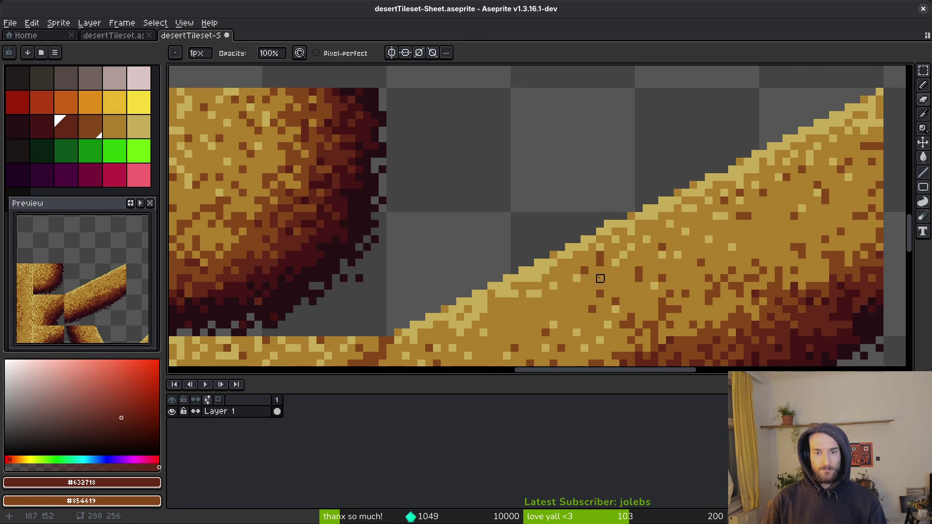
Step: Compare the edited diagonal edge against the level in Godot
{"action": "key", "text": "alt+Tab"}
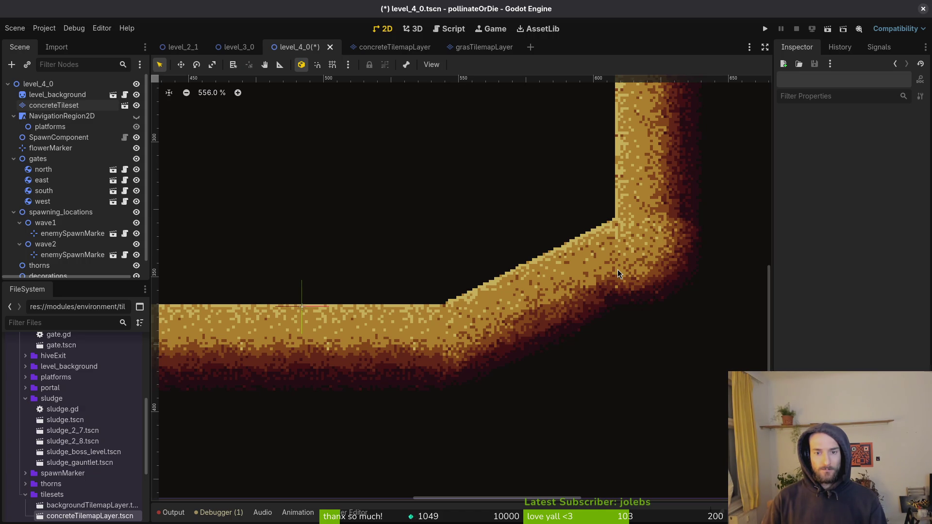
{"action": "key", "text": "alt+Tab"}
{"action": "scroll", "coordinate": [591, 239], "scroll_direction": "down", "scroll_amount": 2}
{"action": "scroll", "coordinate": [596, 307], "scroll_direction": "up", "scroll_amount": 2}
{"action": "scroll", "coordinate": [585, 235], "scroll_direction": "up", "scroll_amount": 3}
{"action": "scroll", "coordinate": [545, 246], "scroll_direction": "down", "scroll_amount": 4}
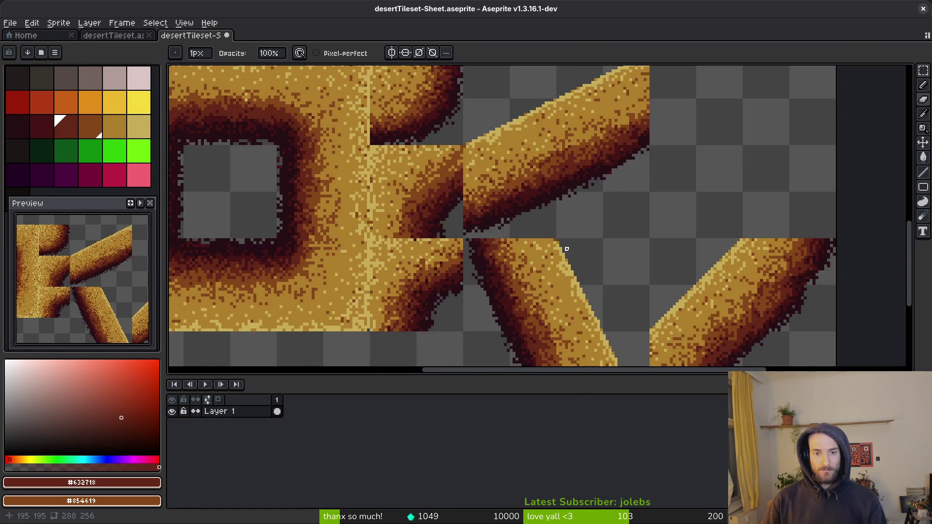
Step: Start saving the sheet, then cancel the Save dialog without saving
{"action": "key", "text": "ctrl+s"}
{"action": "left_click", "coordinate": [562, 222]}
{"action": "key", "text": "Escape"}
{"action": "scroll", "coordinate": [467, 176], "scroll_direction": "down", "scroll_amount": 3}
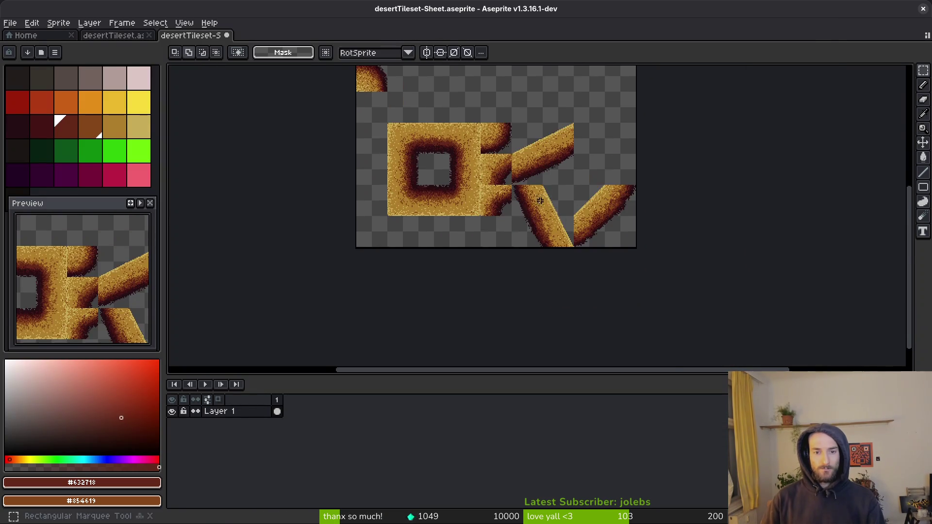
Step: Select and cut away the downward-slanting diagonal sand tile
{"action": "scroll", "coordinate": [468, 176], "scroll_direction": "up", "scroll_amount": 3}
{"action": "mouse_move", "coordinate": [445, 149]}
{"action": "left_mouse_down"}
{"action": "mouse_move", "coordinate": [552, 291]}
{"action": "mouse_move", "coordinate": [594, 310]}
{"action": "left_mouse_up"}
{"action": "scroll", "coordinate": [479, 193], "scroll_direction": "down", "scroll_amount": 2}
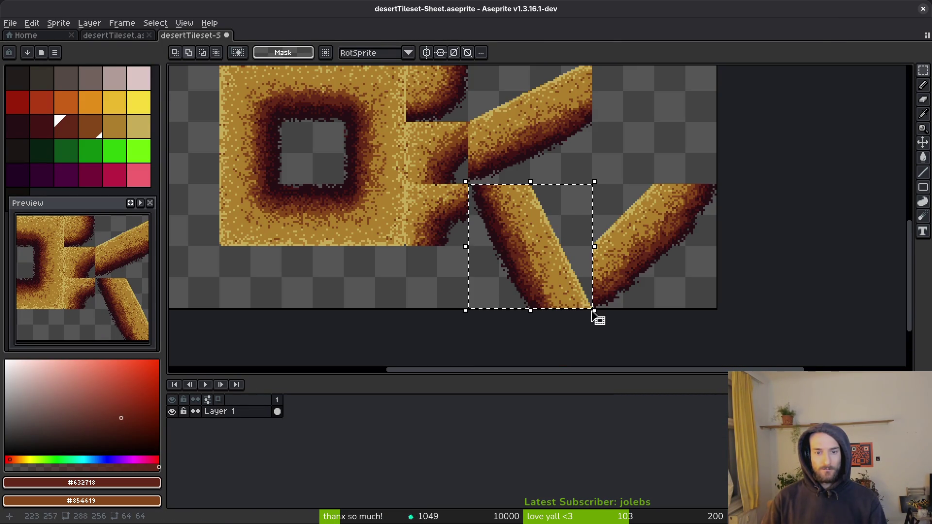
{"action": "key", "text": "ctrl+x"}
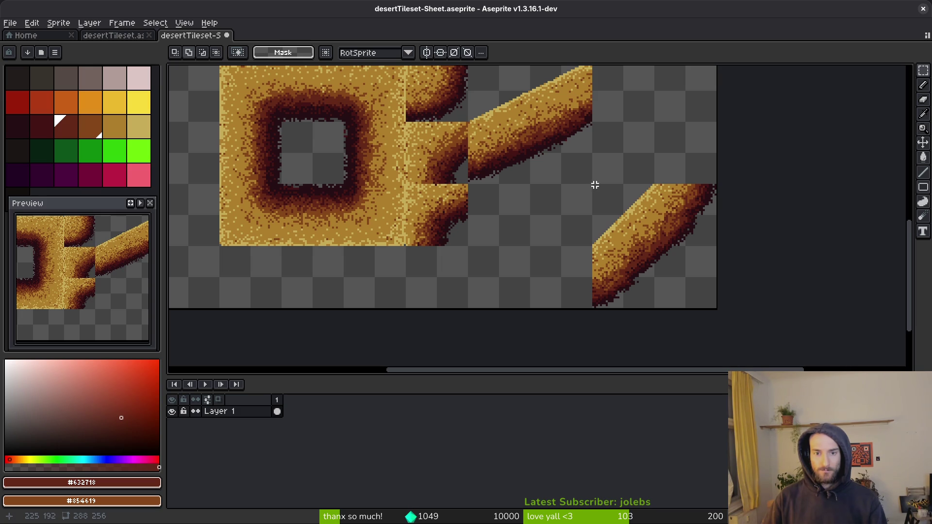
Step: Move the lower-right diagonal sand tile left into the emptied slot and drop it
{"action": "mouse_move", "coordinate": [593, 185]}
{"action": "left_mouse_down"}
{"action": "mouse_move", "coordinate": [651, 283]}
{"action": "mouse_move", "coordinate": [718, 323]}
{"action": "mouse_move", "coordinate": [717, 311]}
{"action": "left_mouse_up"}
{"action": "left_click_drag", "start_coordinate": [647, 265], "coordinate": [511, 254]}
{"action": "scroll", "coordinate": [582, 261], "scroll_direction": "up", "scroll_amount": 2}
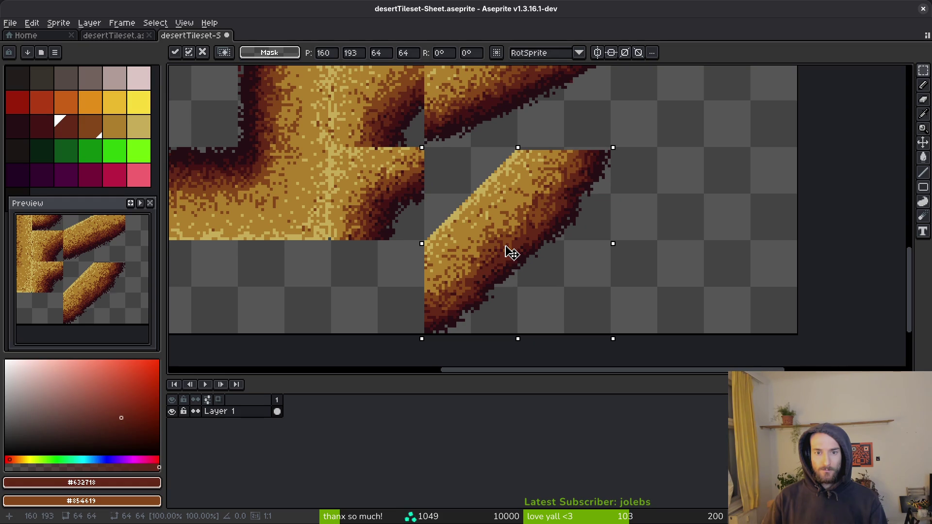
{"action": "key", "text": "ctrl+d"}
{"action": "scroll", "coordinate": [522, 258], "scroll_direction": "down", "scroll_amount": 5}
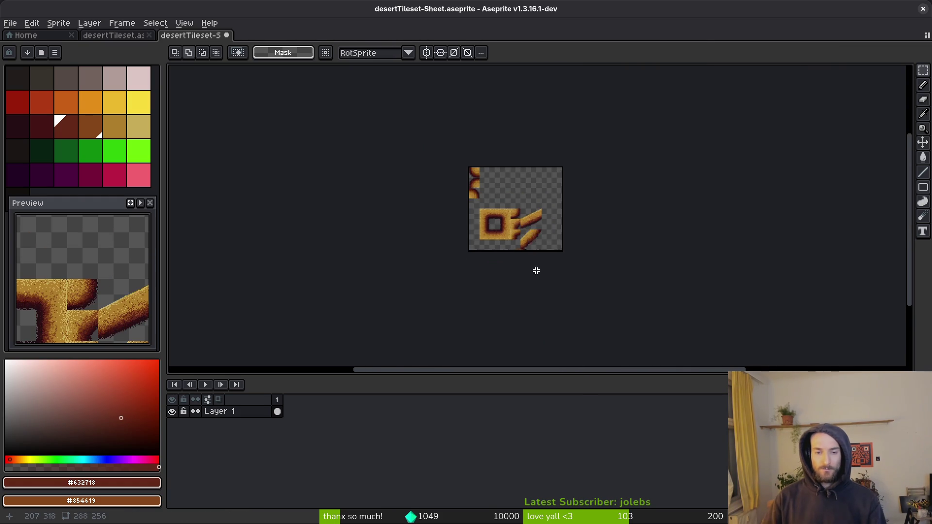
Step: Close the generated sheet, discarding its unsaved changes
{"action": "key", "text": "ctrl+s"}
{"action": "key", "text": "Escape"}
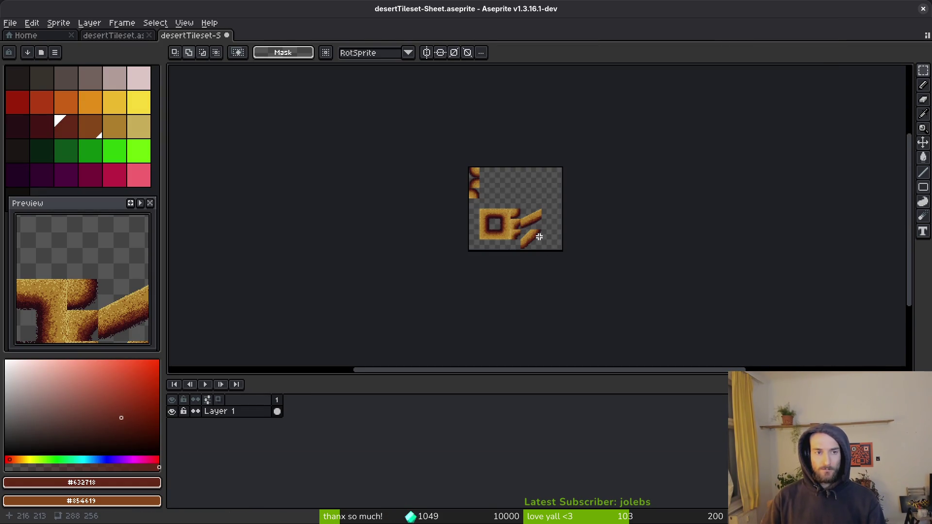
{"action": "key", "text": "ctrl+w"}
{"action": "left_click", "coordinate": [482, 290]}
Step: In desertTileset, delete the V tile's downward half and nudge the lower diagonal tile left
{"action": "scroll", "coordinate": [610, 238], "scroll_direction": "up", "scroll_amount": 5}
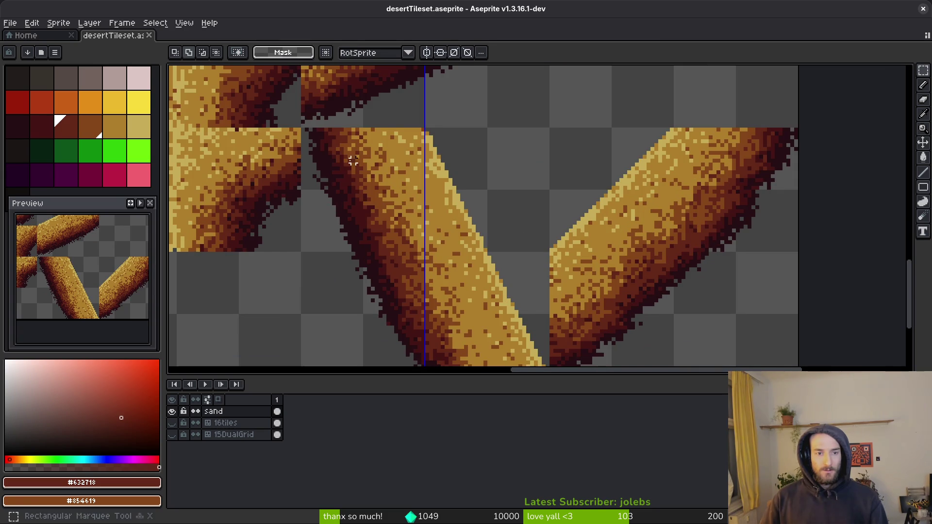
{"action": "scroll", "coordinate": [303, 128], "scroll_direction": "down", "scroll_amount": 3}
{"action": "left_click_drag", "start_coordinate": [367, 199], "coordinate": [490, 329]}
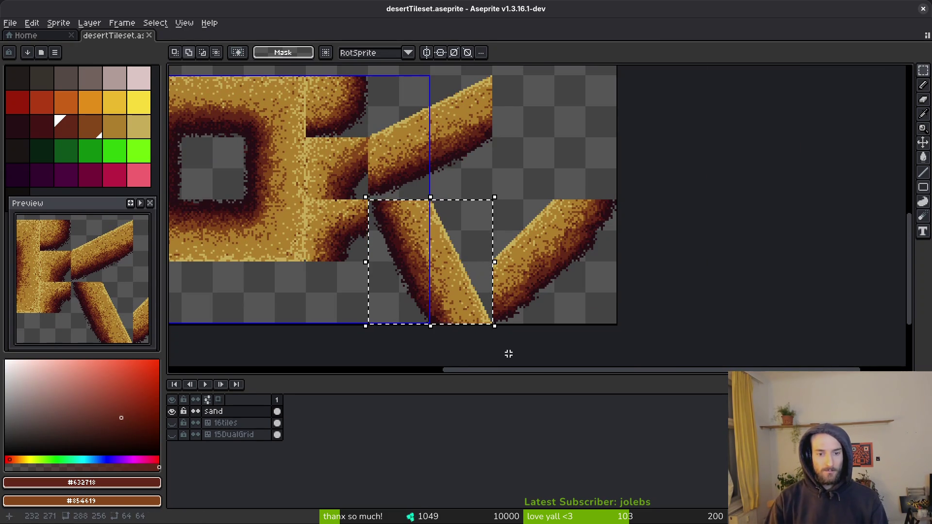
{"action": "key", "text": "Delete"}
{"action": "left_click_drag", "start_coordinate": [482, 189], "coordinate": [662, 344]}
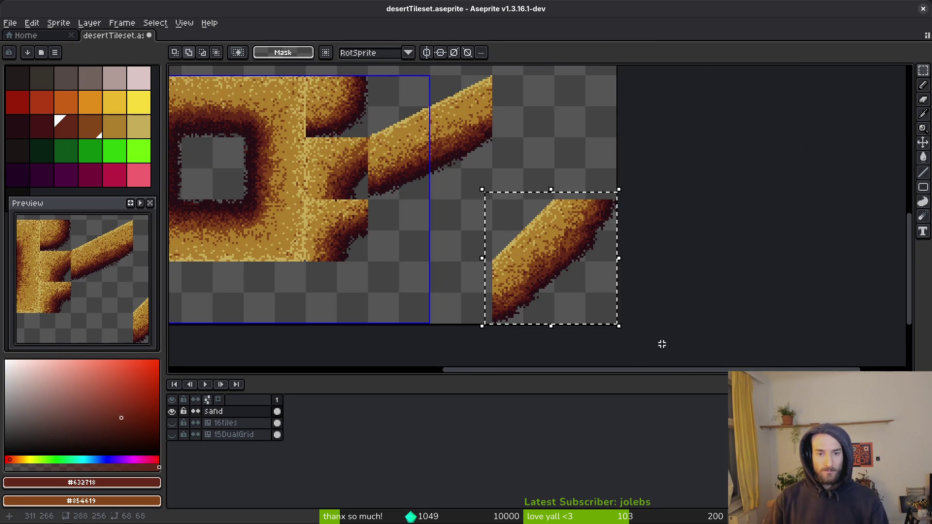
{"action": "key", "text": "Left"}
{"action": "key", "text": "Left"}
{"action": "key", "text": "Left"}
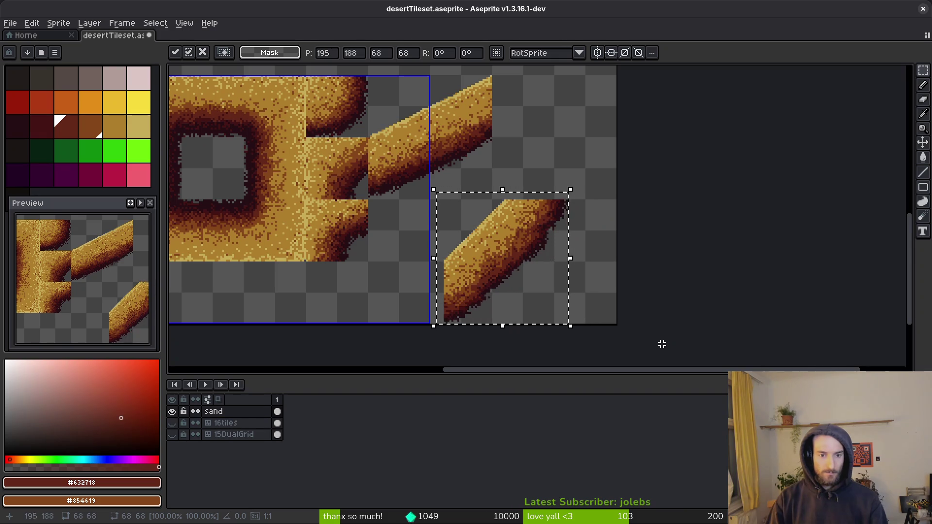
{"action": "key", "text": "Left"}
{"action": "key", "text": "Left"}
{"action": "key", "text": "Left"}
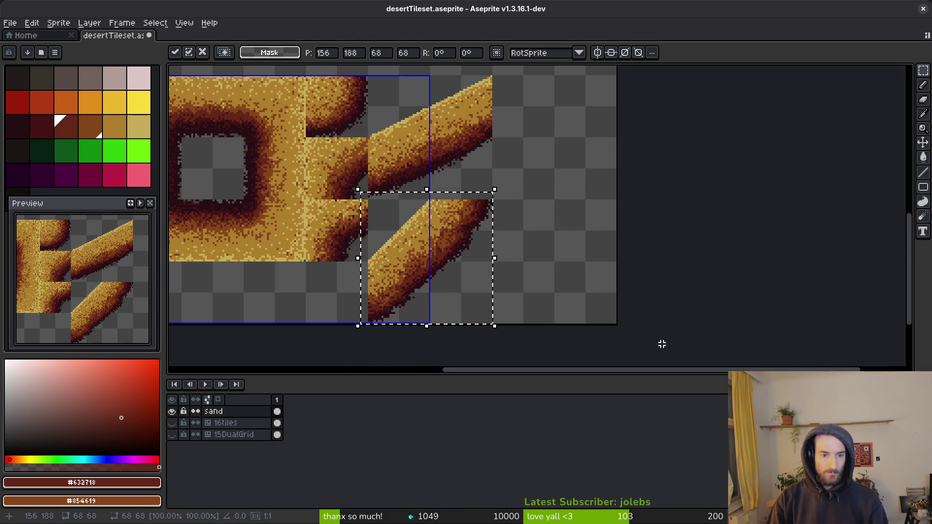
{"action": "scroll", "coordinate": [384, 204], "scroll_direction": "up", "scroll_amount": 6}
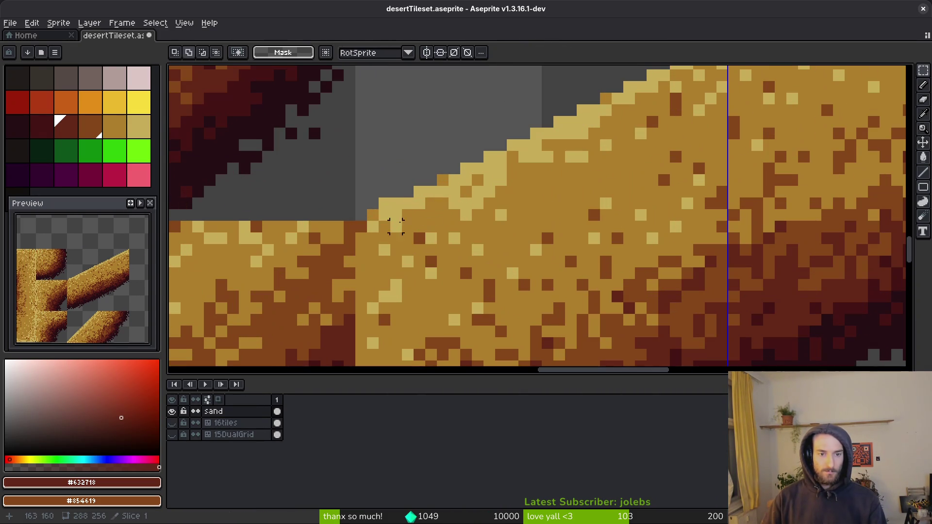
Step: Erase stray pixels around the moved diagonal tile, then return to the move tool
{"action": "key", "text": "e"}
{"action": "scroll", "coordinate": [437, 233], "scroll_direction": "up", "scroll_amount": 5}
{"action": "scroll", "coordinate": [437, 233], "scroll_direction": "right", "scroll_amount": 4}
{"action": "scroll", "coordinate": [699, 199], "scroll_direction": "down", "scroll_amount": 5}
{"action": "key", "text": "v"}
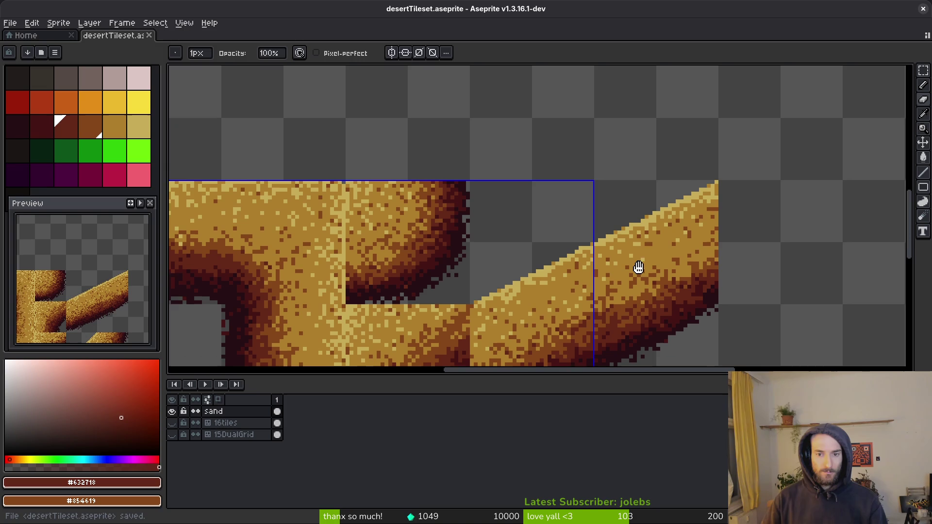
{"action": "scroll", "coordinate": [583, 223], "scroll_direction": "down", "scroll_amount": 2}
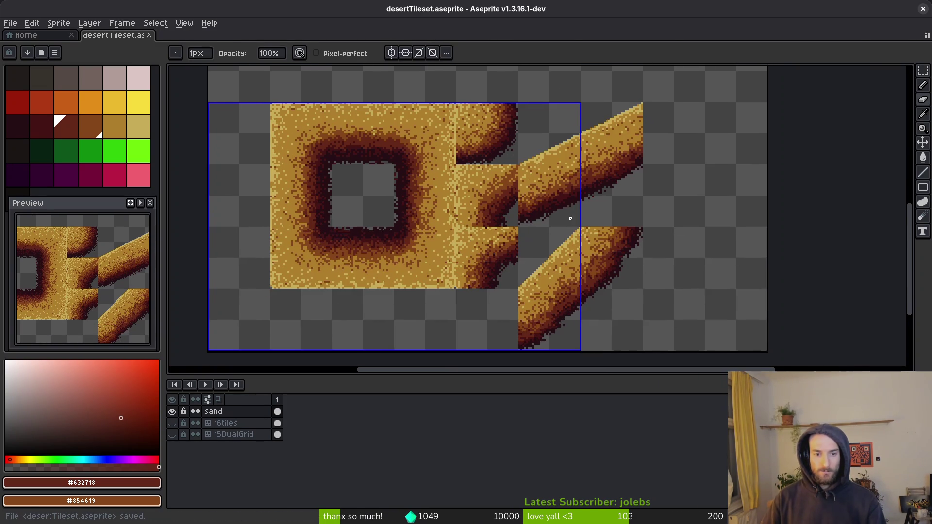
Step: Regenerate the sprite sheet and open its export file settings
{"action": "key", "text": "ctrl+e"}
{"action": "left_click", "coordinate": [297, 174]}
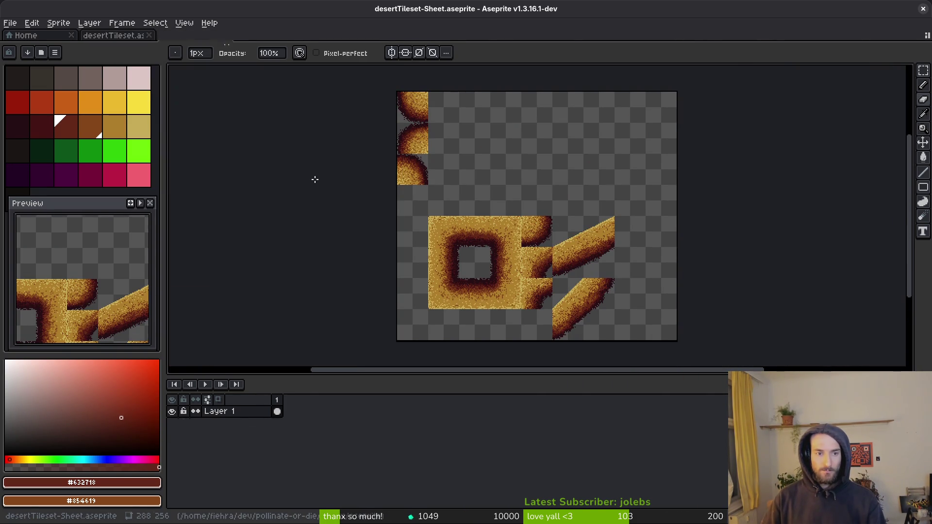
{"action": "key", "text": "ctrl+alt+shift+s"}
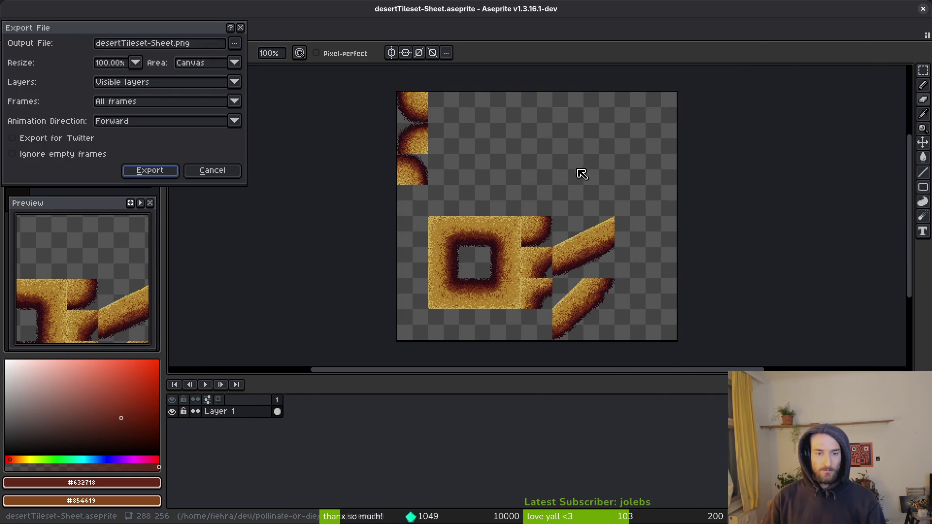
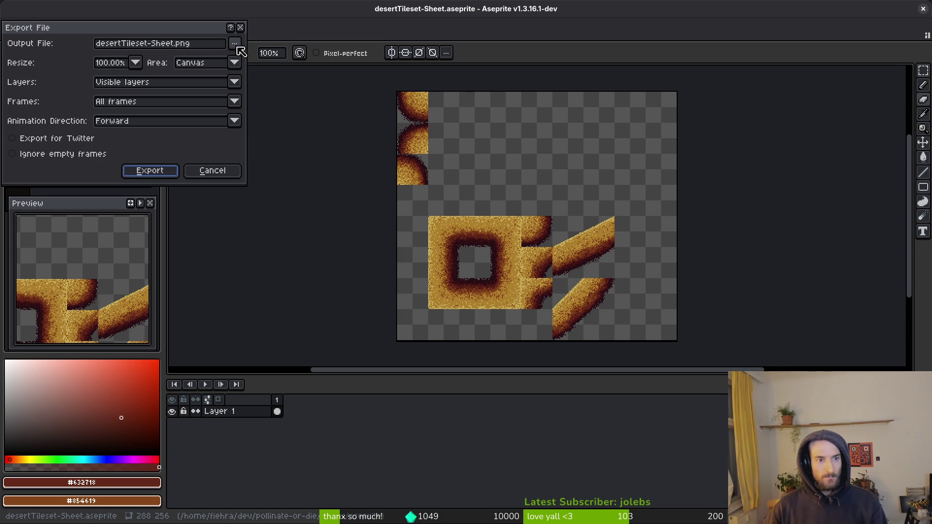
Step: Export the sheet to art/environment/desertTileset-Sheet.png, accepting the overwrite of the existing file
{"action": "left_click", "coordinate": [237, 46]}
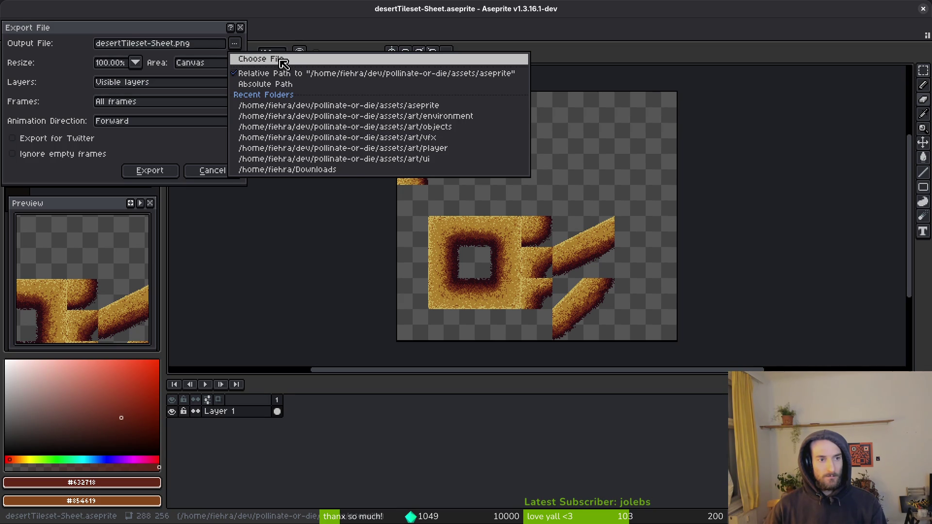
{"action": "left_click", "coordinate": [283, 64]}
{"action": "left_click", "coordinate": [46, 43]}
{"action": "double_click", "coordinate": [60, 83]}
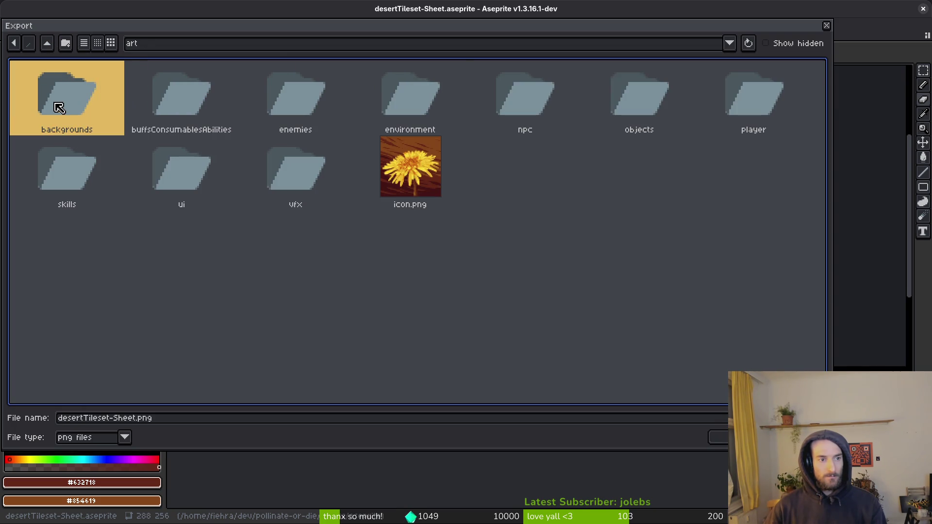
{"action": "left_click", "coordinate": [432, 103]}
{"action": "double_click", "coordinate": [432, 103]}
{"action": "left_click", "coordinate": [328, 85]}
{"action": "left_click", "coordinate": [718, 437]}
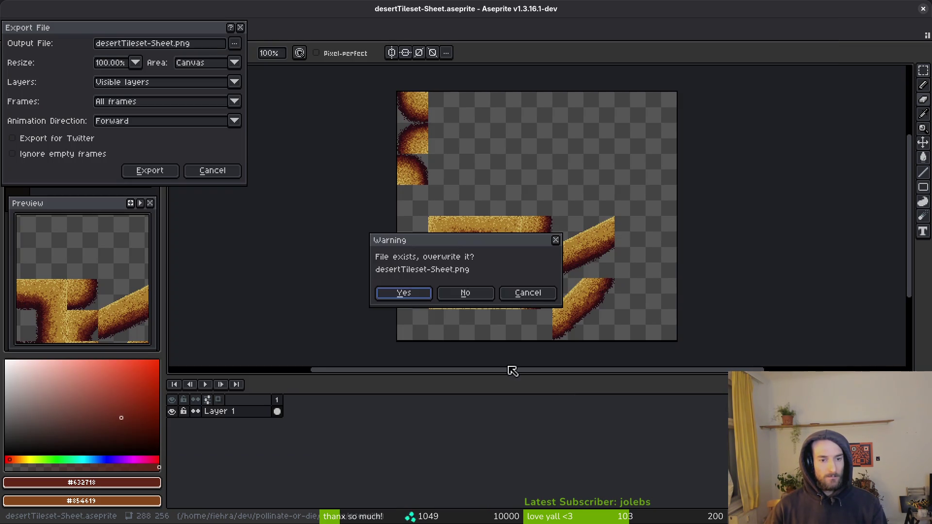
{"action": "left_click", "coordinate": [404, 294]}
{"action": "left_click", "coordinate": [147, 171]}
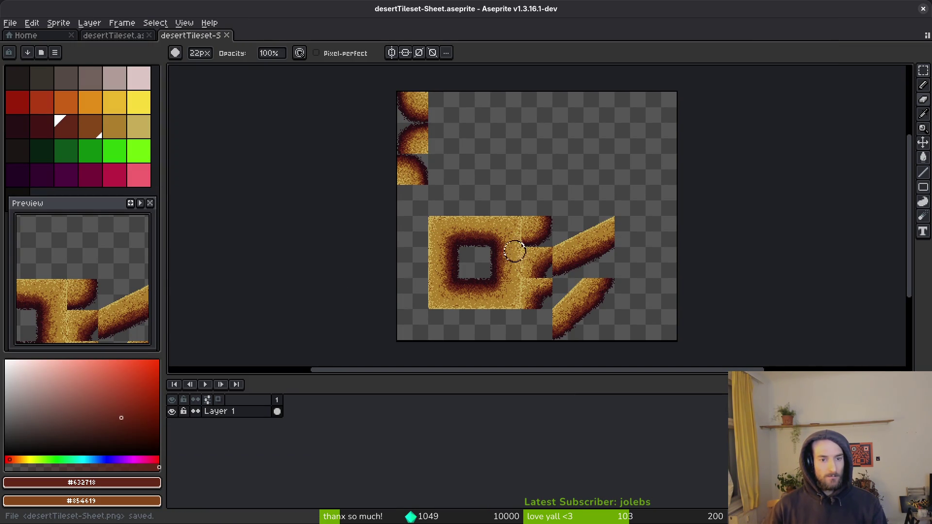
Step: Erase the left-column sand tiles on the sheet, then close the sheet without saving
{"action": "scroll", "coordinate": [485, 209], "scroll_direction": "up", "scroll_amount": 2}
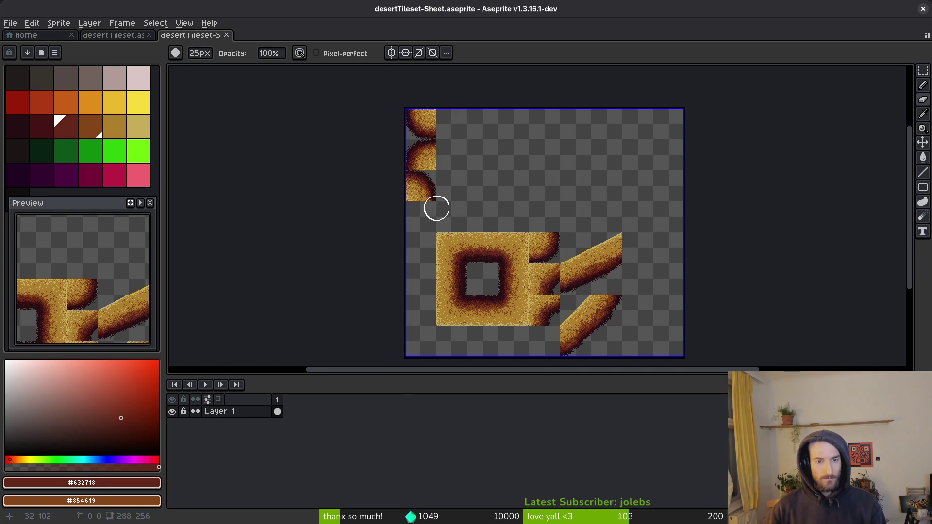
{"action": "left_click_drag", "start_coordinate": [435, 202], "coordinate": [411, 105]}
{"action": "key", "text": "ctrl+o"}
{"action": "key", "text": "Escape"}
{"action": "scroll", "coordinate": [543, 264], "scroll_direction": "down", "scroll_amount": 3}
{"action": "key", "text": "ctrl+w"}
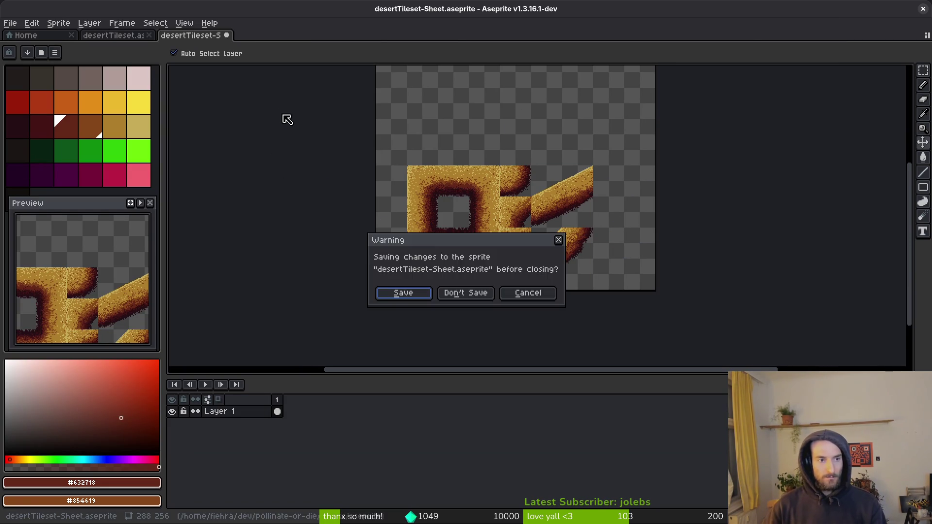
{"action": "left_click", "coordinate": [470, 288]}
Step: Erase the left column's sand and draw a dark vertical divider through the right grey tile
{"action": "scroll", "coordinate": [377, 162], "scroll_direction": "down", "scroll_amount": 3}
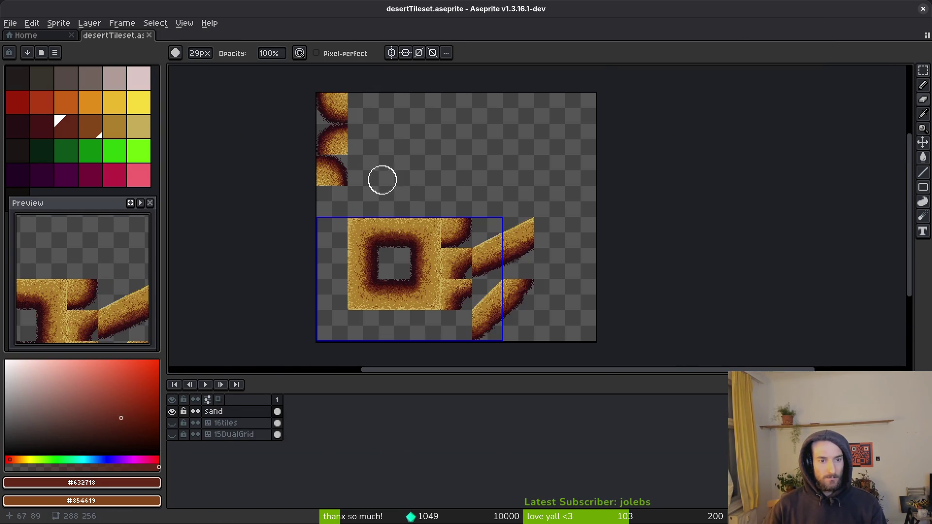
{"action": "scroll", "coordinate": [380, 257], "scroll_direction": "up", "scroll_amount": 2}
{"action": "mouse_move", "coordinate": [380, 256]}
{"action": "left_mouse_down"}
{"action": "mouse_move", "coordinate": [374, 156]}
{"action": "mouse_move", "coordinate": [360, 144]}
{"action": "left_mouse_up"}
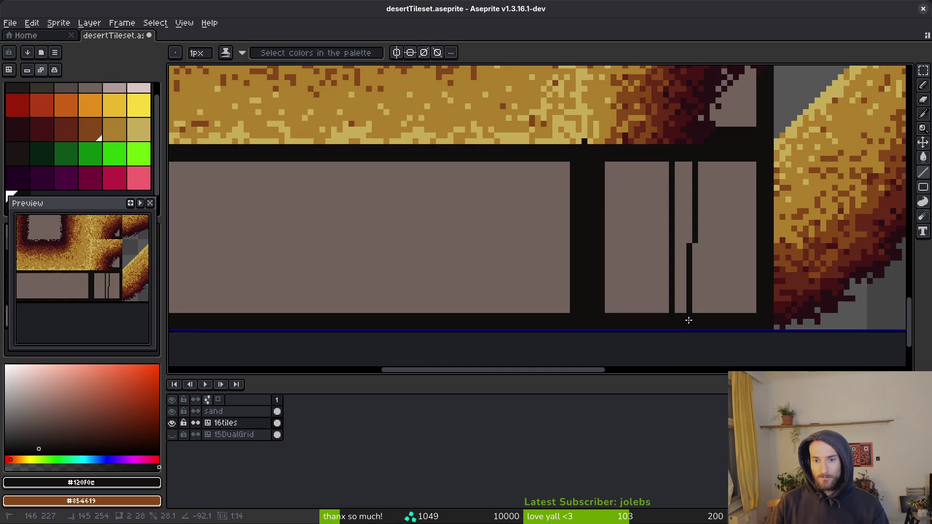
{"action": "left_click_drag", "start_coordinate": [692, 314], "coordinate": [689, 163]}
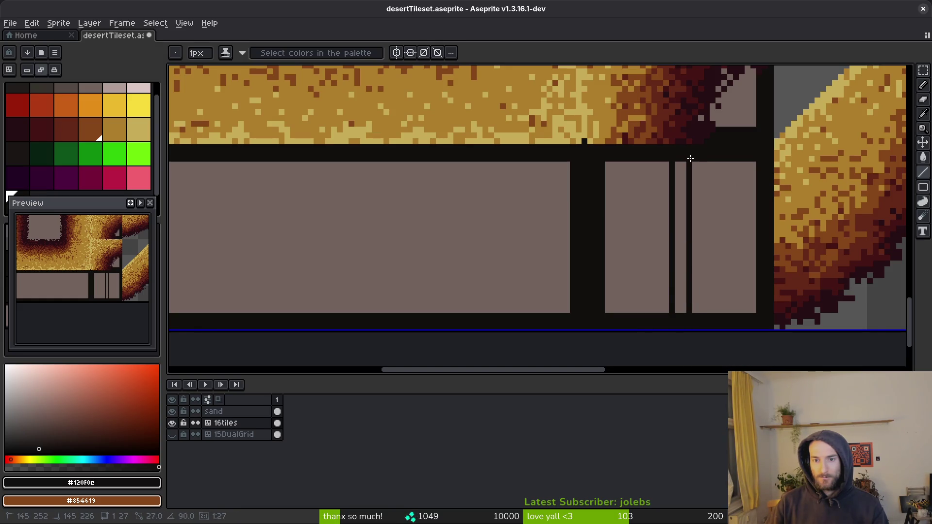
{"action": "key", "text": "g"}
{"action": "left_click", "coordinate": [679, 295]}
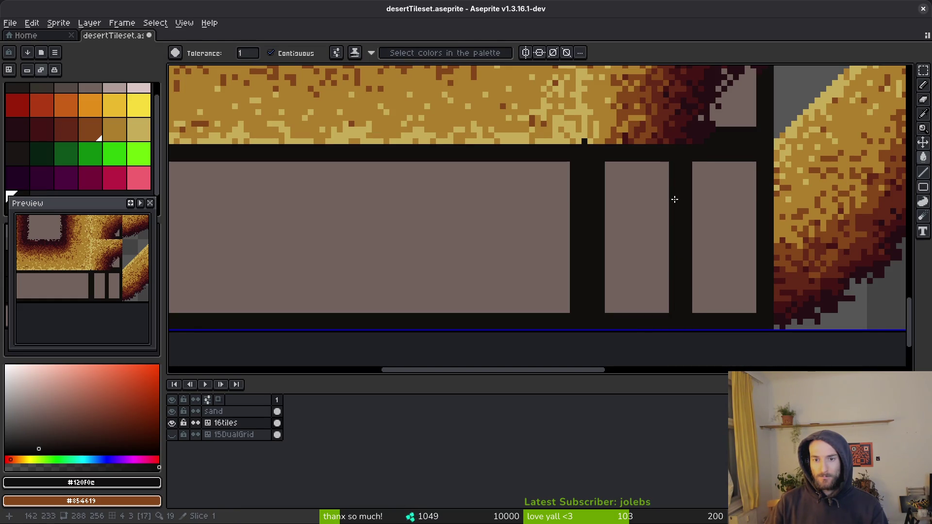
Step: Draw a dark horizontal line across both right tiles and fill the two upper-right small tiles dark
{"action": "key", "text": "b"}
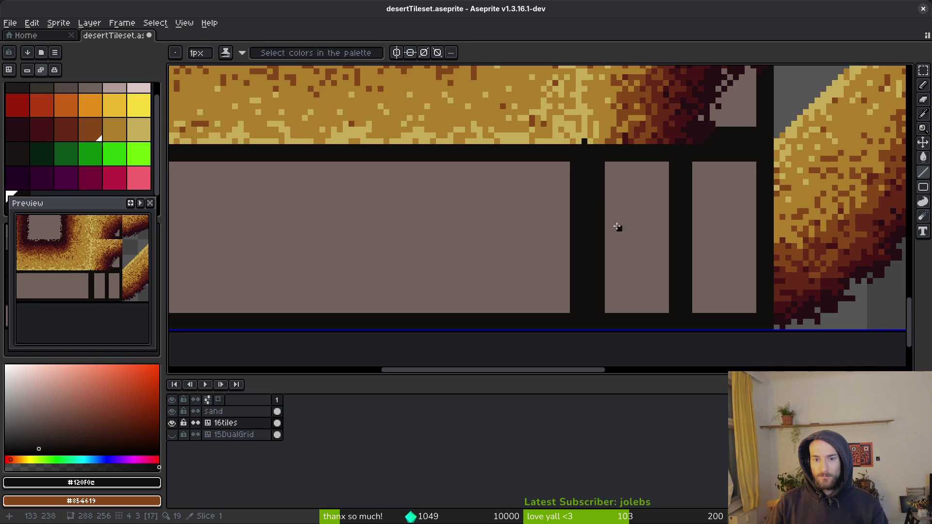
{"action": "left_click_drag", "start_coordinate": [607, 238], "coordinate": [758, 236]}
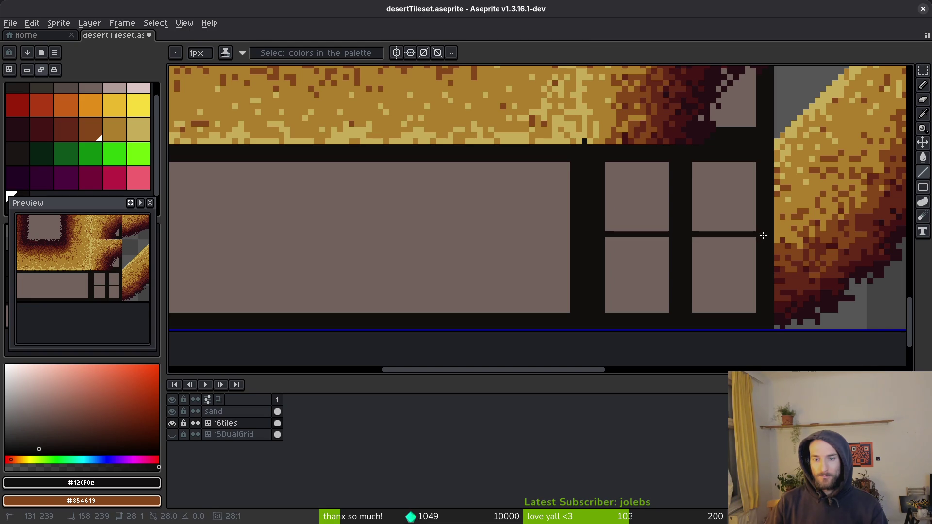
{"action": "key", "text": "g"}
{"action": "left_click", "coordinate": [731, 204]}
{"action": "left_click", "coordinate": [631, 202]}
{"action": "scroll", "coordinate": [631, 202], "scroll_direction": "down", "scroll_amount": 1}
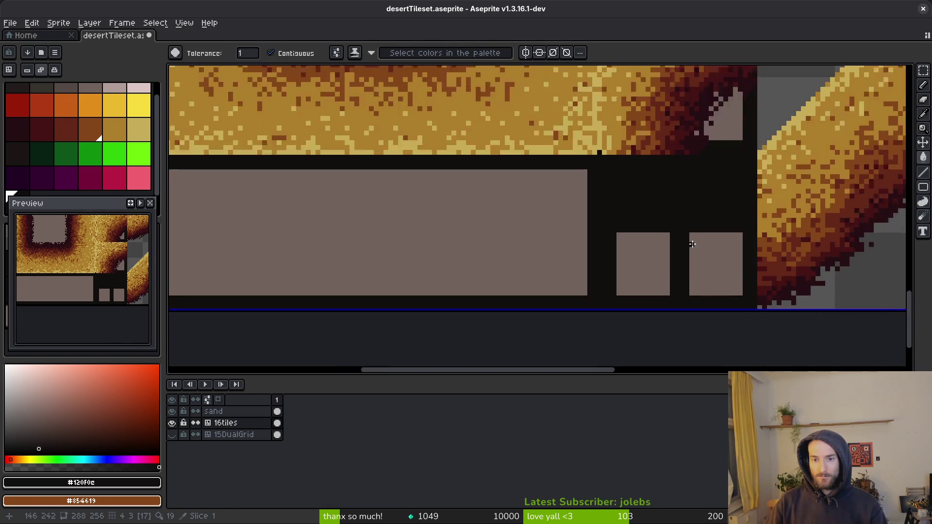
{"action": "scroll", "coordinate": [692, 231], "scroll_direction": "up", "scroll_amount": 2}
Step: Replace the undone vertical line with a dark one-pixel divider through the left small tile, then save
{"action": "key", "text": "b"}
{"action": "mouse_move", "coordinate": [702, 231]}
{"action": "left_mouse_down"}
{"action": "mouse_move", "coordinate": [704, 314]}
{"action": "mouse_move", "coordinate": [675, 324]}
{"action": "mouse_move", "coordinate": [704, 295]}
{"action": "mouse_move", "coordinate": [691, 221]}
{"action": "mouse_move", "coordinate": [691, 322]}
{"action": "mouse_move", "coordinate": [690, 228]}
{"action": "left_mouse_up"}
{"action": "key", "text": "ctrl+z"}
{"action": "key", "text": "ctrl+z"}
{"action": "key", "text": "l"}
{"action": "left_click_drag", "start_coordinate": [644, 322], "coordinate": [644, 227]}
{"action": "left_click_drag", "start_coordinate": [648, 326], "coordinate": [649, 227]}
{"action": "key", "text": "ctrl+s"}
Step: Lower the 16tiles layer's opacity in Layer Properties and save the tileset
{"action": "scroll", "coordinate": [601, 283], "scroll_direction": "down", "scroll_amount": 4}
{"action": "right_click", "coordinate": [238, 424]}
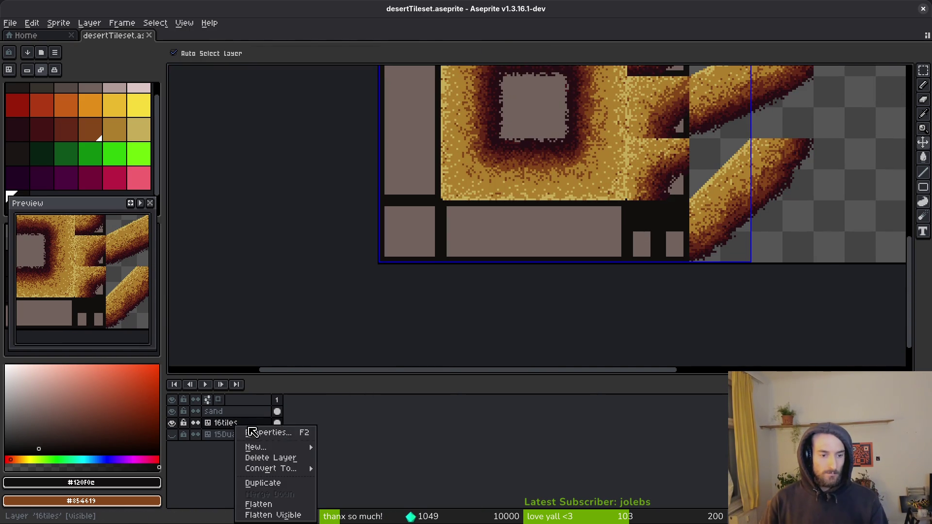
{"action": "left_click", "coordinate": [257, 431]}
{"action": "left_click", "coordinate": [790, 329]}
{"action": "key", "text": "Return"}
{"action": "key", "text": "ctrl+s"}
Step: Make the sand layer active and pan across the tileset
{"action": "left_click", "coordinate": [214, 412]}
{"action": "left_click_drag", "start_coordinate": [639, 143], "coordinate": [554, 226]}
{"action": "scroll", "coordinate": [684, 219], "scroll_direction": "down", "scroll_amount": 4}
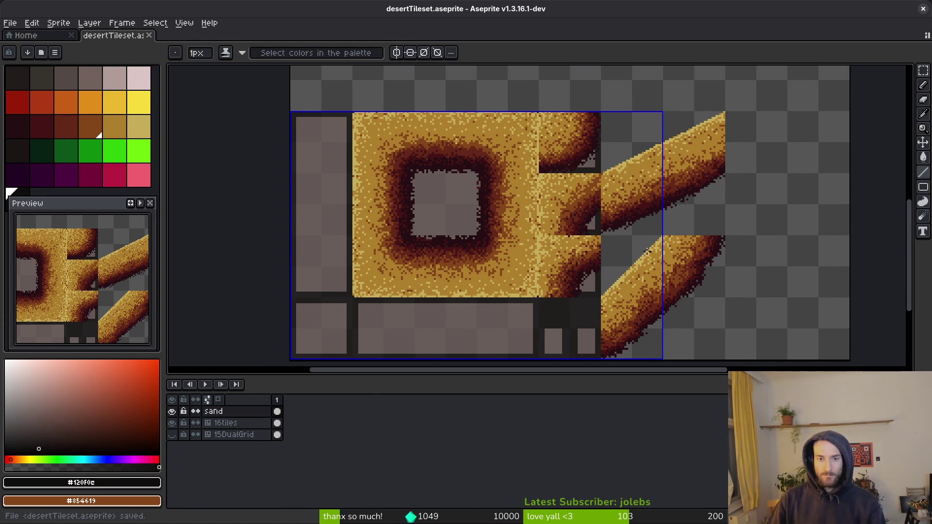
{"action": "scroll", "coordinate": [622, 246], "scroll_direction": "up", "scroll_amount": 3}
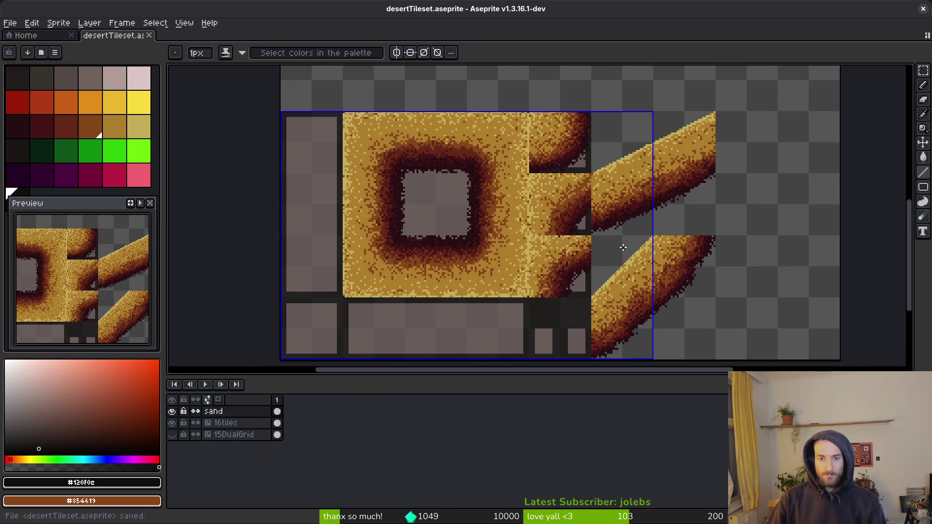
Step: Hide the 16tiles guide layer and generate the sprite sheet again
{"action": "key", "text": "v"}
{"action": "key", "text": "ctrl+e"}
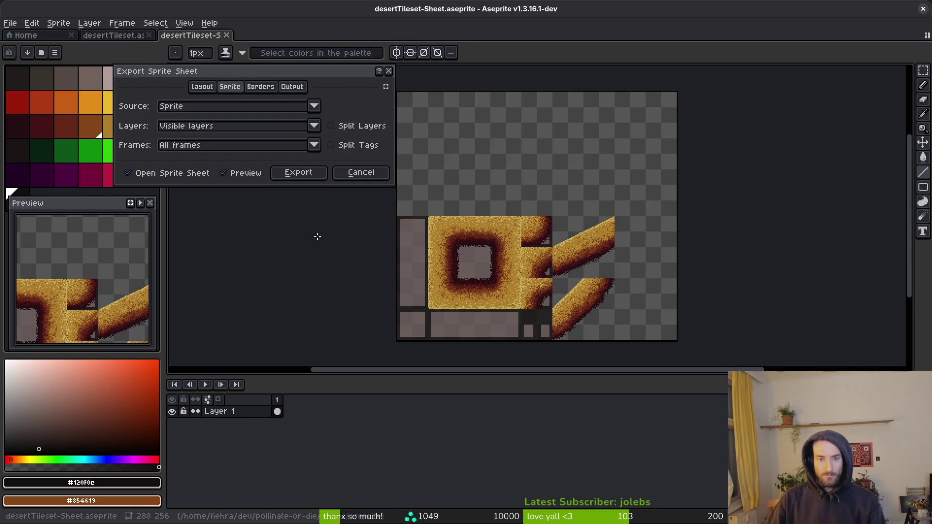
{"action": "left_click", "coordinate": [307, 175]}
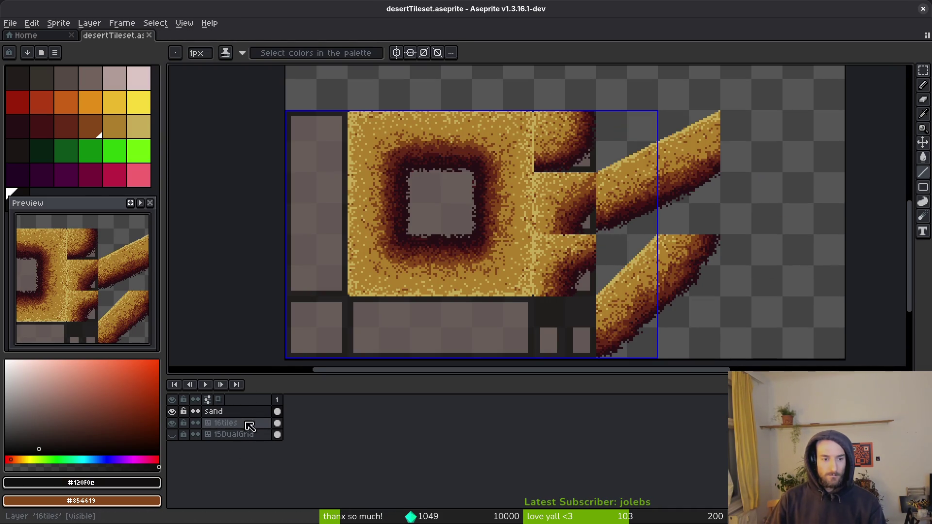
{"action": "left_click", "coordinate": [173, 424]}
{"action": "key", "text": "ctrl+e"}
{"action": "left_click", "coordinate": [299, 171]}
Step: Export the sheet over art/environment/desertTileset-Sheet.png, accepting the overwrite
{"action": "key", "text": "ctrl+shift+e"}
{"action": "left_click", "coordinate": [232, 46]}
{"action": "left_click", "coordinate": [243, 61]}
{"action": "left_click", "coordinate": [47, 43]}
{"action": "double_click", "coordinate": [56, 90]}
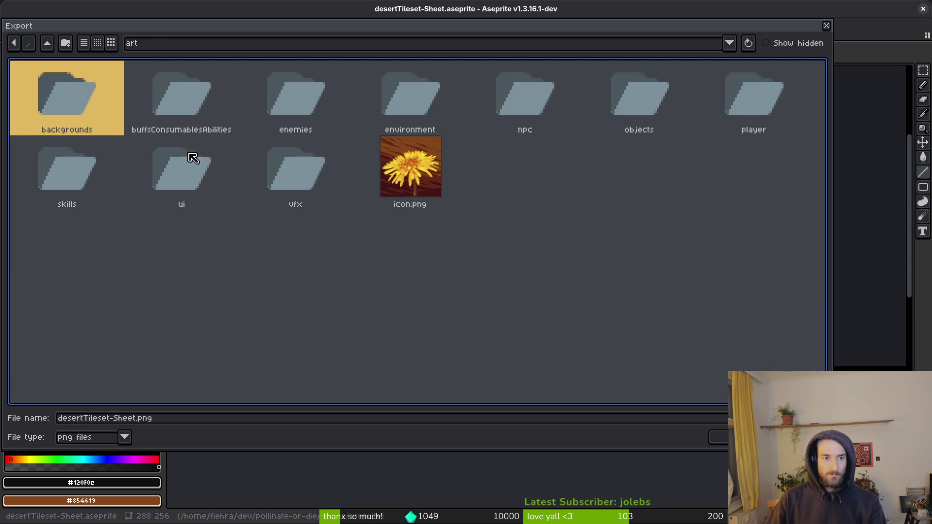
{"action": "double_click", "coordinate": [410, 99]}
{"action": "left_click", "coordinate": [282, 114]}
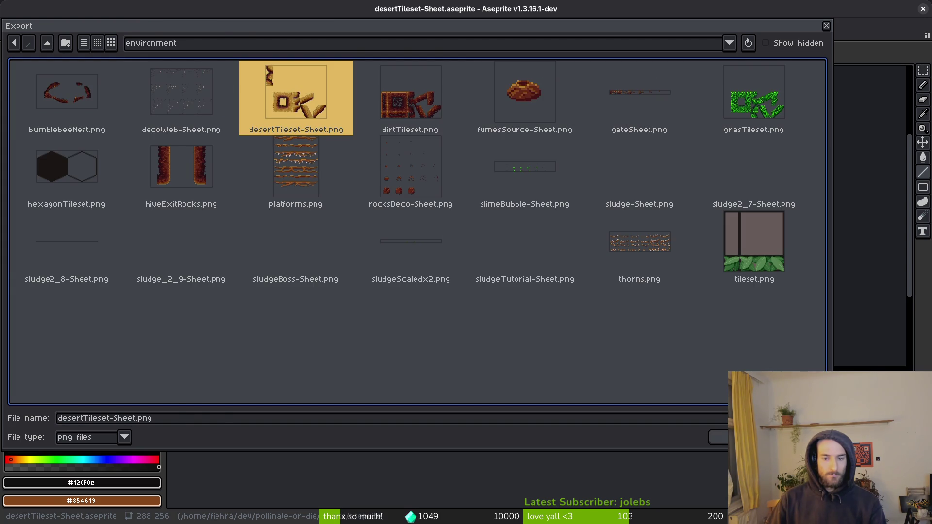
{"action": "left_click", "coordinate": [719, 439]}
{"action": "left_click", "coordinate": [406, 293]}
{"action": "left_click", "coordinate": [146, 170]}
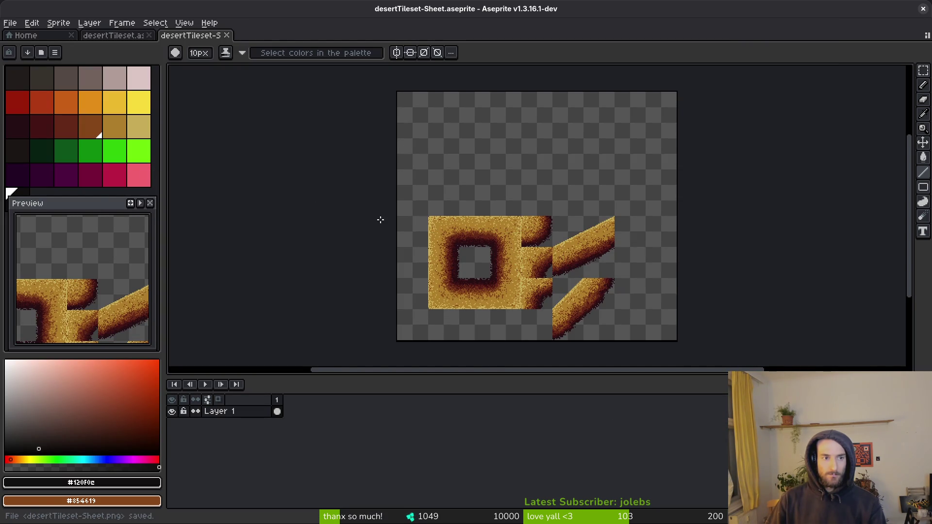
{"action": "key", "text": "ctrl+Tab"}
Step: Save the level_4_0 scene and pan the view to show the whole sand border
{"action": "key", "text": "alt+Tab"}
{"action": "scroll", "coordinate": [584, 233], "scroll_direction": "down", "scroll_amount": 2}
{"action": "key", "text": "ctrl+s"}
{"action": "scroll", "coordinate": [588, 272], "scroll_direction": "down", "scroll_amount": 3}
{"action": "left_click_drag", "start_coordinate": [588, 288], "coordinate": [626, 297]}
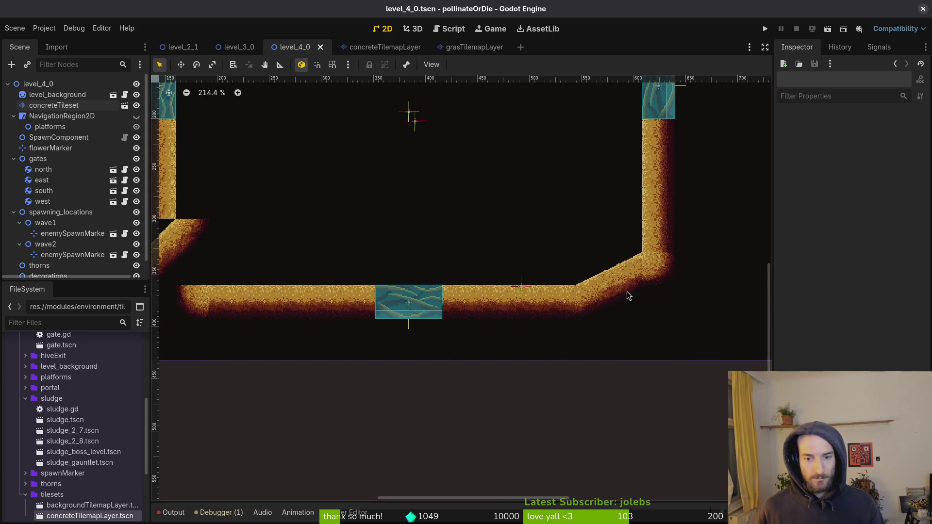
{"action": "scroll", "coordinate": [630, 295], "scroll_direction": "down", "scroll_amount": 2}
{"action": "left_click_drag", "start_coordinate": [483, 175], "coordinate": [531, 183]}
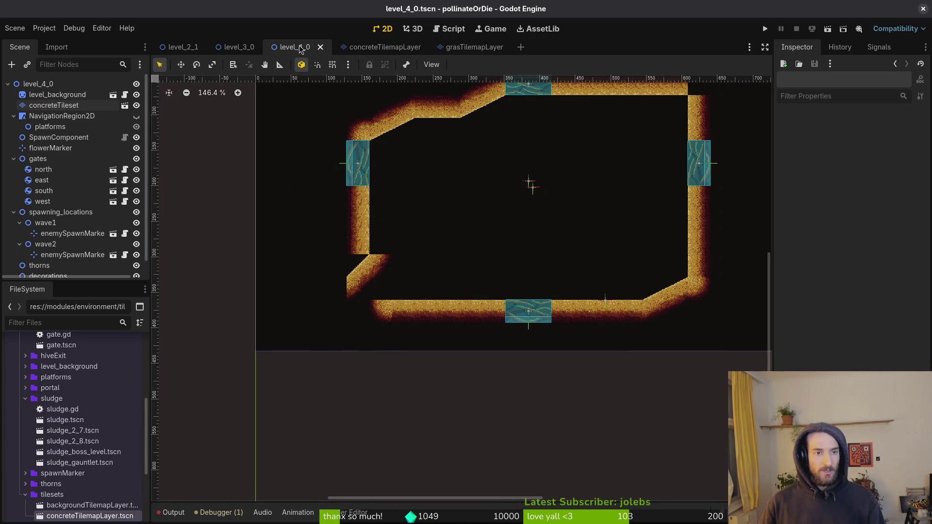
Step: On the concreteTileset layer, rotate the diagonal tile and place it at the lower-left corner
{"action": "left_click", "coordinate": [44, 106]}
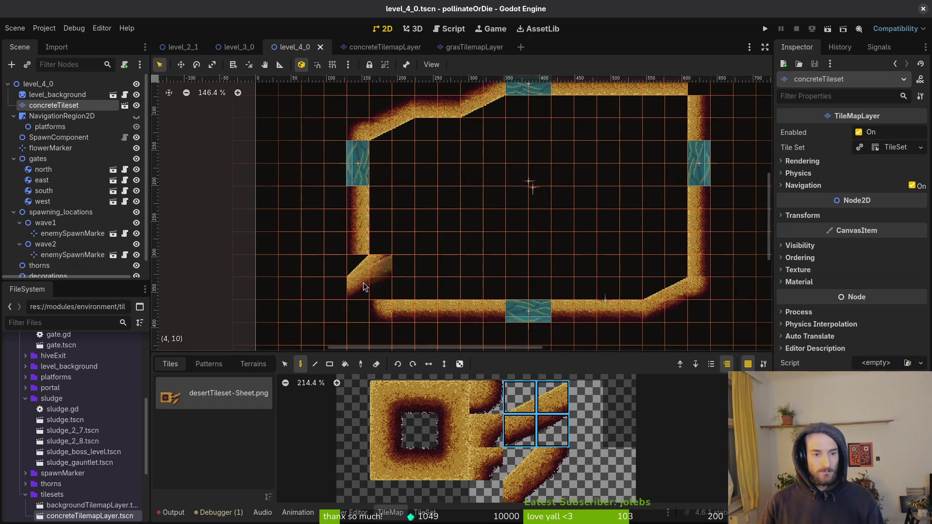
{"action": "key", "text": "z"}
{"action": "key", "text": "z"}
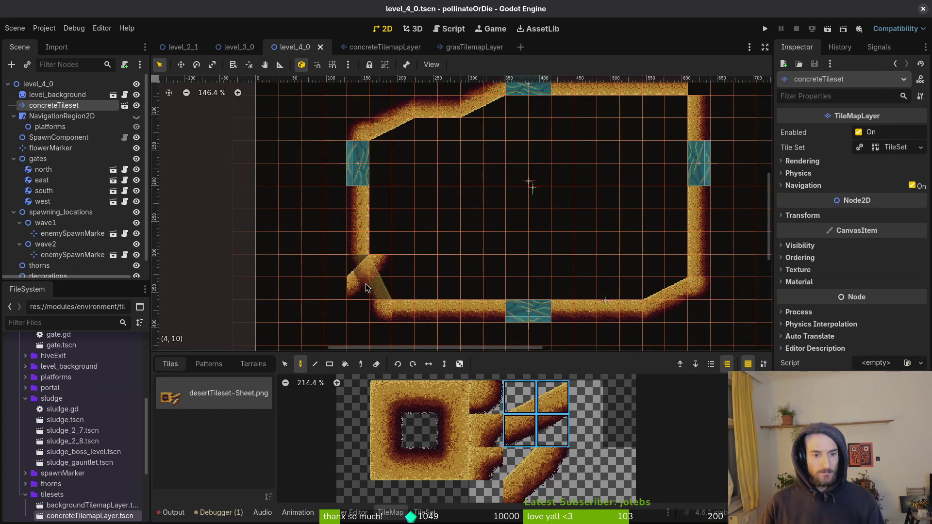
{"action": "left_click", "coordinate": [367, 288]}
{"action": "key", "text": "Escape"}
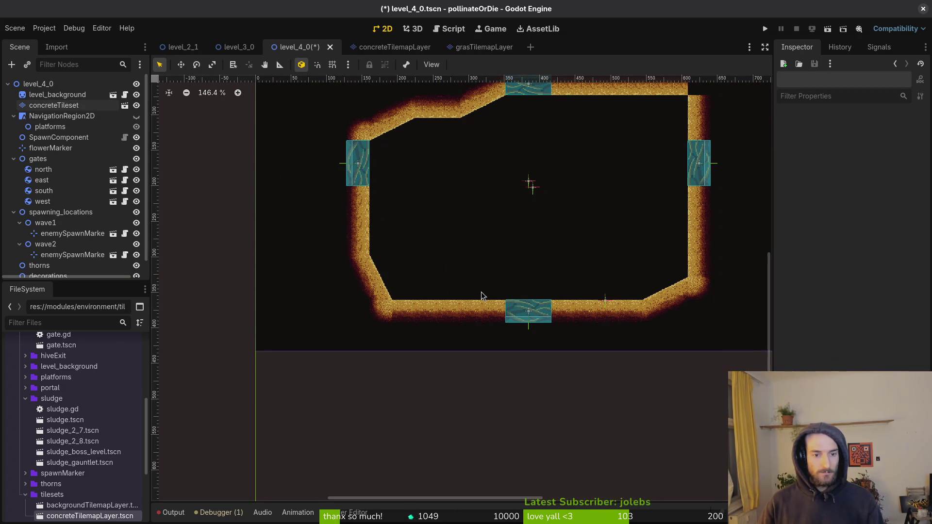
{"action": "scroll", "coordinate": [377, 311], "scroll_direction": "up", "scroll_amount": 10}
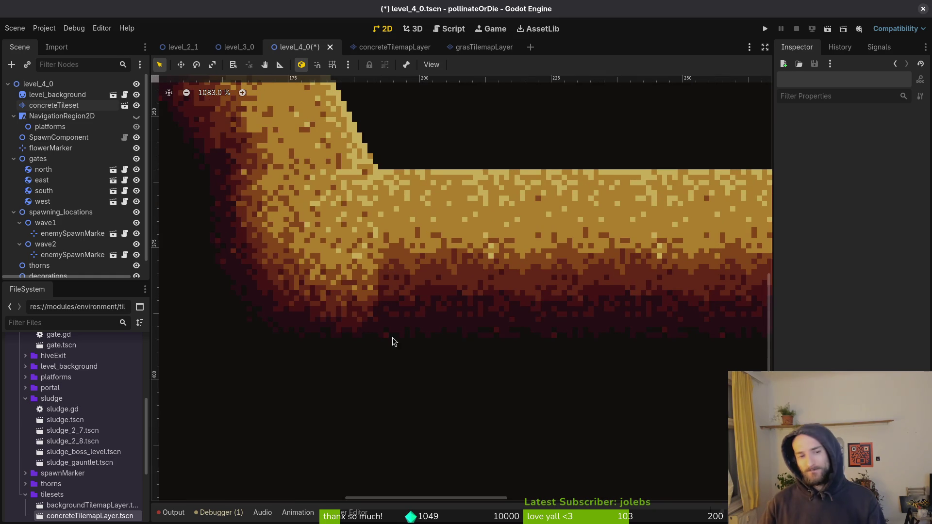
{"action": "key", "text": "alt+Tab"}
Step: Sample the dark red-brown #632718 from the blob as both primary and secondary colour
{"action": "scroll", "coordinate": [623, 148], "scroll_direction": "up", "scroll_amount": 4}
{"action": "key", "text": "i"}
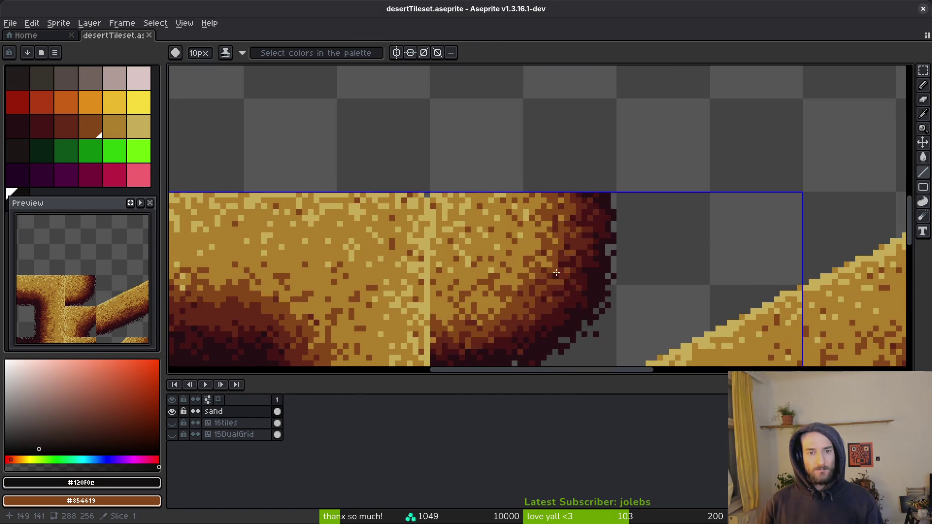
{"action": "left_click", "coordinate": [563, 204]}
{"action": "left_click", "coordinate": [579, 200]}
{"action": "right_click", "coordinate": [579, 201]}
{"action": "key", "text": "v"}
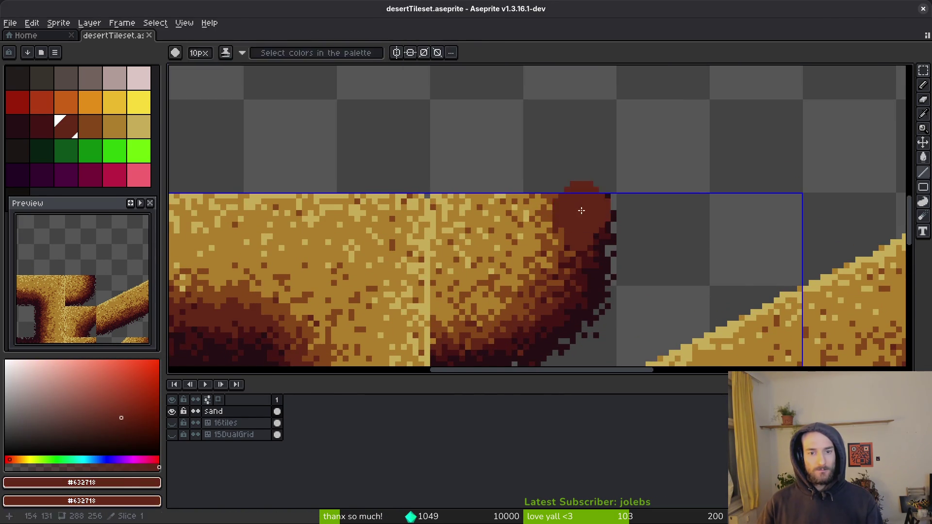
{"action": "key", "text": "alt+Tab"}
{"action": "key", "text": "alt+Tab"}
Step: Paint dark red pixels along the blob edge, undoing the unwanted ones
{"action": "key", "text": "b"}
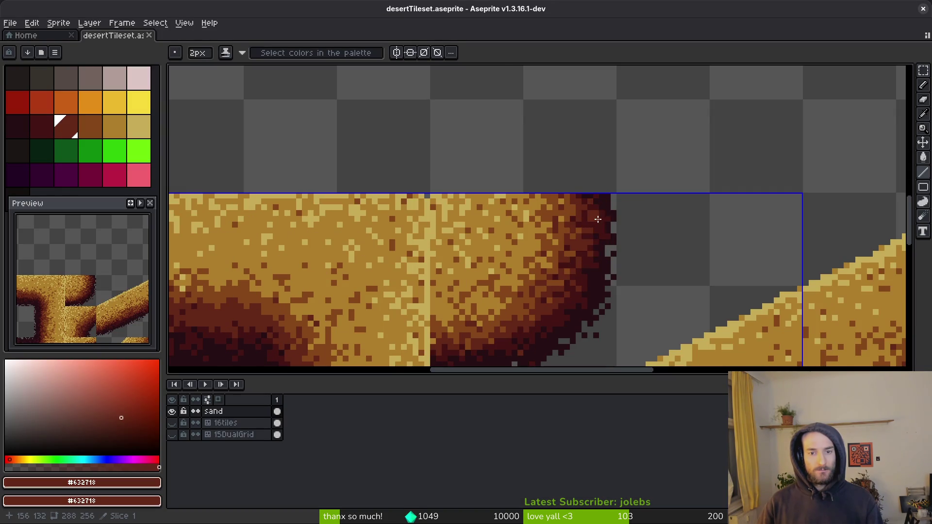
{"action": "scroll", "coordinate": [582, 201], "scroll_direction": "up", "scroll_amount": 2}
{"action": "mouse_move", "coordinate": [510, 172]}
{"action": "left_mouse_down"}
{"action": "mouse_move", "coordinate": [533, 220]}
{"action": "mouse_move", "coordinate": [533, 188]}
{"action": "mouse_move", "coordinate": [518, 188]}
{"action": "mouse_move", "coordinate": [551, 211]}
{"action": "mouse_move", "coordinate": [533, 227]}
{"action": "left_mouse_up"}
{"action": "key", "text": "ctrl+z"}
{"action": "left_click", "coordinate": [502, 219]}
{"action": "key", "text": "ctrl+z"}
{"action": "key", "text": "alt"}
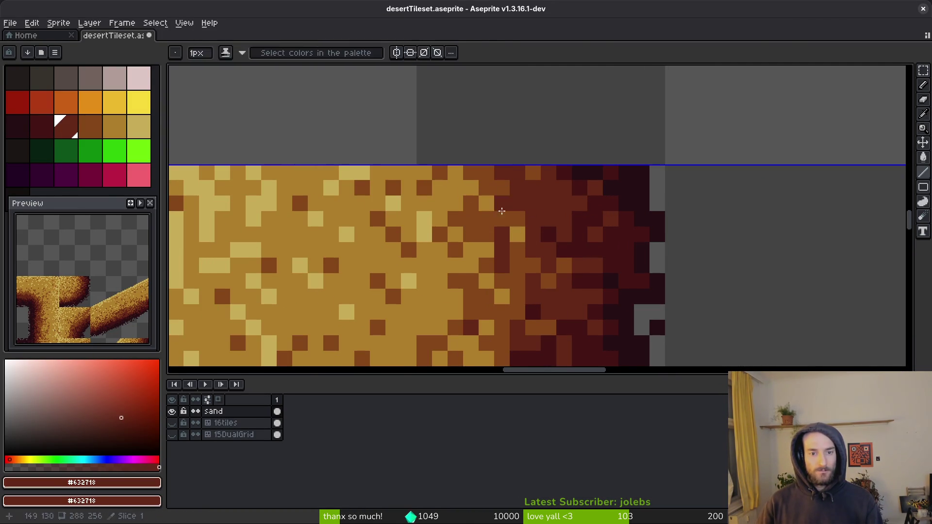
{"action": "key", "text": "alt+Tab"}
{"action": "key", "text": "alt+Tab"}
Step: Paint brown #854619 pixels into the sand edge and erase the stray pixel above the tile
{"action": "left_click", "coordinate": [83, 124]}
{"action": "left_click_drag", "start_coordinate": [455, 184], "coordinate": [466, 253]}
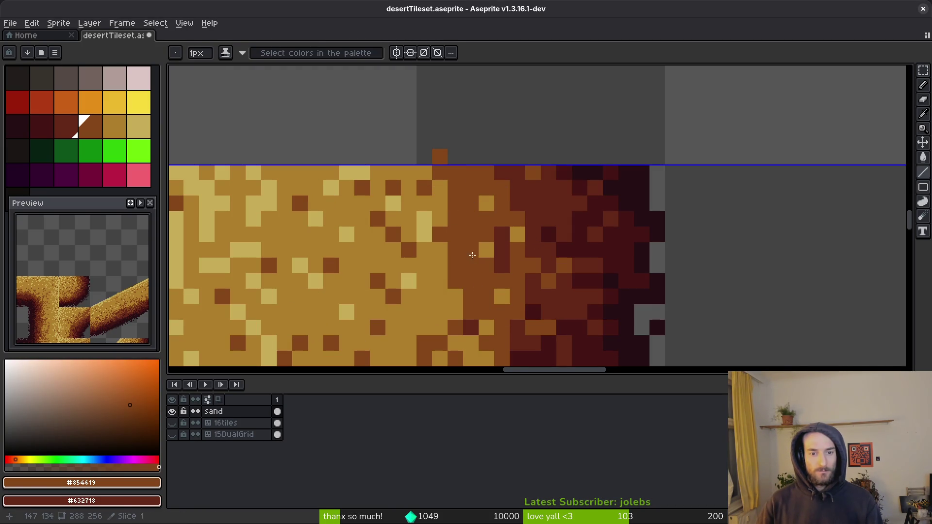
{"action": "key", "text": "e"}
{"action": "scroll", "coordinate": [452, 154], "scroll_direction": "down", "scroll_amount": 10}
{"action": "left_click", "coordinate": [439, 157]}
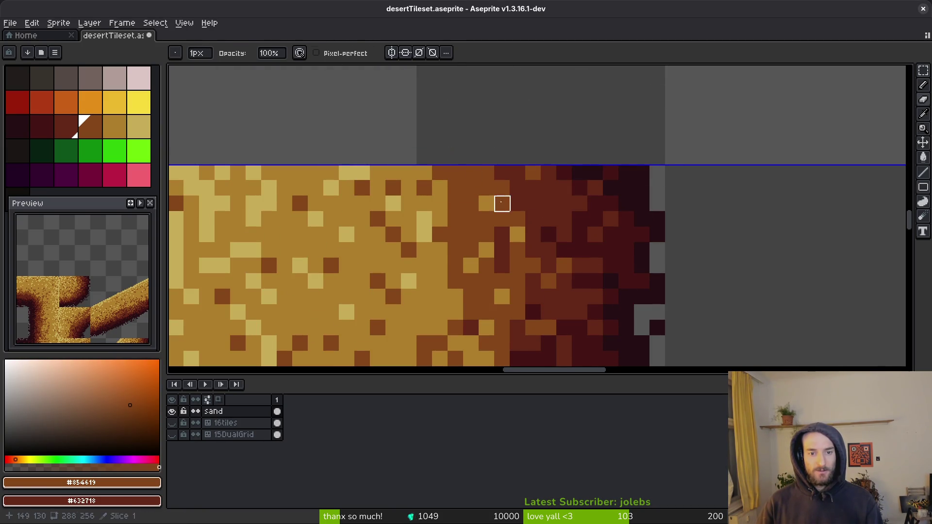
Step: Paint dark red-brown #632718 pixels into the lower edge and save the tileset
{"action": "key", "text": "f"}
{"action": "left_click", "coordinate": [487, 202], "text": "alt"}
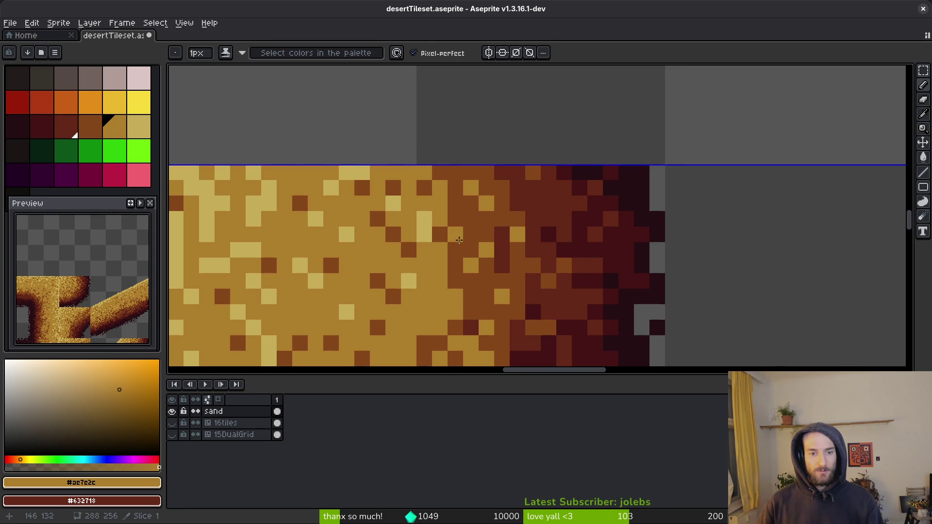
{"action": "left_click", "coordinate": [545, 187], "text": "alt"}
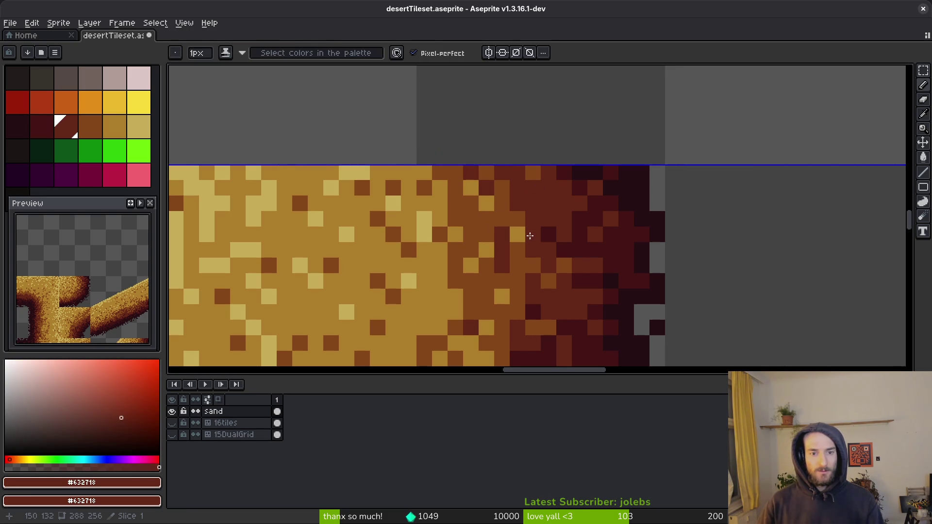
{"action": "left_click_drag", "start_coordinate": [518, 259], "coordinate": [521, 267]}
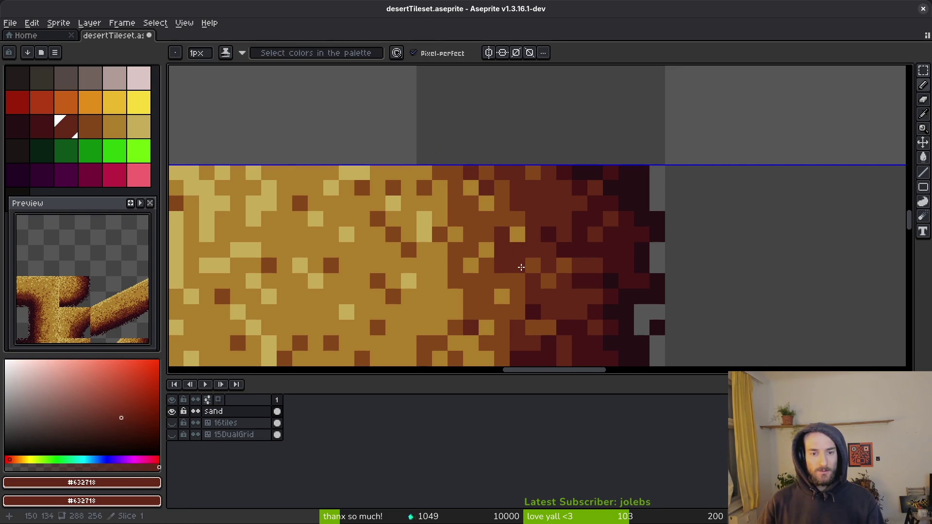
{"action": "scroll", "coordinate": [519, 279], "scroll_direction": "down", "scroll_amount": 3}
{"action": "key", "text": "ctrl+s"}
Step: Touch up the edge with brown #854619 and tan #ae7e2c sampled from the sand, saving repeatedly
{"action": "scroll", "coordinate": [542, 285], "scroll_direction": "up", "scroll_amount": 2}
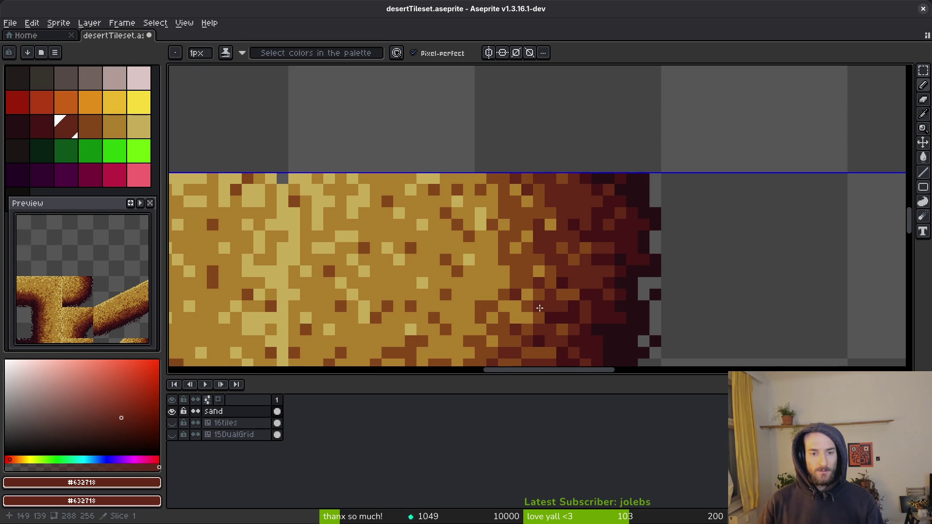
{"action": "scroll", "coordinate": [538, 319], "scroll_direction": "down", "scroll_amount": 3}
{"action": "scroll", "coordinate": [548, 262], "scroll_direction": "up", "scroll_amount": 3}
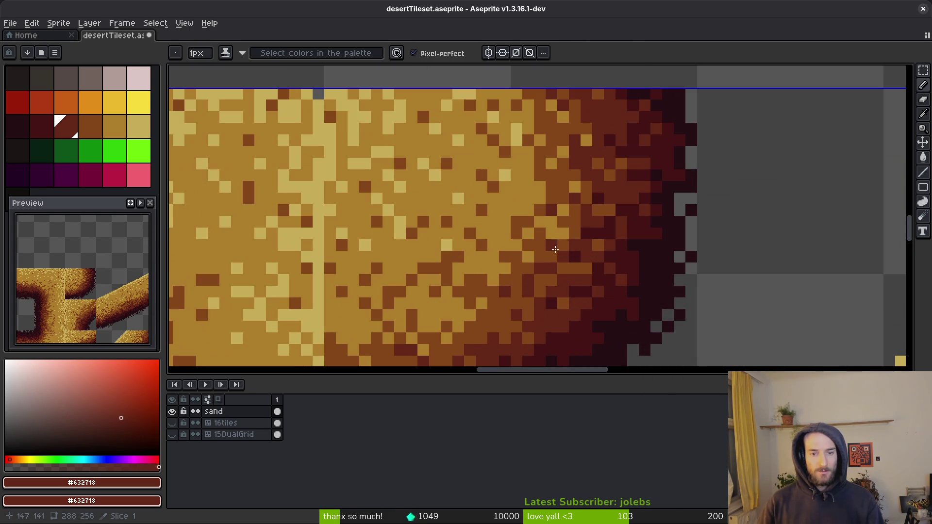
{"action": "scroll", "coordinate": [544, 261], "scroll_direction": "down", "scroll_amount": 4}
{"action": "key", "text": "ctrl+s"}
{"action": "scroll", "coordinate": [543, 251], "scroll_direction": "up", "scroll_amount": 4}
{"action": "left_click", "coordinate": [547, 257], "text": "alt"}
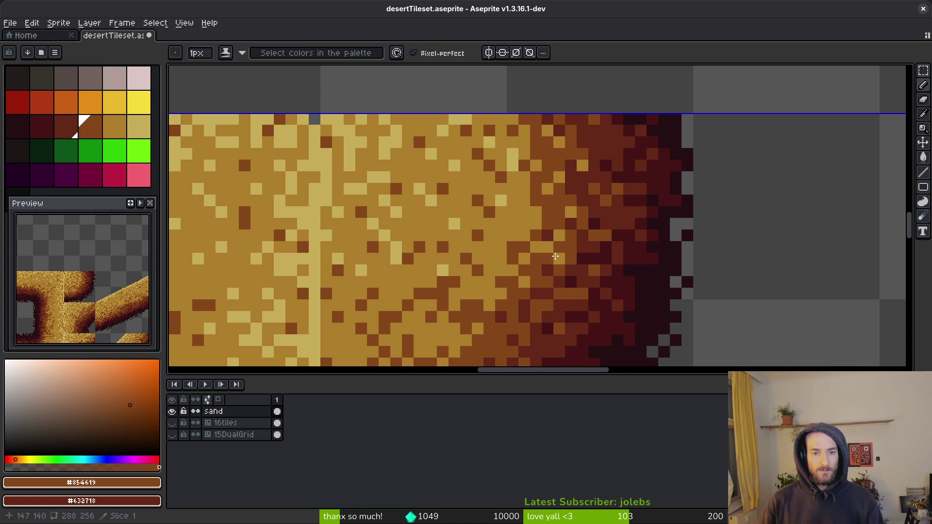
{"action": "left_click", "coordinate": [536, 264], "text": "alt"}
{"action": "scroll", "coordinate": [550, 258], "scroll_direction": "down", "scroll_amount": 4}
{"action": "key", "text": "ctrl+s"}
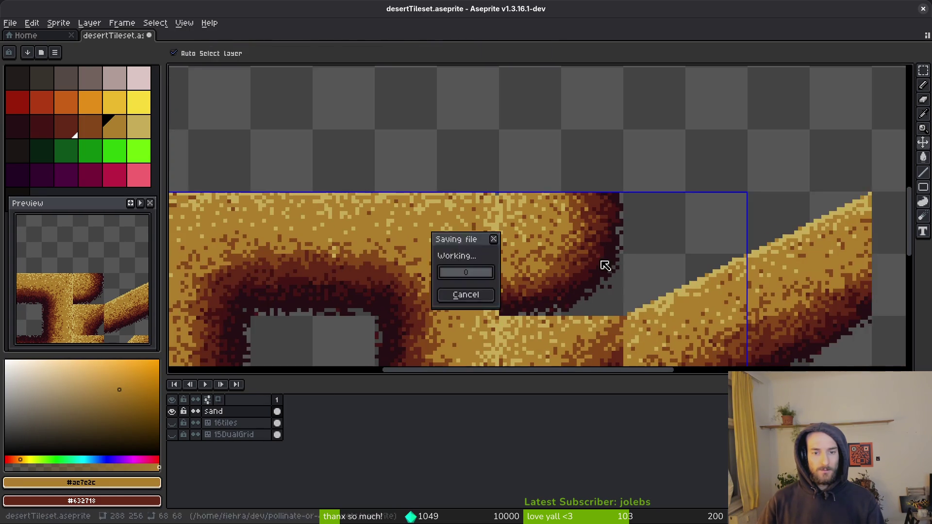
{"action": "scroll", "coordinate": [548, 214], "scroll_direction": "up", "scroll_amount": 4}
{"action": "left_click", "coordinate": [549, 215], "text": "alt"}
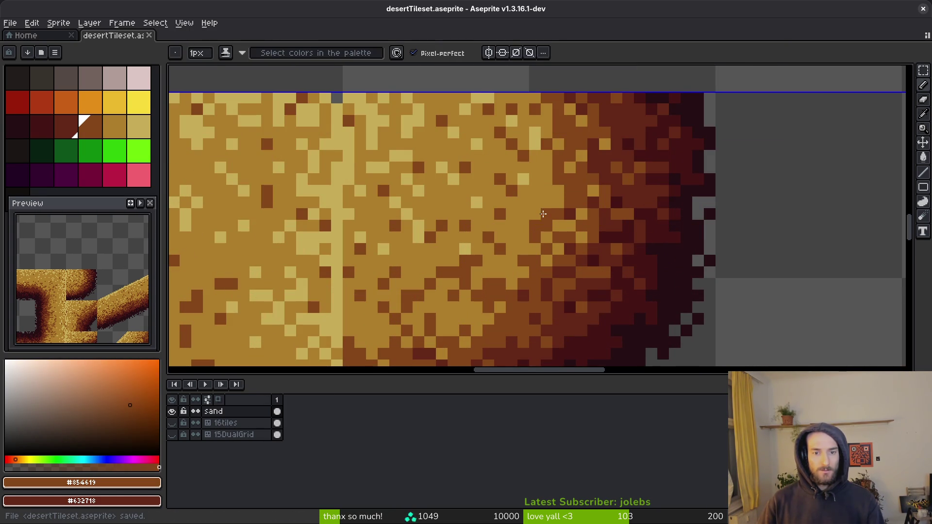
{"action": "scroll", "coordinate": [549, 205], "scroll_direction": "down", "scroll_amount": 4}
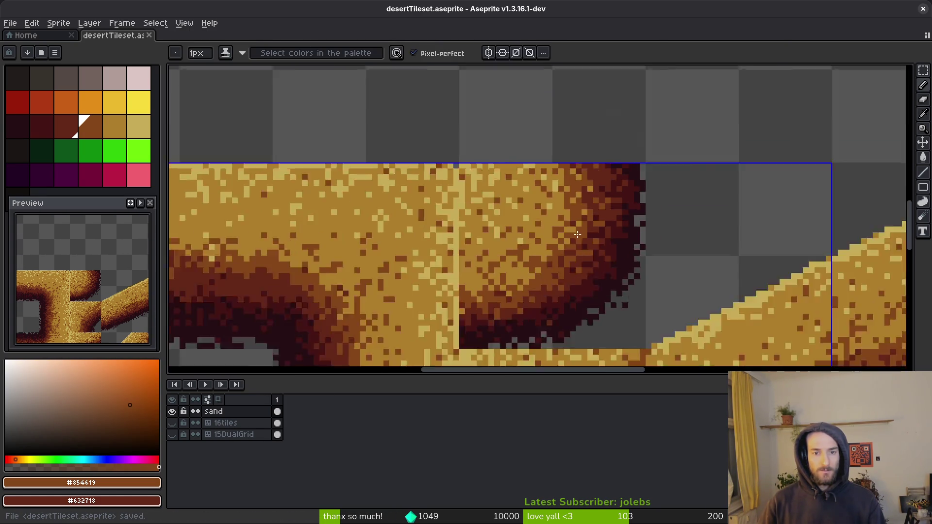
{"action": "key", "text": "ctrl+s"}
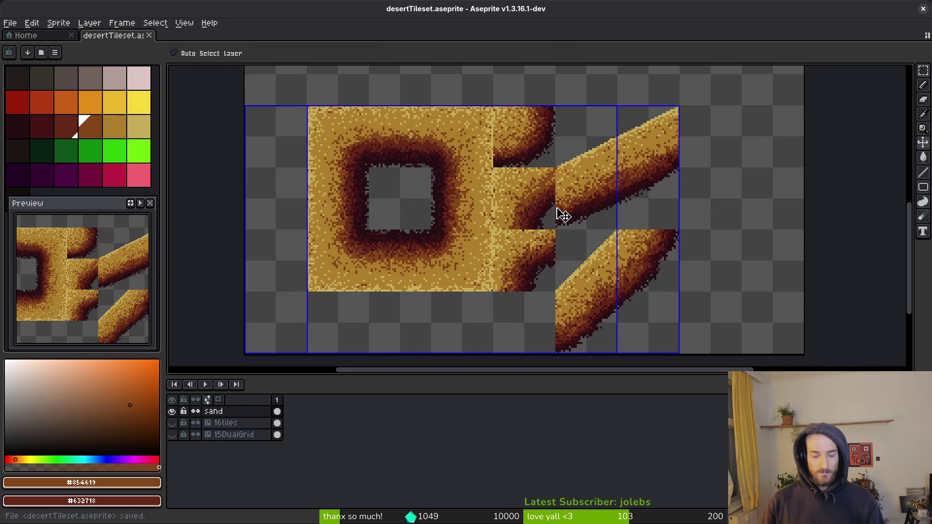
Step: Generate the sprite sheet and save it over art/environment/desertTileset-Sheet.png, accepting the overwrite prompt
{"action": "key", "text": "ctrl+e"}
{"action": "left_click", "coordinate": [303, 174]}
{"action": "key", "text": "ctrl+alt+shift+s"}
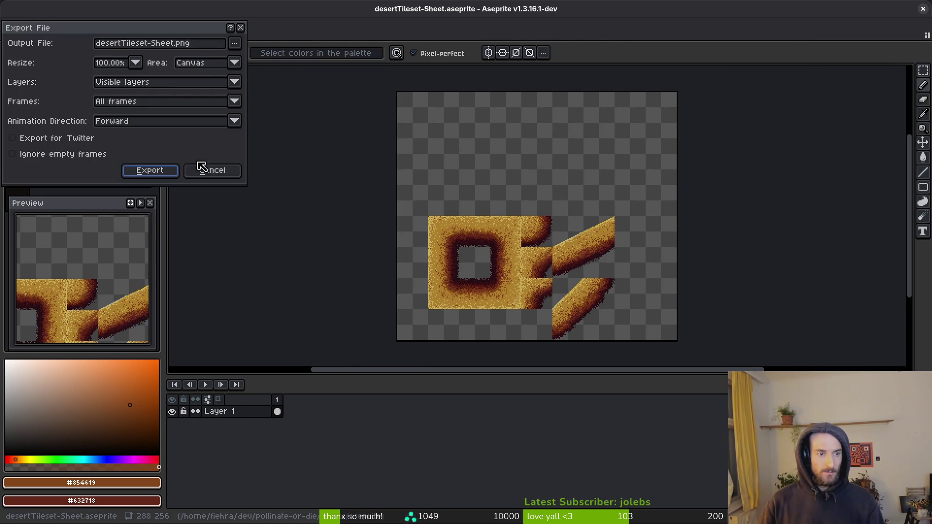
{"action": "left_click", "coordinate": [235, 43]}
{"action": "left_click", "coordinate": [247, 60]}
{"action": "left_click", "coordinate": [54, 45]}
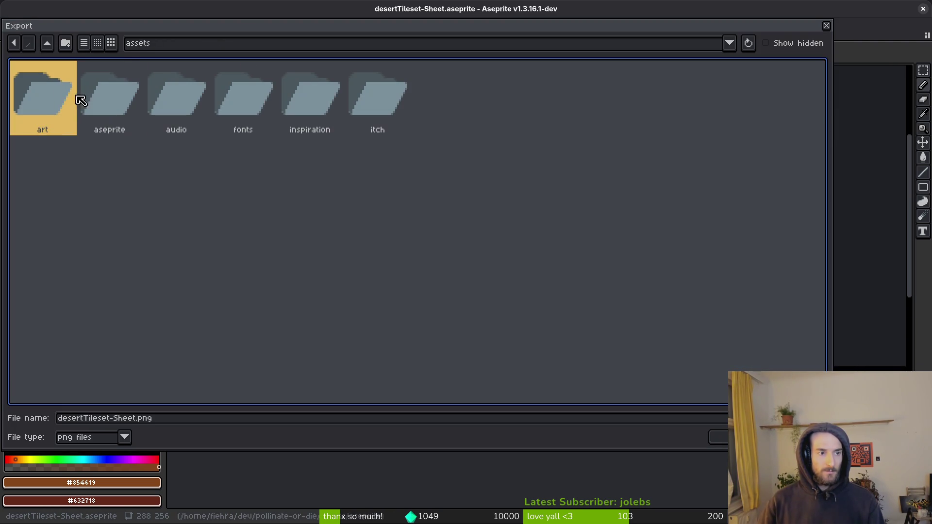
{"action": "double_click", "coordinate": [46, 100]}
{"action": "double_click", "coordinate": [401, 125]}
{"action": "left_click", "coordinate": [299, 104]}
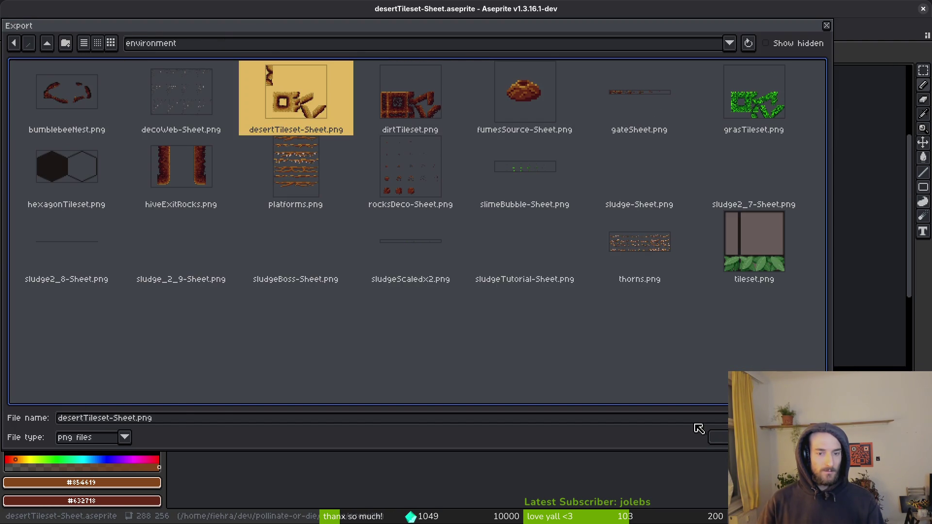
{"action": "left_click", "coordinate": [718, 438]}
{"action": "left_click", "coordinate": [383, 293]}
{"action": "left_click", "coordinate": [150, 171]}
{"action": "key", "text": "alt+Tab"}
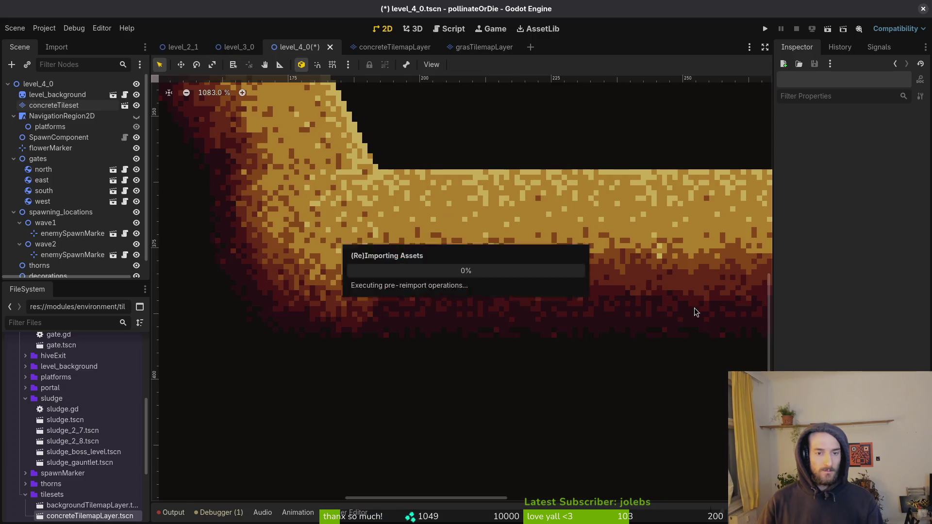
Step: On the concreteTileset layer, paint the corner tile into the top-right gap where sand meets wall
{"action": "scroll", "coordinate": [377, 266], "scroll_direction": "down", "scroll_amount": 4}
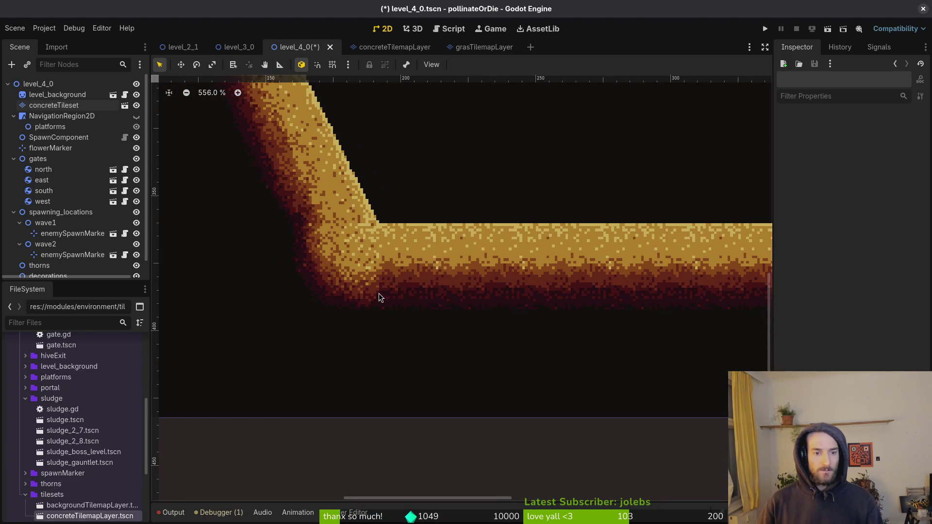
{"action": "scroll", "coordinate": [389, 284], "scroll_direction": "right", "scroll_amount": 5}
{"action": "scroll", "coordinate": [687, 245], "scroll_direction": "right", "scroll_amount": 5}
{"action": "scroll", "coordinate": [670, 250], "scroll_direction": "up", "scroll_amount": 2}
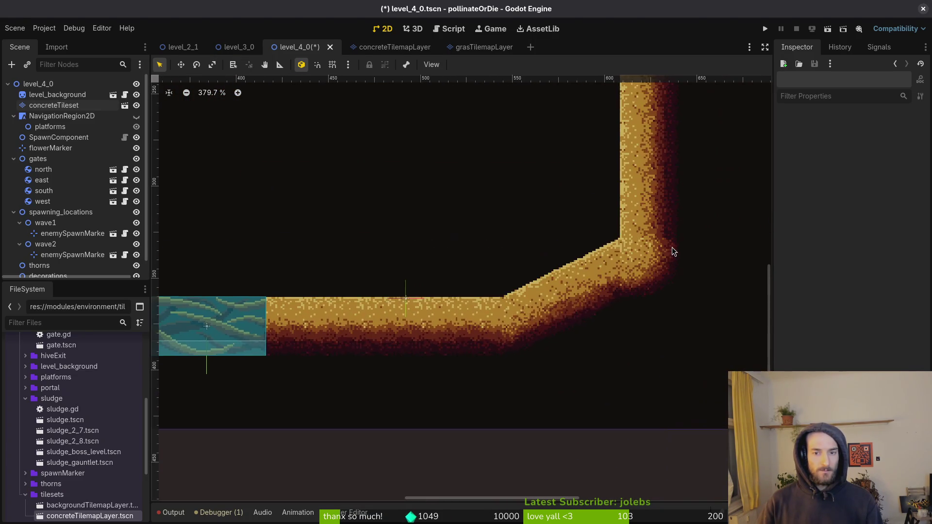
{"action": "scroll", "coordinate": [675, 260], "scroll_direction": "up", "scroll_amount": 5}
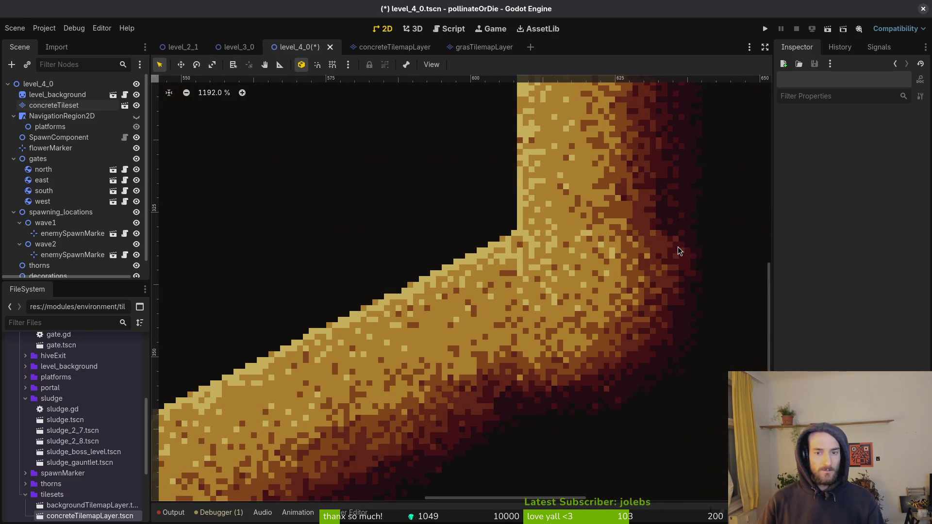
{"action": "scroll", "coordinate": [682, 258], "scroll_direction": "down", "scroll_amount": 6}
{"action": "scroll", "coordinate": [682, 284], "scroll_direction": "down", "scroll_amount": 2}
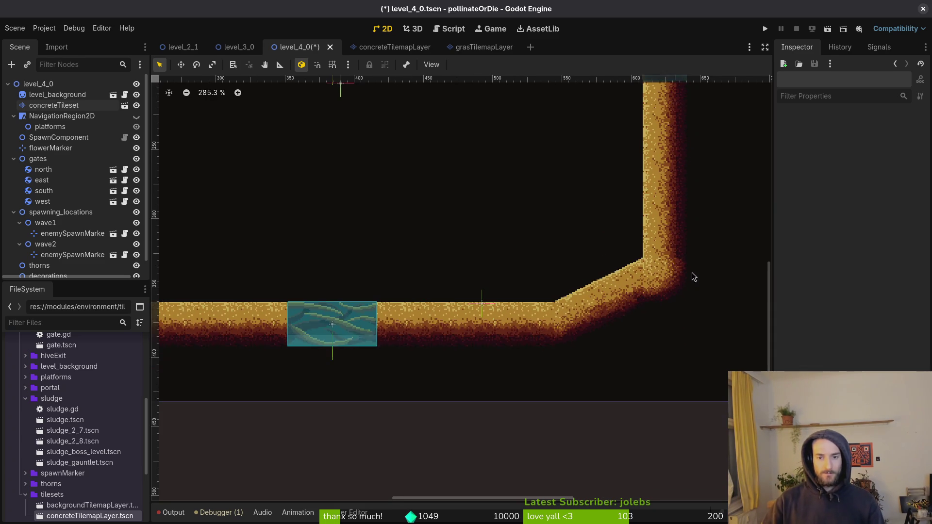
{"action": "scroll", "coordinate": [694, 277], "scroll_direction": "down", "scroll_amount": 5}
{"action": "scroll", "coordinate": [622, 163], "scroll_direction": "up", "scroll_amount": 5}
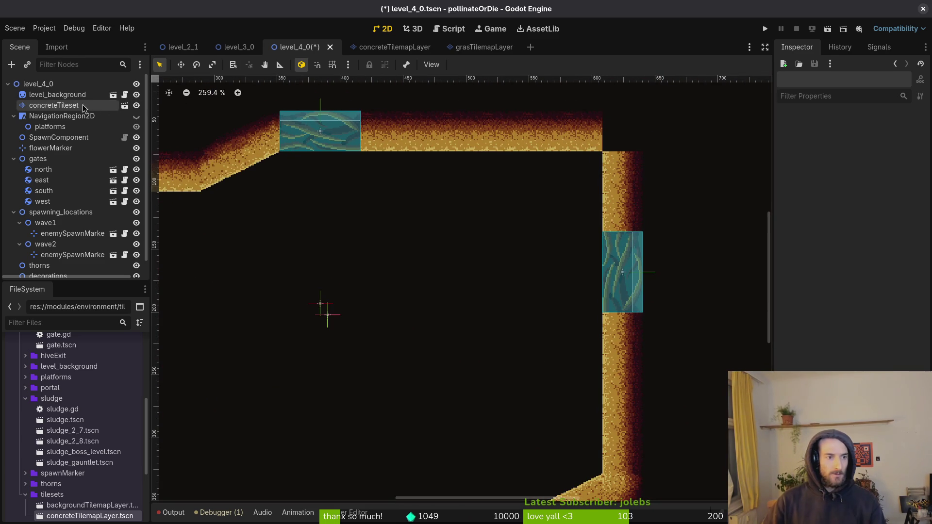
{"action": "scroll", "coordinate": [637, 139], "scroll_direction": "up", "scroll_amount": 6}
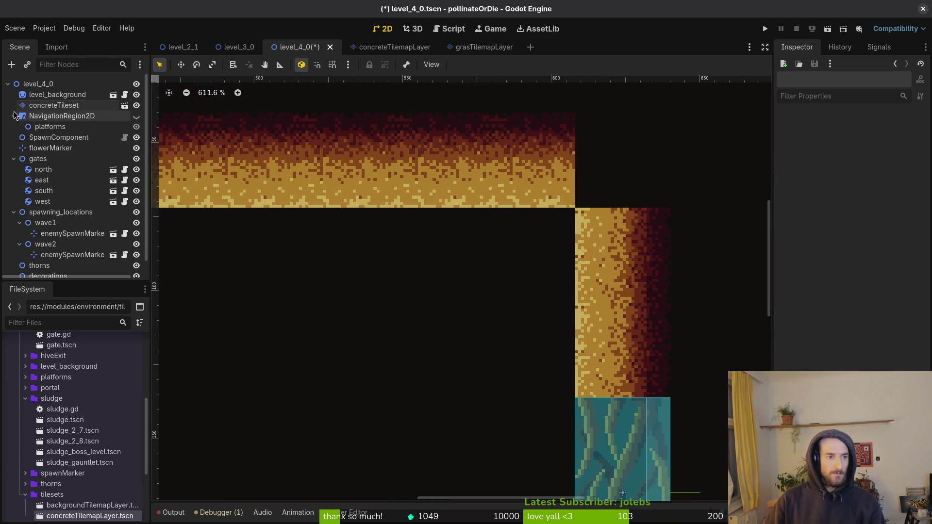
{"action": "left_click", "coordinate": [54, 105]}
{"action": "left_click", "coordinate": [486, 397]}
{"action": "left_click", "coordinate": [625, 173]}
Step: Stop editing the concreteTileset layer and return to Aseprite
{"action": "scroll", "coordinate": [655, 228], "scroll_direction": "down", "scroll_amount": 3}
{"action": "key", "text": "Escape"}
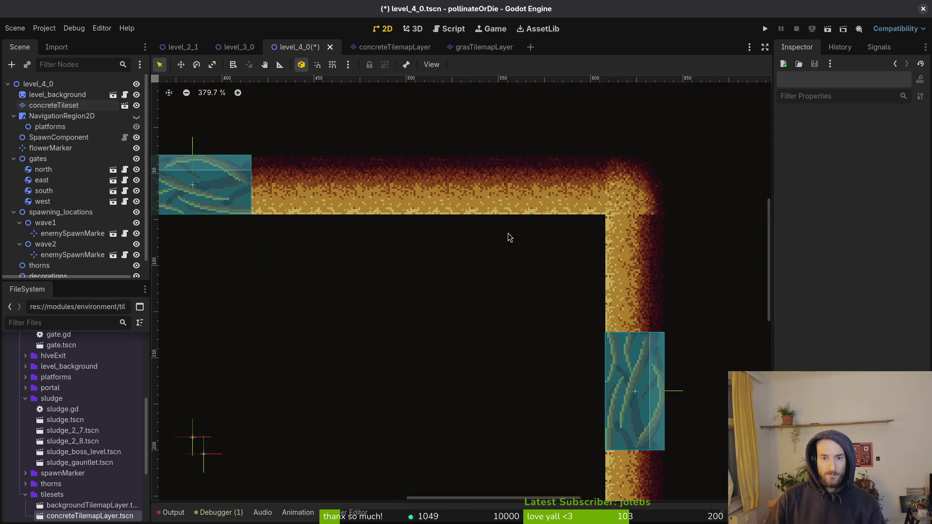
{"action": "scroll", "coordinate": [508, 224], "scroll_direction": "up", "scroll_amount": 3}
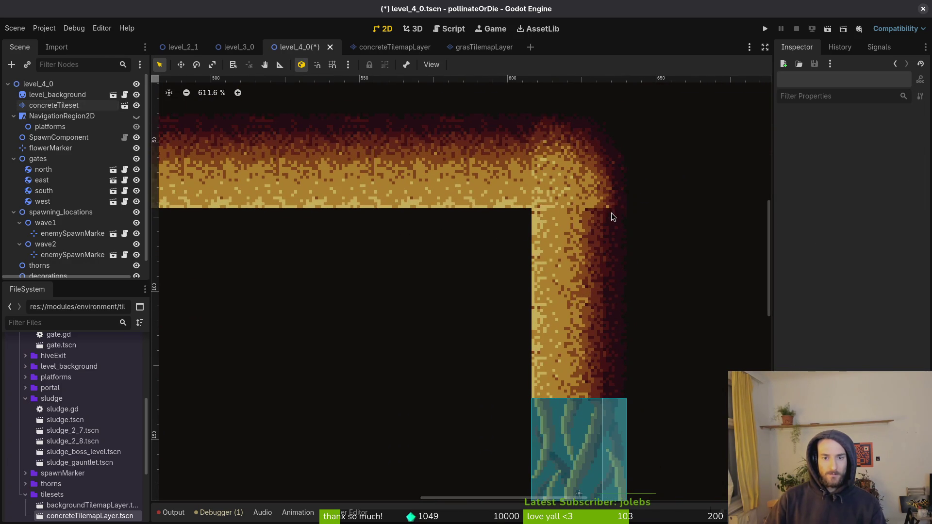
{"action": "scroll", "coordinate": [541, 239], "scroll_direction": "down", "scroll_amount": 3}
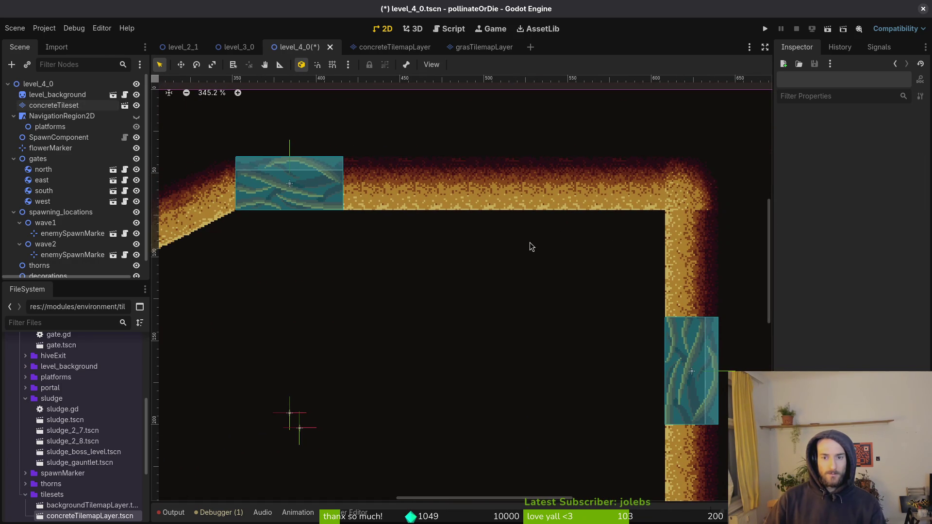
{"action": "key", "text": "alt+Tab"}
{"action": "scroll", "coordinate": [539, 266], "scroll_direction": "up", "scroll_amount": 6}
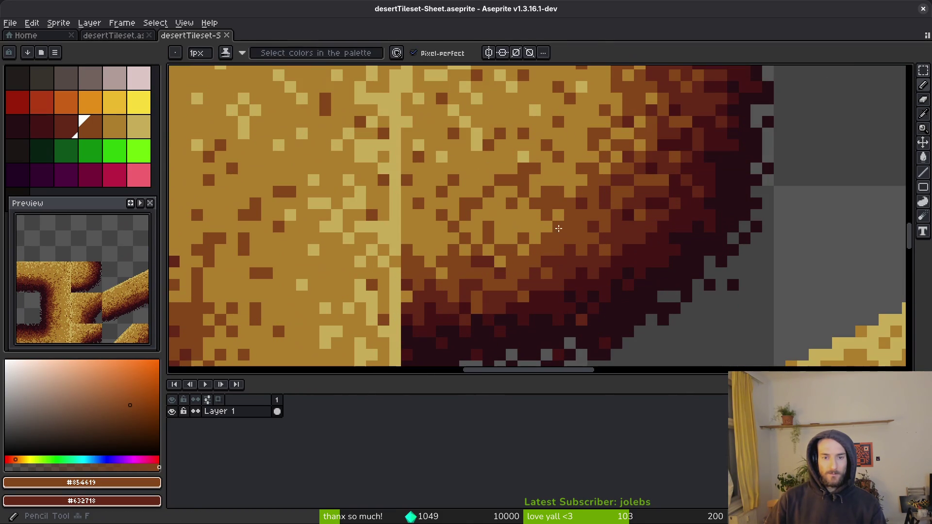
Step: Paint dark-brown strokes over the light tan sand pixels, redoing one stroke
{"action": "left_click_drag", "start_coordinate": [559, 229], "coordinate": [465, 248]}
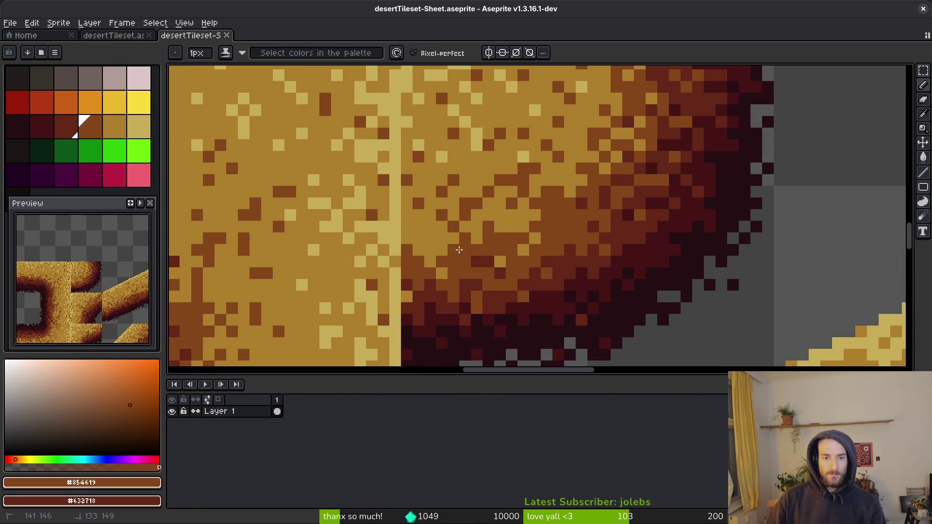
{"action": "key", "text": "ctrl+z"}
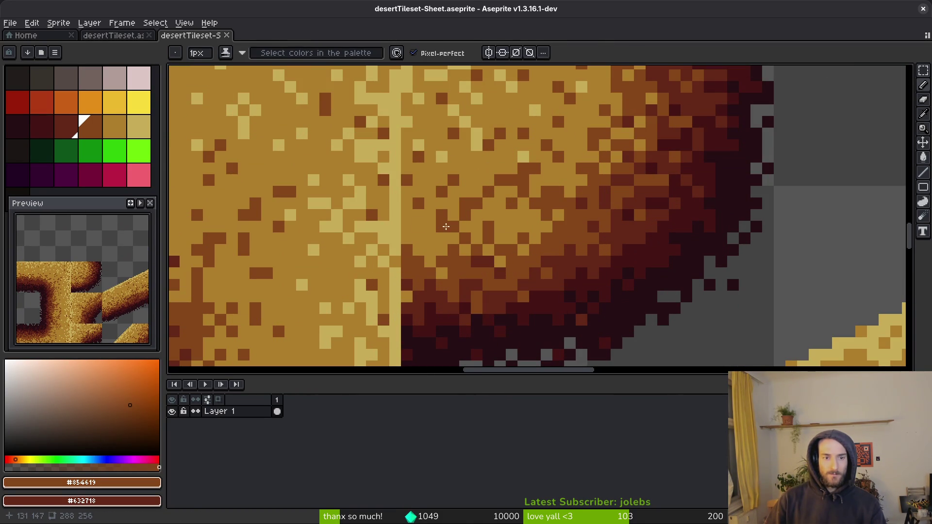
{"action": "left_click_drag", "start_coordinate": [410, 213], "coordinate": [421, 242]}
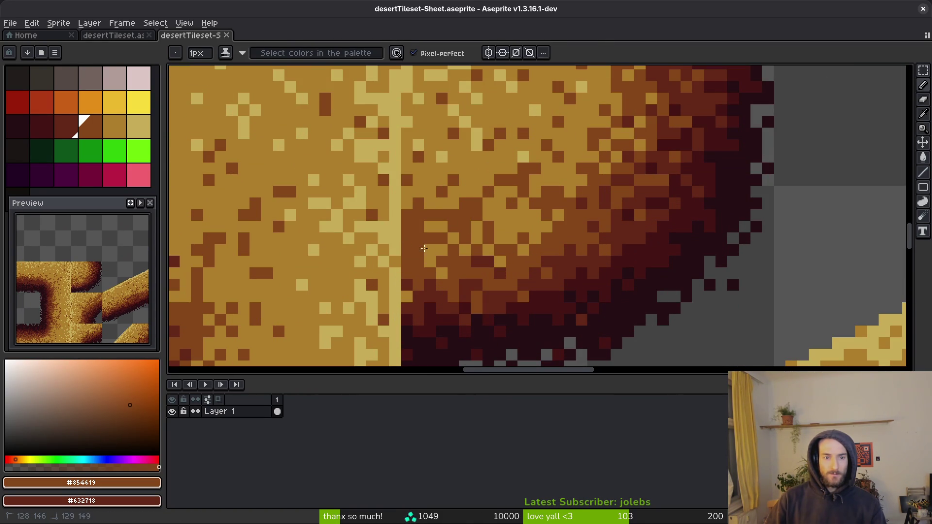
{"action": "left_click_drag", "start_coordinate": [505, 211], "coordinate": [502, 238]}
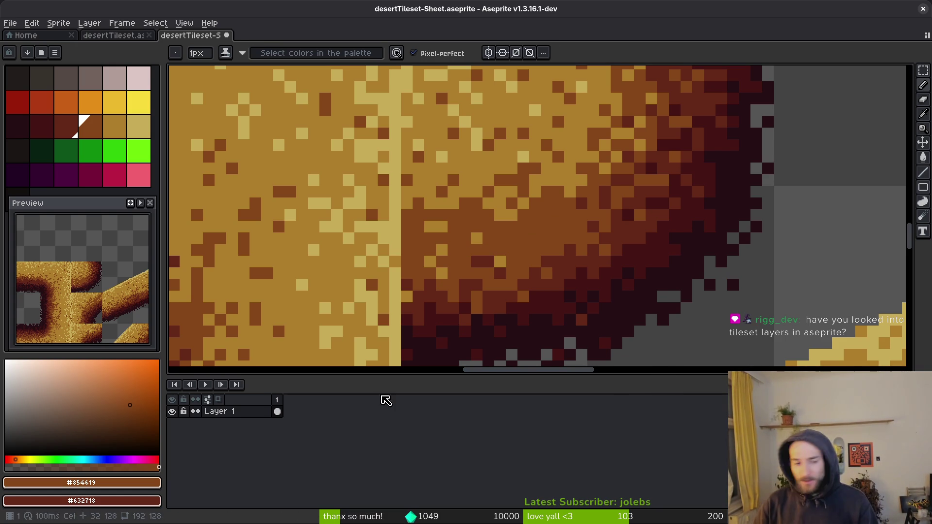
Step: Make the sand layer active in desertTileset, then return to the desertTileset-Sheet
{"action": "left_click", "coordinate": [109, 35]}
{"action": "left_click", "coordinate": [230, 424]}
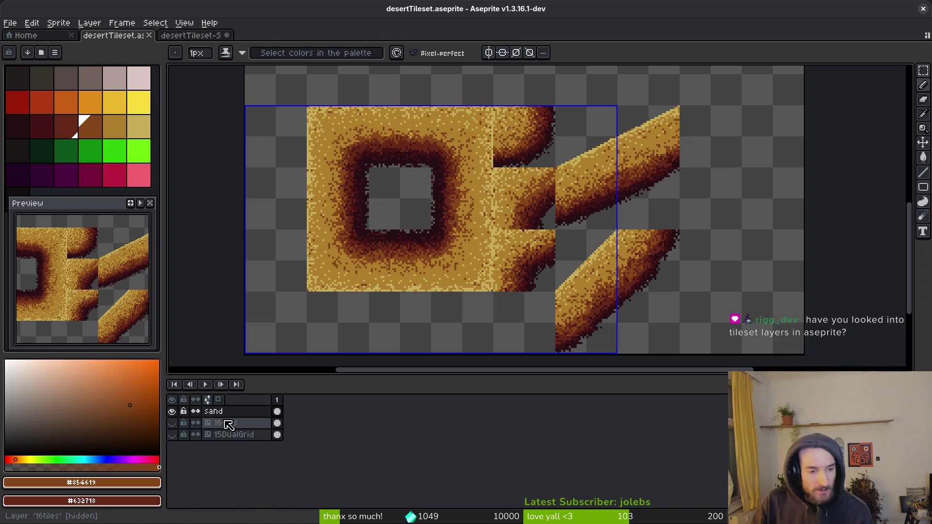
{"action": "left_click", "coordinate": [224, 416]}
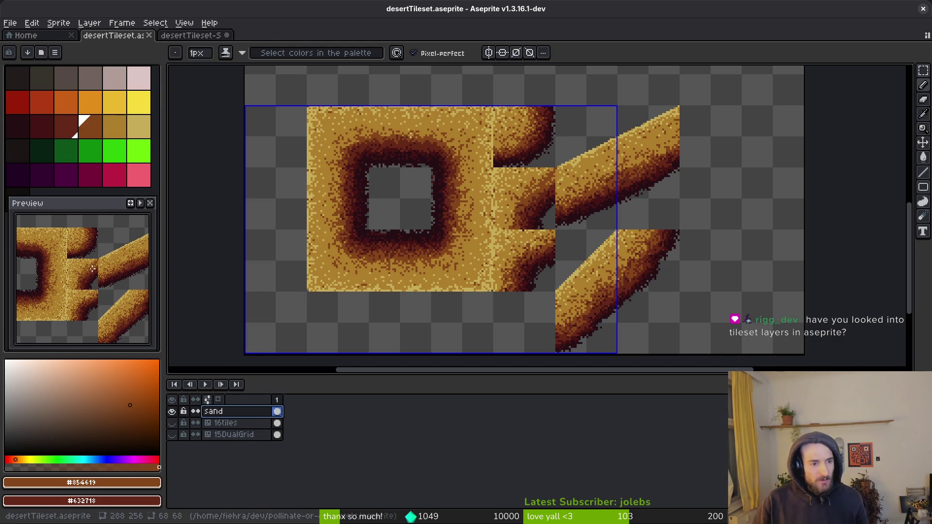
{"action": "key", "text": "ctrl+Tab"}
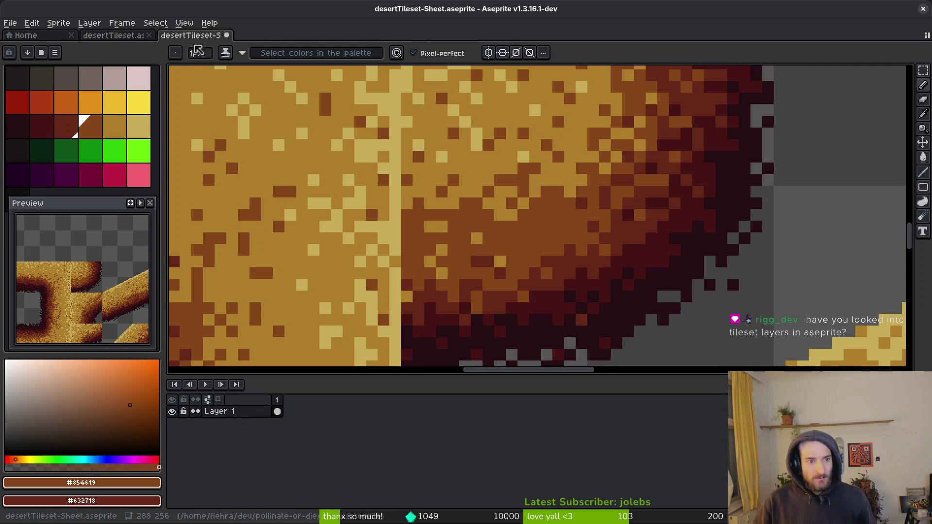
Step: Eyedrop the tan #ae7c2c and brown #854619 colours from the sheet's sand edge
{"action": "left_click_drag", "start_coordinate": [561, 192], "coordinate": [575, 221]}
{"action": "left_click", "coordinate": [596, 204], "text": "alt"}
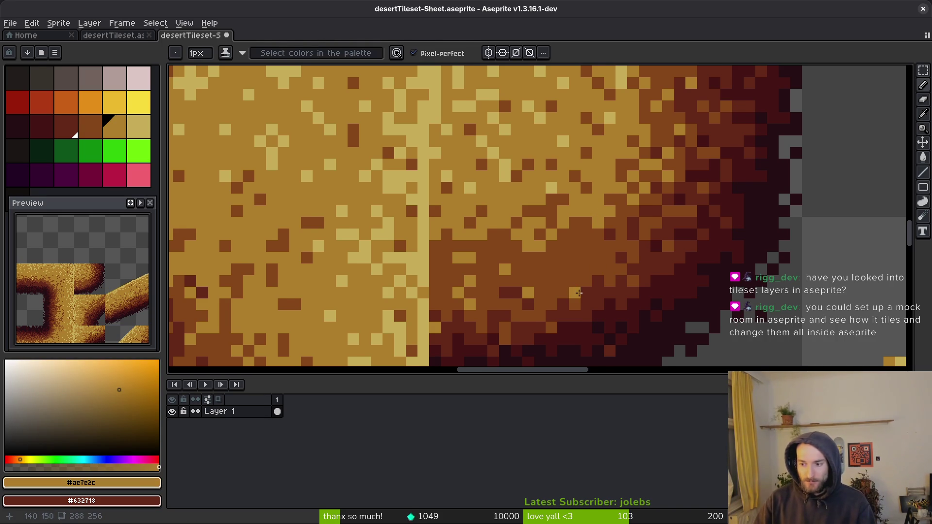
{"action": "scroll", "coordinate": [576, 293], "scroll_direction": "left", "scroll_amount": 2}
{"action": "scroll", "coordinate": [576, 293], "scroll_direction": "down", "scroll_amount": 1}
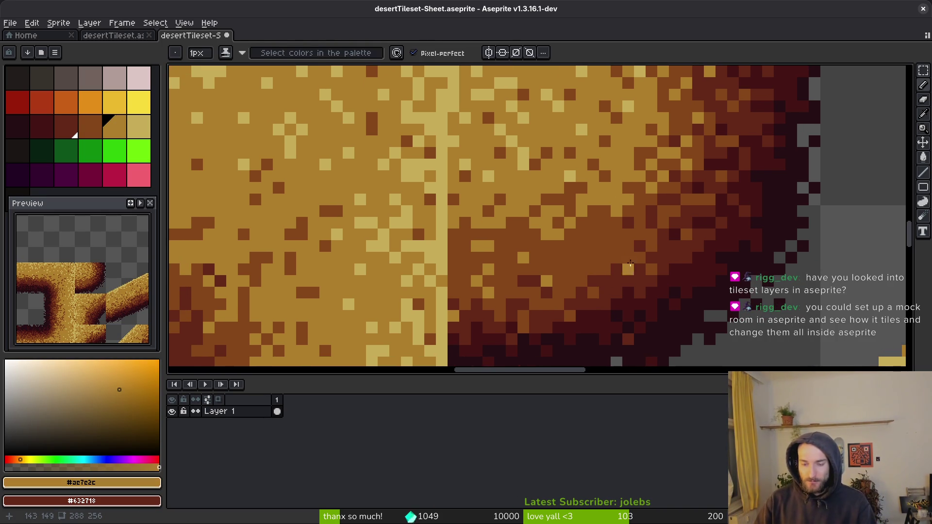
{"action": "left_click", "coordinate": [625, 197], "text": "alt"}
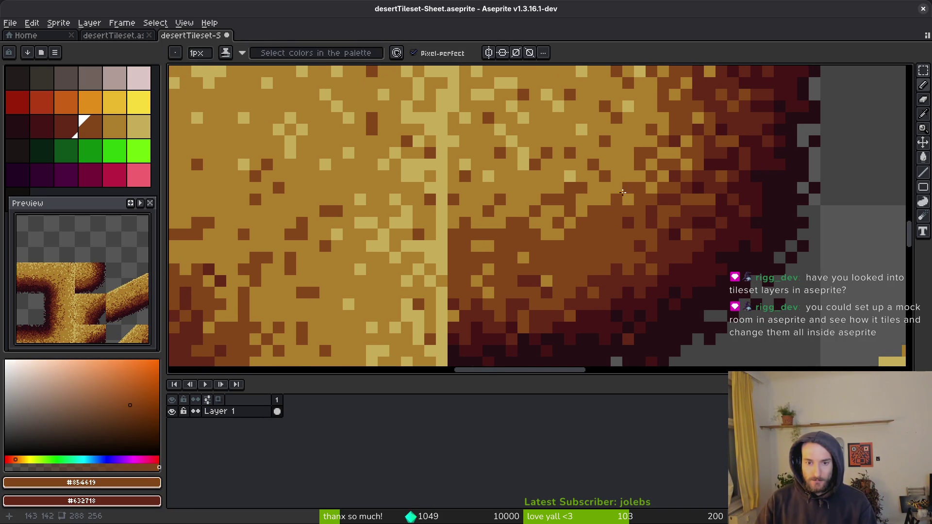
{"action": "scroll", "coordinate": [608, 278], "scroll_direction": "left", "scroll_amount": 3}
{"action": "scroll", "coordinate": [608, 279], "scroll_direction": "up", "scroll_amount": 3}
{"action": "left_click", "coordinate": [554, 260], "text": "alt"}
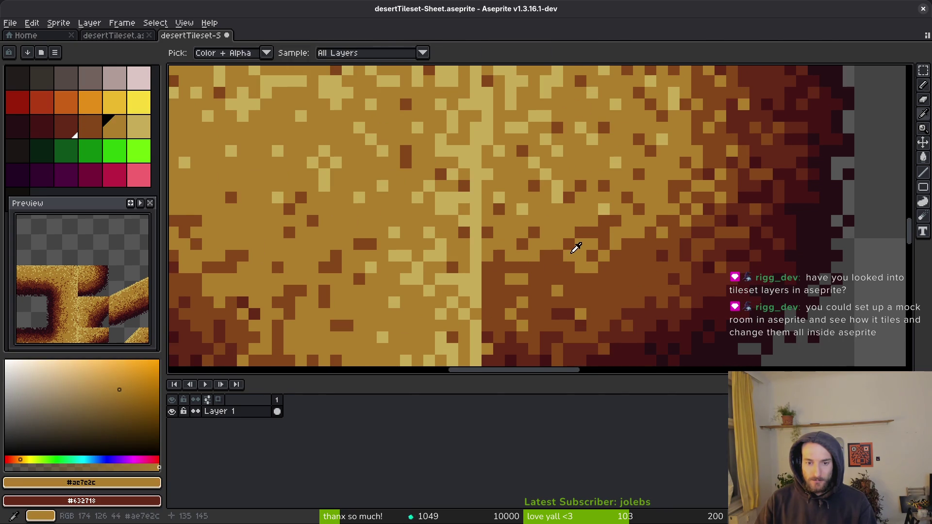
{"action": "scroll", "coordinate": [547, 267], "scroll_direction": "down", "scroll_amount": 2}
{"action": "scroll", "coordinate": [572, 263], "scroll_direction": "up", "scroll_amount": 3}
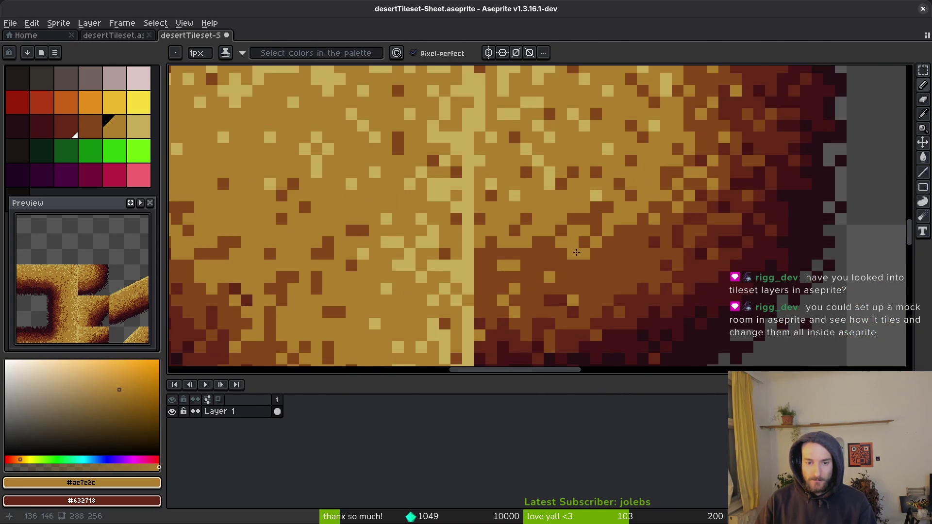
Step: Switch the drawing colour among brown #854619, tan #ae7c2c and dark red #632718
{"action": "left_click", "coordinate": [579, 233], "text": "alt"}
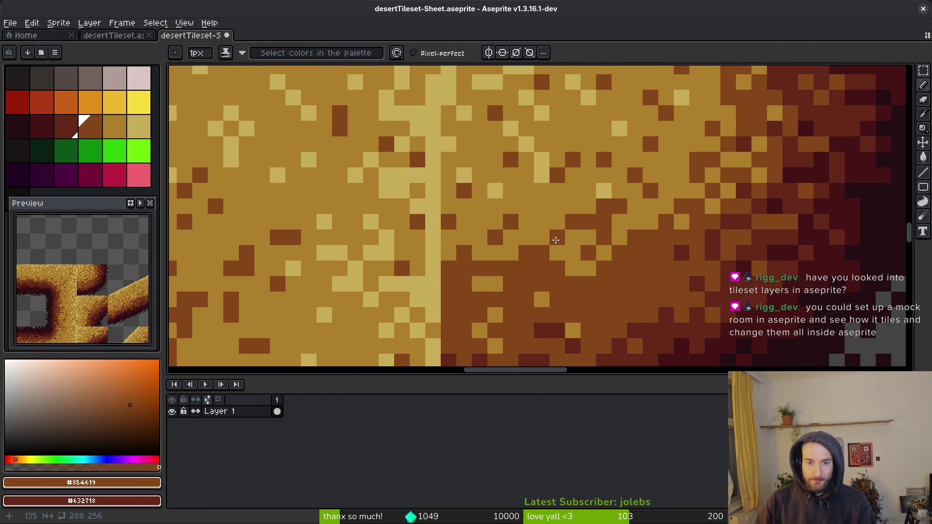
{"action": "left_click", "coordinate": [488, 285], "text": "alt"}
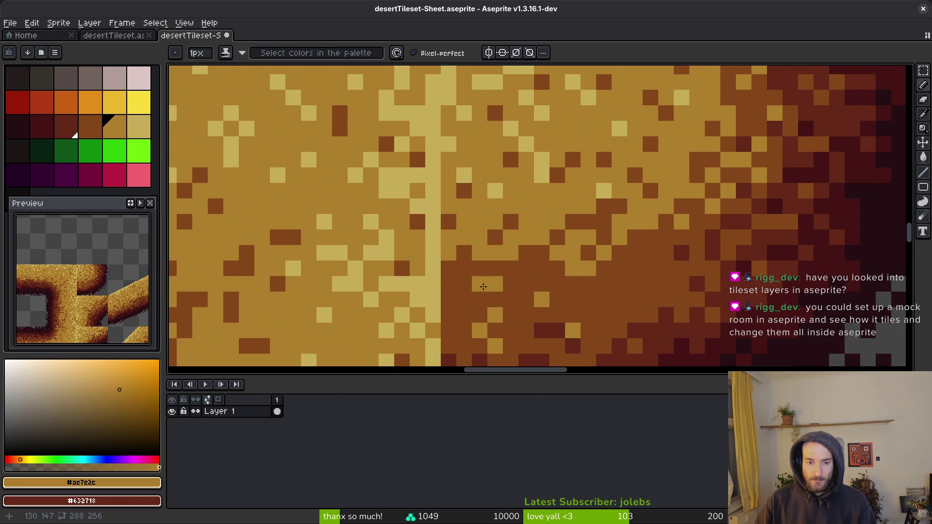
{"action": "scroll", "coordinate": [570, 303], "scroll_direction": "down", "scroll_amount": 2}
{"action": "scroll", "coordinate": [569, 303], "scroll_direction": "up", "scroll_amount": 3}
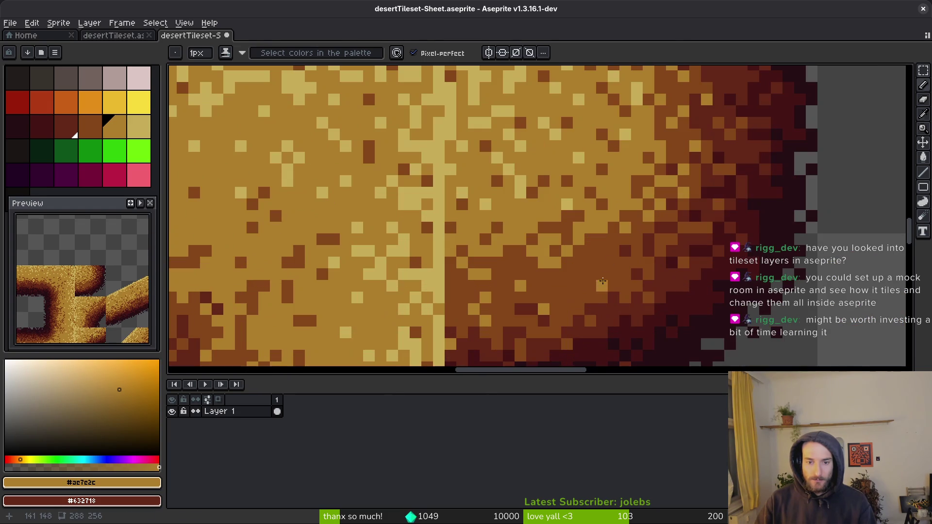
{"action": "left_click", "coordinate": [582, 288], "text": "alt"}
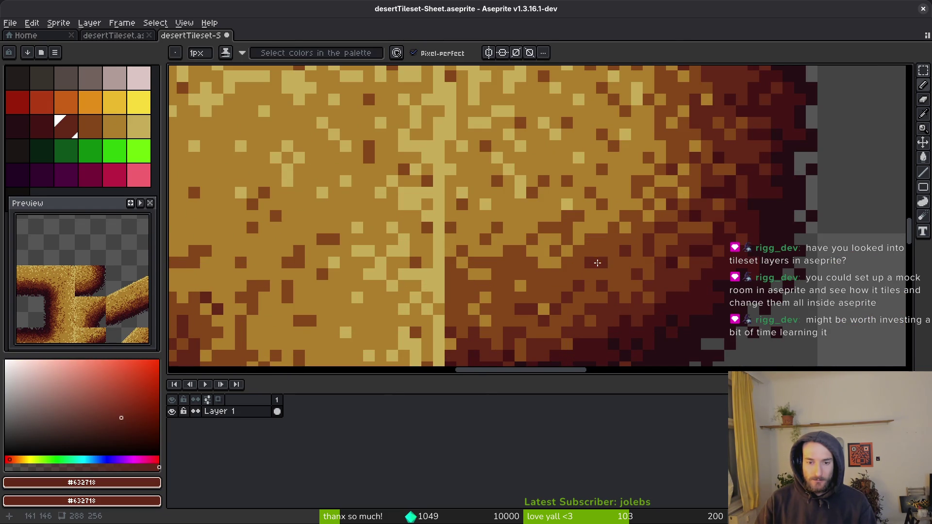
{"action": "scroll", "coordinate": [641, 288], "scroll_direction": "down", "scroll_amount": 4}
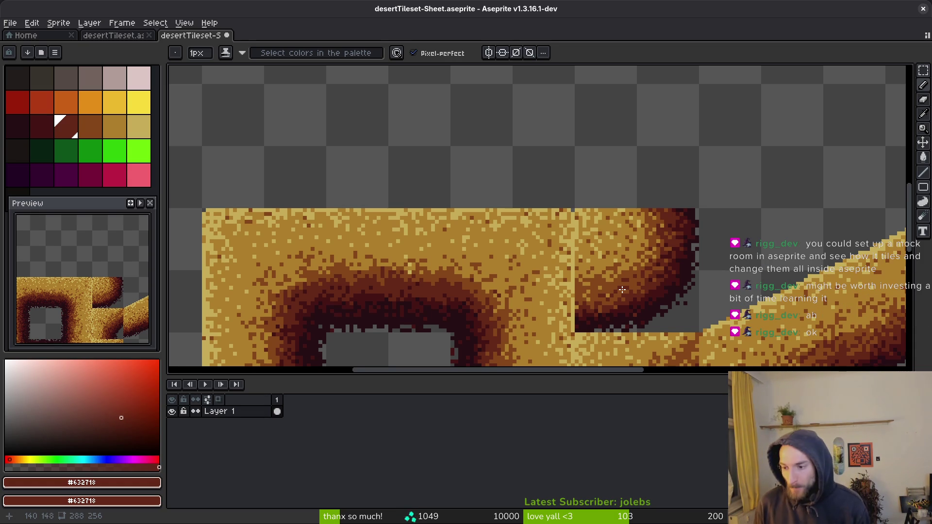
{"action": "scroll", "coordinate": [537, 271], "scroll_direction": "left", "scroll_amount": 2}
{"action": "scroll", "coordinate": [537, 271], "scroll_direction": "down", "scroll_amount": 1}
Step: Cancel a save attempt, sample tan #ae7c2c, then close desertTileset-Sheet without saving
{"action": "key", "text": "ctrl+s"}
{"action": "key", "text": "Escape"}
{"action": "scroll", "coordinate": [645, 266], "scroll_direction": "up", "scroll_amount": 3}
{"action": "left_click", "coordinate": [680, 235], "text": "alt"}
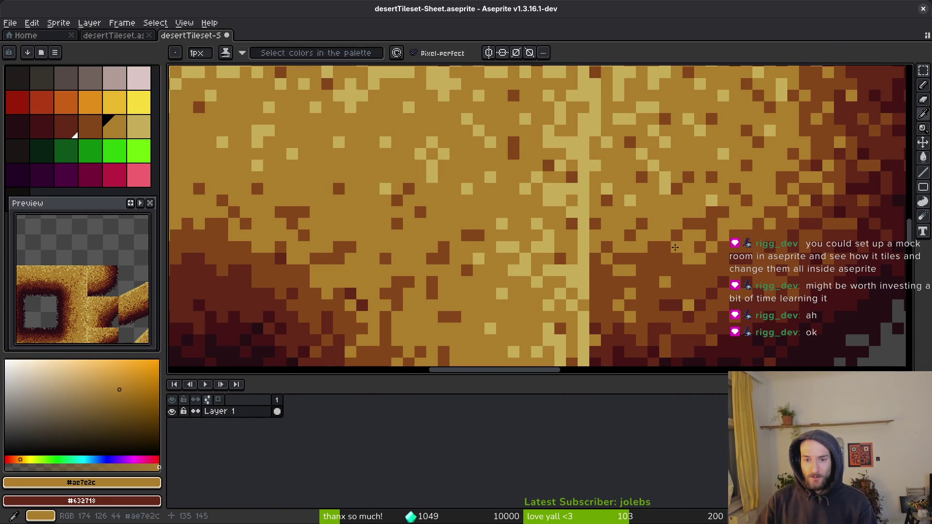
{"action": "scroll", "coordinate": [704, 282], "scroll_direction": "down", "scroll_amount": 3}
{"action": "scroll", "coordinate": [534, 272], "scroll_direction": "right", "scroll_amount": 2}
{"action": "scroll", "coordinate": [534, 272], "scroll_direction": "down", "scroll_amount": 1}
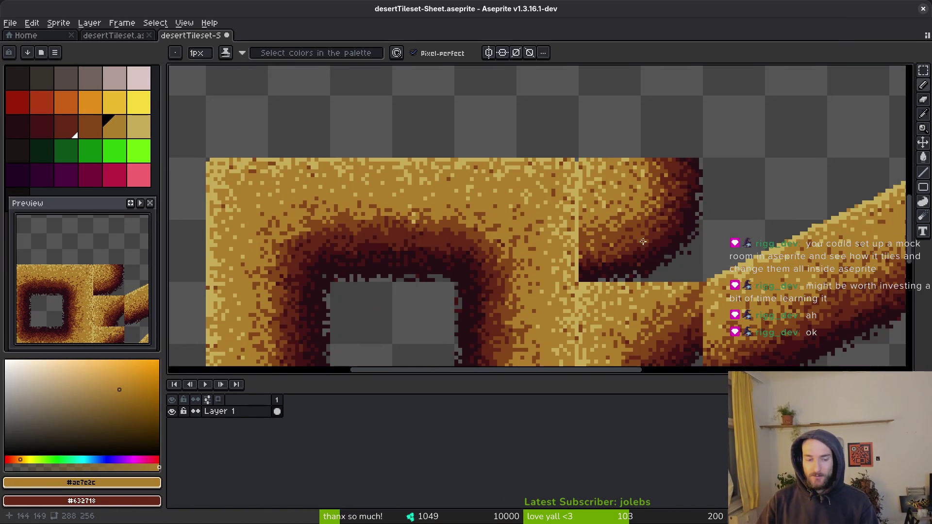
{"action": "key", "text": "ctrl+w"}
{"action": "left_click", "coordinate": [453, 293]}
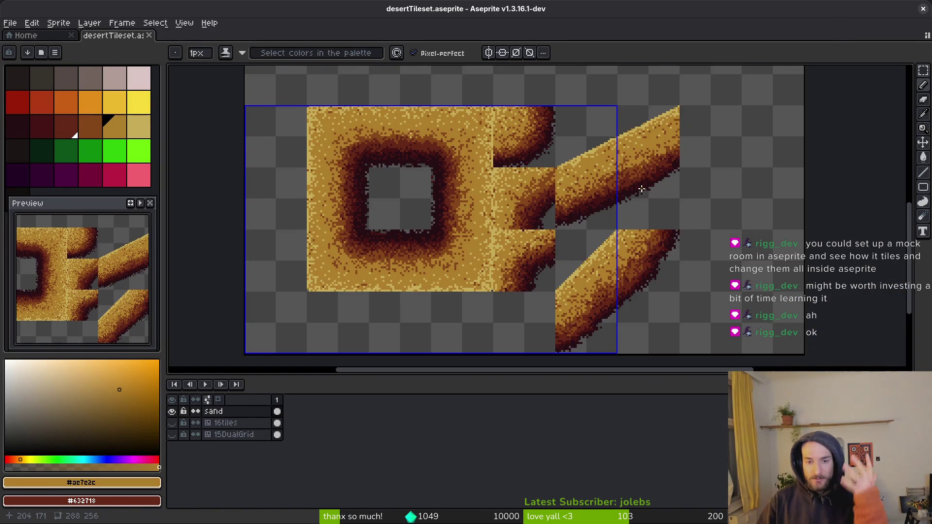
Step: Darken a few sand pixels with brown #854619 sampled from the canvas
{"action": "scroll", "coordinate": [683, 270], "scroll_direction": "up", "scroll_amount": 3}
{"action": "scroll", "coordinate": [683, 270], "scroll_direction": "up", "scroll_amount": 3}
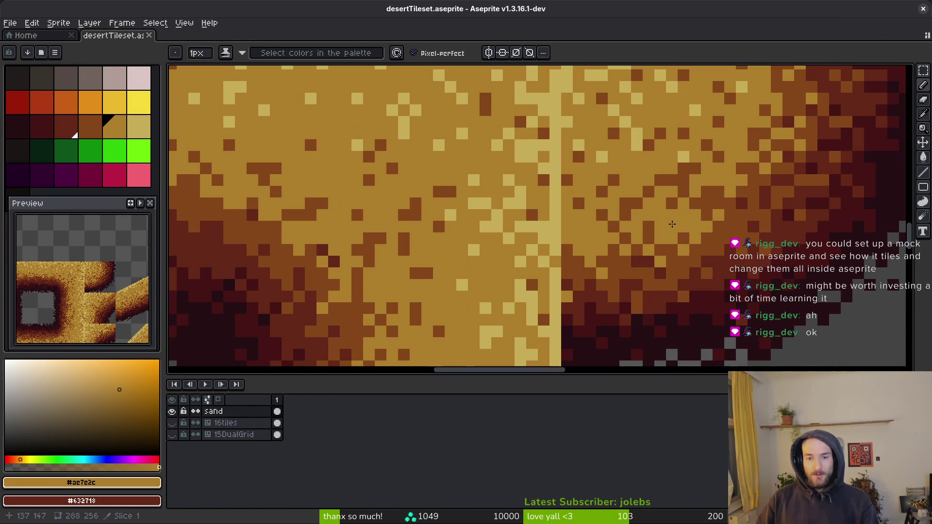
{"action": "left_click", "coordinate": [637, 266], "text": "alt"}
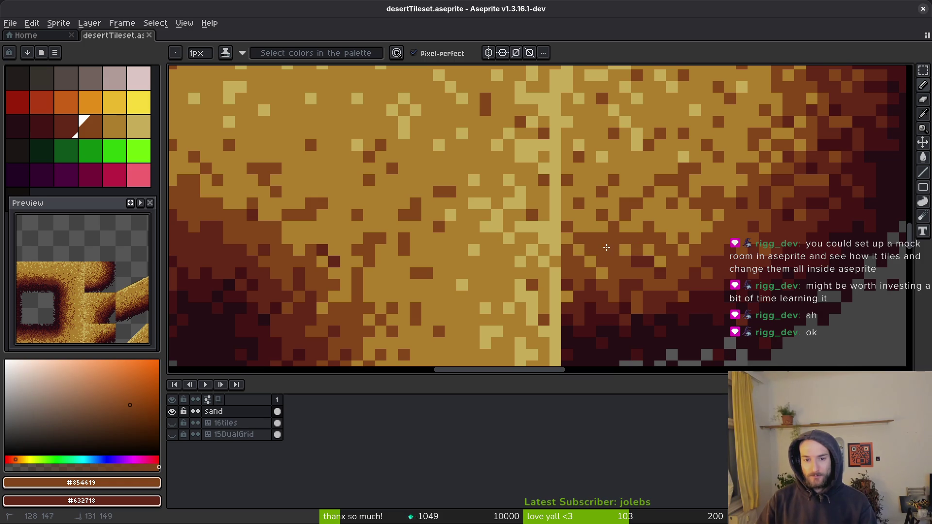
{"action": "left_click_drag", "start_coordinate": [695, 214], "coordinate": [672, 237]}
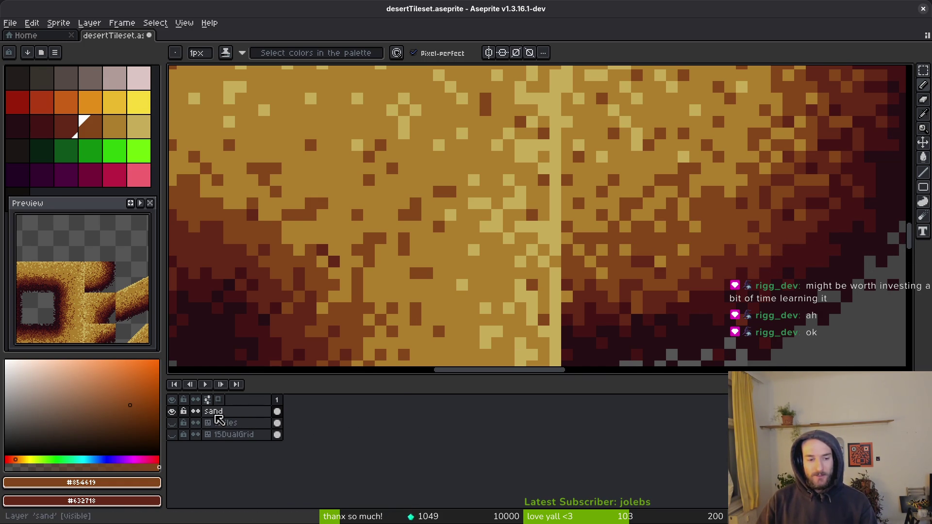
Step: Open grasTileset.aseprite from recent files, then return to desertTileset and bring up the sand layer's options
{"action": "left_click", "coordinate": [56, 36]}
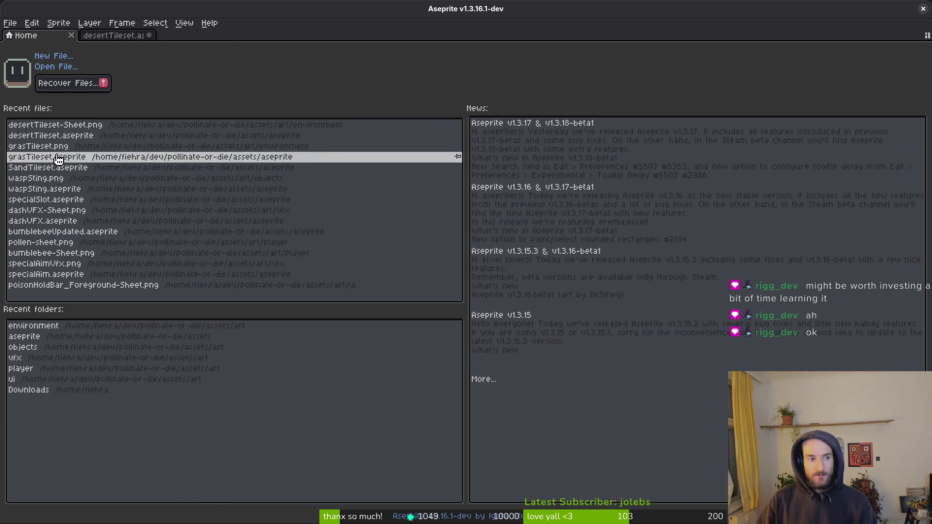
{"action": "left_click", "coordinate": [48, 162]}
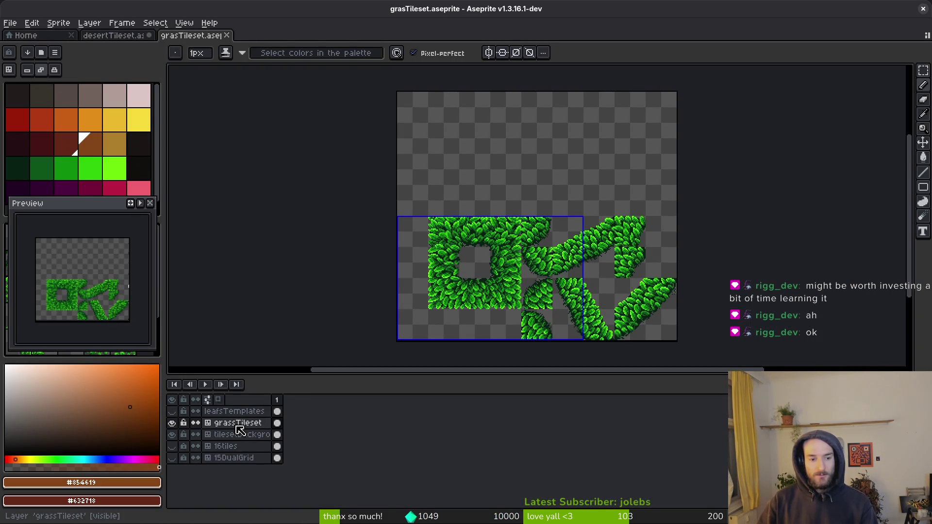
{"action": "key", "text": "ctrl+shift+Tab"}
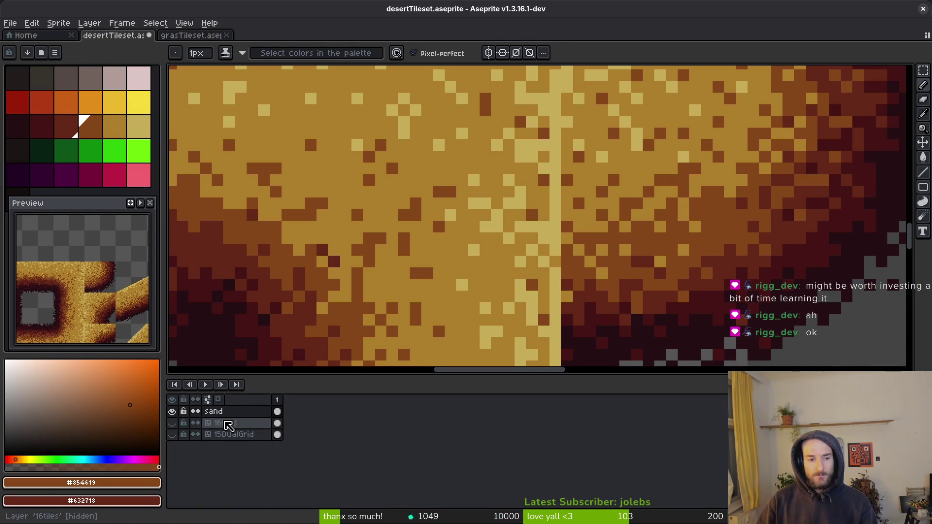
{"action": "right_click", "coordinate": [221, 413]}
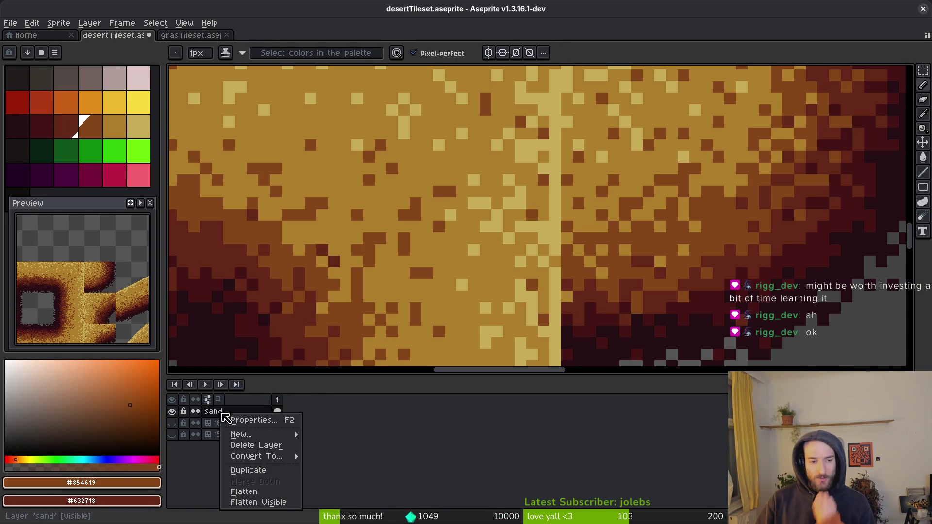
Step: Convert the sand layer to a tilemap, accepting the 32×32 tileset settings
{"action": "mouse_move", "coordinate": [291, 457]}
{"action": "left_click", "coordinate": [328, 479]}
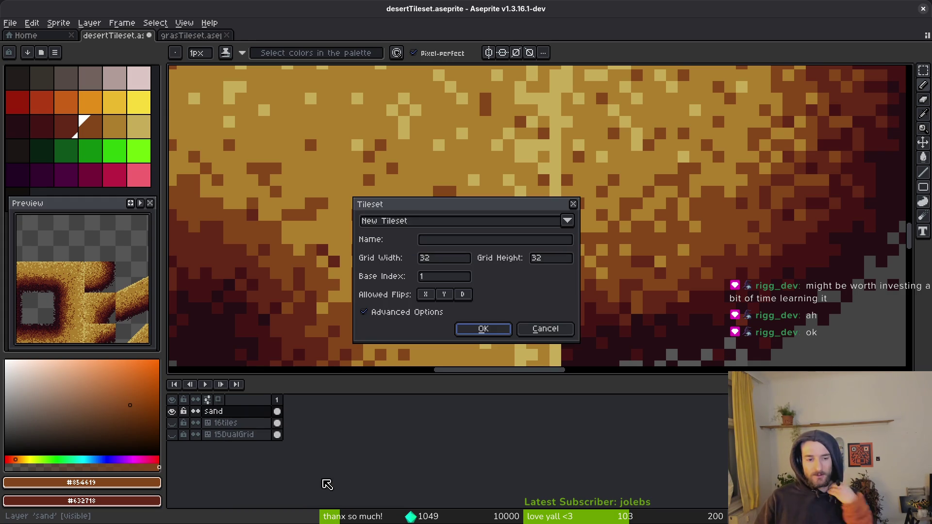
{"action": "left_click", "coordinate": [504, 330]}
{"action": "scroll", "coordinate": [514, 319], "scroll_direction": "down", "scroll_amount": 6}
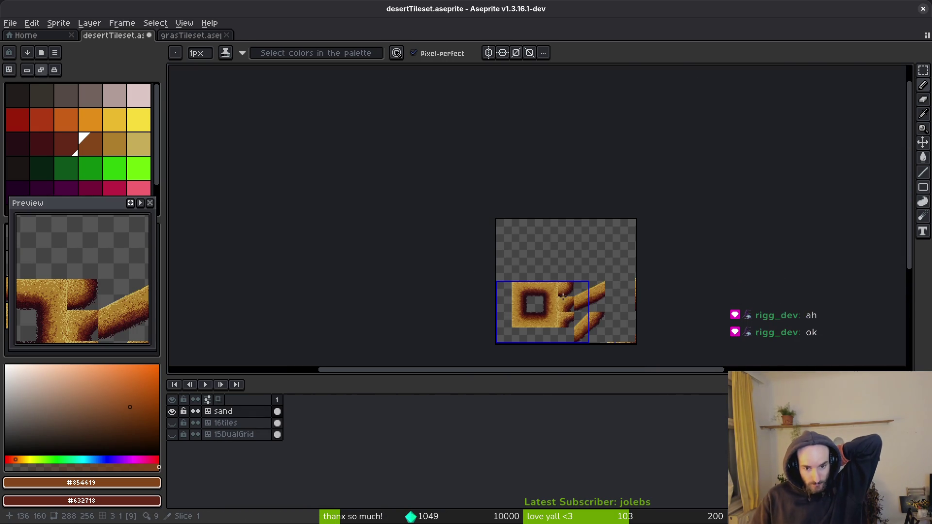
Step: Inspect the sand layer's properties and options without changing anything
{"action": "right_click", "coordinate": [249, 414]}
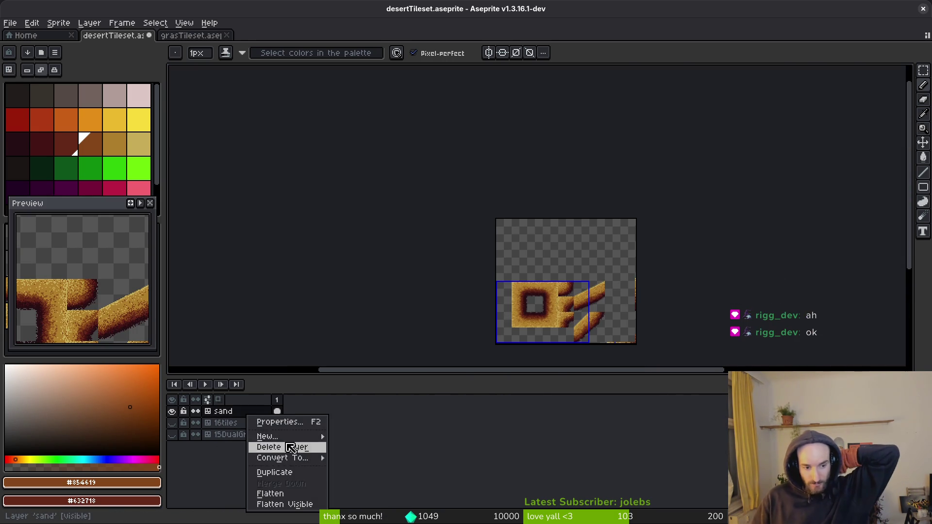
{"action": "left_click", "coordinate": [294, 425]}
{"action": "key", "text": "Escape"}
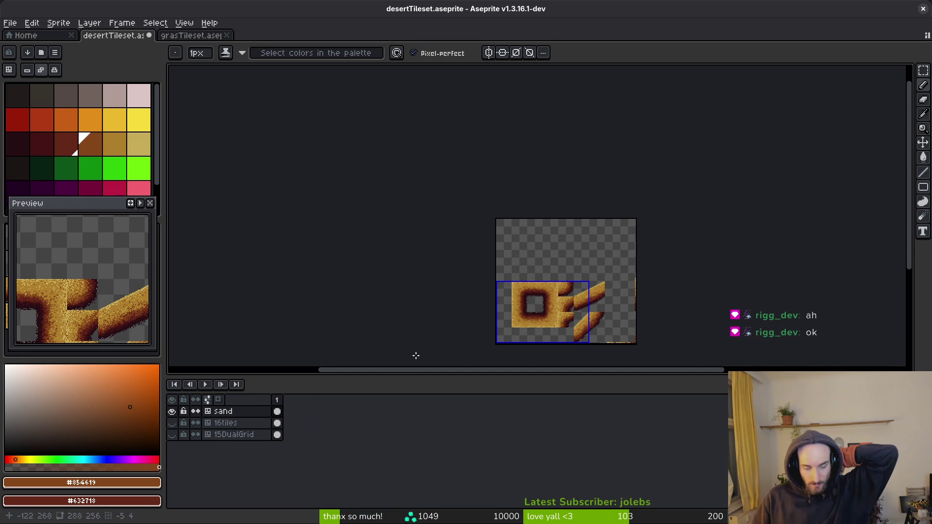
{"action": "right_click", "coordinate": [239, 414]}
{"action": "mouse_move", "coordinate": [287, 456]}
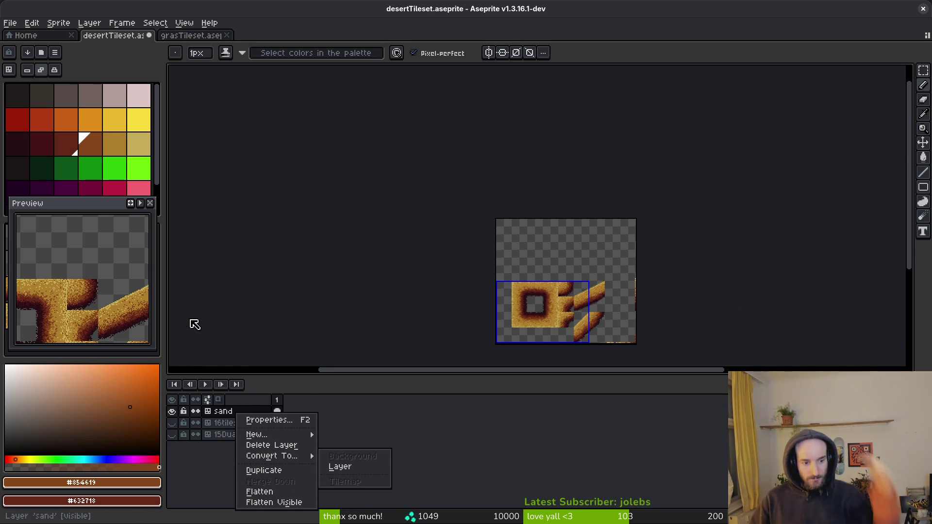
{"action": "left_click", "coordinate": [573, 320]}
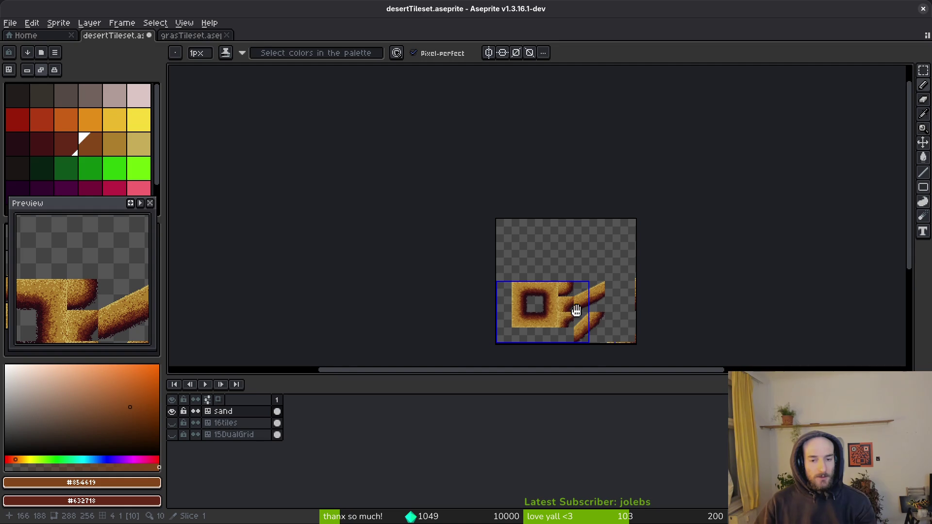
{"action": "scroll", "coordinate": [576, 311], "scroll_direction": "down", "scroll_amount": 2}
{"action": "scroll", "coordinate": [576, 310], "scroll_direction": "right", "scroll_amount": 2}
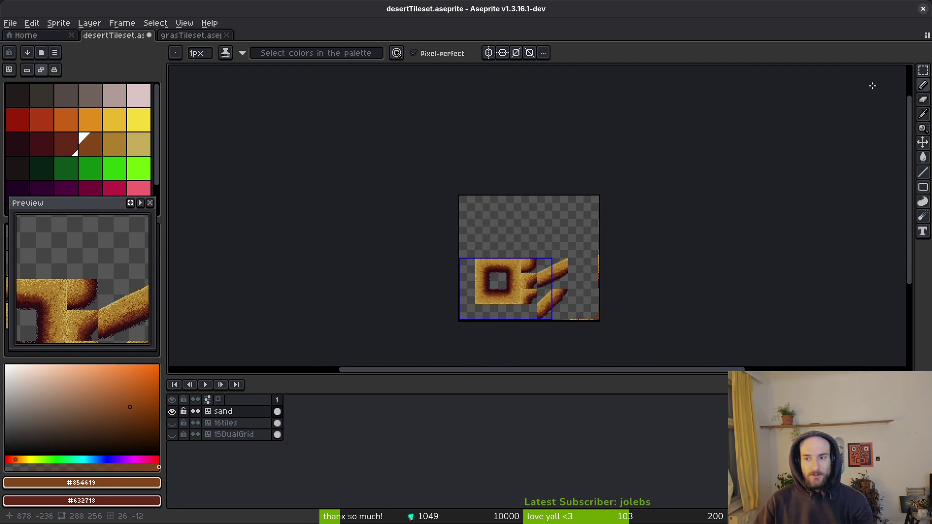
{"action": "scroll", "coordinate": [538, 286], "scroll_direction": "up", "scroll_amount": 4}
{"action": "scroll", "coordinate": [539, 286], "scroll_direction": "down", "scroll_amount": 3}
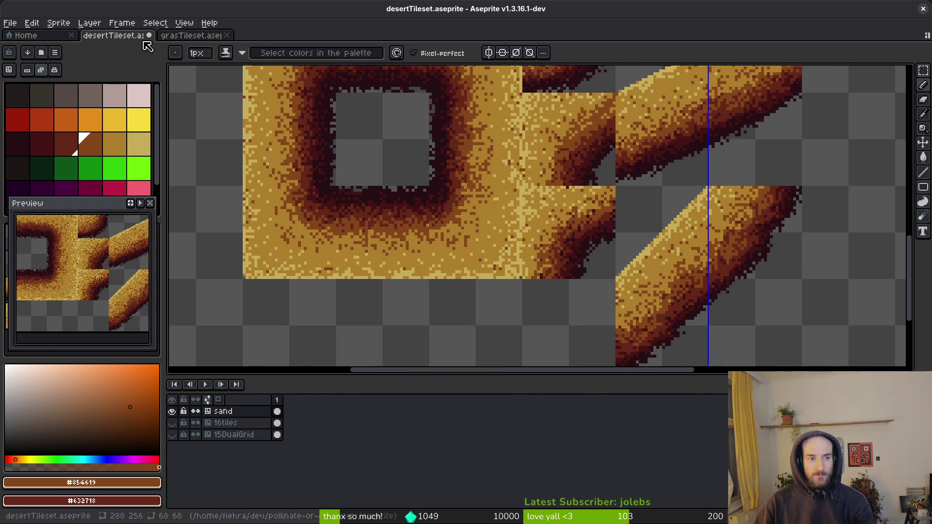
Step: Look over the grasTileset document, then return to desertTileset
{"action": "left_click", "coordinate": [189, 35]}
{"action": "scroll", "coordinate": [568, 249], "scroll_direction": "down", "scroll_amount": 2}
{"action": "scroll", "coordinate": [568, 250], "scroll_direction": "up", "scroll_amount": 3}
{"action": "scroll", "coordinate": [568, 250], "scroll_direction": "down", "scroll_amount": 2}
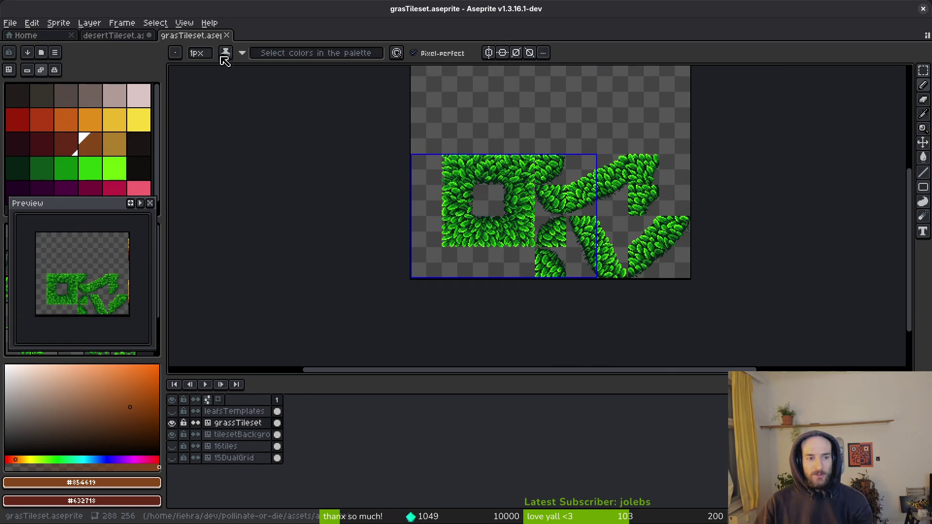
{"action": "left_click", "coordinate": [122, 39]}
{"action": "scroll", "coordinate": [596, 208], "scroll_direction": "up", "scroll_amount": 1}
{"action": "scroll", "coordinate": [596, 208], "scroll_direction": "down", "scroll_amount": 1}
Step: Convert the sand layer to a normal layer and back to a tilemap with a new 32×32 tileset
{"action": "right_click", "coordinate": [246, 412]}
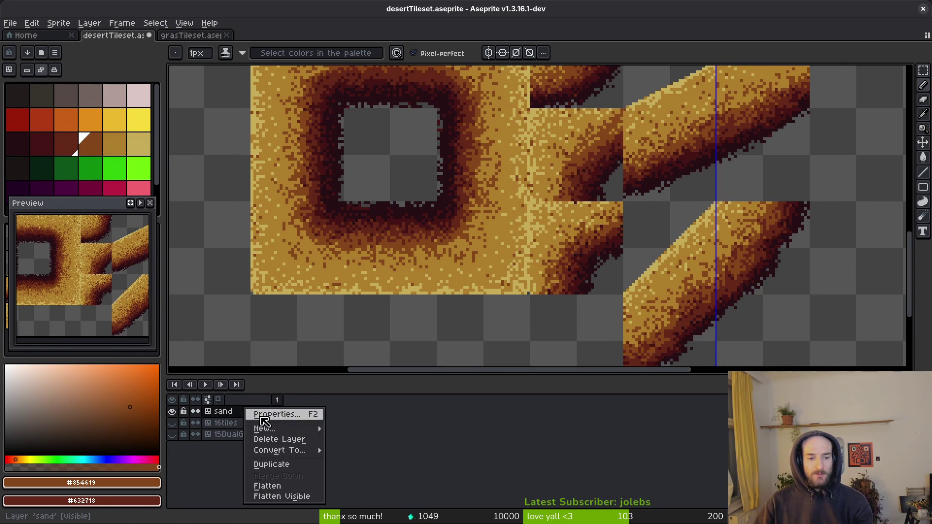
{"action": "mouse_move", "coordinate": [286, 450]}
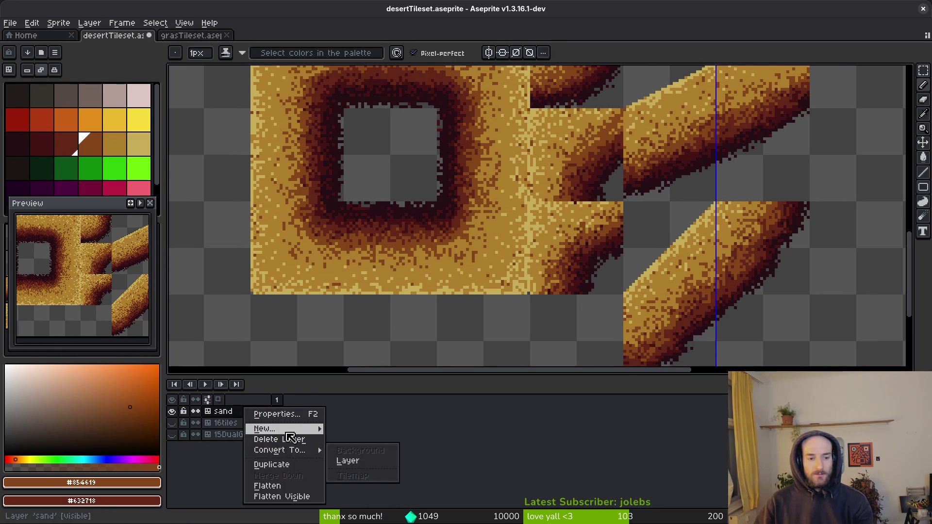
{"action": "left_click", "coordinate": [348, 460]}
{"action": "right_click", "coordinate": [238, 413]}
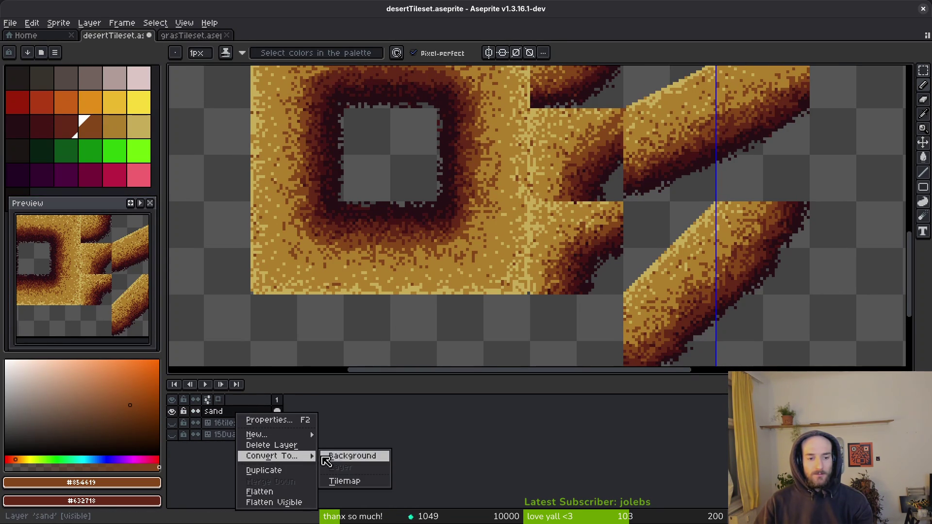
{"action": "left_click", "coordinate": [345, 481]}
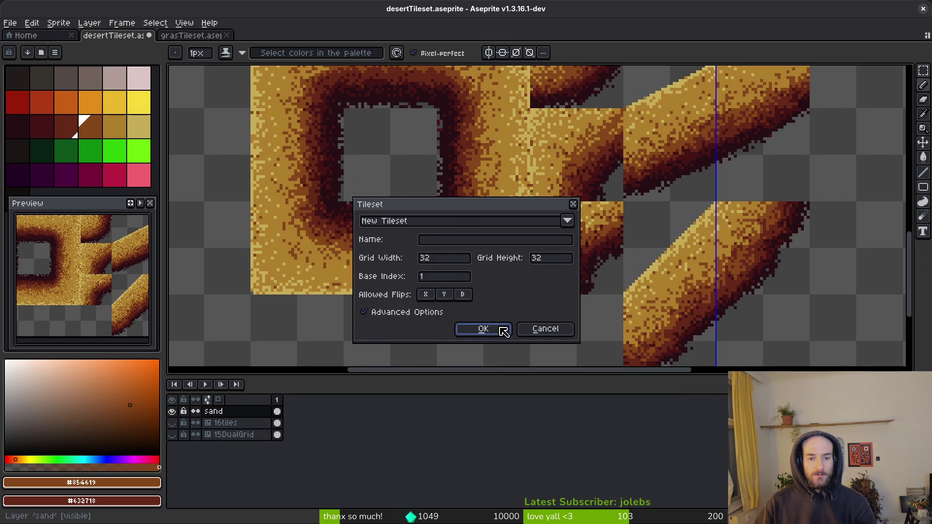
{"action": "left_click", "coordinate": [483, 329]}
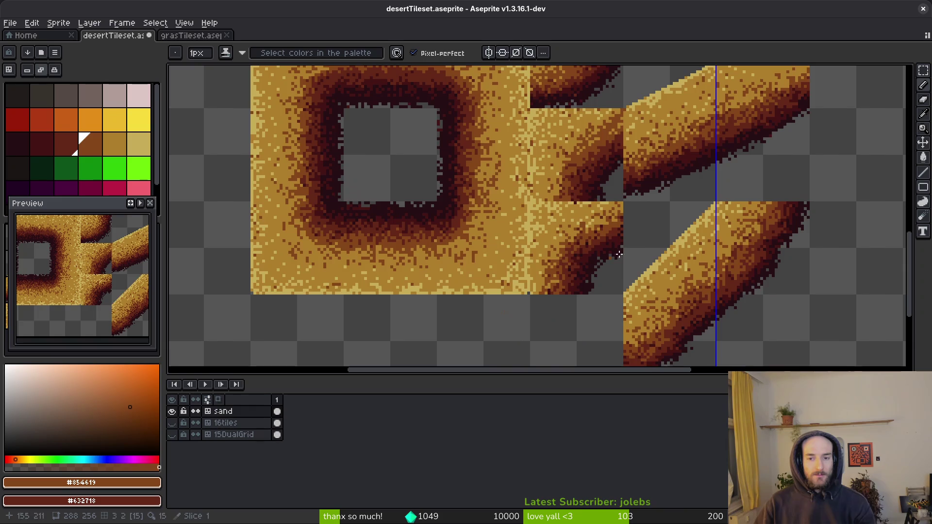
Step: Undo a stray dark pixel and paint dark-brown pixels right of the light stripe
{"action": "scroll", "coordinate": [369, 253], "scroll_direction": "down", "scroll_amount": 5}
{"action": "mouse_move", "coordinate": [82, 210]}
{"action": "left_mouse_down"}
{"action": "mouse_move", "coordinate": [426, 266]}
{"action": "mouse_move", "coordinate": [304, 263]}
{"action": "mouse_move", "coordinate": [87, 199]}
{"action": "mouse_move", "coordinate": [82, 214]}
{"action": "left_mouse_up"}
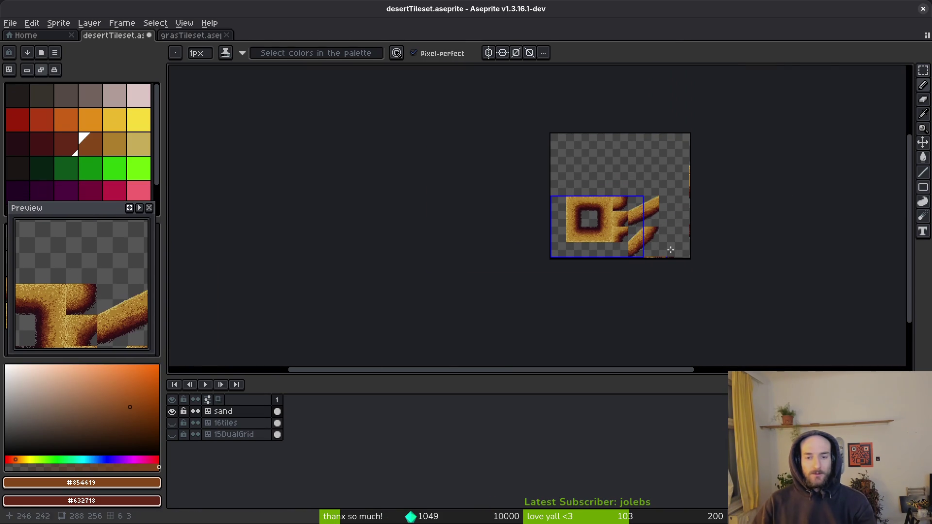
{"action": "scroll", "coordinate": [670, 258], "scroll_direction": "up", "scroll_amount": 9}
{"action": "scroll", "coordinate": [689, 233], "scroll_direction": "down", "scroll_amount": 1}
{"action": "scroll", "coordinate": [611, 282], "scroll_direction": "down", "scroll_amount": 1}
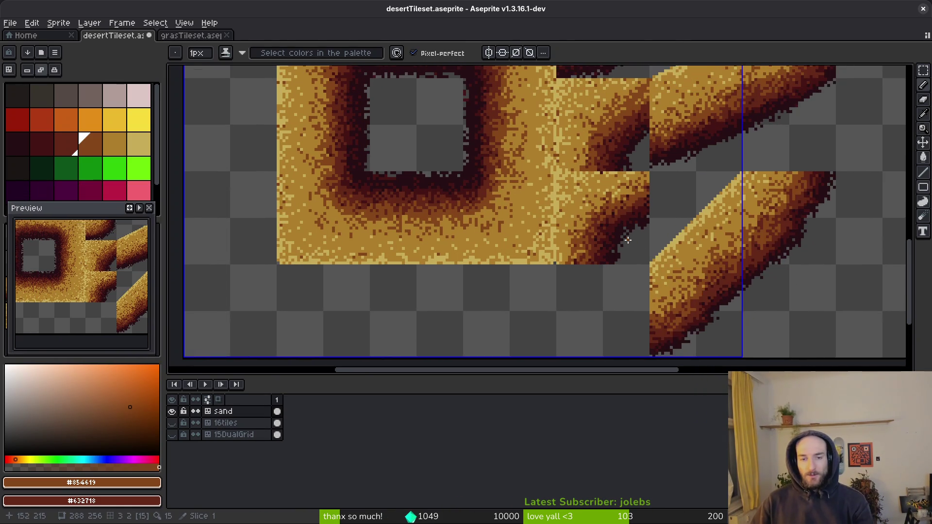
{"action": "scroll", "coordinate": [640, 184], "scroll_direction": "up", "scroll_amount": 4}
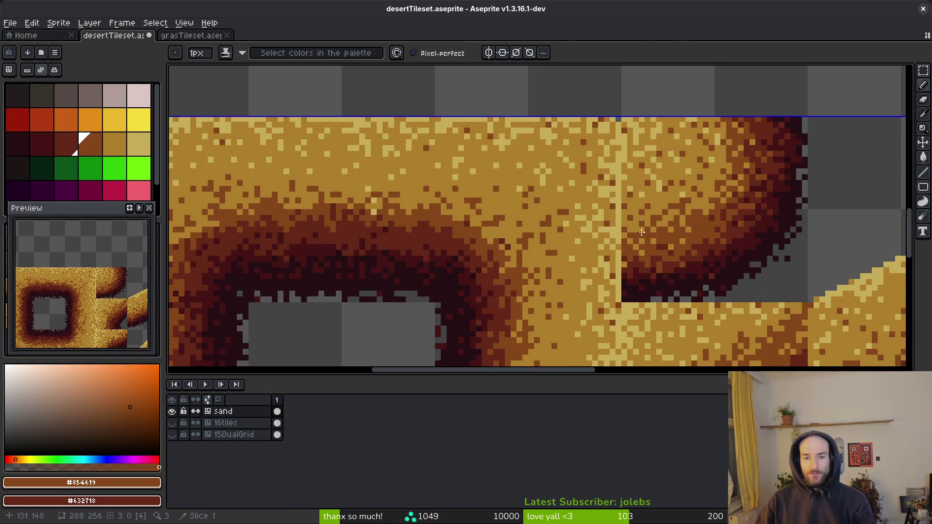
{"action": "scroll", "coordinate": [642, 237], "scroll_direction": "up", "scroll_amount": 2}
{"action": "scroll", "coordinate": [657, 264], "scroll_direction": "up", "scroll_amount": 1}
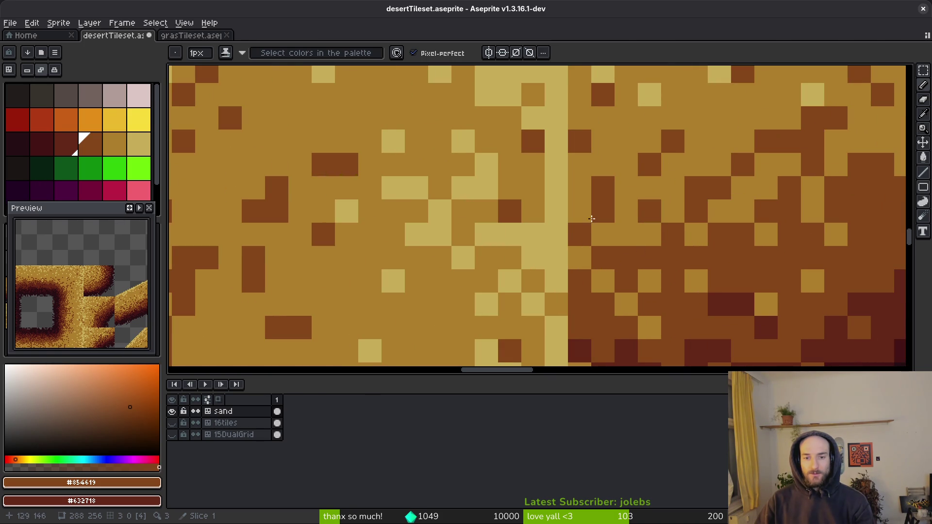
{"action": "key", "text": "ctrl+z"}
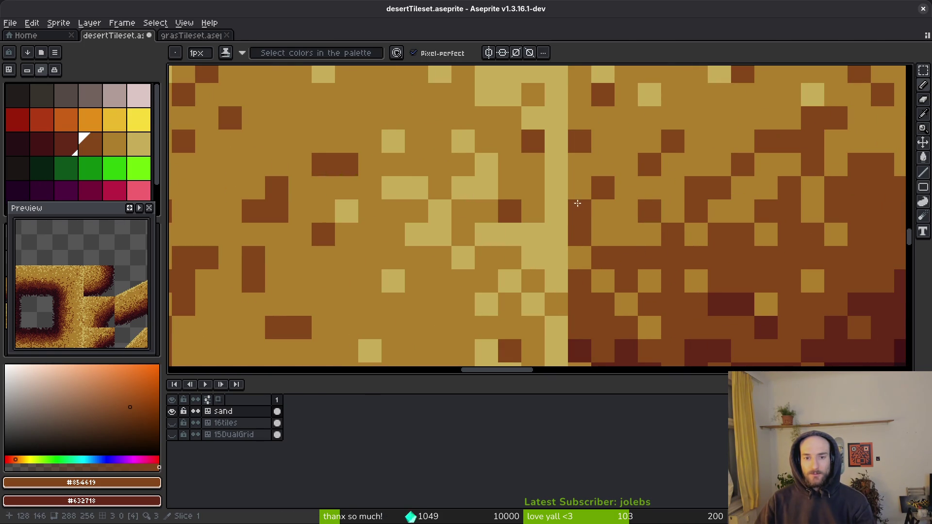
{"action": "left_click_drag", "start_coordinate": [578, 204], "coordinate": [617, 243]}
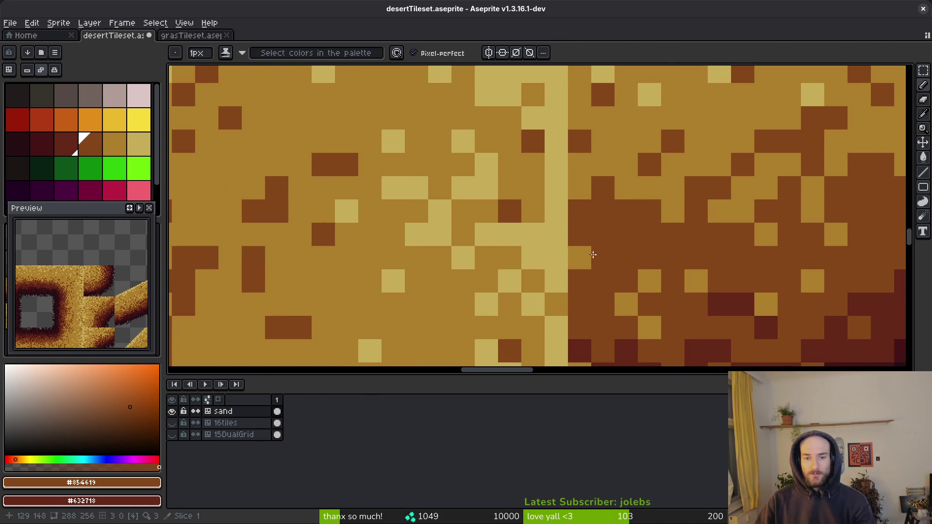
Step: Shade the sand corner with maroon #632718, deepening it with darker #431414
{"action": "left_click_drag", "start_coordinate": [761, 268], "coordinate": [692, 239]}
{"action": "left_click", "coordinate": [635, 323], "text": "alt"}
{"action": "mouse_move", "coordinate": [510, 276]}
{"action": "left_mouse_down"}
{"action": "mouse_move", "coordinate": [583, 273]}
{"action": "mouse_move", "coordinate": [520, 303]}
{"action": "mouse_move", "coordinate": [541, 325]}
{"action": "mouse_move", "coordinate": [516, 340]}
{"action": "left_mouse_up"}
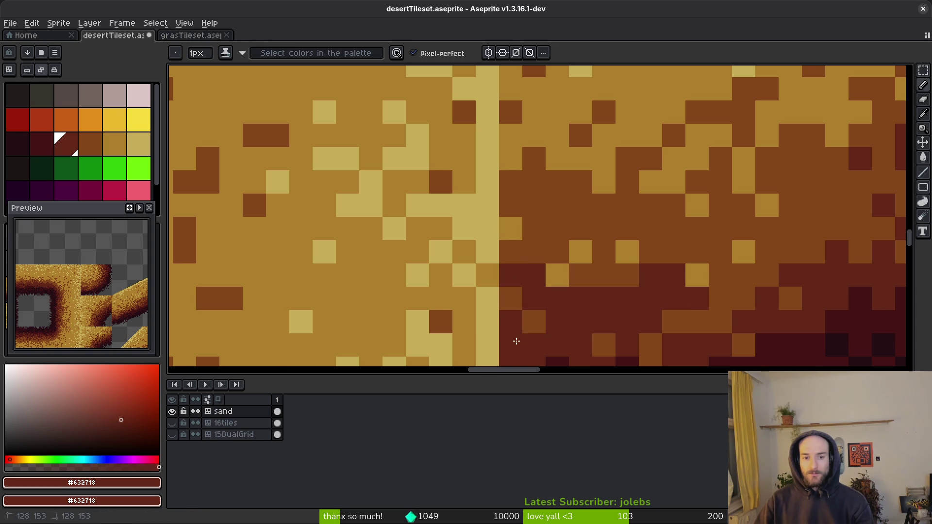
{"action": "left_click_drag", "start_coordinate": [612, 301], "coordinate": [627, 246]}
{"action": "scroll", "coordinate": [627, 245], "scroll_direction": "down", "scroll_amount": 4}
{"action": "scroll", "coordinate": [641, 282], "scroll_direction": "up", "scroll_amount": 4}
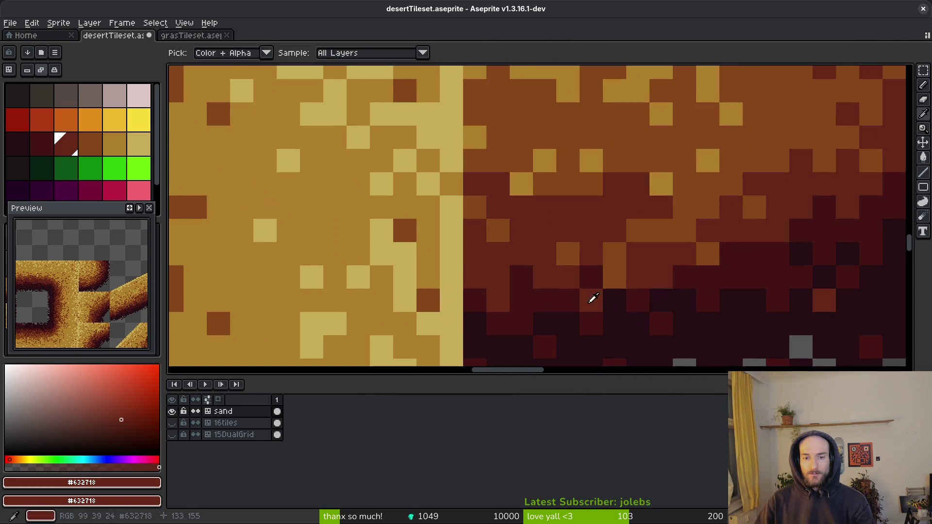
{"action": "left_click", "coordinate": [481, 260], "text": "alt"}
{"action": "mouse_move", "coordinate": [480, 259]}
{"action": "left_mouse_down"}
{"action": "mouse_move", "coordinate": [591, 262]}
{"action": "mouse_move", "coordinate": [745, 245]}
{"action": "mouse_move", "coordinate": [610, 293]}
{"action": "mouse_move", "coordinate": [653, 272]}
{"action": "left_mouse_up"}
Step: Retouch the gradient edge with maroon #632718 strokes and softening brown #854619 dots
{"action": "left_click", "coordinate": [726, 202], "text": "alt"}
{"action": "mouse_move", "coordinate": [727, 202]}
{"action": "left_mouse_down"}
{"action": "mouse_move", "coordinate": [754, 140]}
{"action": "mouse_move", "coordinate": [695, 127]}
{"action": "mouse_move", "coordinate": [697, 188]}
{"action": "mouse_move", "coordinate": [672, 158]}
{"action": "mouse_move", "coordinate": [590, 221]}
{"action": "left_mouse_up"}
{"action": "left_click", "coordinate": [695, 126], "text": "alt"}
{"action": "left_click", "coordinate": [751, 160], "text": "alt"}
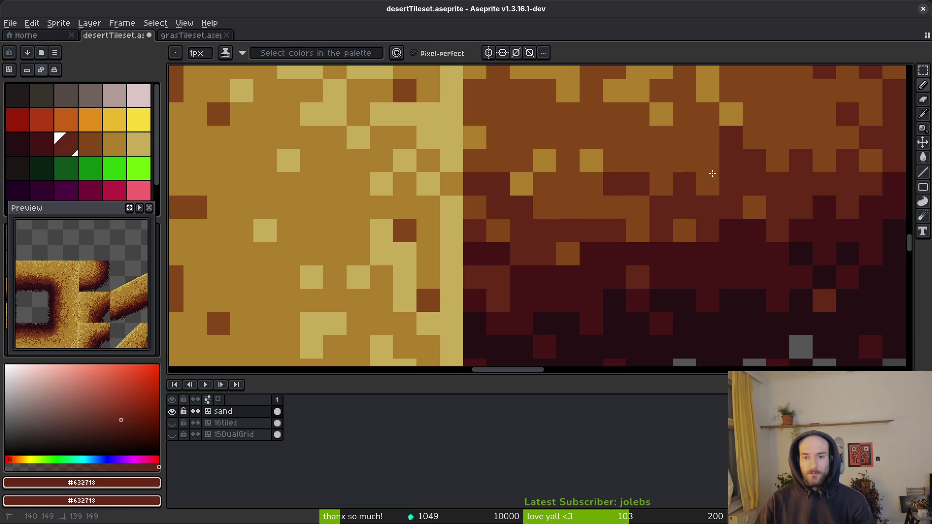
{"action": "left_click_drag", "start_coordinate": [752, 160], "coordinate": [624, 214]}
{"action": "left_click", "coordinate": [638, 231], "text": "alt"}
{"action": "left_click", "coordinate": [638, 207]}
{"action": "left_click", "coordinate": [685, 183]}
{"action": "left_click", "coordinate": [732, 161]}
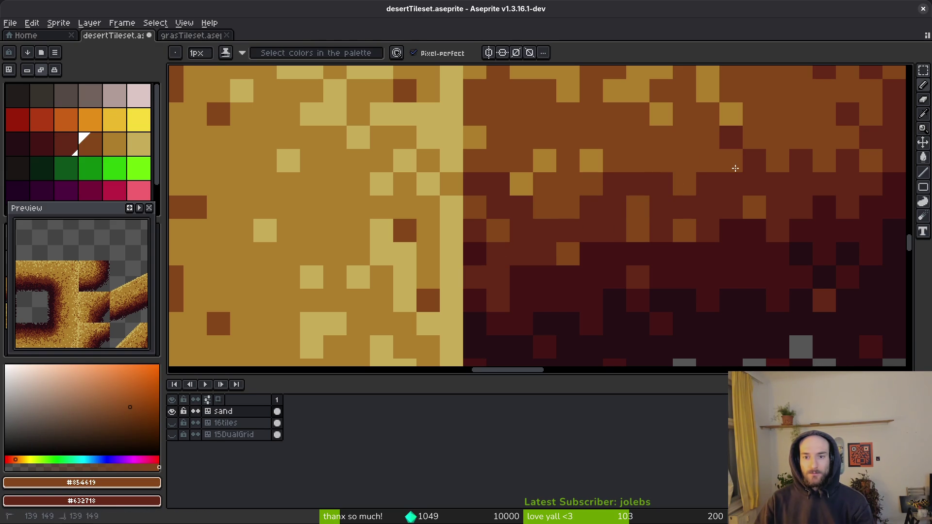
{"action": "left_click", "coordinate": [719, 187], "text": "alt"}
{"action": "left_click", "coordinate": [678, 166]}
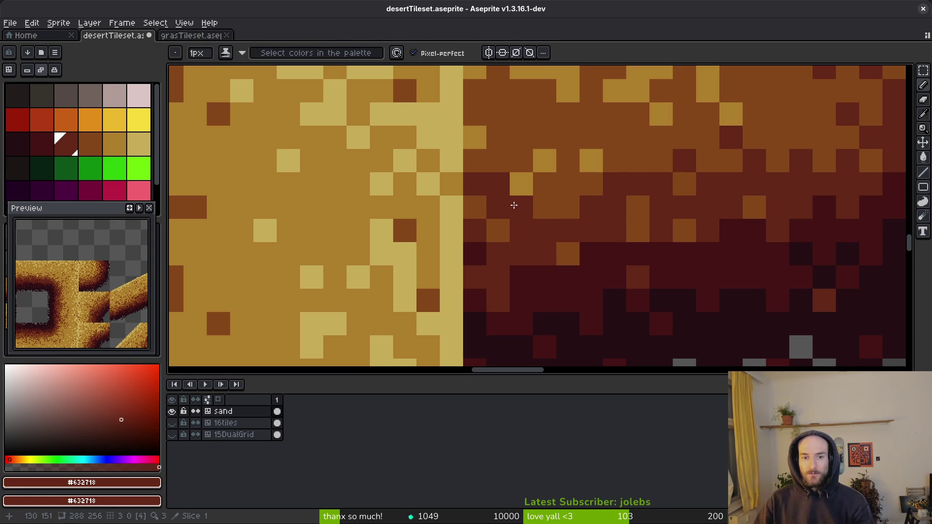
Step: Pick the darkest maroon #431414, then bring up the Godot level to compare
{"action": "scroll", "coordinate": [514, 206], "scroll_direction": "down", "scroll_amount": 2}
{"action": "scroll", "coordinate": [554, 256], "scroll_direction": "up", "scroll_amount": 1}
{"action": "left_click", "coordinate": [447, 193], "text": "alt"}
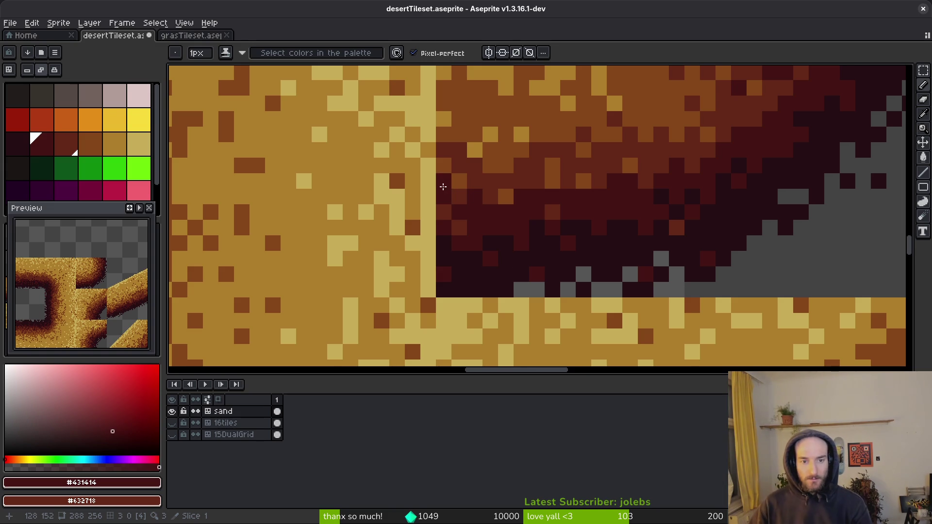
{"action": "scroll", "coordinate": [444, 211], "scroll_direction": "down", "scroll_amount": 3}
{"action": "key", "text": "alt+Tab"}
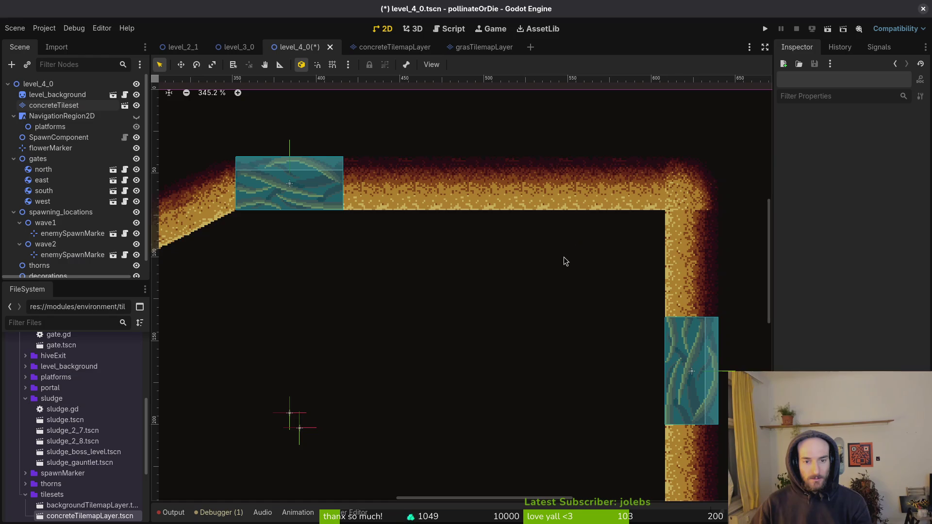
Step: Flip between Aseprite and the Godot level to compare the sand tiles
{"action": "key", "text": "alt+Tab"}
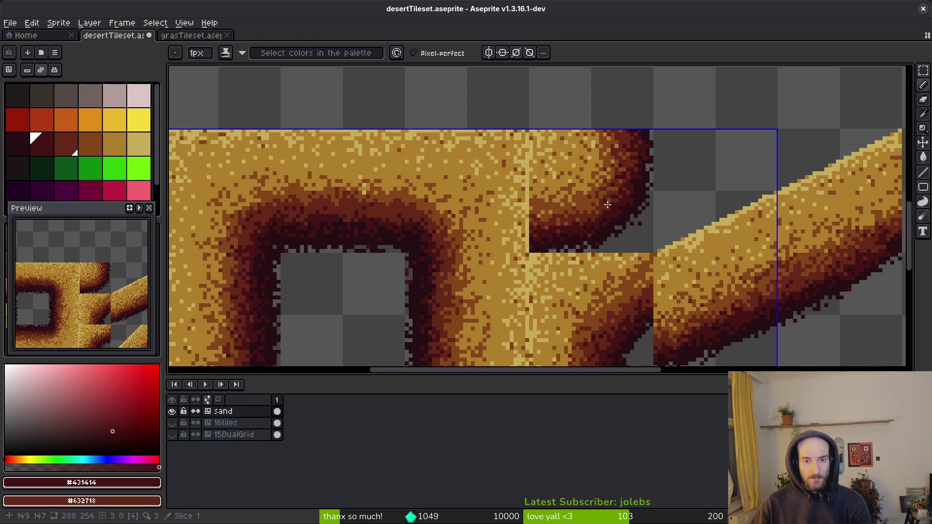
{"action": "scroll", "coordinate": [556, 212], "scroll_direction": "up", "scroll_amount": 3}
{"action": "key", "text": "alt+Tab"}
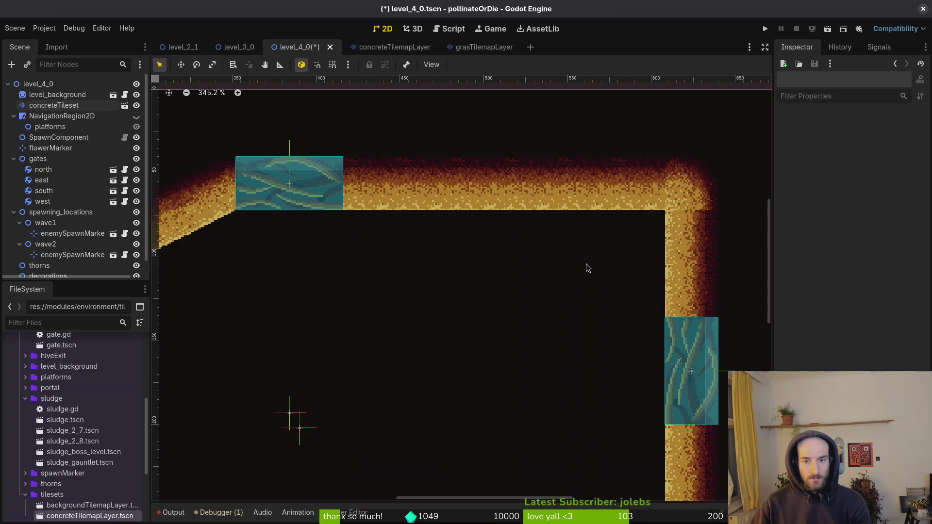
{"action": "key", "text": "alt+Tab"}
{"action": "scroll", "coordinate": [597, 235], "scroll_direction": "down", "scroll_amount": 2}
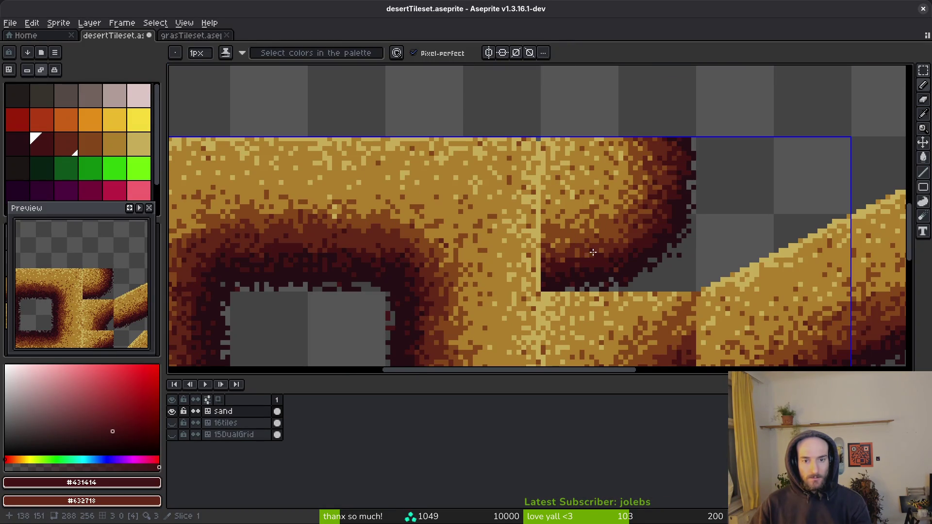
{"action": "scroll", "coordinate": [597, 235], "scroll_direction": "up", "scroll_amount": 2}
{"action": "scroll", "coordinate": [597, 235], "scroll_direction": "up", "scroll_amount": 1}
Step: Sample the tan #ae7e2c and brown #854619 sand colours, then save desertTileset.aseprite
{"action": "left_click", "coordinate": [621, 191], "text": "alt"}
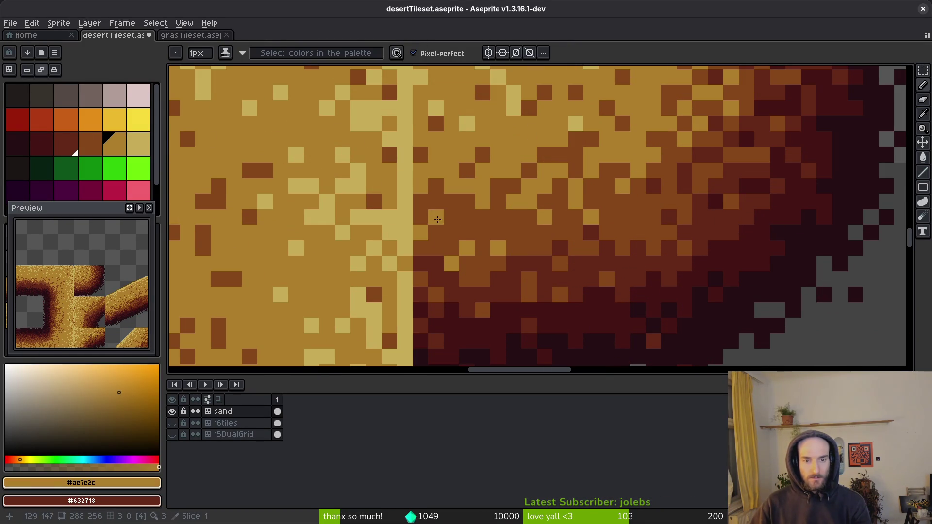
{"action": "left_click", "coordinate": [425, 193], "text": "alt"}
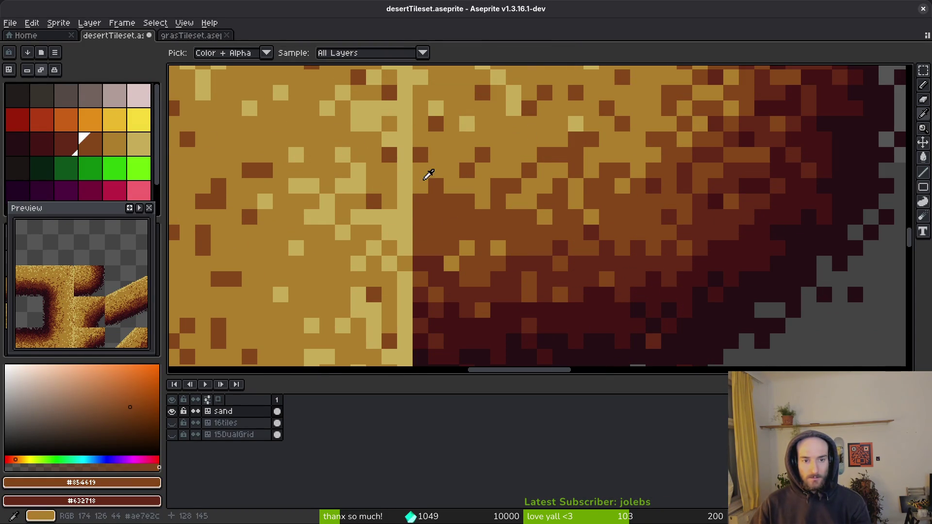
{"action": "left_click", "coordinate": [431, 174], "text": "alt"}
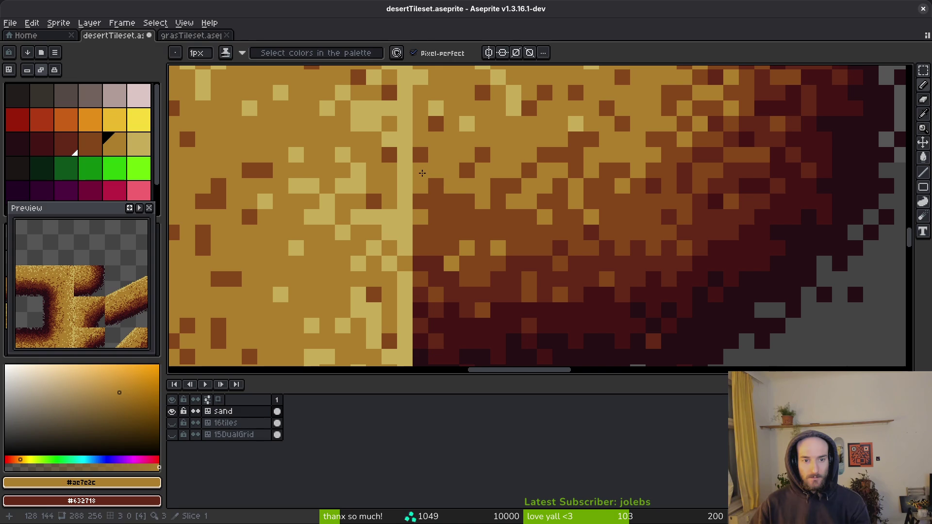
{"action": "left_click", "coordinate": [441, 196], "text": "alt"}
{"action": "scroll", "coordinate": [442, 197], "scroll_direction": "down", "scroll_amount": 5}
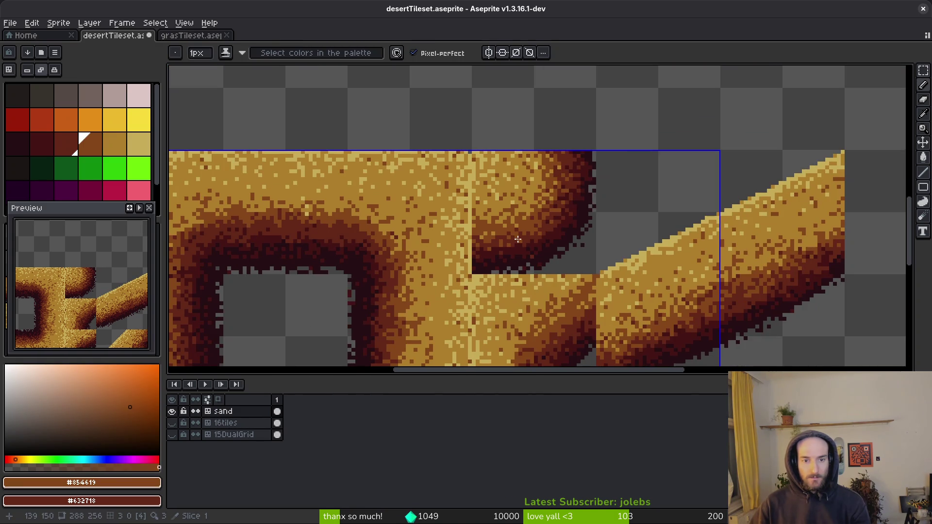
{"action": "key", "text": "ctrl+s"}
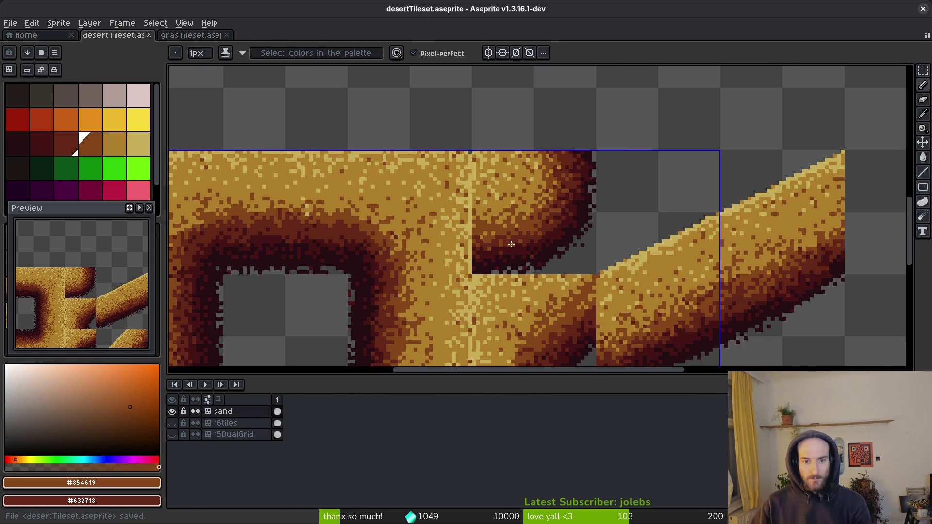
{"action": "key", "text": "ctrl+s"}
{"action": "scroll", "coordinate": [576, 228], "scroll_direction": "down", "scroll_amount": 3}
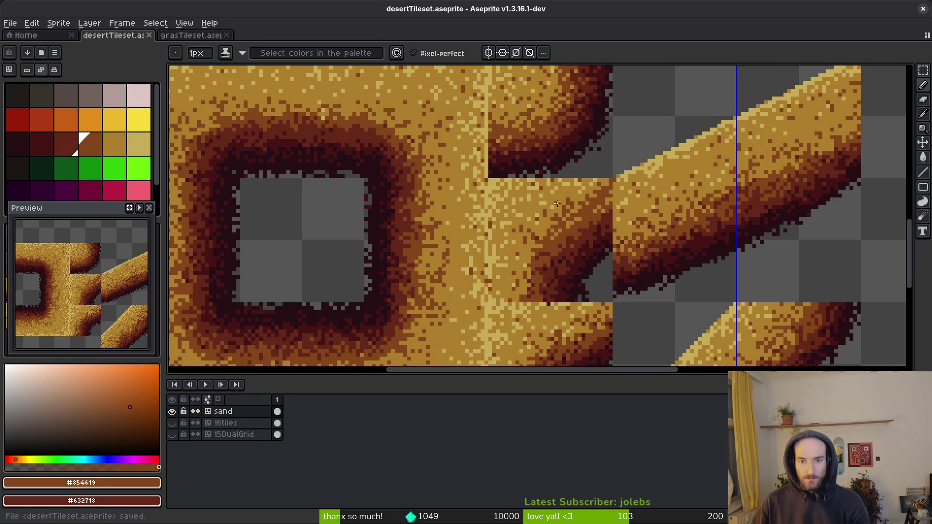
{"action": "key", "text": "alt+Tab"}
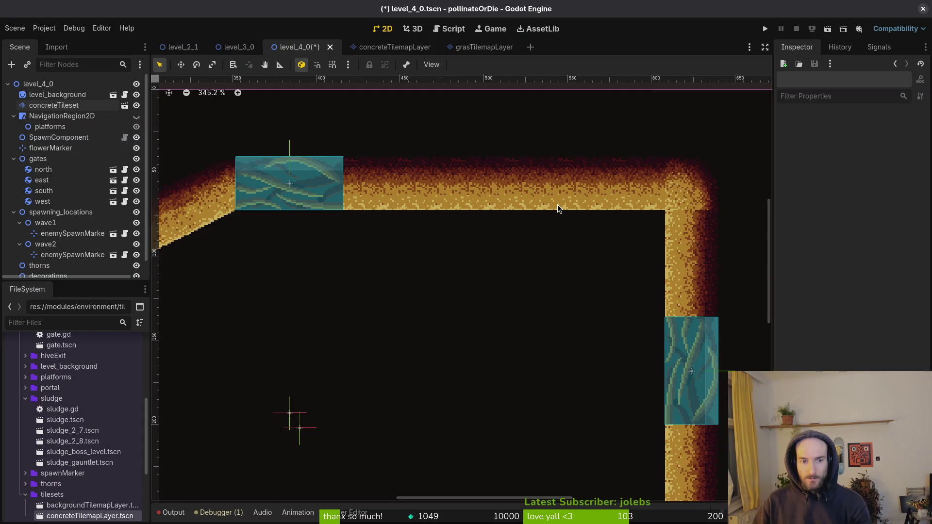
Step: Inspect the sand walls of level_4_0 in Godot and save the scene
{"action": "scroll", "coordinate": [502, 210], "scroll_direction": "down", "scroll_amount": 5}
{"action": "scroll", "coordinate": [546, 348], "scroll_direction": "left", "scroll_amount": 3}
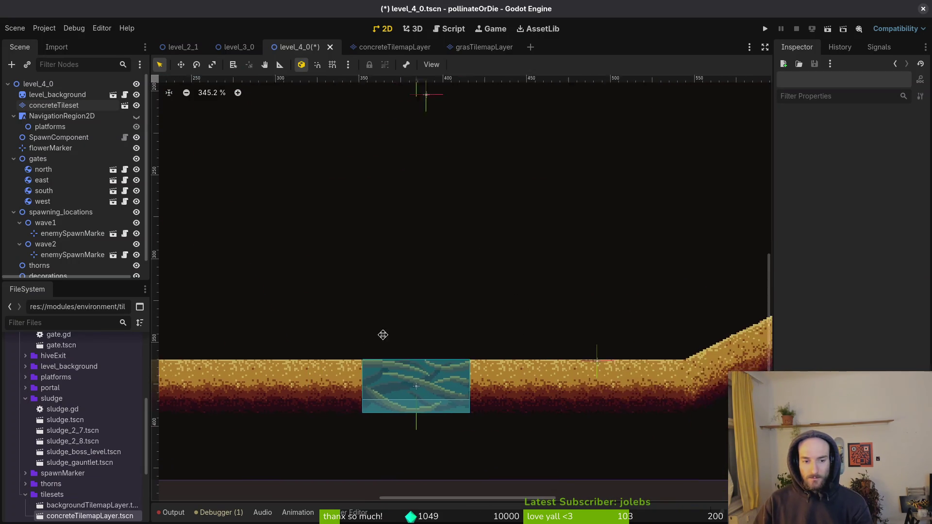
{"action": "scroll", "coordinate": [370, 339], "scroll_direction": "left", "scroll_amount": 5}
{"action": "scroll", "coordinate": [406, 333], "scroll_direction": "up", "scroll_amount": 3}
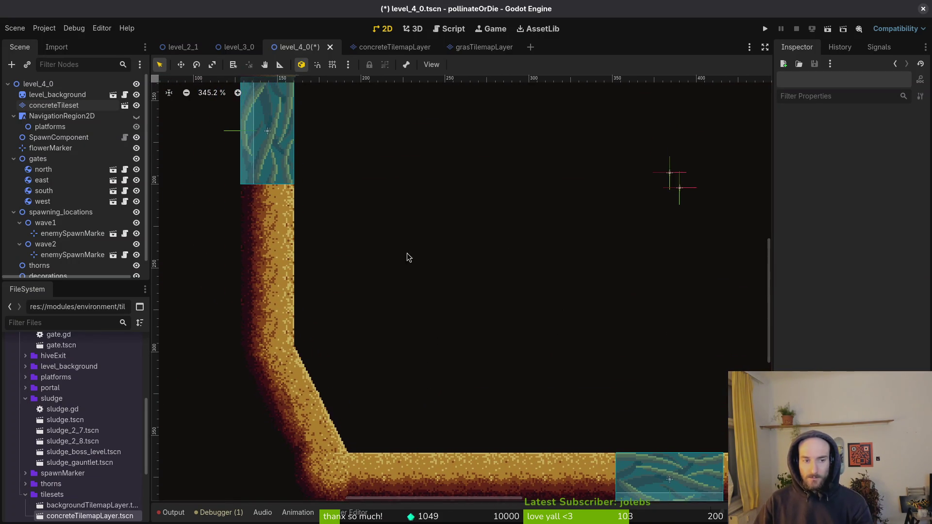
{"action": "scroll", "coordinate": [418, 291], "scroll_direction": "up", "scroll_amount": 7}
{"action": "scroll", "coordinate": [388, 306], "scroll_direction": "right", "scroll_amount": 2}
{"action": "key", "text": "ctrl+s"}
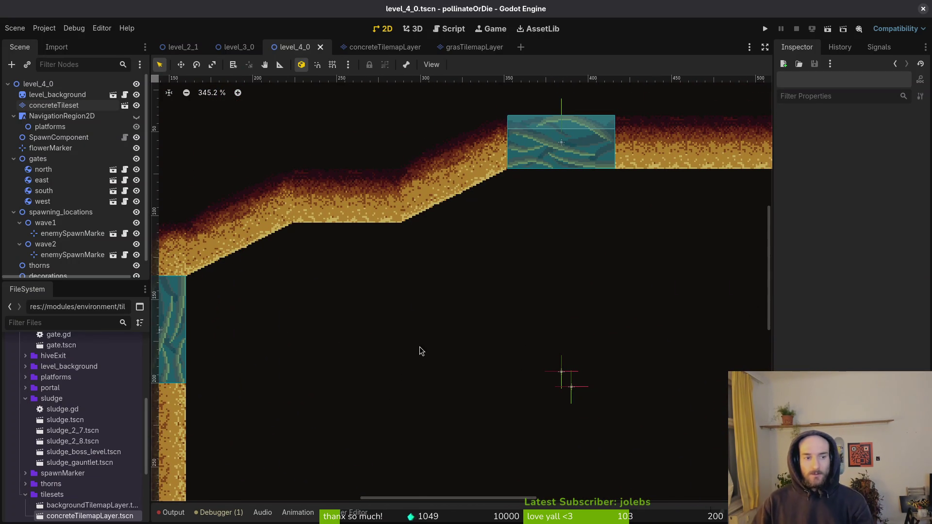
Step: Look over the level once more, then return to the desert tileset in Aseprite
{"action": "scroll", "coordinate": [392, 173], "scroll_direction": "up", "scroll_amount": 5}
{"action": "scroll", "coordinate": [365, 206], "scroll_direction": "up", "scroll_amount": 4}
{"action": "scroll", "coordinate": [341, 167], "scroll_direction": "down", "scroll_amount": 3}
{"action": "key", "text": "alt+Tab"}
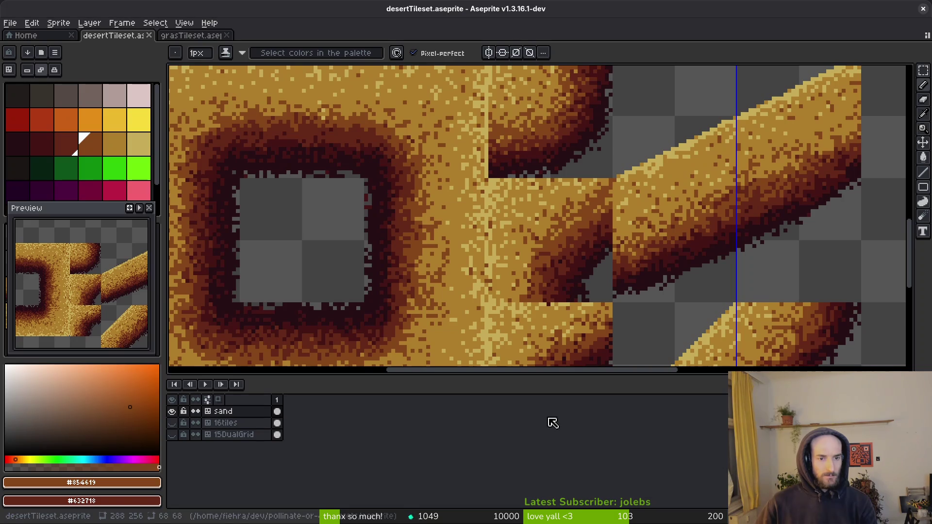
Step: Sample the darkest rim colour #250c13 and glance at the tiles in the Godot level
{"action": "scroll", "coordinate": [454, 268], "scroll_direction": "up", "scroll_amount": 2}
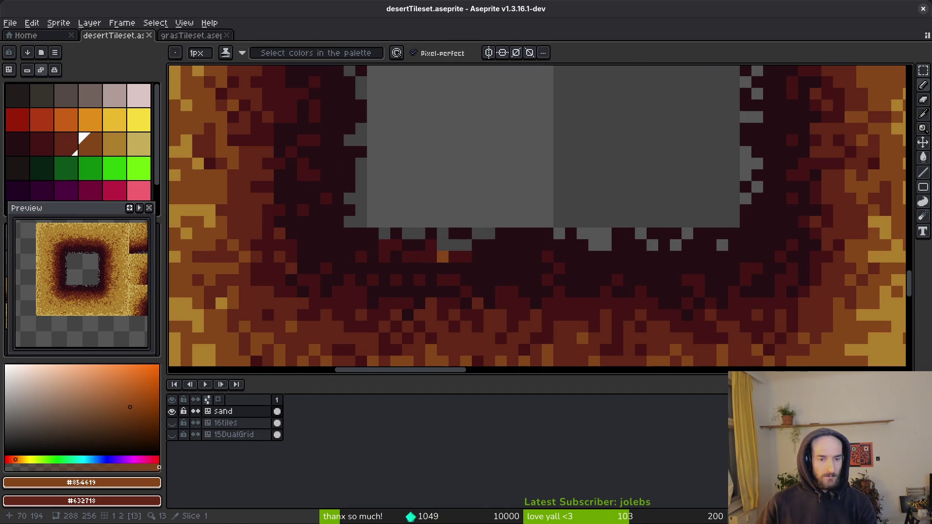
{"action": "left_click", "coordinate": [446, 261], "text": "alt"}
{"action": "key", "text": "alt+Tab"}
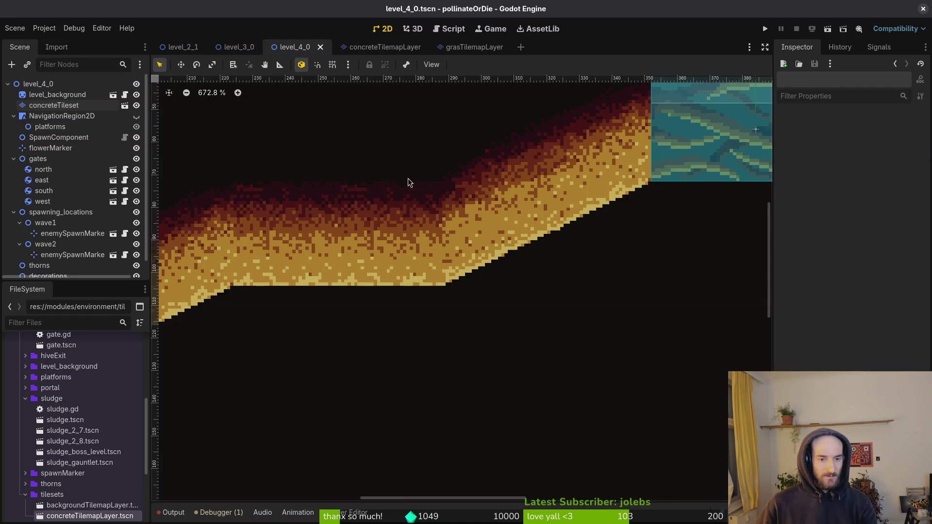
{"action": "key", "text": "alt+Tab"}
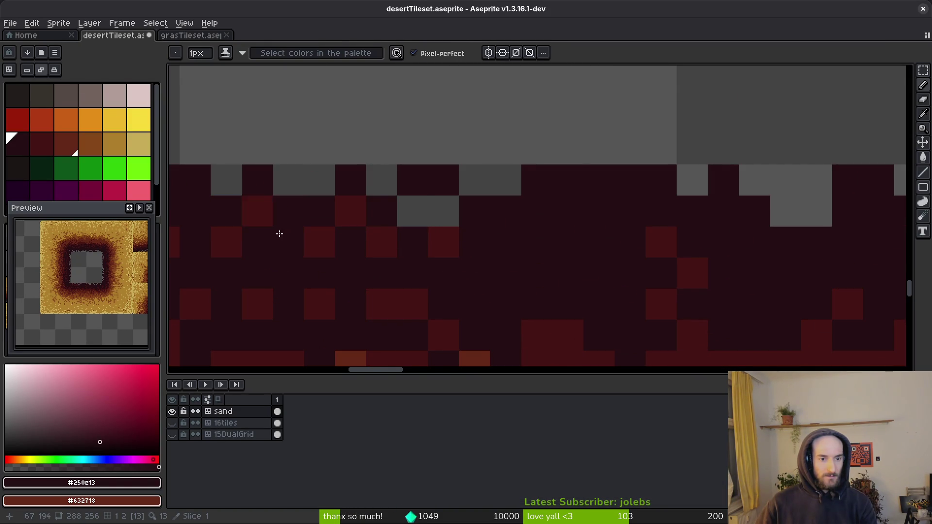
Step: Paint dark red #431414 pixels into the sand tile's dark rim
{"action": "left_click_drag", "start_coordinate": [267, 228], "coordinate": [482, 232]}
{"action": "left_click", "coordinate": [432, 235], "text": "alt"}
{"action": "left_click", "coordinate": [402, 187]}
{"action": "left_click", "coordinate": [418, 209]}
{"action": "scroll", "coordinate": [553, 261], "scroll_direction": "down", "scroll_amount": 3}
{"action": "scroll", "coordinate": [515, 232], "scroll_direction": "up", "scroll_amount": 2}
Step: Alternate between the #250c13 and #431414 colours while touching up the rim
{"action": "left_click", "coordinate": [515, 232], "text": "alt"}
{"action": "left_click", "coordinate": [558, 214], "text": "alt"}
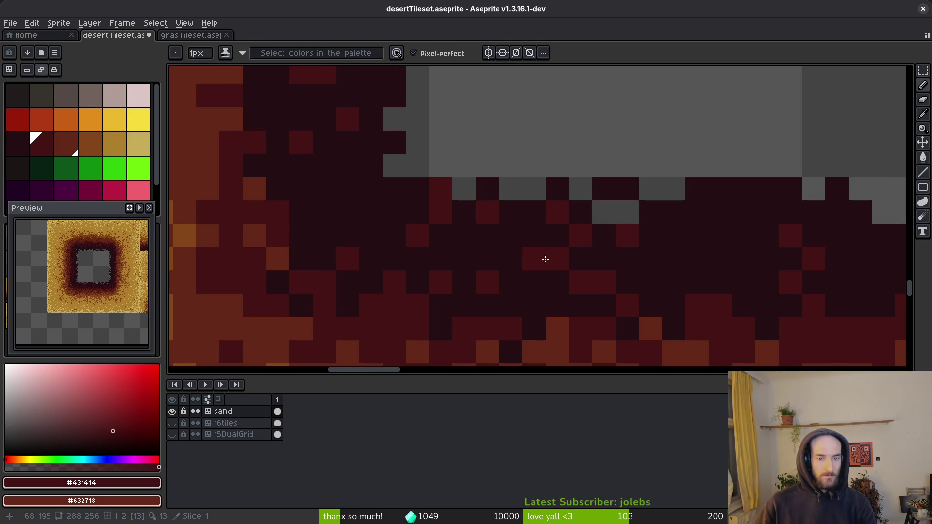
{"action": "scroll", "coordinate": [543, 258], "scroll_direction": "down", "scroll_amount": 3}
{"action": "scroll", "coordinate": [559, 275], "scroll_direction": "up", "scroll_amount": 3}
{"action": "left_click", "coordinate": [558, 275], "text": "alt"}
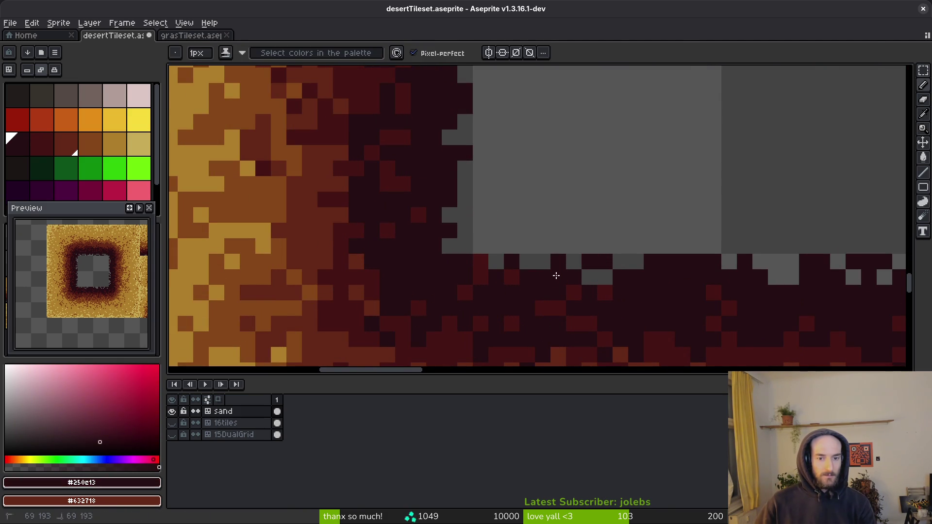
{"action": "scroll", "coordinate": [592, 318], "scroll_direction": "down", "scroll_amount": 3}
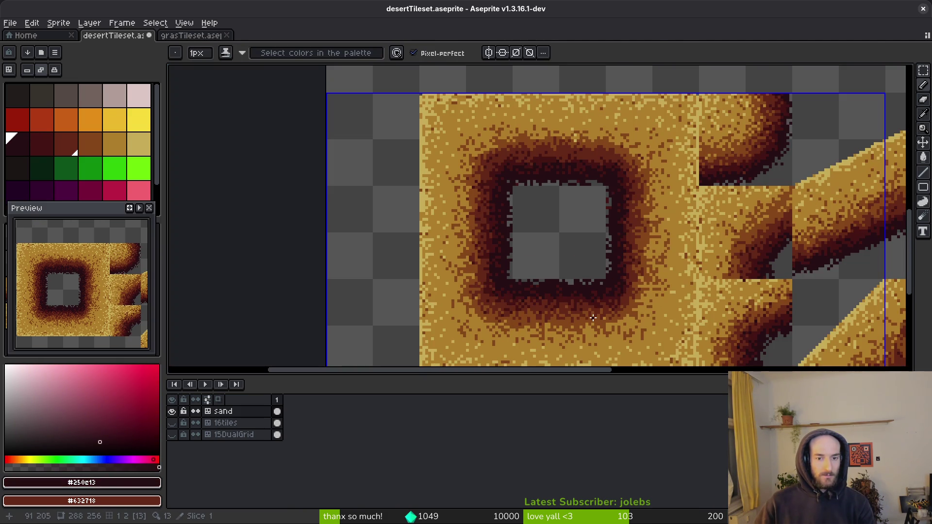
{"action": "scroll", "coordinate": [582, 292], "scroll_direction": "up", "scroll_amount": 3}
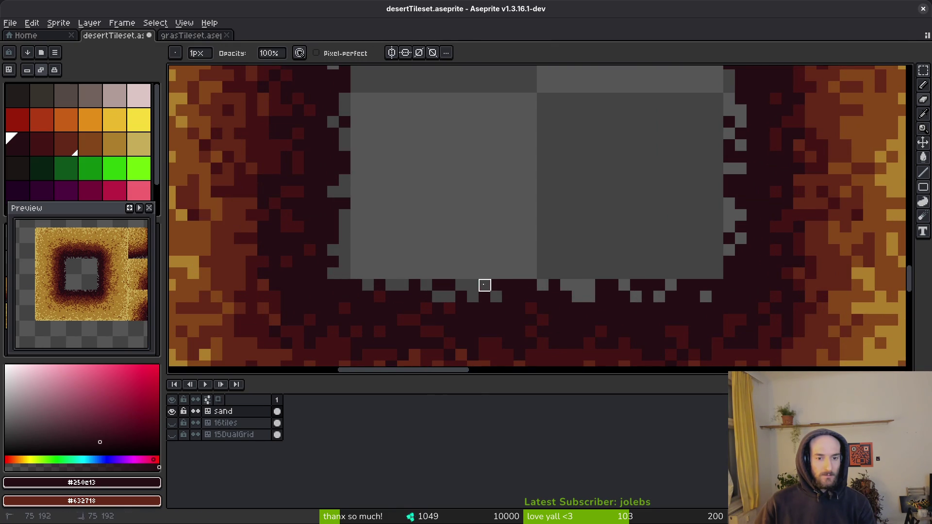
{"action": "scroll", "coordinate": [555, 285], "scroll_direction": "down", "scroll_amount": 3}
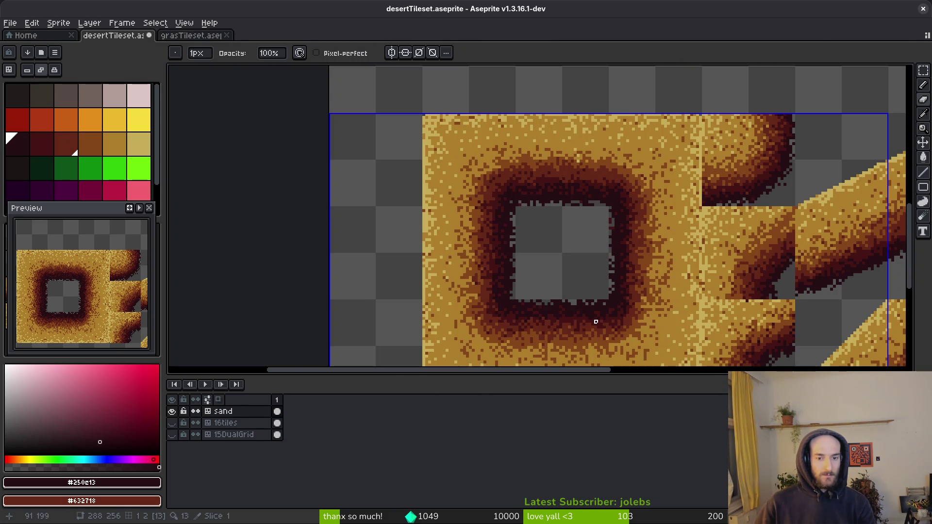
{"action": "scroll", "coordinate": [596, 322], "scroll_direction": "up", "scroll_amount": 3}
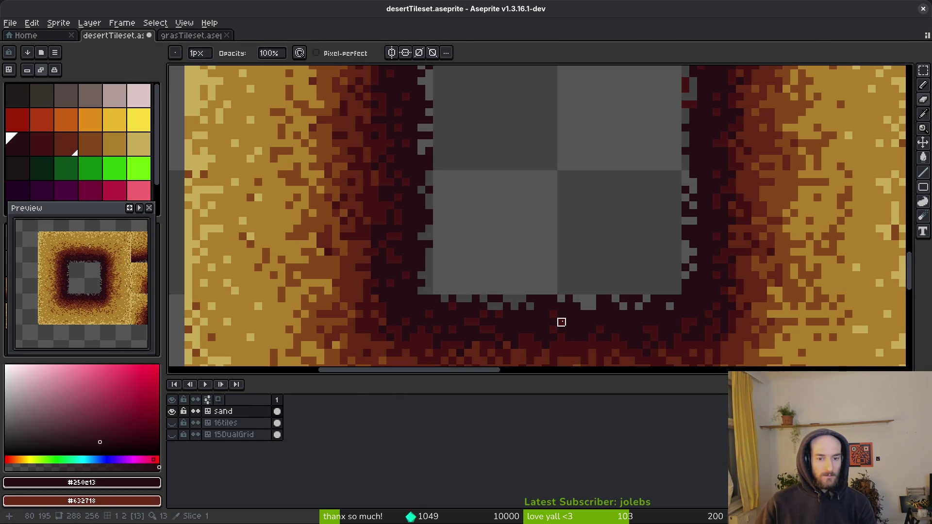
{"action": "left_click", "coordinate": [565, 320], "text": "alt"}
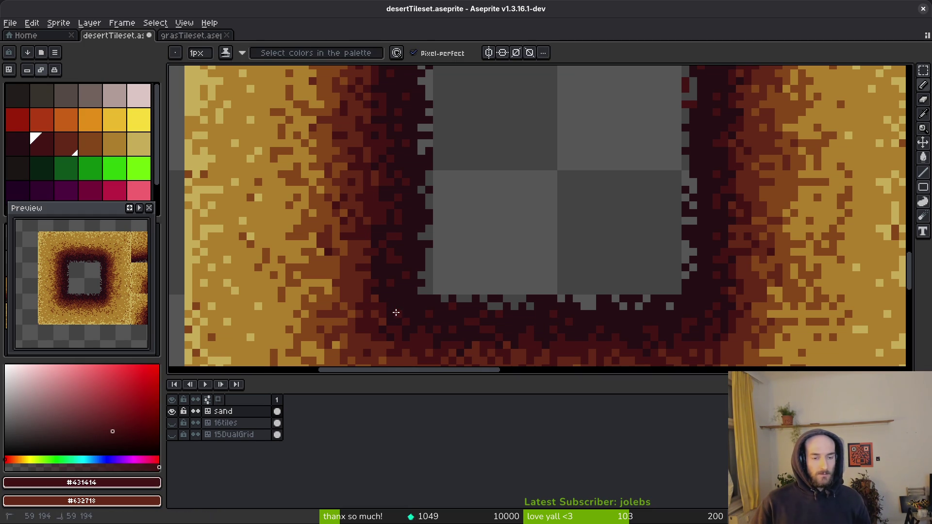
Step: Review the retouched tile and save desertTileset.aseprite
{"action": "scroll", "coordinate": [410, 264], "scroll_direction": "down", "scroll_amount": 3}
{"action": "scroll", "coordinate": [388, 238], "scroll_direction": "up", "scroll_amount": 3}
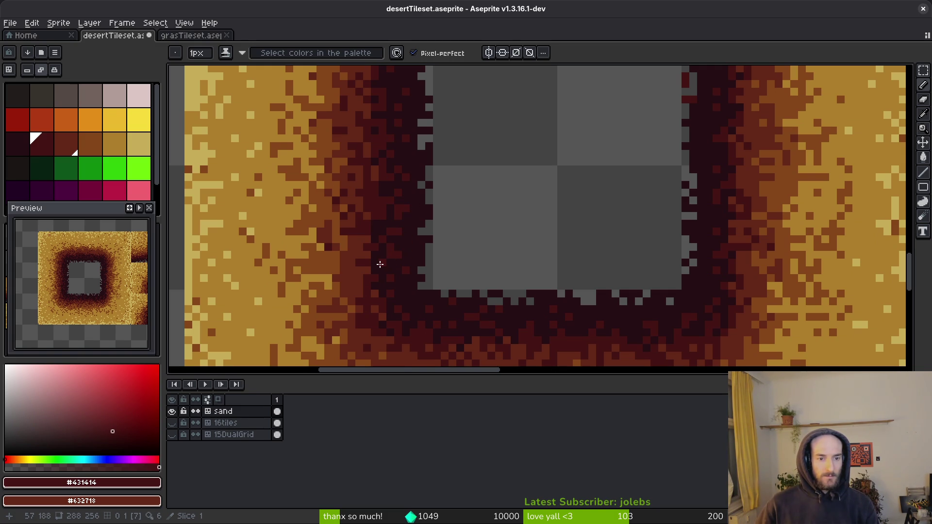
{"action": "scroll", "coordinate": [383, 267], "scroll_direction": "down", "scroll_amount": 3}
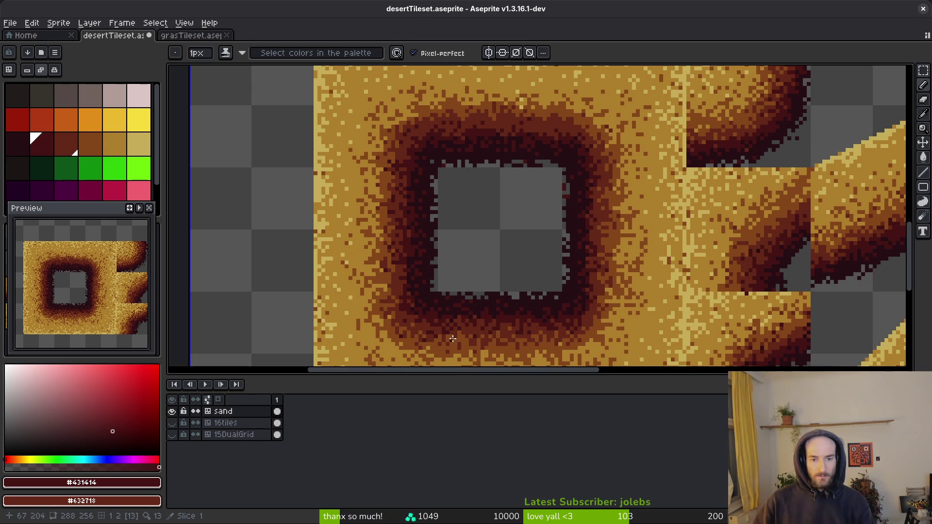
{"action": "scroll", "coordinate": [575, 298], "scroll_direction": "up", "scroll_amount": 3}
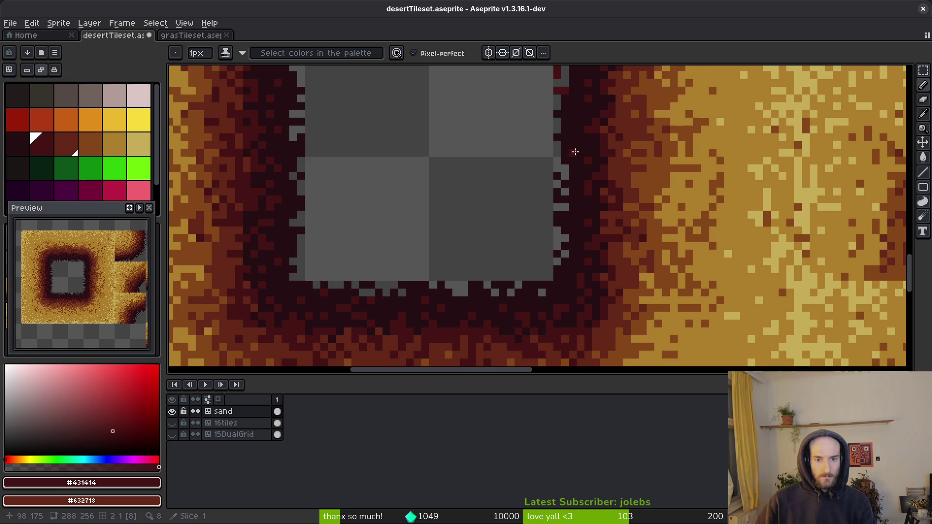
{"action": "scroll", "coordinate": [576, 143], "scroll_direction": "up", "scroll_amount": 5}
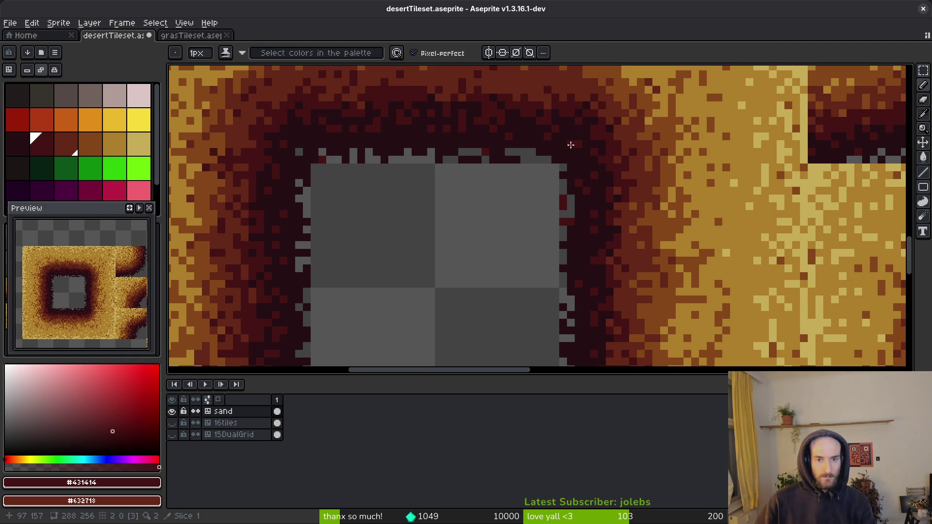
{"action": "scroll", "coordinate": [394, 153], "scroll_direction": "down", "scroll_amount": 5}
{"action": "key", "text": "ctrl+s"}
Step: Shade the hole's dark edge with #250c13 and #431414, then save again
{"action": "scroll", "coordinate": [412, 234], "scroll_direction": "up", "scroll_amount": 5}
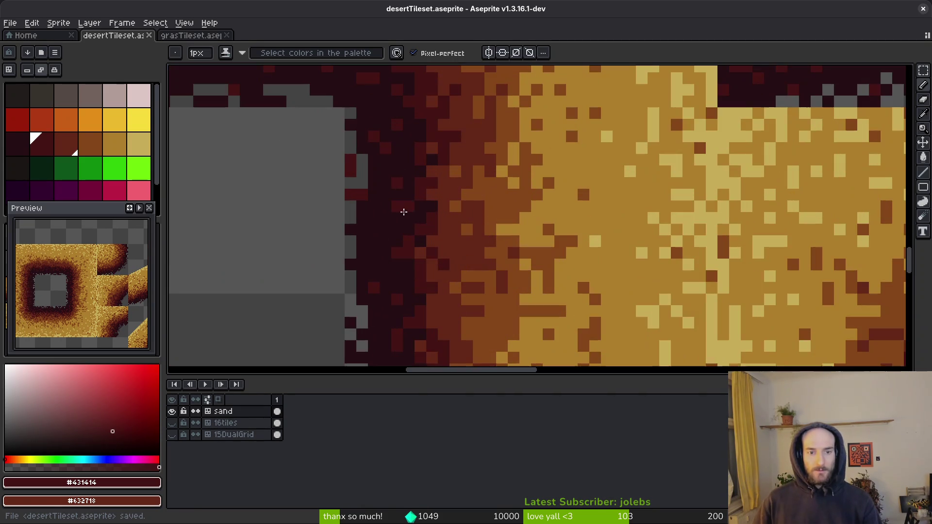
{"action": "left_click", "coordinate": [374, 243]}
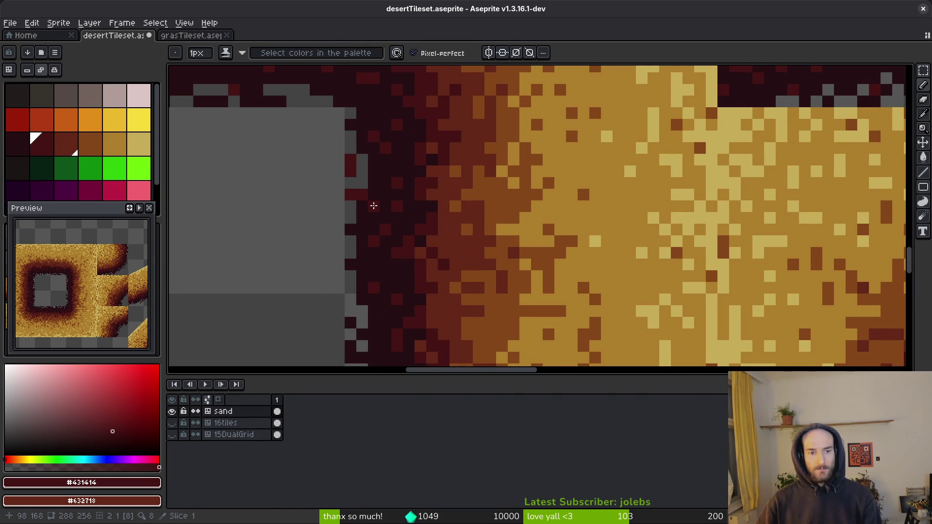
{"action": "left_click", "coordinate": [372, 180], "text": "alt"}
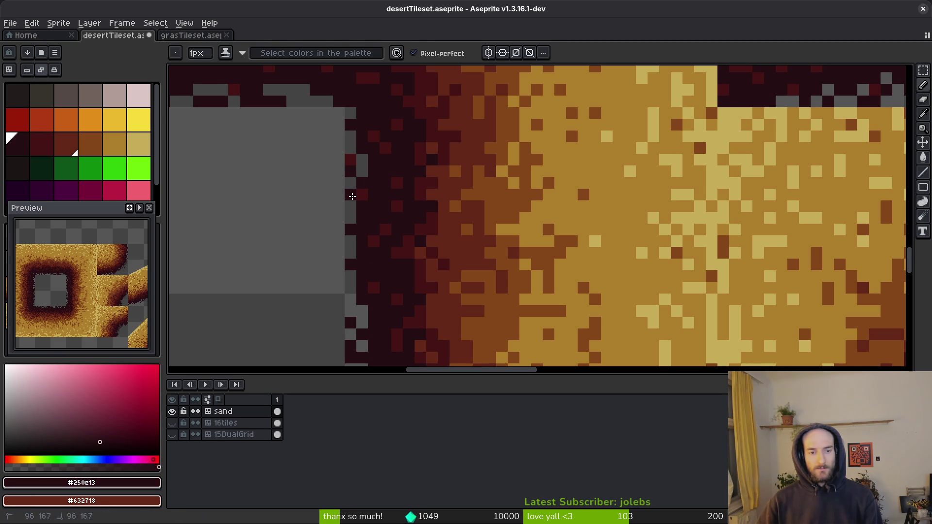
{"action": "left_click", "coordinate": [398, 183], "text": "alt"}
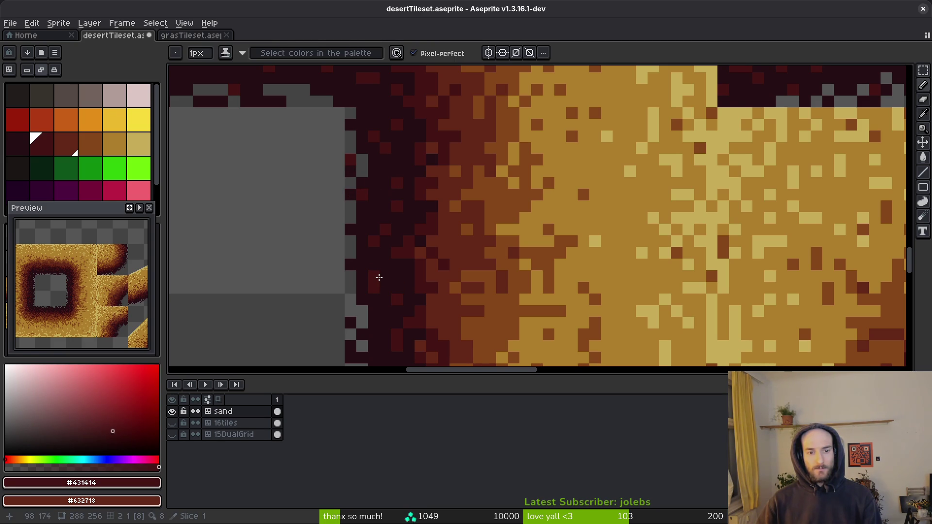
{"action": "scroll", "coordinate": [378, 267], "scroll_direction": "down", "scroll_amount": 2}
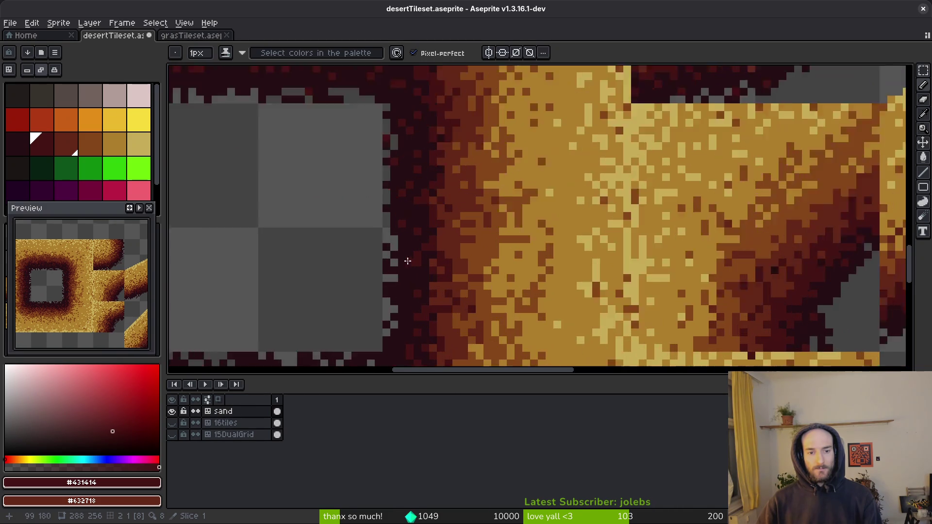
{"action": "scroll", "coordinate": [408, 274], "scroll_direction": "up", "scroll_amount": 2}
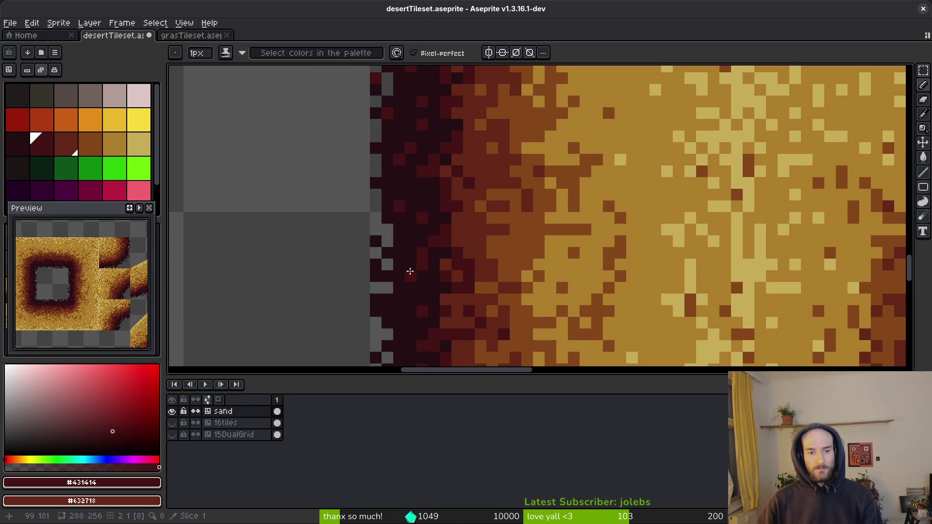
{"action": "scroll", "coordinate": [411, 271], "scroll_direction": "down", "scroll_amount": 4}
{"action": "key", "text": "ctrl+s"}
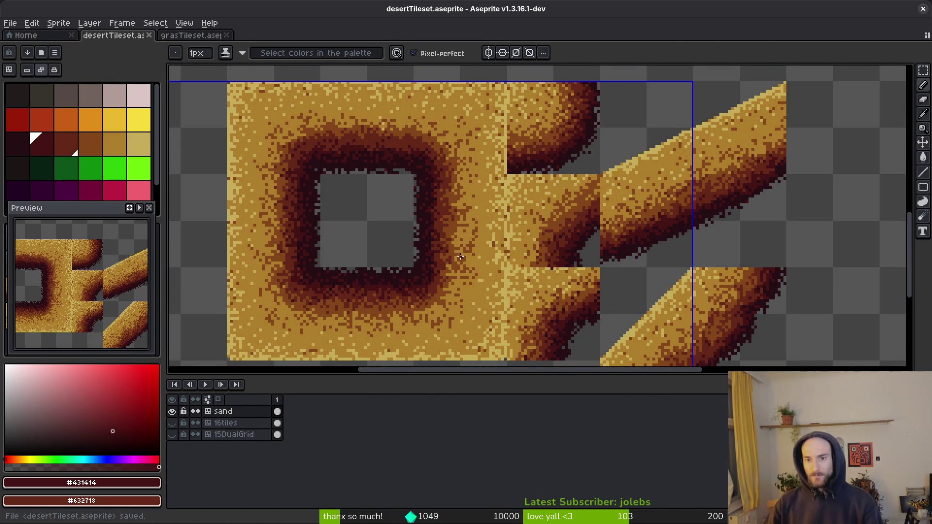
Step: Pick up the brown sand colour #854619 and save the tileset
{"action": "scroll", "coordinate": [406, 250], "scroll_direction": "down", "scroll_amount": 1}
{"action": "scroll", "coordinate": [388, 262], "scroll_direction": "up", "scroll_amount": 1}
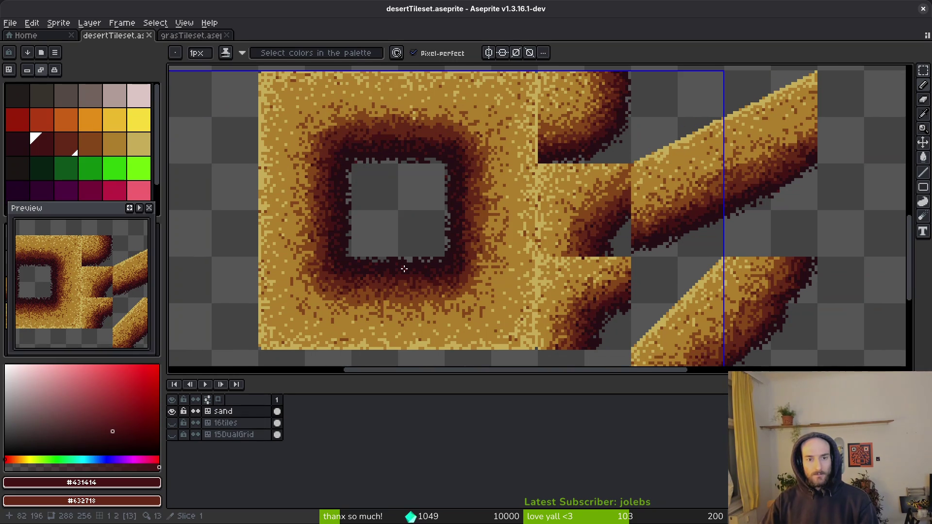
{"action": "scroll", "coordinate": [482, 144], "scroll_direction": "up", "scroll_amount": 8}
{"action": "left_click", "coordinate": [498, 214], "text": "alt"}
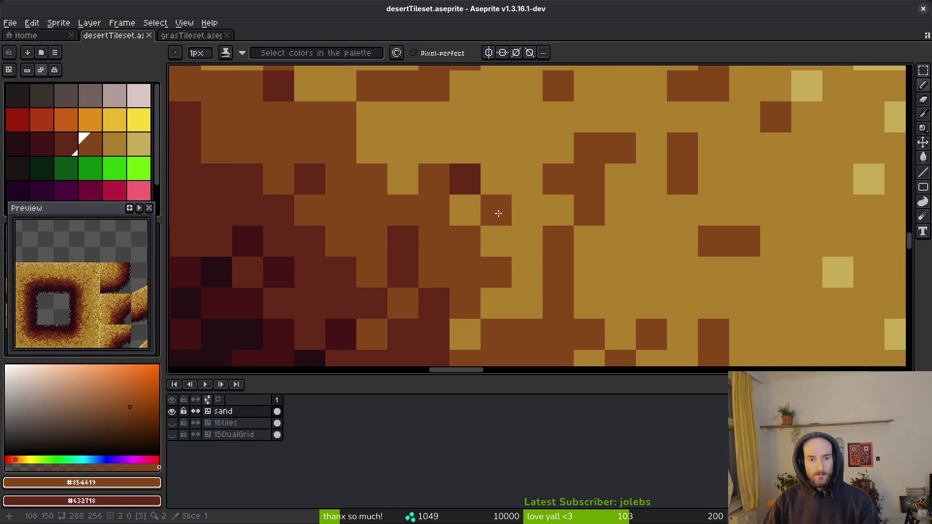
{"action": "key", "text": "ctrl+s"}
Step: Dot single brown #854619 pixels into the dark band, undoing the misplaced ones
{"action": "scroll", "coordinate": [524, 254], "scroll_direction": "down", "scroll_amount": 6}
{"action": "scroll", "coordinate": [495, 258], "scroll_direction": "down", "scroll_amount": 2}
{"action": "scroll", "coordinate": [491, 239], "scroll_direction": "up", "scroll_amount": 3}
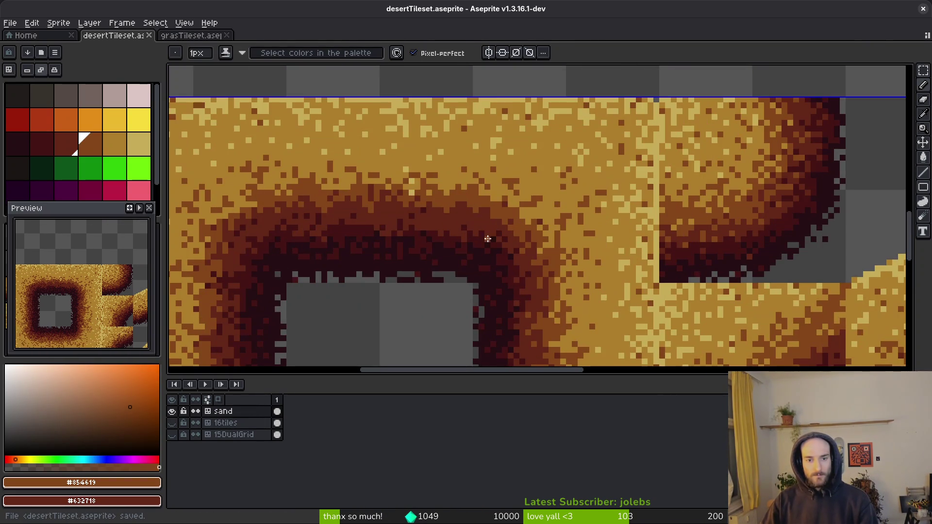
{"action": "scroll", "coordinate": [459, 209], "scroll_direction": "up", "scroll_amount": 3}
{"action": "left_click", "coordinate": [462, 227]}
{"action": "left_click", "coordinate": [417, 228]}
{"action": "left_click", "coordinate": [370, 239]}
{"action": "key", "text": "ctrl+z"}
{"action": "left_click", "coordinate": [322, 228]}
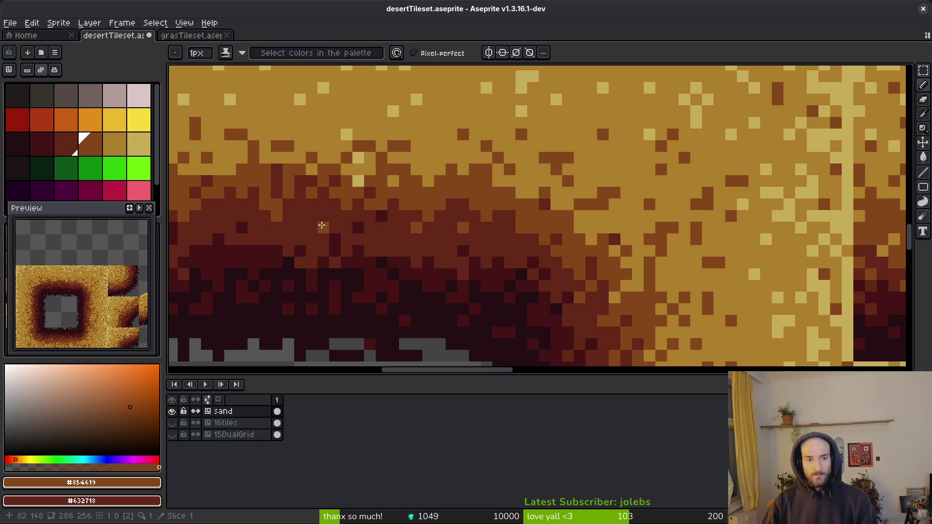
{"action": "key", "text": "ctrl+z"}
{"action": "left_click", "coordinate": [332, 221]}
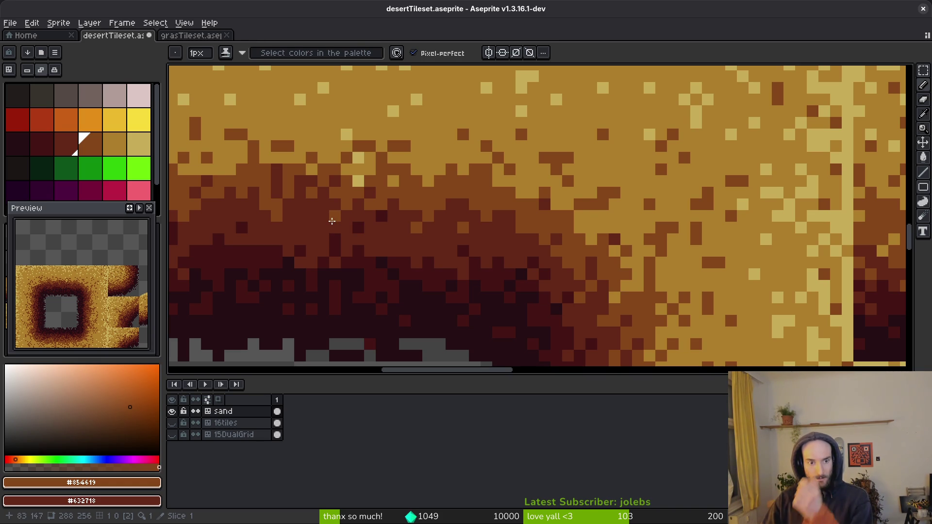
{"action": "key", "text": "ctrl+z"}
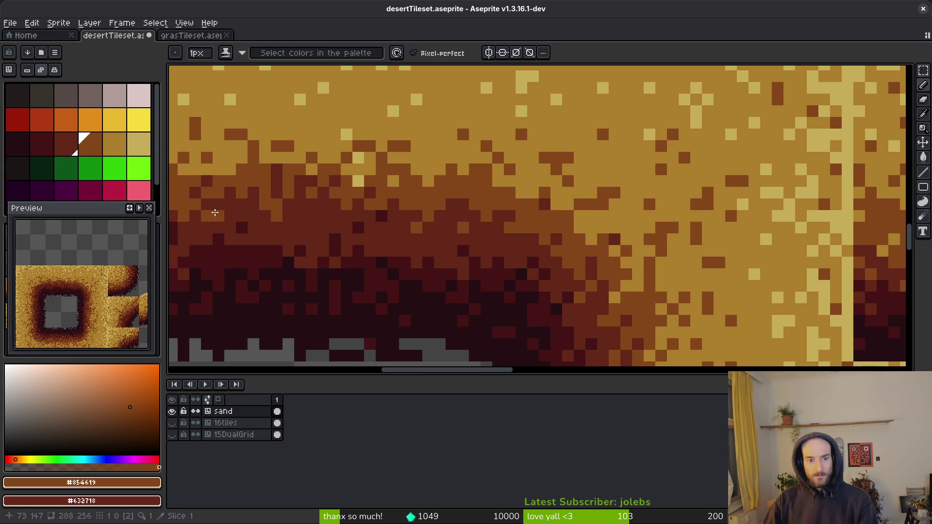
Step: Save the tileset, switch to the Eraser, and save it again
{"action": "scroll", "coordinate": [379, 231], "scroll_direction": "down", "scroll_amount": 4}
{"action": "key", "text": "ctrl+s"}
{"action": "scroll", "coordinate": [525, 216], "scroll_direction": "up", "scroll_amount": 1}
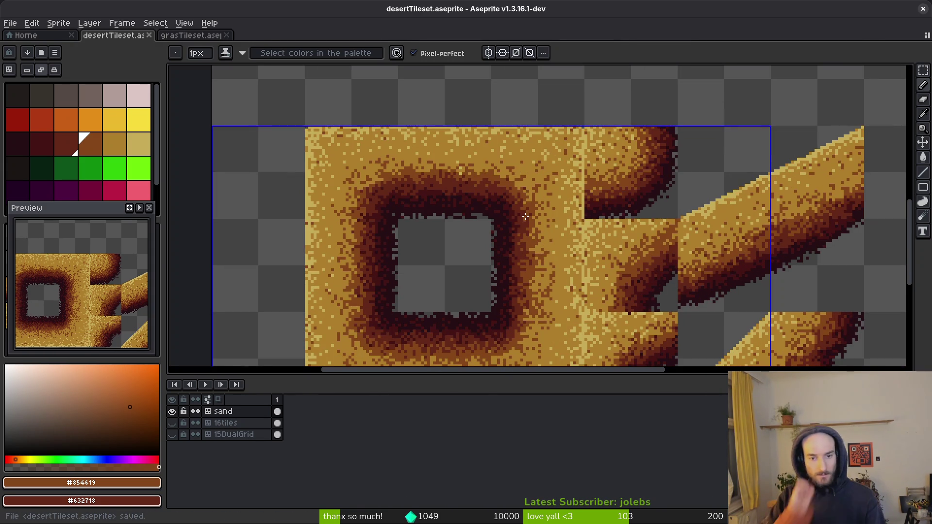
{"action": "key", "text": "e"}
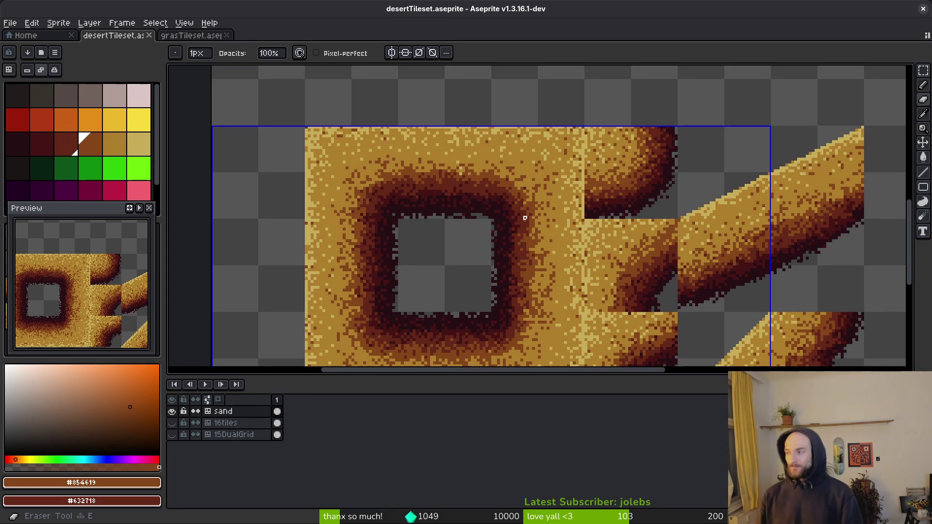
{"action": "scroll", "coordinate": [464, 180], "scroll_direction": "right", "scroll_amount": 3}
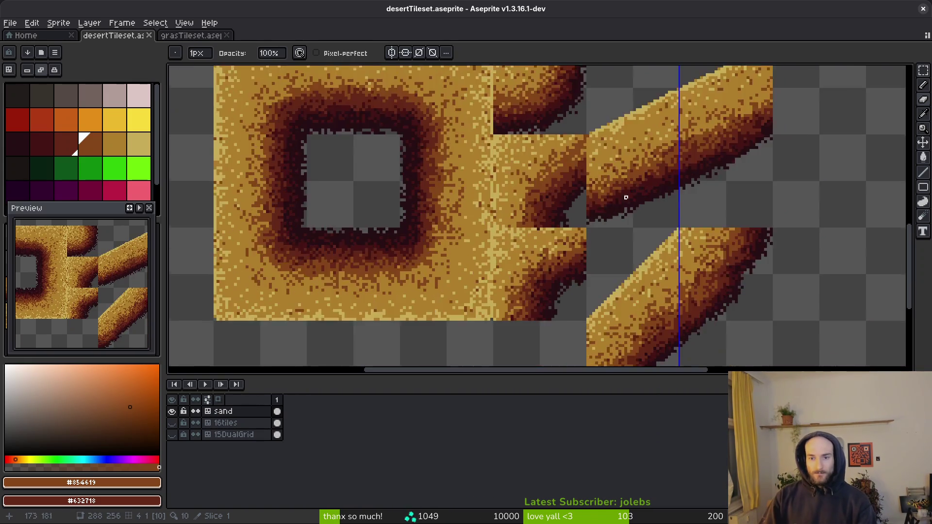
{"action": "scroll", "coordinate": [549, 245], "scroll_direction": "down", "scroll_amount": 3}
{"action": "key", "text": "ctrl+s"}
{"action": "scroll", "coordinate": [599, 264], "scroll_direction": "down", "scroll_amount": 1}
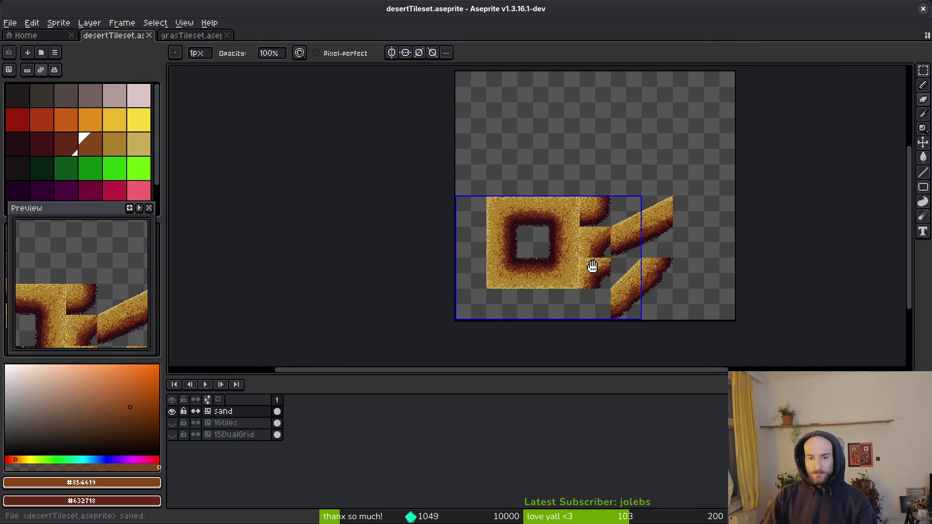
{"action": "scroll", "coordinate": [564, 275], "scroll_direction": "down", "scroll_amount": 2}
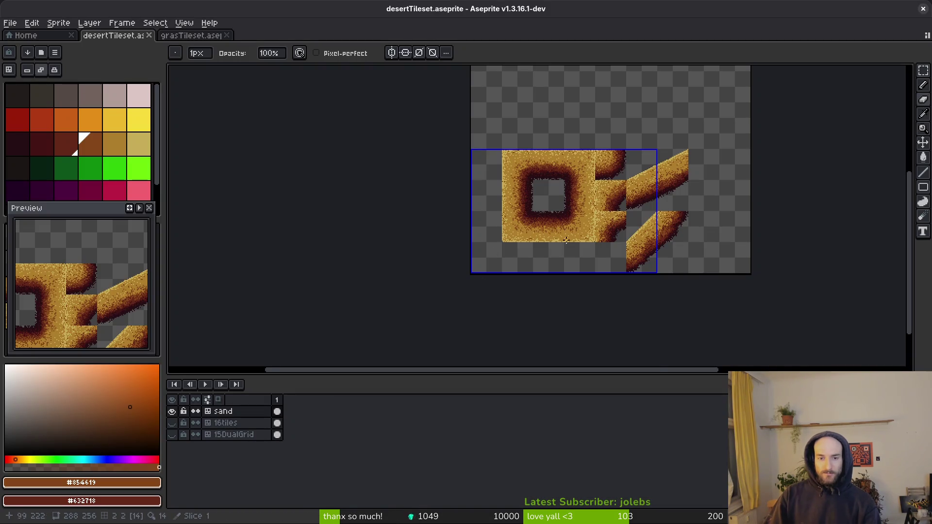
{"action": "scroll", "coordinate": [551, 227], "scroll_direction": "up", "scroll_amount": 4}
{"action": "scroll", "coordinate": [549, 234], "scroll_direction": "down", "scroll_amount": 3}
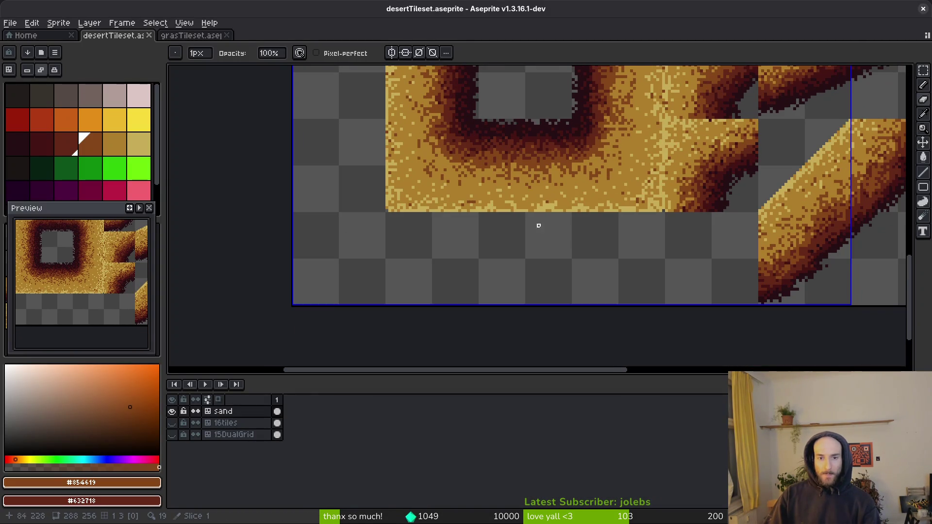
{"action": "scroll", "coordinate": [539, 237], "scroll_direction": "up", "scroll_amount": 10}
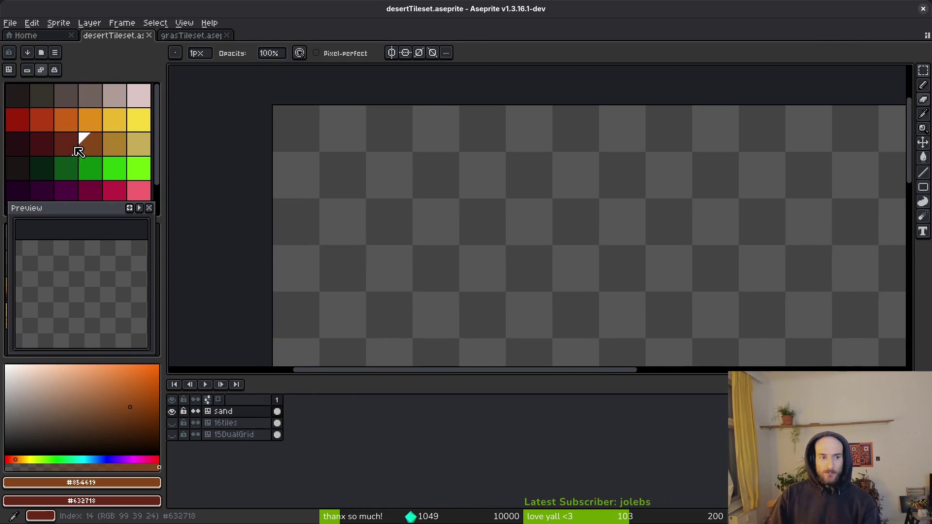
Step: Paint a dark red horizontal stroke on the empty canvas, discarding a lighter red stroke
{"action": "left_click", "coordinate": [26, 151]}
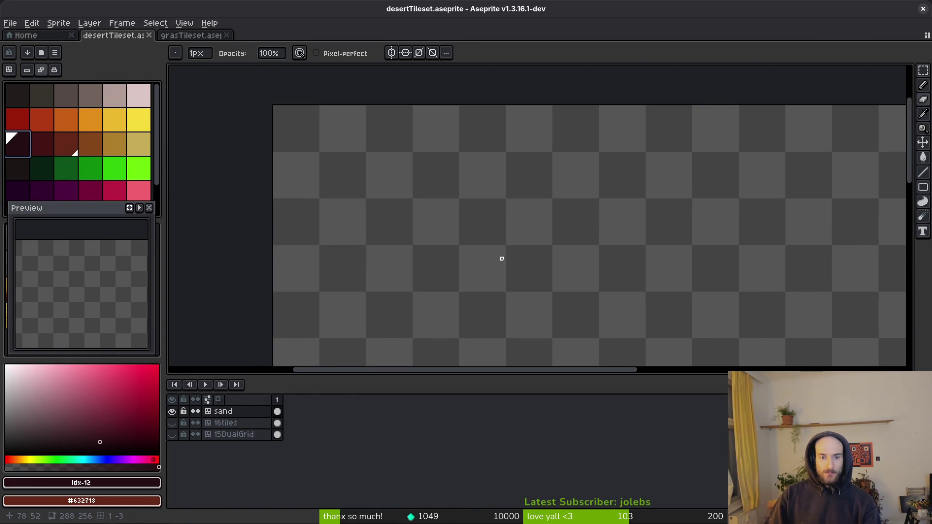
{"action": "key", "text": "b"}
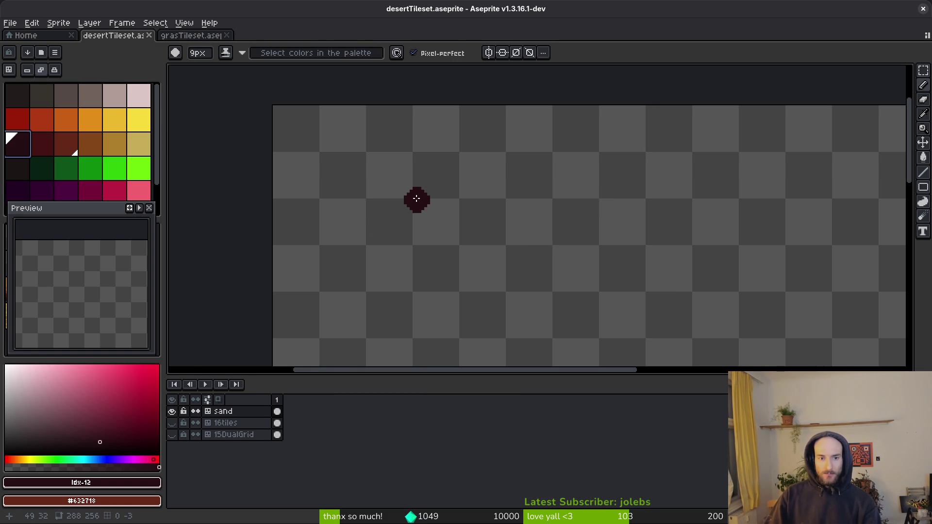
{"action": "mouse_move", "coordinate": [411, 199]}
{"action": "left_mouse_down"}
{"action": "mouse_move", "coordinate": [603, 202]}
{"action": "mouse_move", "coordinate": [574, 202]}
{"action": "left_mouse_up"}
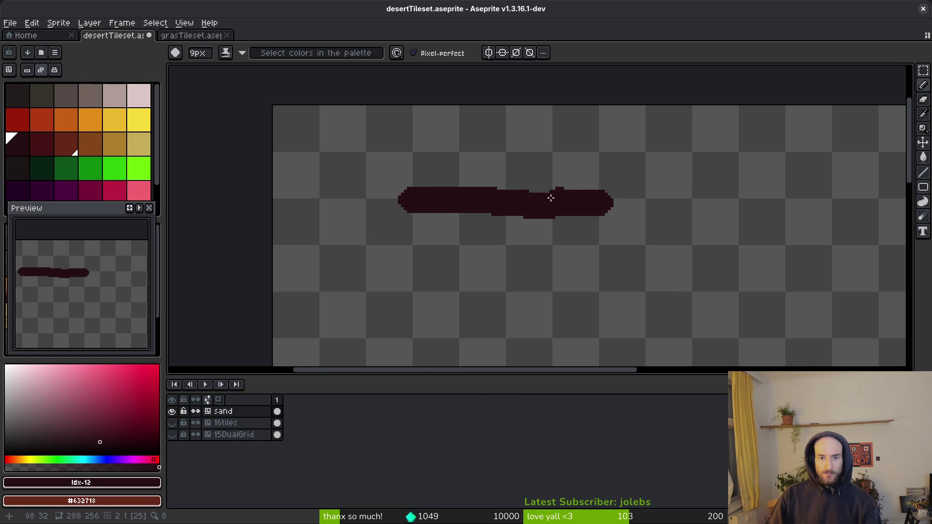
{"action": "left_click", "coordinate": [40, 149]}
{"action": "mouse_move", "coordinate": [405, 182]}
{"action": "left_mouse_down"}
{"action": "mouse_move", "coordinate": [577, 185]}
{"action": "mouse_move", "coordinate": [618, 201]}
{"action": "mouse_move", "coordinate": [550, 249]}
{"action": "left_mouse_up"}
{"action": "key", "text": "ctrl+z"}
{"action": "scroll", "coordinate": [505, 203], "scroll_direction": "up", "scroll_amount": 2}
Step: Try spraying red speckles along the stroke, then undo both speckles and stroke
{"action": "key", "text": "shift+s"}
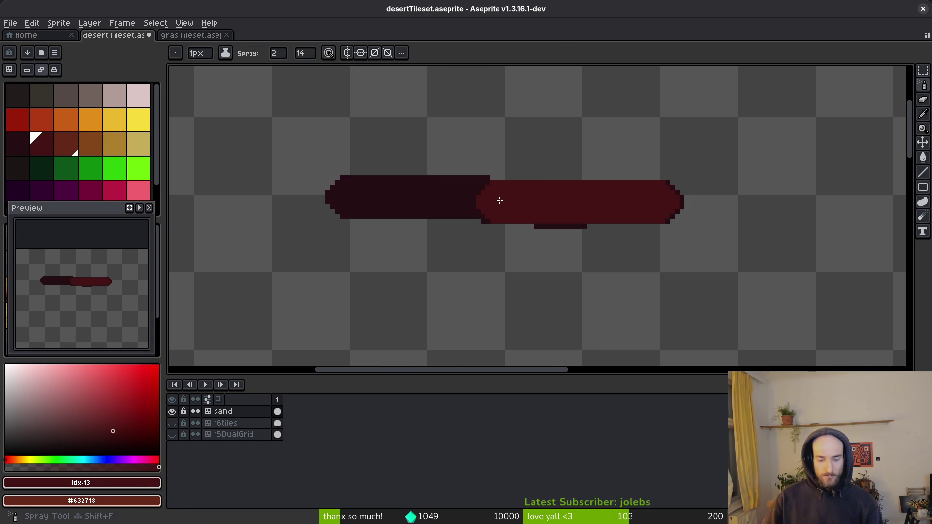
{"action": "left_click_drag", "start_coordinate": [352, 173], "coordinate": [359, 171]}
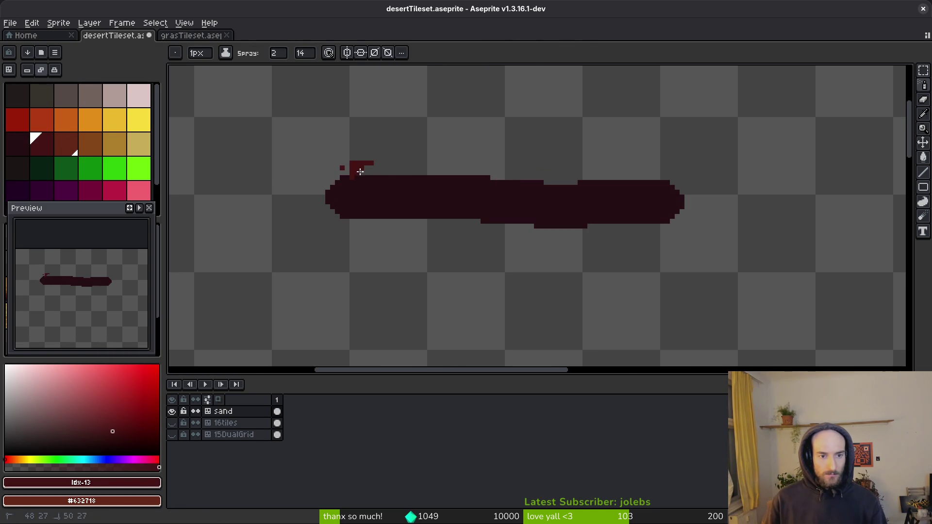
{"action": "left_click_drag", "start_coordinate": [453, 177], "coordinate": [690, 197]}
{"action": "key", "text": "ctrl+z"}
{"action": "key", "text": "ctrl+z"}
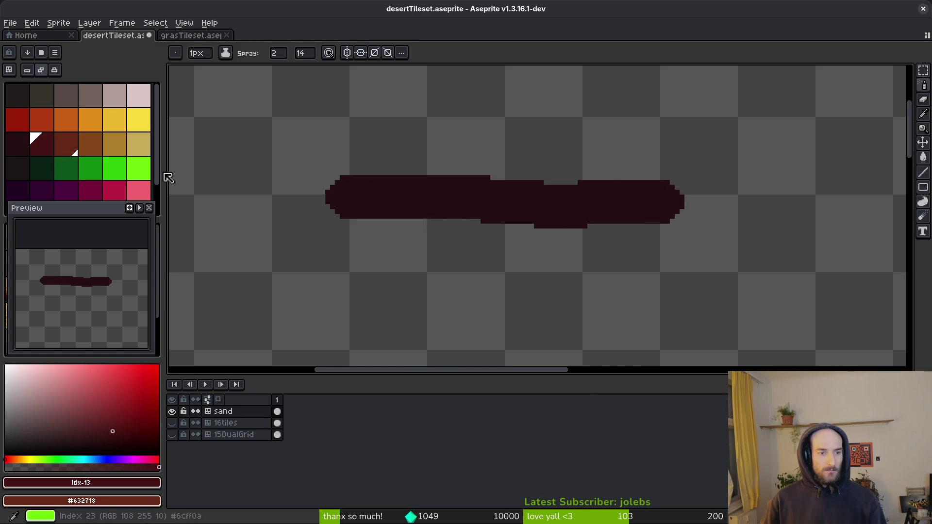
{"action": "key", "text": "ctrl+z"}
{"action": "key", "text": "ctrl+y"}
{"action": "left_click", "coordinate": [17, 143]}
{"action": "key", "text": "ctrl+y"}
{"action": "key", "text": "ctrl+y"}
{"action": "key", "text": "ctrl+z"}
{"action": "key", "text": "ctrl+z"}
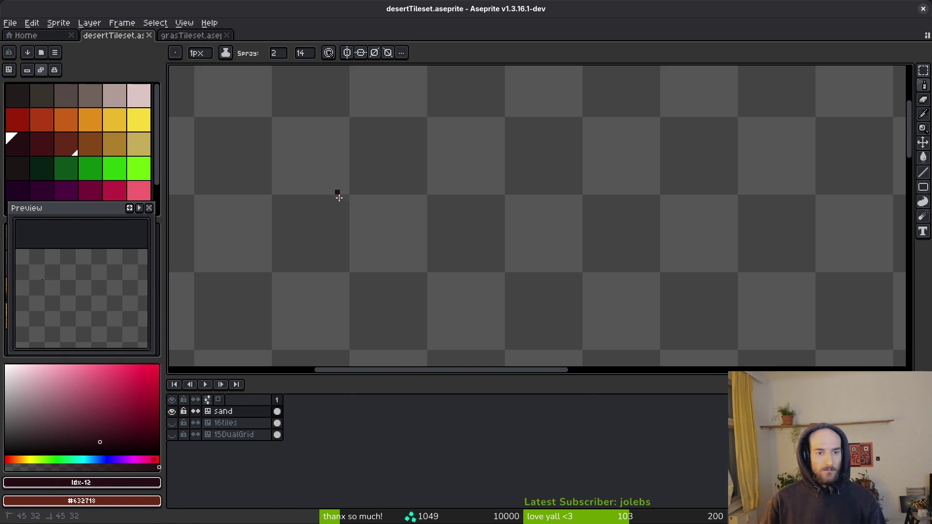
Step: Spray a darkest-red line across the canvas and densify it, trying 5px and 1px brushes
{"action": "left_click_drag", "start_coordinate": [335, 196], "coordinate": [626, 196]}
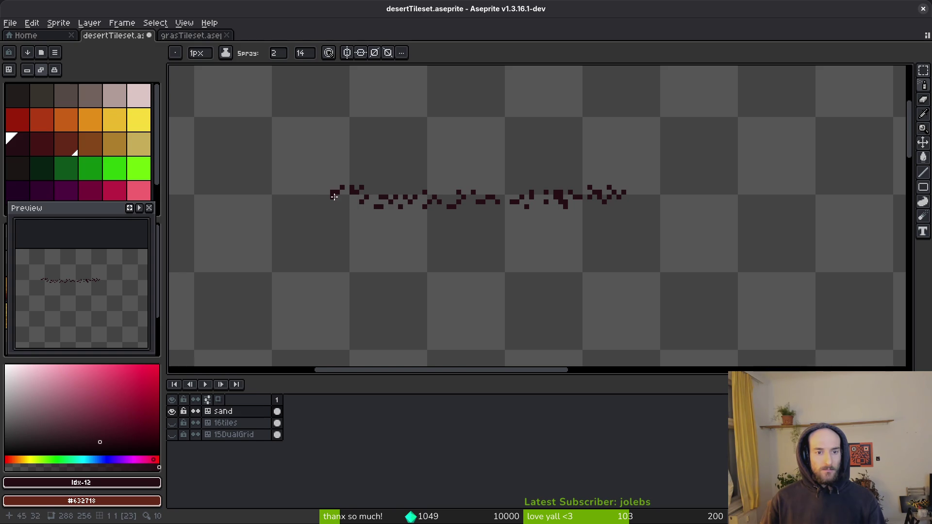
{"action": "scroll", "coordinate": [556, 199], "scroll_direction": "down", "scroll_amount": 2}
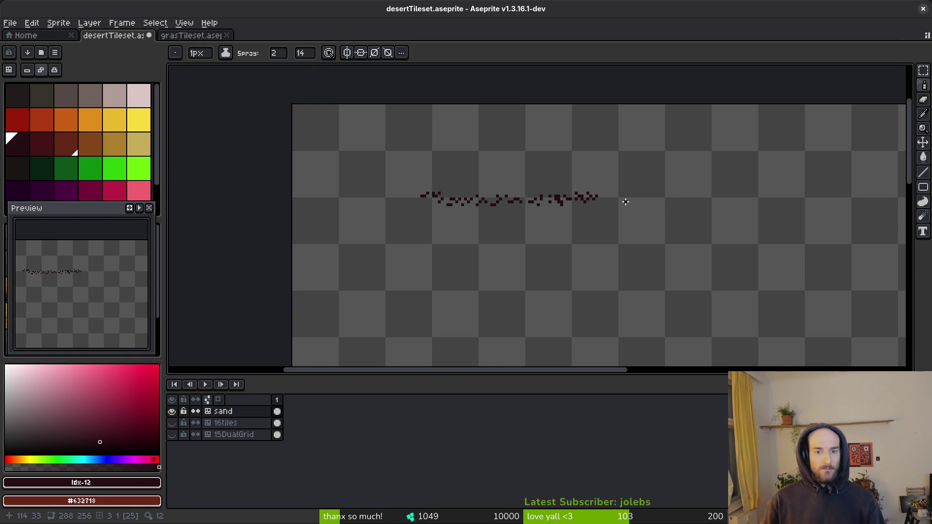
{"action": "scroll", "coordinate": [619, 199], "scroll_direction": "up", "scroll_amount": 2}
{"action": "mouse_move", "coordinate": [621, 200]}
{"action": "left_mouse_down"}
{"action": "mouse_move", "coordinate": [339, 202]}
{"action": "mouse_move", "coordinate": [549, 197]}
{"action": "left_mouse_up"}
{"action": "mouse_move", "coordinate": [444, 198]}
{"action": "left_mouse_down"}
{"action": "mouse_move", "coordinate": [327, 204]}
{"action": "mouse_move", "coordinate": [474, 189]}
{"action": "mouse_move", "coordinate": [604, 199]}
{"action": "mouse_move", "coordinate": [532, 204]}
{"action": "mouse_move", "coordinate": [644, 197]}
{"action": "left_mouse_up"}
{"action": "key", "text": "plus"}
{"action": "key", "text": "plus"}
{"action": "key", "text": "plus"}
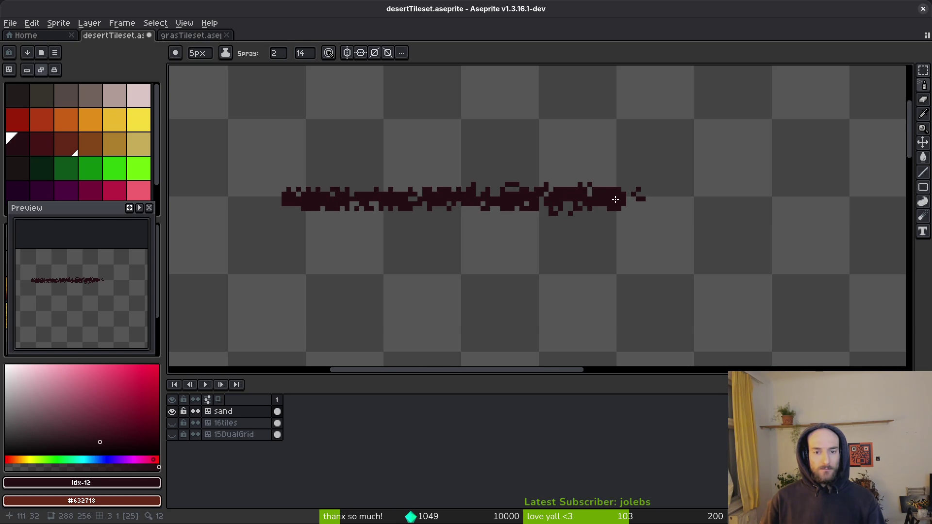
{"action": "key", "text": "minus"}
{"action": "key", "text": "minus"}
{"action": "key", "text": "minus"}
{"action": "left_click", "coordinate": [313, 54]}
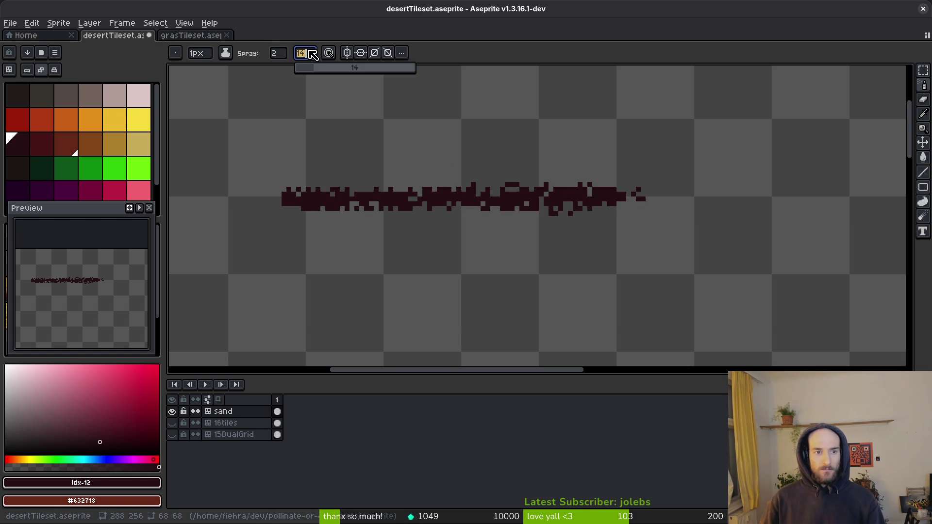
Step: Set spray speed 16 and width 4, then thicken the dark smudge with denser spray
{"action": "type", "text": "16"}
{"action": "key", "text": "Return"}
{"action": "left_click", "coordinate": [285, 57]}
{"action": "type", "text": "4"}
{"action": "key", "text": "Return"}
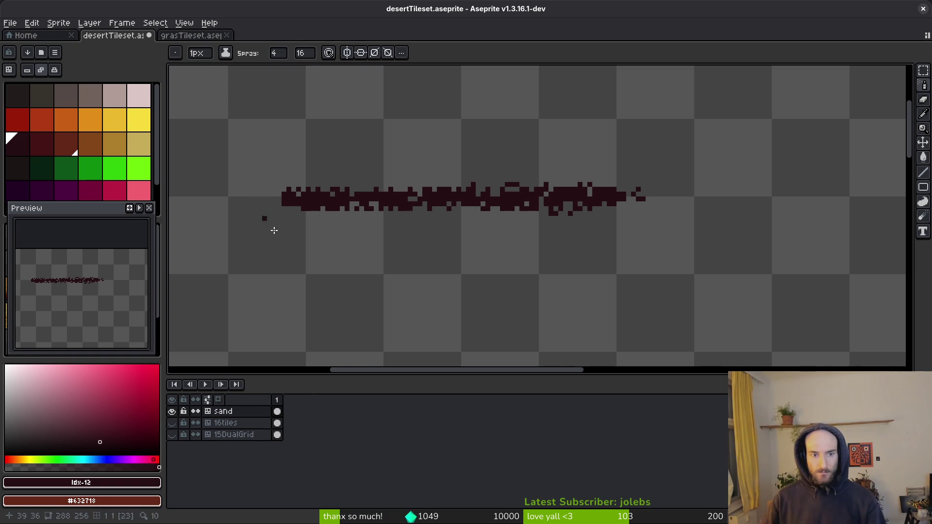
{"action": "mouse_move", "coordinate": [293, 203]}
{"action": "left_mouse_down"}
{"action": "mouse_move", "coordinate": [413, 192]}
{"action": "mouse_move", "coordinate": [626, 199]}
{"action": "mouse_move", "coordinate": [620, 208]}
{"action": "mouse_move", "coordinate": [269, 212]}
{"action": "mouse_move", "coordinate": [379, 182]}
{"action": "mouse_move", "coordinate": [615, 177]}
{"action": "mouse_move", "coordinate": [516, 213]}
{"action": "mouse_move", "coordinate": [292, 219]}
{"action": "mouse_move", "coordinate": [280, 182]}
{"action": "mouse_move", "coordinate": [578, 180]}
{"action": "left_mouse_up"}
{"action": "mouse_move", "coordinate": [522, 187]}
{"action": "left_mouse_down"}
{"action": "mouse_move", "coordinate": [265, 187]}
{"action": "mouse_move", "coordinate": [391, 229]}
{"action": "mouse_move", "coordinate": [648, 209]}
{"action": "mouse_move", "coordinate": [660, 195]}
{"action": "left_mouse_up"}
{"action": "key", "text": "ctrl+z"}
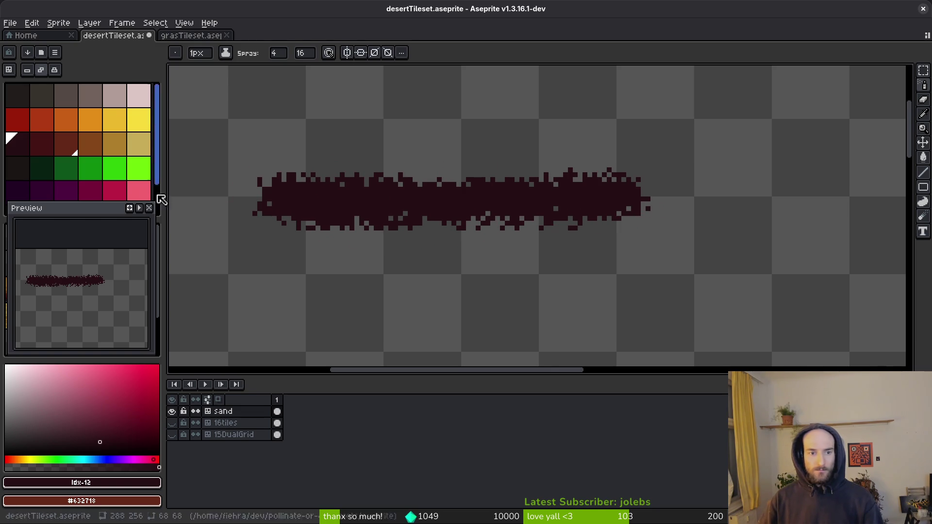
Step: Spray two lighter reds along the smudge's top, ends and bottom edges
{"action": "left_click", "coordinate": [48, 148]}
{"action": "mouse_move", "coordinate": [301, 180]}
{"action": "left_mouse_down"}
{"action": "mouse_move", "coordinate": [589, 180]}
{"action": "mouse_move", "coordinate": [626, 187]}
{"action": "mouse_move", "coordinate": [649, 207]}
{"action": "mouse_move", "coordinate": [611, 233]}
{"action": "mouse_move", "coordinate": [594, 224]}
{"action": "mouse_move", "coordinate": [282, 233]}
{"action": "mouse_move", "coordinate": [252, 208]}
{"action": "mouse_move", "coordinate": [289, 163]}
{"action": "mouse_move", "coordinate": [274, 194]}
{"action": "mouse_move", "coordinate": [287, 221]}
{"action": "left_mouse_up"}
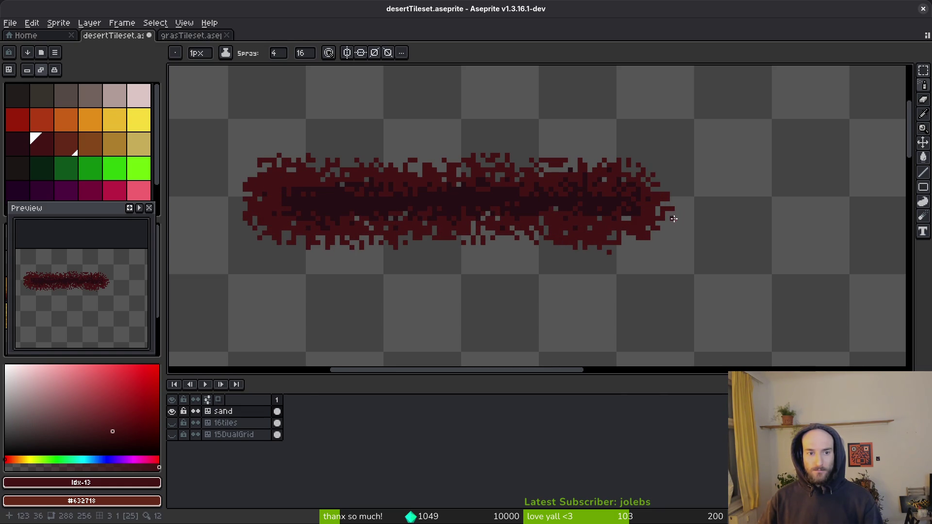
{"action": "mouse_move", "coordinate": [635, 181]}
{"action": "left_mouse_down"}
{"action": "mouse_move", "coordinate": [644, 221]}
{"action": "mouse_move", "coordinate": [456, 240]}
{"action": "mouse_move", "coordinate": [333, 243]}
{"action": "mouse_move", "coordinate": [269, 214]}
{"action": "mouse_move", "coordinate": [330, 161]}
{"action": "mouse_move", "coordinate": [617, 168]}
{"action": "left_mouse_up"}
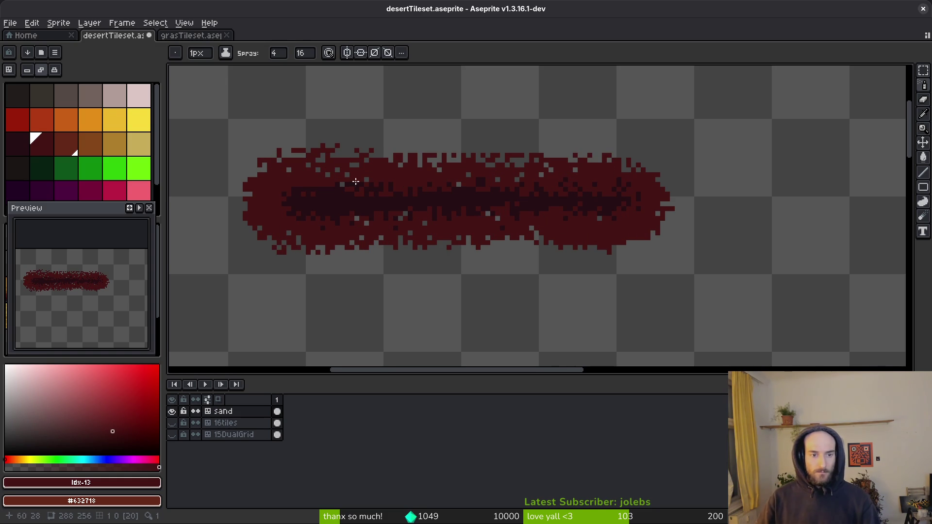
{"action": "left_click", "coordinate": [66, 146]}
{"action": "mouse_move", "coordinate": [322, 151]}
{"action": "left_mouse_down"}
{"action": "mouse_move", "coordinate": [330, 161]}
{"action": "mouse_move", "coordinate": [631, 173]}
{"action": "mouse_move", "coordinate": [663, 194]}
{"action": "mouse_move", "coordinate": [648, 238]}
{"action": "mouse_move", "coordinate": [539, 230]}
{"action": "left_mouse_up"}
{"action": "mouse_move", "coordinate": [655, 202]}
{"action": "left_mouse_down"}
{"action": "mouse_move", "coordinate": [629, 224]}
{"action": "mouse_move", "coordinate": [558, 235]}
{"action": "mouse_move", "coordinate": [429, 240]}
{"action": "mouse_move", "coordinate": [515, 233]}
{"action": "mouse_move", "coordinate": [437, 230]}
{"action": "mouse_move", "coordinate": [310, 250]}
{"action": "left_mouse_up"}
{"action": "mouse_move", "coordinate": [395, 249]}
{"action": "left_mouse_down"}
{"action": "mouse_move", "coordinate": [371, 240]}
{"action": "mouse_move", "coordinate": [297, 246]}
{"action": "mouse_move", "coordinate": [238, 224]}
{"action": "mouse_move", "coordinate": [293, 165]}
{"action": "mouse_move", "coordinate": [270, 183]}
{"action": "mouse_move", "coordinate": [262, 222]}
{"action": "left_mouse_up"}
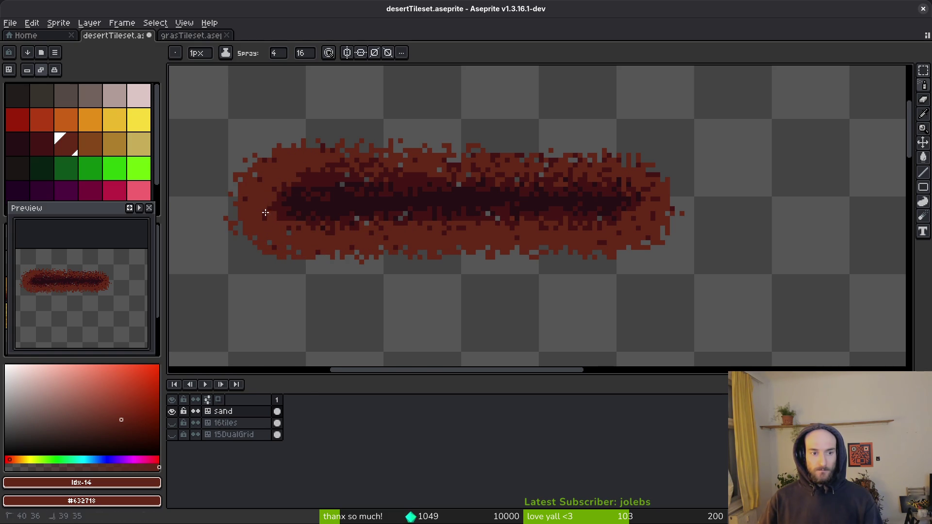
{"action": "scroll", "coordinate": [425, 242], "scroll_direction": "up", "scroll_amount": 1}
Step: Lasso the smudge's core, replace its transparent holes with dark red #431414, and save
{"action": "left_click", "coordinate": [378, 205], "text": "alt"}
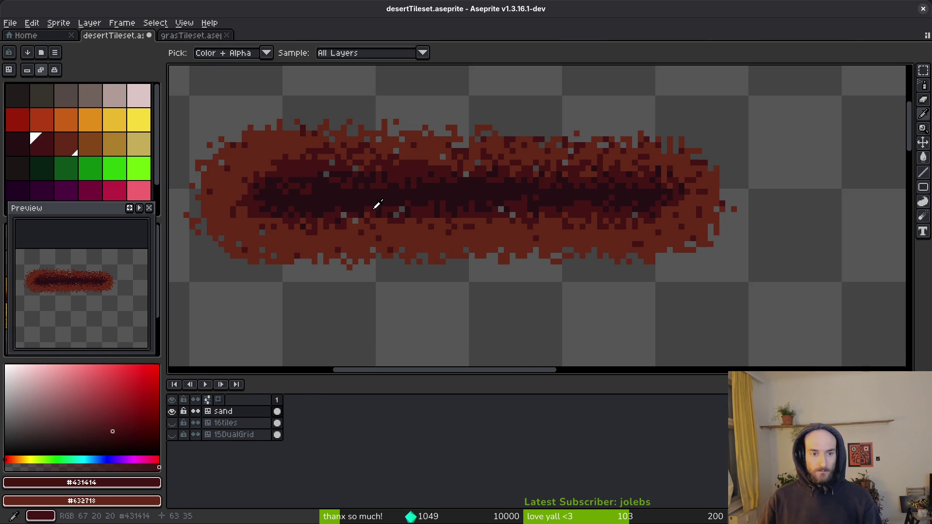
{"action": "key", "text": "shift+w"}
{"action": "left_click_drag", "start_coordinate": [631, 152], "coordinate": [503, 157]}
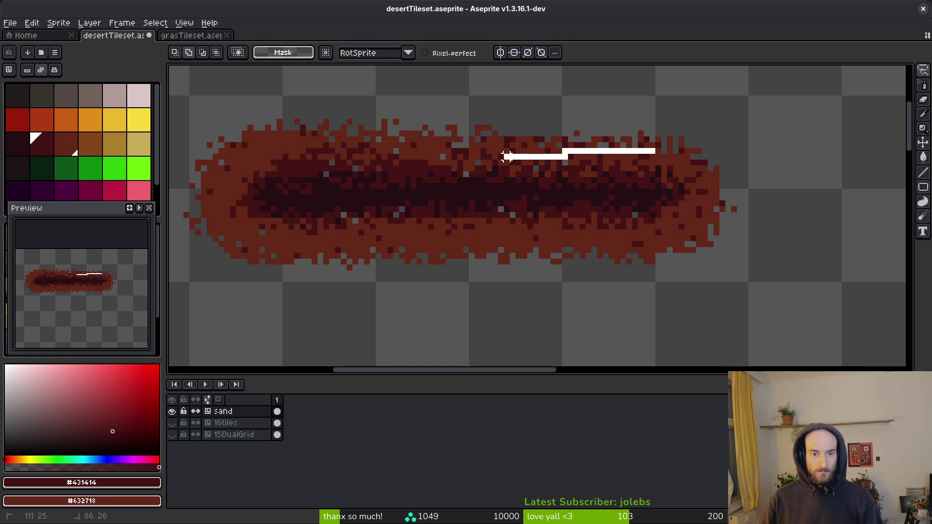
{"action": "mouse_move", "coordinate": [308, 190]}
{"action": "left_mouse_down"}
{"action": "mouse_move", "coordinate": [479, 223]}
{"action": "mouse_move", "coordinate": [683, 210]}
{"action": "mouse_move", "coordinate": [673, 170]}
{"action": "left_mouse_up"}
{"action": "scroll", "coordinate": [472, 205], "scroll_direction": "up", "scroll_amount": 4}
{"action": "left_click", "coordinate": [428, 193]}
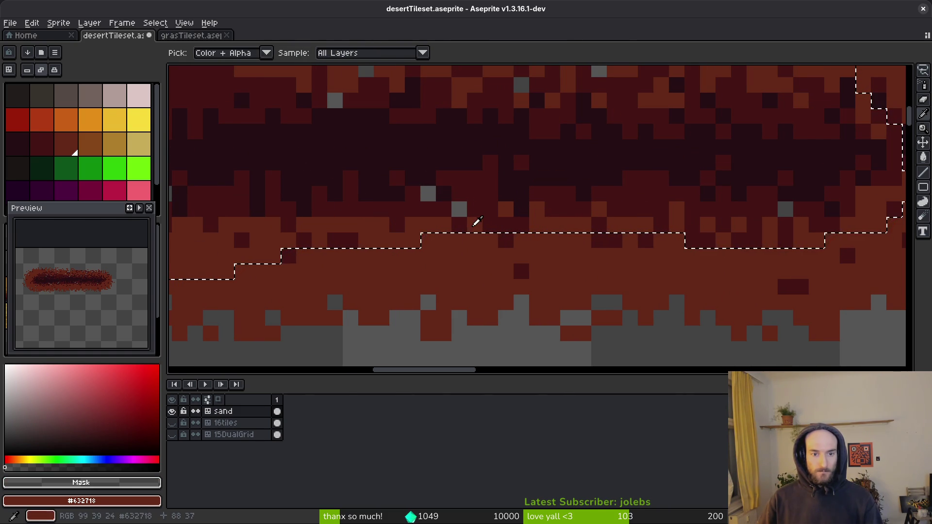
{"action": "right_click", "coordinate": [481, 201]}
{"action": "key", "text": "shift+r"}
{"action": "scroll", "coordinate": [478, 200], "scroll_direction": "down", "scroll_amount": 5}
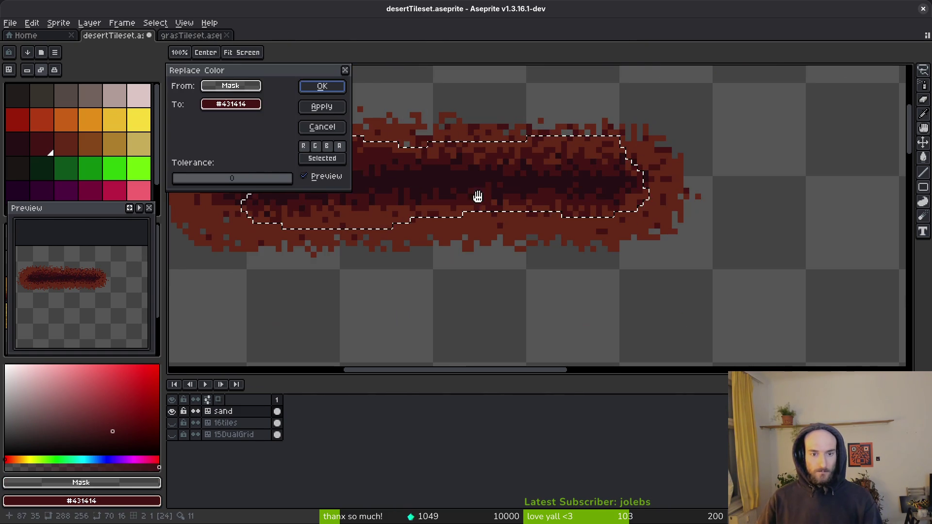
{"action": "left_click", "coordinate": [323, 88]}
{"action": "key", "text": "ctrl+s"}
Step: Patch a remaining gap in the smudge with the dark red pencil, then clear the selection
{"action": "scroll", "coordinate": [313, 161], "scroll_direction": "down", "scroll_amount": 1}
{"action": "scroll", "coordinate": [437, 166], "scroll_direction": "up", "scroll_amount": 2}
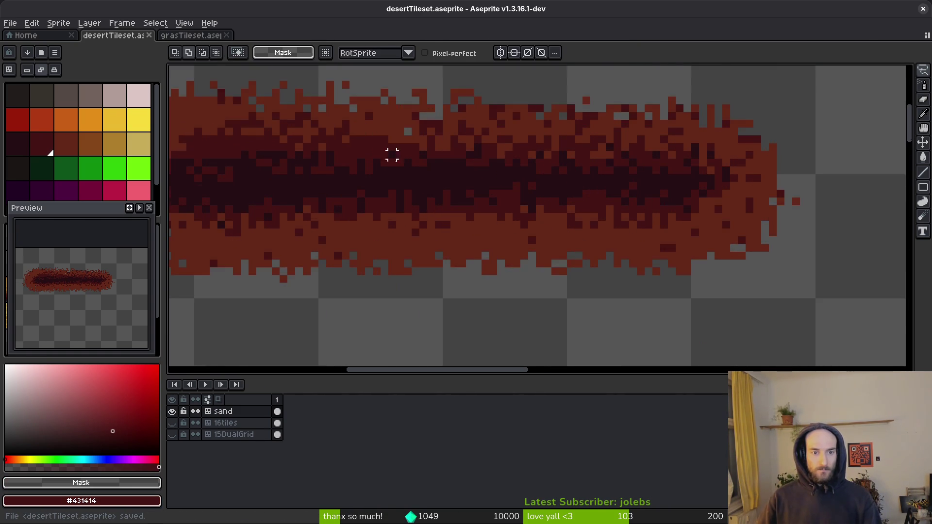
{"action": "left_click", "coordinate": [477, 153], "text": "alt"}
{"action": "key", "text": "b"}
{"action": "left_click", "coordinate": [462, 158]}
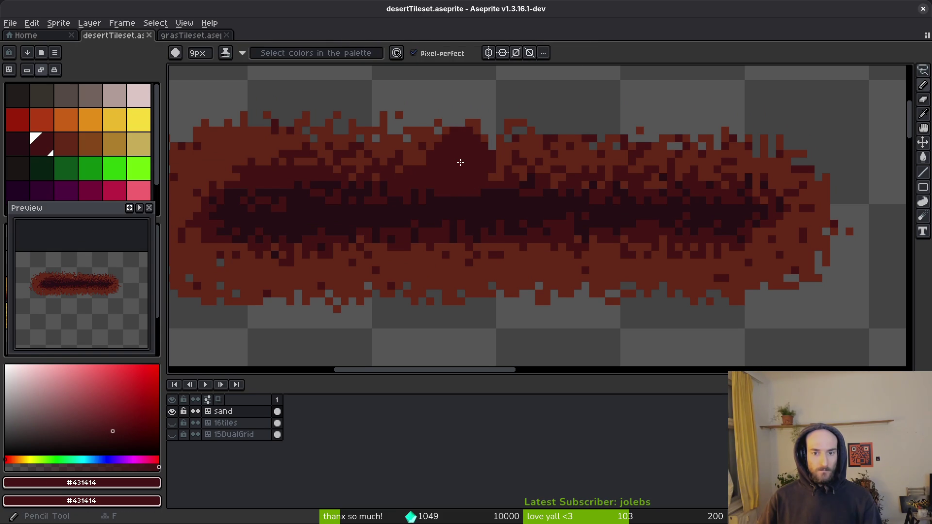
{"action": "key", "text": "ctrl+d"}
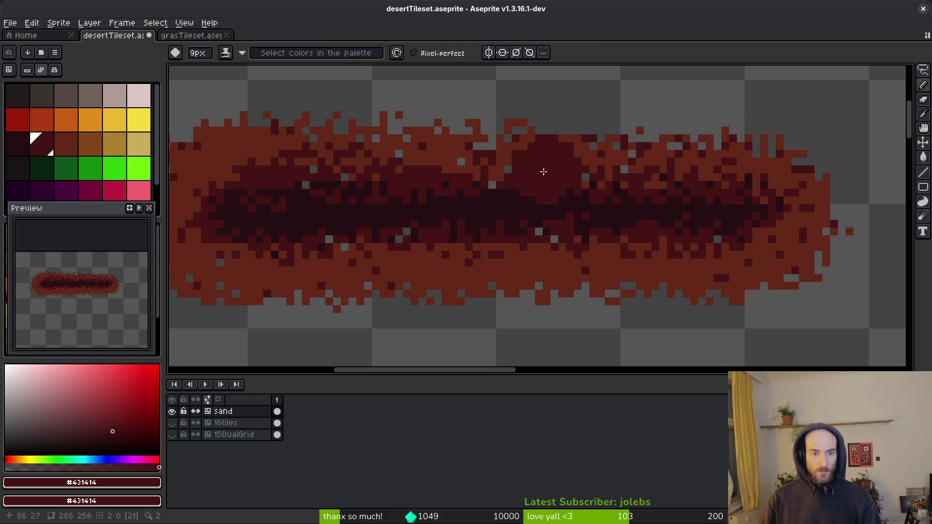
Step: Lasso the core again, fill the leftover transparent holes with dark red, deselect, and save
{"action": "left_click", "coordinate": [514, 165], "text": "alt"}
{"action": "key", "text": "q"}
{"action": "mouse_move", "coordinate": [752, 154]}
{"action": "left_mouse_down"}
{"action": "mouse_move", "coordinate": [318, 154]}
{"action": "mouse_move", "coordinate": [197, 217]}
{"action": "left_mouse_up"}
{"action": "mouse_move", "coordinate": [269, 270]}
{"action": "left_mouse_down"}
{"action": "mouse_move", "coordinate": [683, 270]}
{"action": "mouse_move", "coordinate": [810, 241]}
{"action": "left_mouse_up"}
{"action": "left_click_drag", "start_coordinate": [750, 169], "coordinate": [747, 167]}
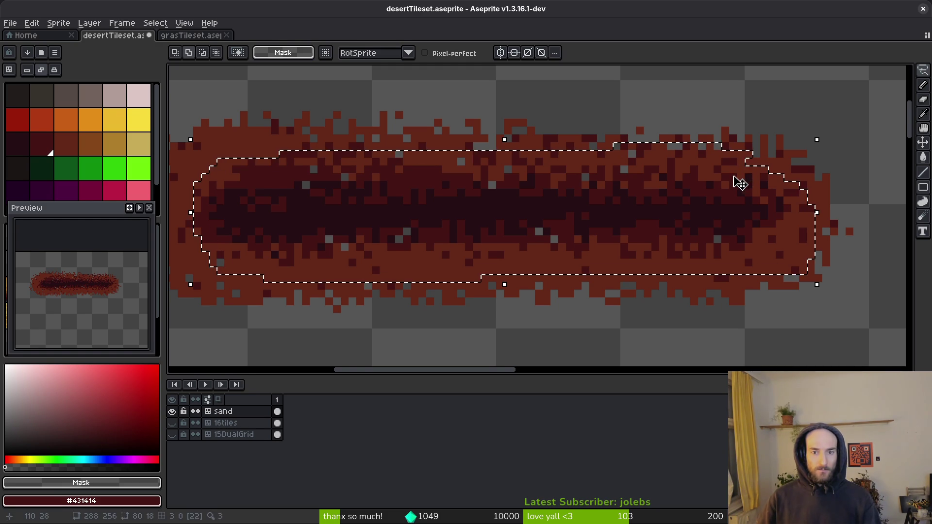
{"action": "key", "text": "i"}
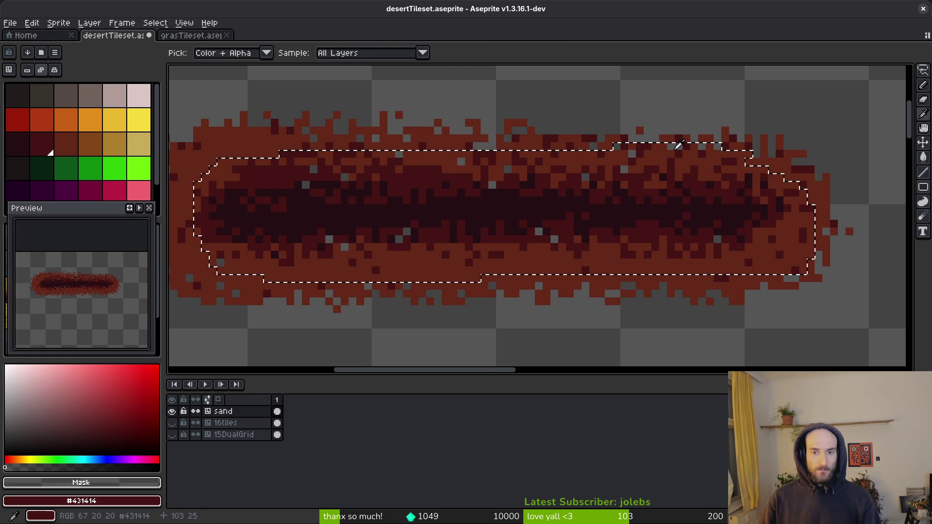
{"action": "key", "text": "shift+r"}
{"action": "left_click", "coordinate": [324, 89]}
{"action": "key", "text": "ctrl+d"}
{"action": "key", "text": "ctrl+s"}
Step: Make the reddish-brown palette colour #632718 the drawing colour
{"action": "scroll", "coordinate": [523, 219], "scroll_direction": "down", "scroll_amount": 2}
{"action": "scroll", "coordinate": [478, 214], "scroll_direction": "left", "scroll_amount": 1}
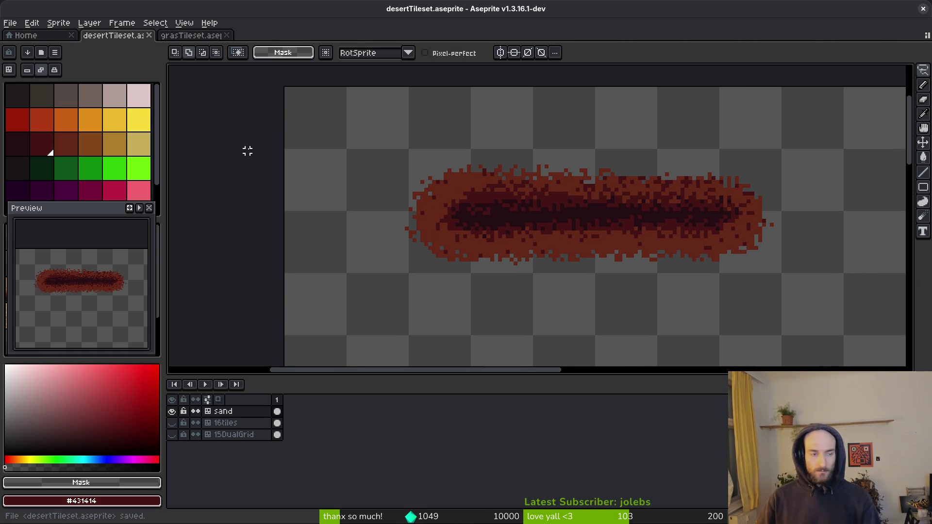
{"action": "left_click", "coordinate": [71, 152]}
{"action": "scroll", "coordinate": [506, 190], "scroll_direction": "up", "scroll_amount": 1}
{"action": "key", "text": "shift+b"}
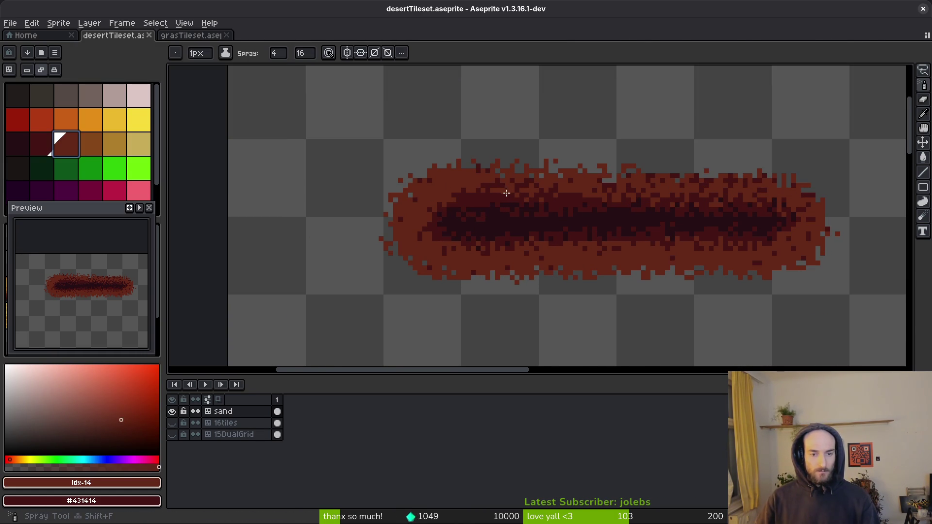
Step: With orange primary and tan secondary, spray orange sand along the smudge's top edge
{"action": "scroll", "coordinate": [504, 191], "scroll_direction": "up", "scroll_amount": 1}
{"action": "key", "text": "ctrl+z"}
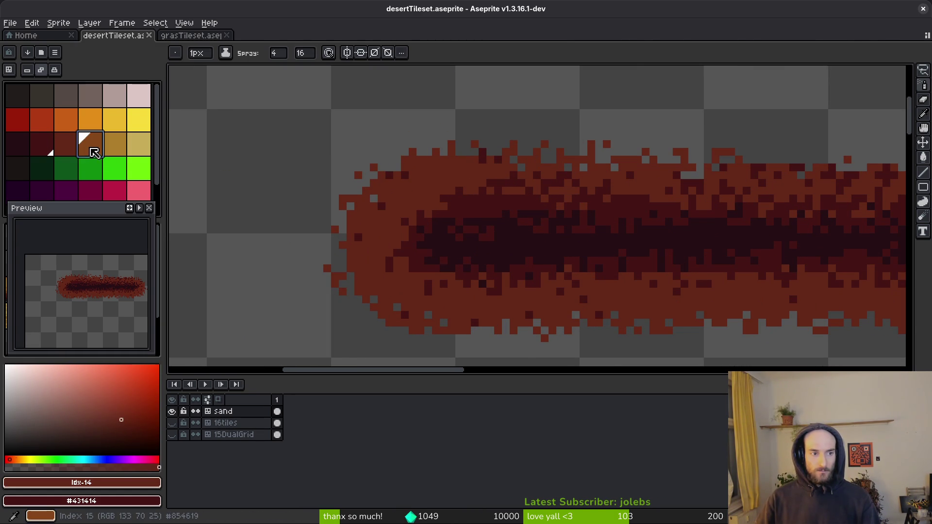
{"action": "left_click", "coordinate": [91, 144]}
{"action": "right_click", "coordinate": [119, 146]}
{"action": "mouse_move", "coordinate": [436, 175]}
{"action": "left_mouse_down"}
{"action": "mouse_move", "coordinate": [510, 151]}
{"action": "mouse_move", "coordinate": [554, 153]}
{"action": "left_mouse_up"}
{"action": "key", "text": "ctrl+z"}
{"action": "mouse_move", "coordinate": [407, 174]}
{"action": "left_mouse_down"}
{"action": "mouse_move", "coordinate": [514, 156]}
{"action": "mouse_move", "coordinate": [599, 156]}
{"action": "mouse_move", "coordinate": [398, 158]}
{"action": "left_mouse_up"}
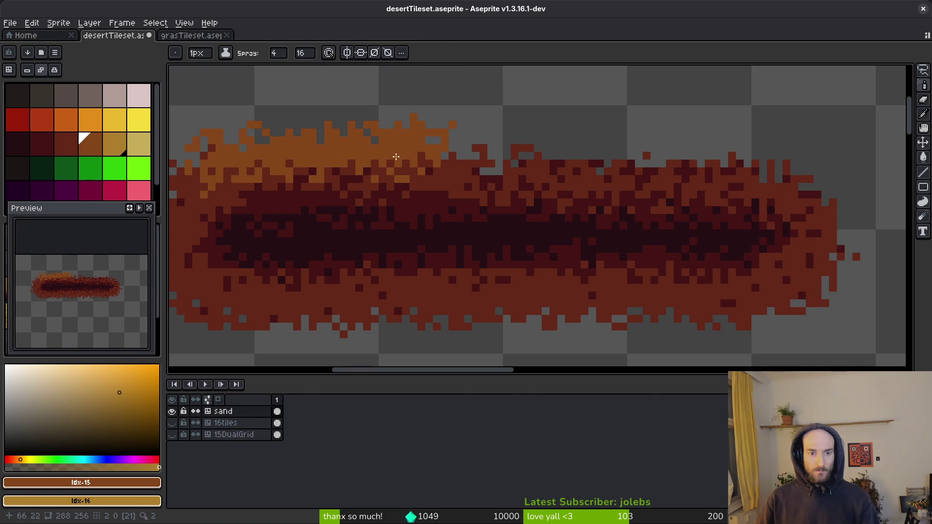
{"action": "mouse_move", "coordinate": [484, 150]}
{"action": "left_mouse_down"}
{"action": "mouse_move", "coordinate": [676, 151]}
{"action": "mouse_move", "coordinate": [600, 153]}
{"action": "left_mouse_up"}
Step: Spray orange sand around the right end, along the bottom, and over the left end
{"action": "mouse_move", "coordinate": [722, 153]}
{"action": "left_mouse_down"}
{"action": "mouse_move", "coordinate": [801, 168]}
{"action": "mouse_move", "coordinate": [839, 193]}
{"action": "mouse_move", "coordinate": [706, 156]}
{"action": "left_mouse_up"}
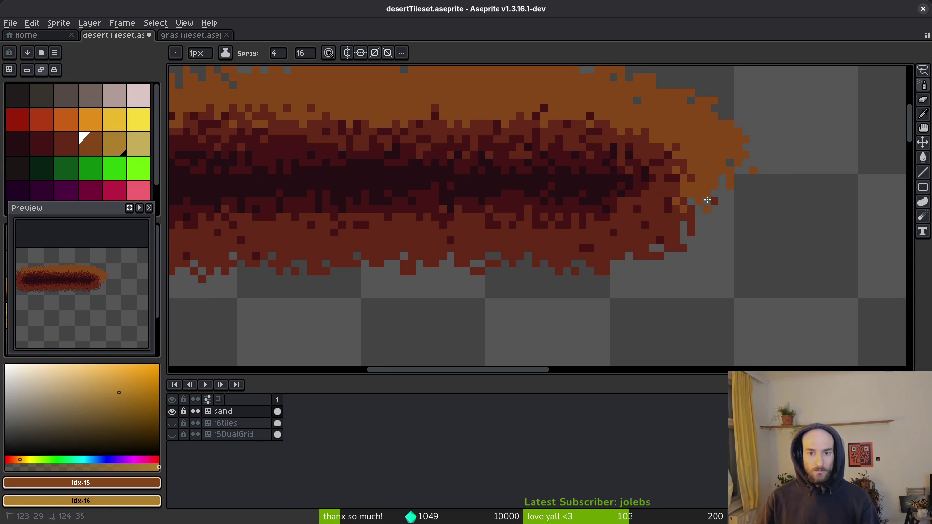
{"action": "mouse_move", "coordinate": [704, 225]}
{"action": "left_mouse_down"}
{"action": "mouse_move", "coordinate": [658, 267]}
{"action": "mouse_move", "coordinate": [574, 275]}
{"action": "mouse_move", "coordinate": [810, 253]}
{"action": "mouse_move", "coordinate": [511, 266]}
{"action": "left_mouse_up"}
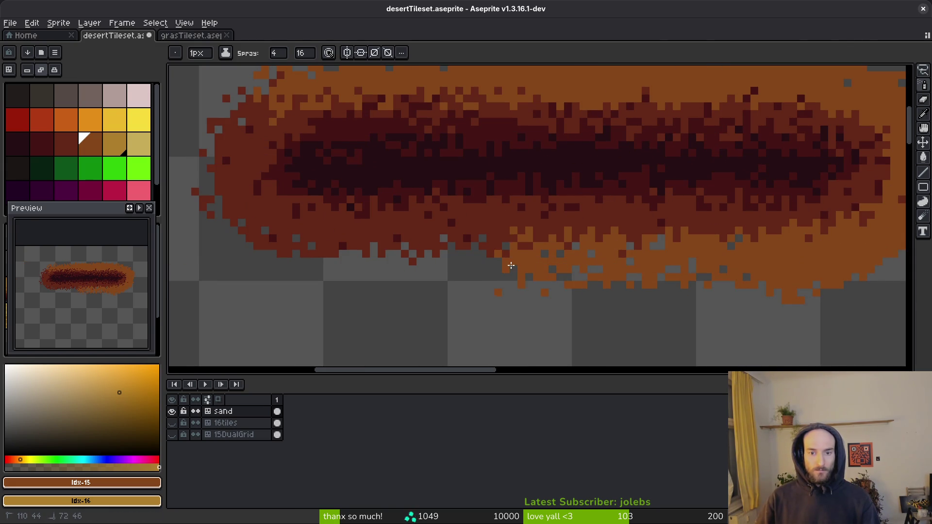
{"action": "mouse_move", "coordinate": [855, 250]}
{"action": "left_mouse_down"}
{"action": "mouse_move", "coordinate": [684, 242]}
{"action": "mouse_move", "coordinate": [279, 251]}
{"action": "mouse_move", "coordinate": [250, 240]}
{"action": "left_mouse_up"}
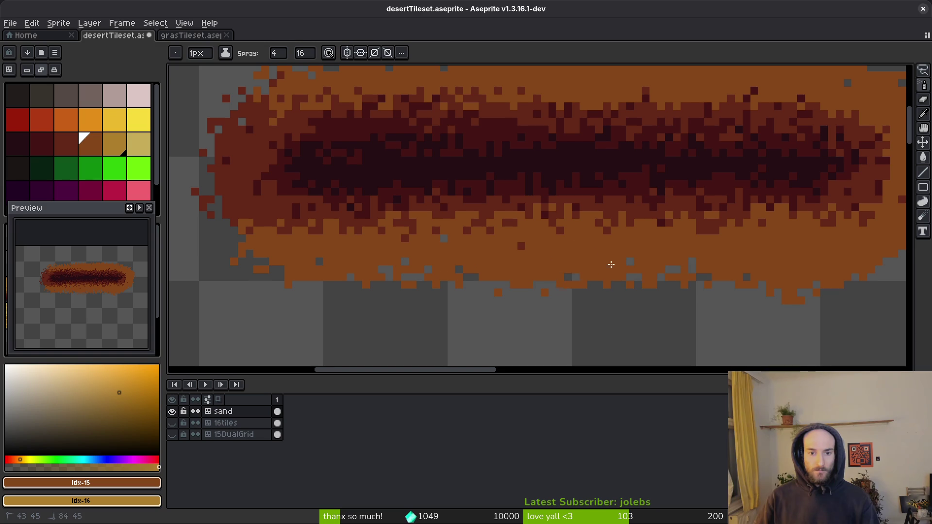
{"action": "mouse_move", "coordinate": [377, 264]}
{"action": "left_mouse_down"}
{"action": "mouse_move", "coordinate": [476, 304]}
{"action": "mouse_move", "coordinate": [408, 239]}
{"action": "mouse_move", "coordinate": [440, 141]}
{"action": "left_mouse_up"}
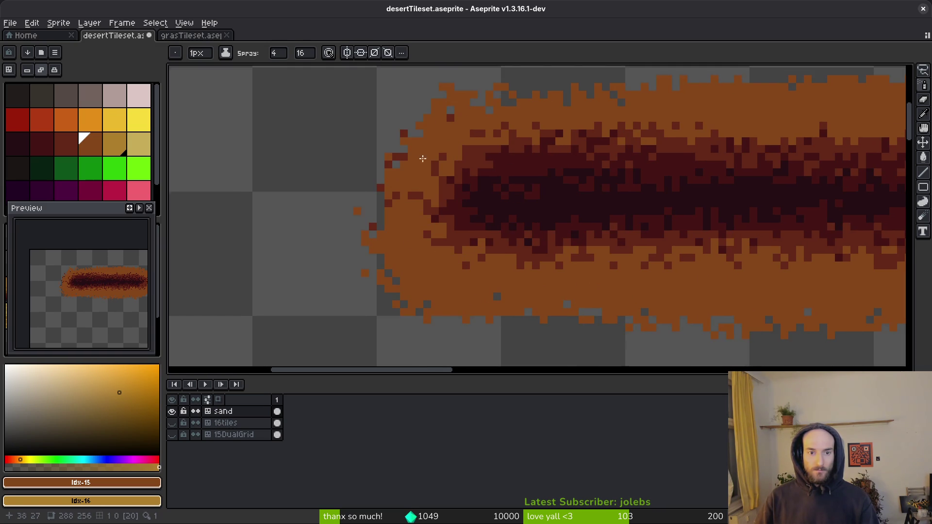
{"action": "scroll", "coordinate": [427, 156], "scroll_direction": "up", "scroll_amount": 3}
{"action": "scroll", "coordinate": [471, 157], "scroll_direction": "right", "scroll_amount": 2}
{"action": "left_click_drag", "start_coordinate": [371, 223], "coordinate": [378, 249]}
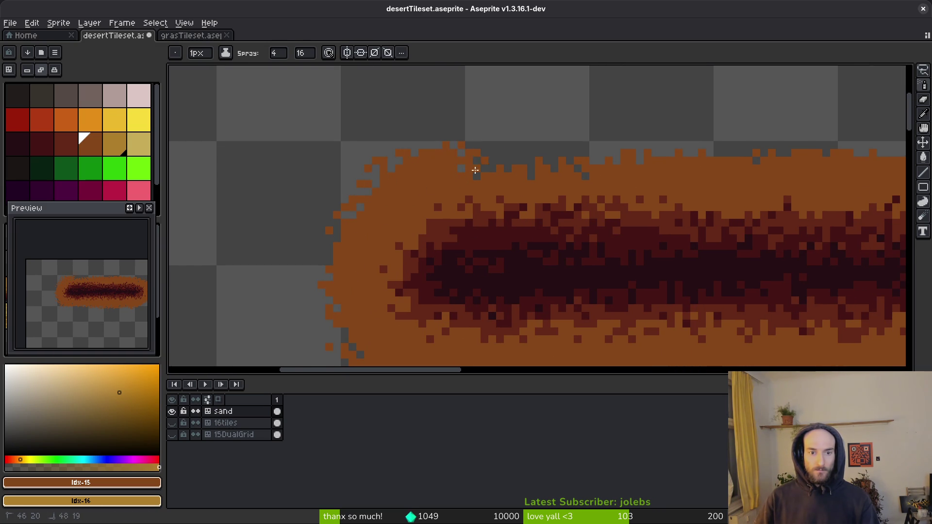
Step: Spray tan sand along the lower-left edge of the band
{"action": "scroll", "coordinate": [516, 170], "scroll_direction": "down", "scroll_amount": 3}
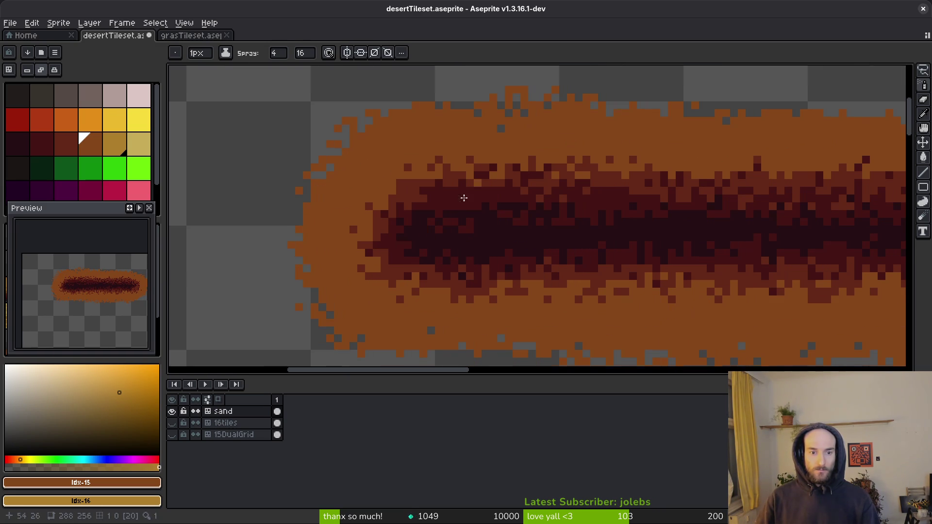
{"action": "scroll", "coordinate": [331, 263], "scroll_direction": "right", "scroll_amount": 2}
{"action": "mouse_move", "coordinate": [327, 261]}
{"action": "left_mouse_down"}
{"action": "mouse_move", "coordinate": [350, 291]}
{"action": "mouse_move", "coordinate": [301, 287]}
{"action": "mouse_move", "coordinate": [427, 282]}
{"action": "left_mouse_up"}
{"action": "key", "text": "ctrl+z"}
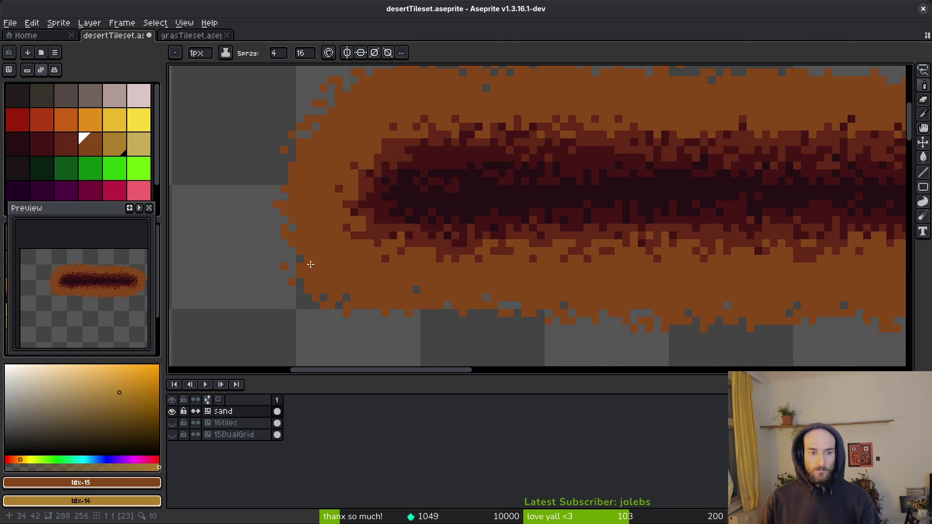
{"action": "left_click_drag", "start_coordinate": [309, 262], "coordinate": [354, 299]}
Step: Extend the tan sand ring along the bottom and up the lower-right edge
{"action": "mouse_move", "coordinate": [329, 249]}
{"action": "left_mouse_down"}
{"action": "mouse_move", "coordinate": [413, 292]}
{"action": "mouse_move", "coordinate": [669, 294]}
{"action": "left_mouse_up"}
{"action": "scroll", "coordinate": [431, 295], "scroll_direction": "right", "scroll_amount": 3}
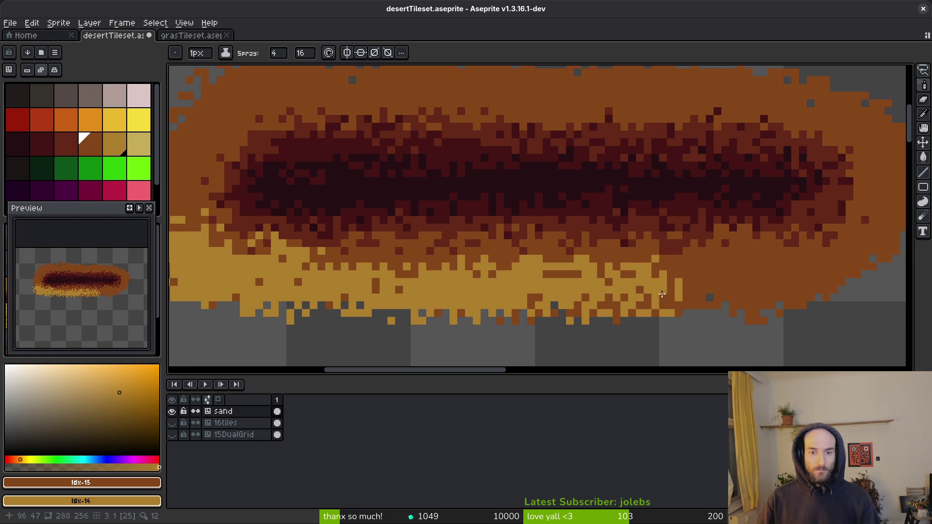
{"action": "left_click_drag", "start_coordinate": [535, 302], "coordinate": [680, 296]}
{"action": "scroll", "coordinate": [353, 296], "scroll_direction": "right", "scroll_amount": 3}
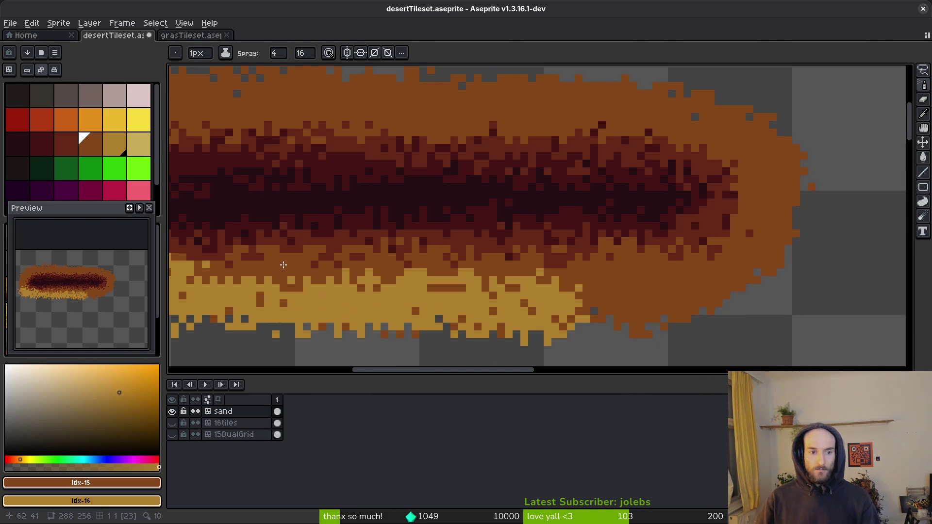
{"action": "mouse_move", "coordinate": [305, 285]}
{"action": "left_mouse_down"}
{"action": "mouse_move", "coordinate": [388, 263]}
{"action": "mouse_move", "coordinate": [476, 279]}
{"action": "left_mouse_up"}
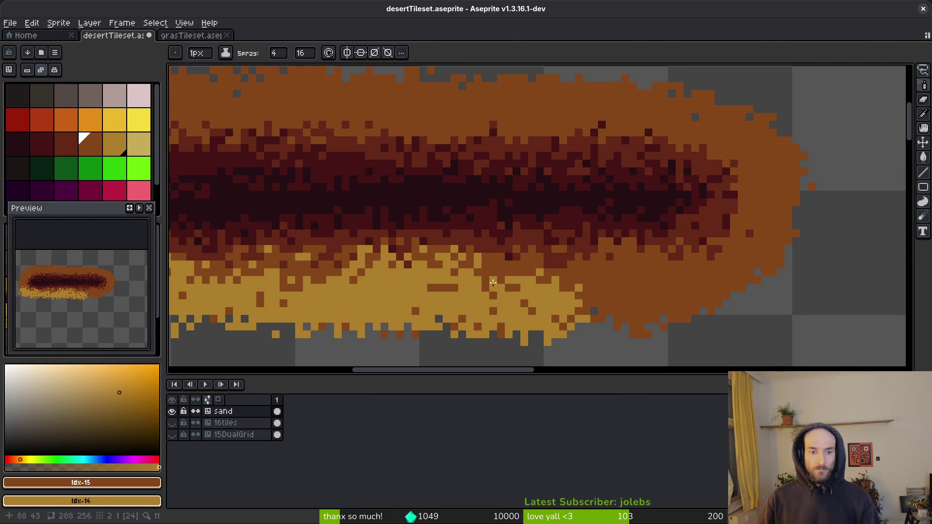
{"action": "left_click_drag", "start_coordinate": [353, 266], "coordinate": [369, 257]}
{"action": "mouse_move", "coordinate": [538, 293]}
{"action": "left_mouse_down"}
{"action": "mouse_move", "coordinate": [553, 274]}
{"action": "mouse_move", "coordinate": [616, 299]}
{"action": "mouse_move", "coordinate": [694, 296]}
{"action": "mouse_move", "coordinate": [596, 295]}
{"action": "mouse_move", "coordinate": [719, 284]}
{"action": "mouse_move", "coordinate": [750, 309]}
{"action": "mouse_move", "coordinate": [784, 292]}
{"action": "mouse_move", "coordinate": [770, 277]}
{"action": "mouse_move", "coordinate": [772, 187]}
{"action": "mouse_move", "coordinate": [785, 156]}
{"action": "left_mouse_up"}
Step: Spray tan along the upper-right and upper edges over the orange band, undoing stray dots
{"action": "scroll", "coordinate": [777, 184], "scroll_direction": "up", "scroll_amount": 3}
{"action": "mouse_move", "coordinate": [767, 207]}
{"action": "left_mouse_down"}
{"action": "mouse_move", "coordinate": [742, 196]}
{"action": "mouse_move", "coordinate": [767, 184]}
{"action": "mouse_move", "coordinate": [770, 160]}
{"action": "mouse_move", "coordinate": [689, 167]}
{"action": "mouse_move", "coordinate": [715, 185]}
{"action": "mouse_move", "coordinate": [564, 156]}
{"action": "mouse_move", "coordinate": [595, 151]}
{"action": "mouse_move", "coordinate": [539, 170]}
{"action": "left_mouse_up"}
{"action": "scroll", "coordinate": [539, 170], "scroll_direction": "left", "scroll_amount": 5}
{"action": "mouse_move", "coordinate": [719, 185]}
{"action": "left_mouse_down"}
{"action": "mouse_move", "coordinate": [549, 163]}
{"action": "mouse_move", "coordinate": [306, 167]}
{"action": "mouse_move", "coordinate": [254, 196]}
{"action": "mouse_move", "coordinate": [235, 252]}
{"action": "mouse_move", "coordinate": [245, 313]}
{"action": "mouse_move", "coordinate": [302, 193]}
{"action": "left_mouse_up"}
{"action": "mouse_move", "coordinate": [240, 170]}
{"action": "left_mouse_down"}
{"action": "mouse_move", "coordinate": [316, 150]}
{"action": "mouse_move", "coordinate": [485, 168]}
{"action": "mouse_move", "coordinate": [674, 160]}
{"action": "mouse_move", "coordinate": [736, 182]}
{"action": "mouse_move", "coordinate": [340, 194]}
{"action": "left_mouse_up"}
{"action": "key", "text": "ctrl+z"}
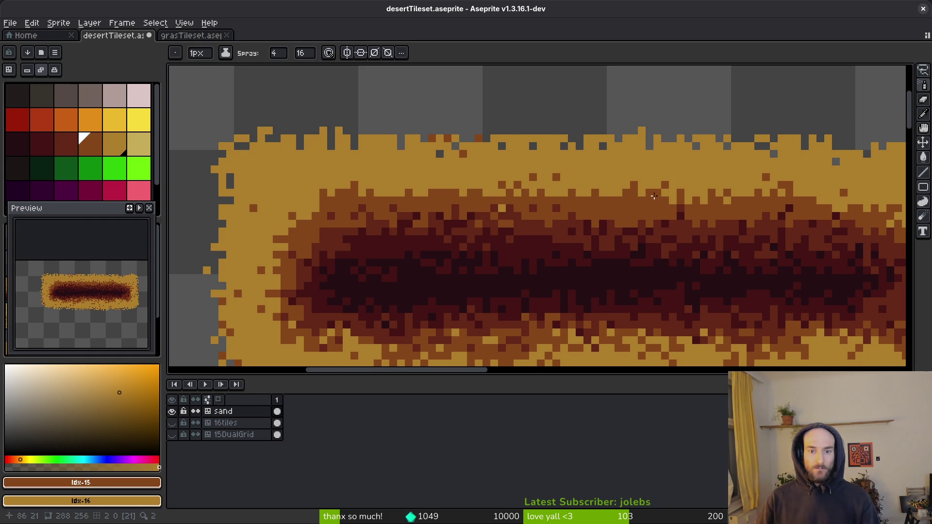
{"action": "left_click_drag", "start_coordinate": [631, 209], "coordinate": [465, 191]}
{"action": "left_click_drag", "start_coordinate": [388, 200], "coordinate": [345, 203]}
{"action": "key", "text": "ctrl+z"}
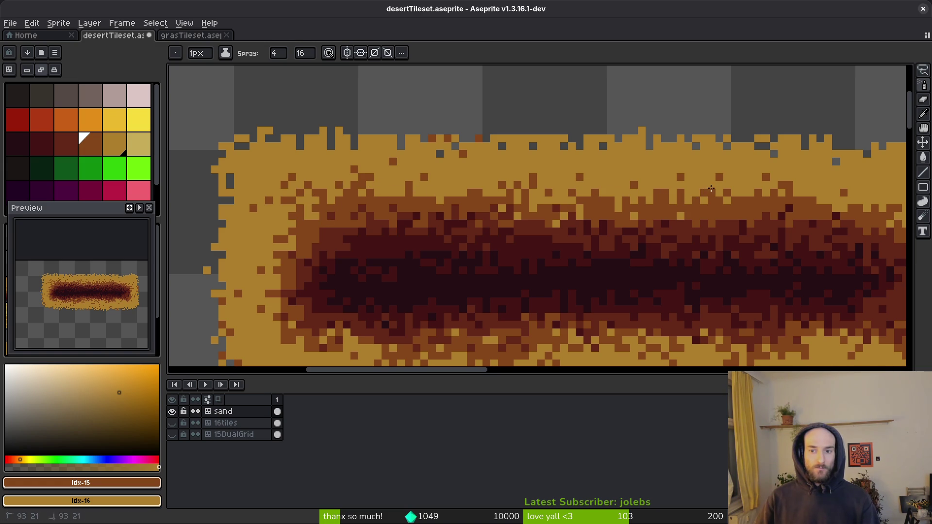
Step: Add darker brown along the sand edge and spray tan down the sprite's right edge
{"action": "scroll", "coordinate": [711, 189], "scroll_direction": "right", "scroll_amount": 5}
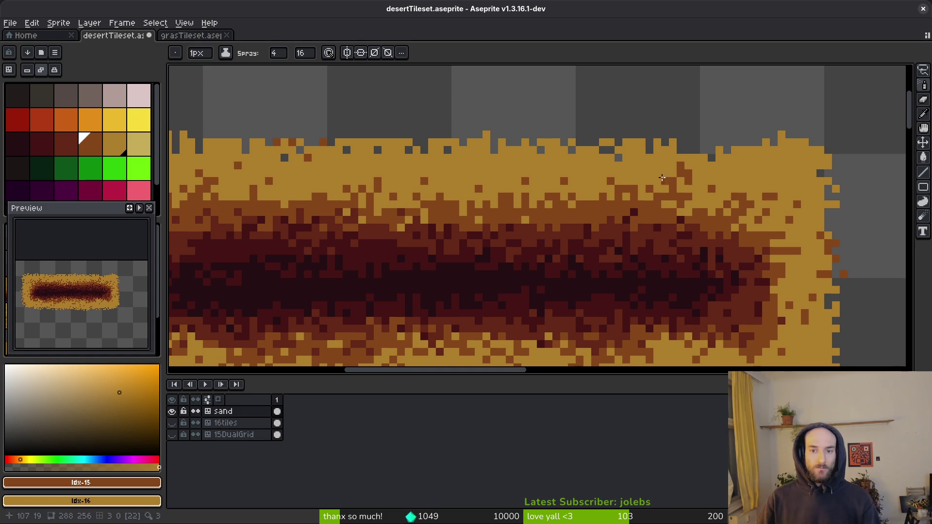
{"action": "scroll", "coordinate": [703, 168], "scroll_direction": "down", "scroll_amount": 2}
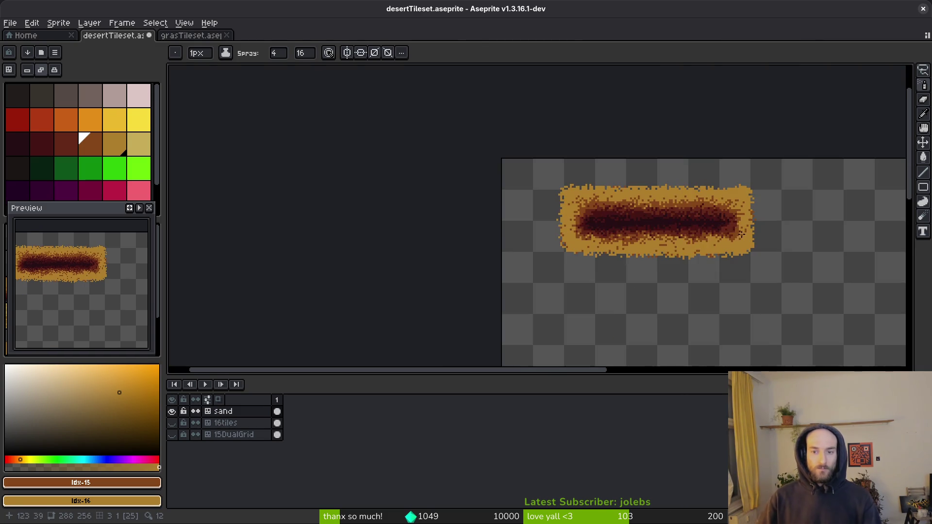
{"action": "scroll", "coordinate": [702, 250], "scroll_direction": "up", "scroll_amount": 1}
{"action": "scroll", "coordinate": [675, 248], "scroll_direction": "up", "scroll_amount": 4}
{"action": "left_click_drag", "start_coordinate": [649, 252], "coordinate": [734, 252]}
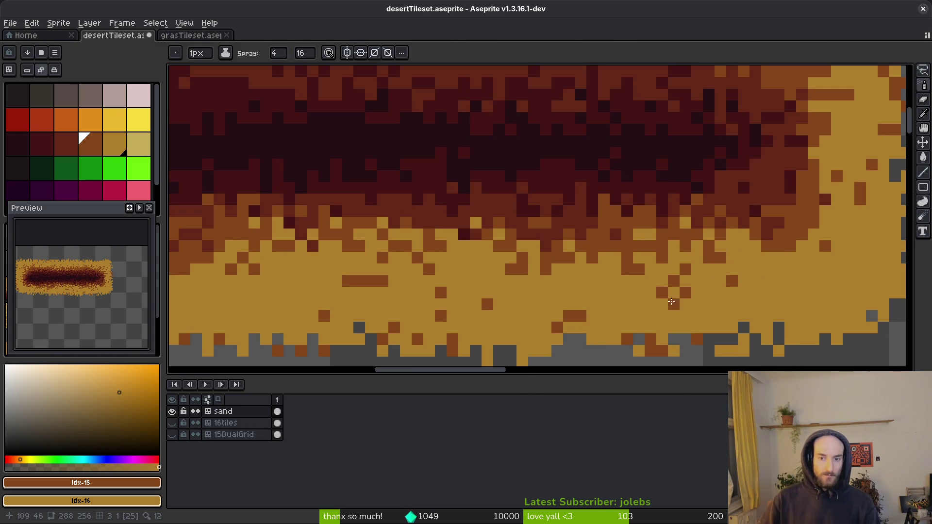
{"action": "scroll", "coordinate": [727, 320], "scroll_direction": "down", "scroll_amount": 3}
{"action": "scroll", "coordinate": [727, 320], "scroll_direction": "up", "scroll_amount": 1}
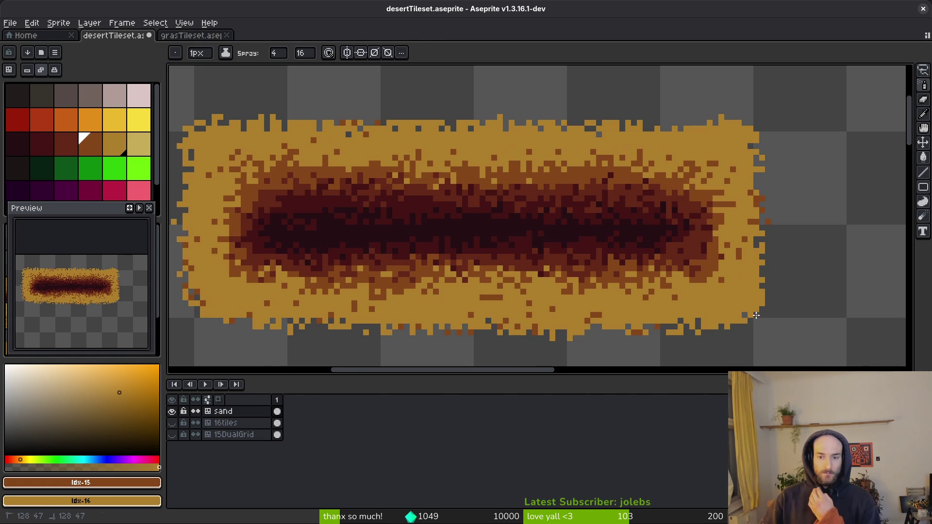
{"action": "left_click_drag", "start_coordinate": [745, 192], "coordinate": [751, 244]}
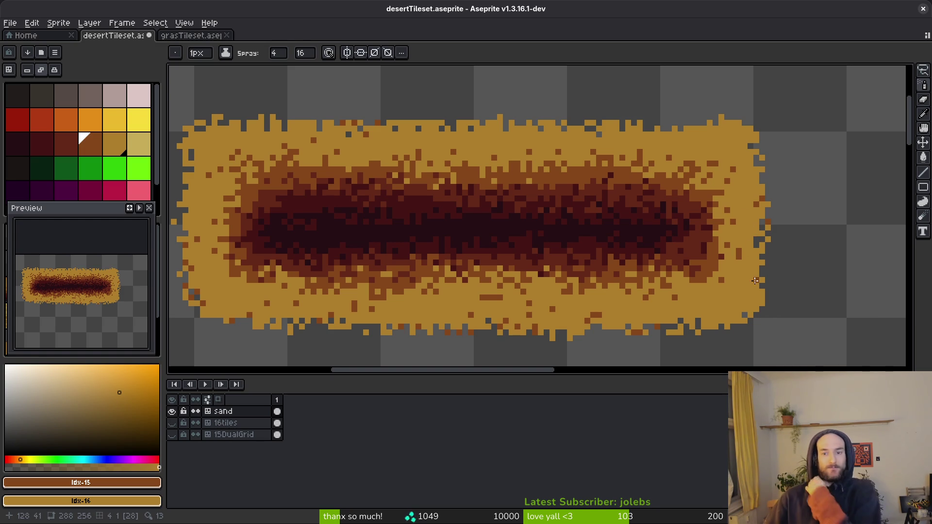
{"action": "scroll", "coordinate": [735, 278], "scroll_direction": "down", "scroll_amount": 2}
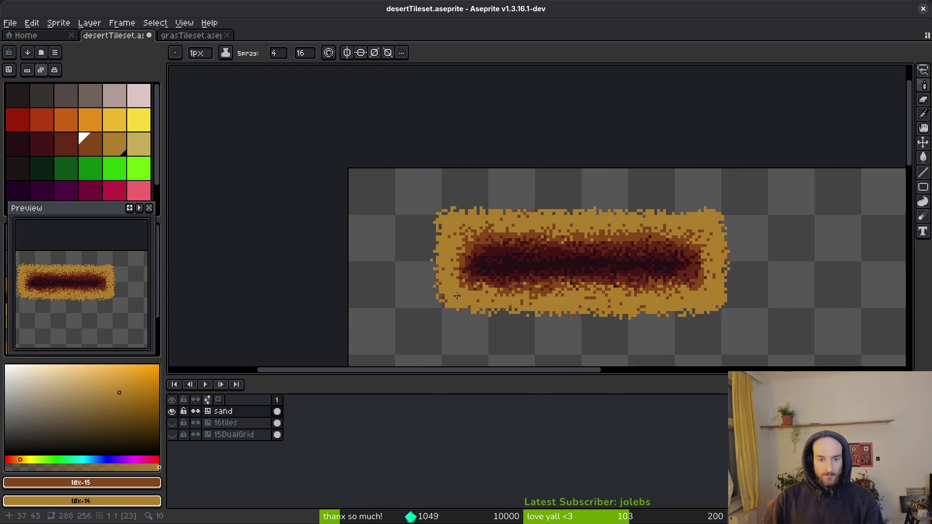
{"action": "scroll", "coordinate": [456, 296], "scroll_direction": "up", "scroll_amount": 2}
Step: Choose the pale-yellow sand colour and set the Spray amount to 2
{"action": "left_click", "coordinate": [139, 144]}
{"action": "left_click", "coordinate": [403, 248]}
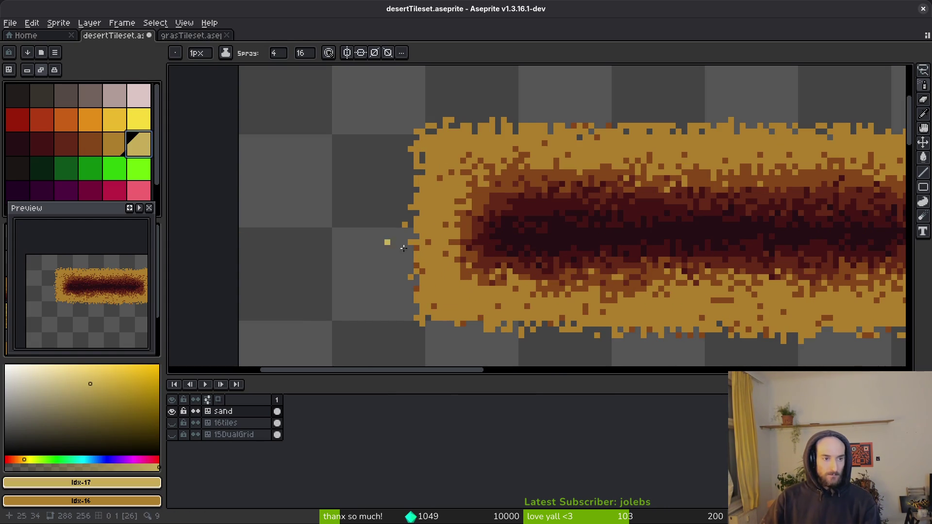
{"action": "left_click", "coordinate": [280, 55]}
{"action": "type", "text": "32"}
{"action": "key", "text": "Return"}
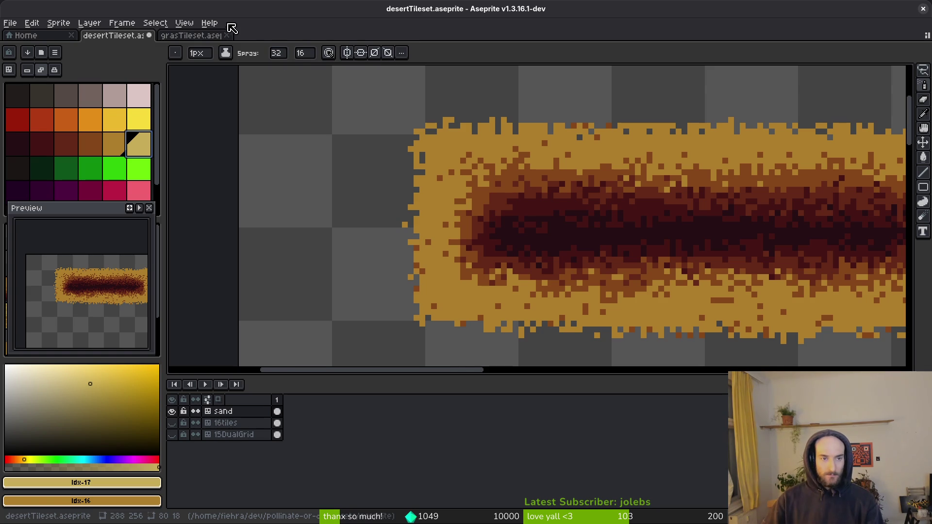
{"action": "left_click", "coordinate": [283, 55]}
{"action": "type", "text": "2"}
{"action": "key", "text": "Return"}
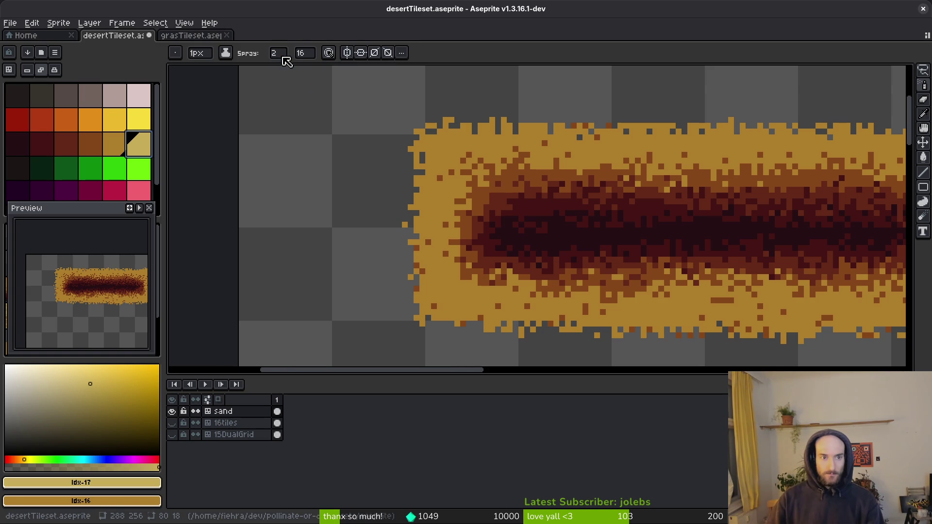
{"action": "scroll", "coordinate": [340, 219], "scroll_direction": "up", "scroll_amount": 3}
Step: Spray a sparse pale-yellow fringe along the band's lower edge
{"action": "mouse_move", "coordinate": [330, 199]}
{"action": "left_mouse_down"}
{"action": "mouse_move", "coordinate": [437, 190]}
{"action": "mouse_move", "coordinate": [470, 204]}
{"action": "mouse_move", "coordinate": [327, 165]}
{"action": "mouse_move", "coordinate": [328, 145]}
{"action": "mouse_move", "coordinate": [496, 194]}
{"action": "mouse_move", "coordinate": [563, 196]}
{"action": "left_mouse_up"}
{"action": "mouse_move", "coordinate": [610, 201]}
{"action": "left_mouse_down"}
{"action": "mouse_move", "coordinate": [564, 206]}
{"action": "mouse_move", "coordinate": [623, 219]}
{"action": "left_mouse_up"}
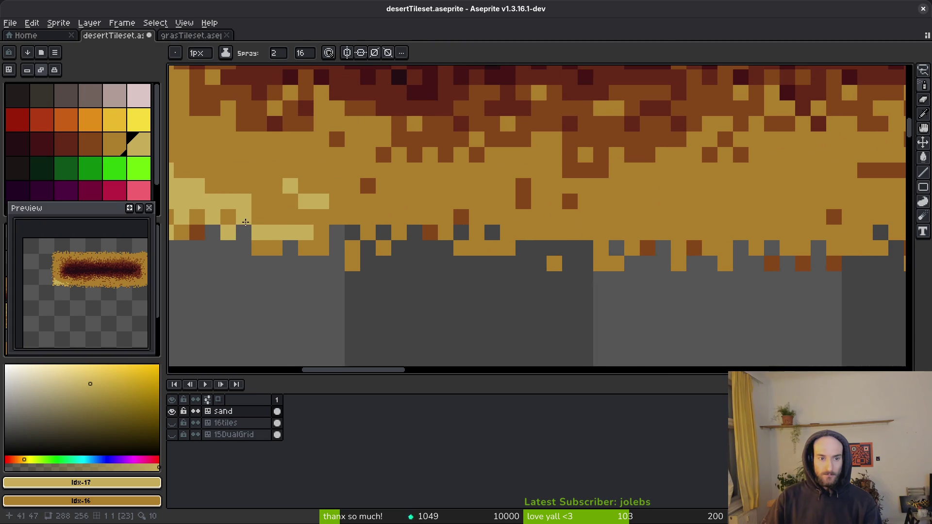
{"action": "left_click_drag", "start_coordinate": [272, 204], "coordinate": [500, 211]}
{"action": "left_click_drag", "start_coordinate": [328, 223], "coordinate": [520, 254]}
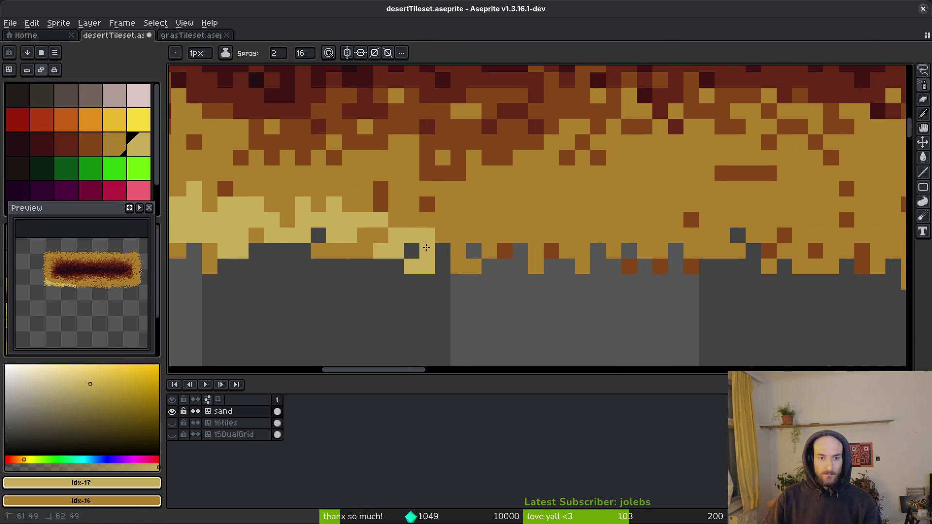
{"action": "mouse_move", "coordinate": [604, 254]}
{"action": "left_mouse_down"}
{"action": "mouse_move", "coordinate": [356, 252]}
{"action": "mouse_move", "coordinate": [505, 233]}
{"action": "mouse_move", "coordinate": [369, 257]}
{"action": "mouse_move", "coordinate": [505, 272]}
{"action": "mouse_move", "coordinate": [340, 279]}
{"action": "mouse_move", "coordinate": [532, 287]}
{"action": "mouse_move", "coordinate": [463, 287]}
{"action": "mouse_move", "coordinate": [646, 252]}
{"action": "left_mouse_up"}
{"action": "mouse_move", "coordinate": [558, 272]}
{"action": "left_mouse_down"}
{"action": "mouse_move", "coordinate": [690, 262]}
{"action": "mouse_move", "coordinate": [631, 234]}
{"action": "mouse_move", "coordinate": [646, 247]}
{"action": "left_mouse_up"}
{"action": "left_click", "coordinate": [656, 206]}
{"action": "scroll", "coordinate": [645, 248], "scroll_direction": "up", "scroll_amount": 2}
Step: Spray pale-yellow sand down the right edge, undoing unwanted strokes
{"action": "mouse_move", "coordinate": [680, 175]}
{"action": "left_mouse_down"}
{"action": "mouse_move", "coordinate": [651, 233]}
{"action": "mouse_move", "coordinate": [676, 210]}
{"action": "left_mouse_up"}
{"action": "scroll", "coordinate": [675, 210], "scroll_direction": "up", "scroll_amount": 3}
{"action": "mouse_move", "coordinate": [651, 156]}
{"action": "left_mouse_down"}
{"action": "mouse_move", "coordinate": [670, 218]}
{"action": "mouse_move", "coordinate": [651, 145]}
{"action": "mouse_move", "coordinate": [685, 193]}
{"action": "left_mouse_up"}
{"action": "key", "text": "ctrl+z"}
{"action": "mouse_move", "coordinate": [664, 141]}
{"action": "left_mouse_down"}
{"action": "mouse_move", "coordinate": [672, 258]}
{"action": "mouse_move", "coordinate": [666, 210]}
{"action": "mouse_move", "coordinate": [452, 184]}
{"action": "left_mouse_up"}
{"action": "scroll", "coordinate": [672, 258], "scroll_direction": "up", "scroll_amount": 4}
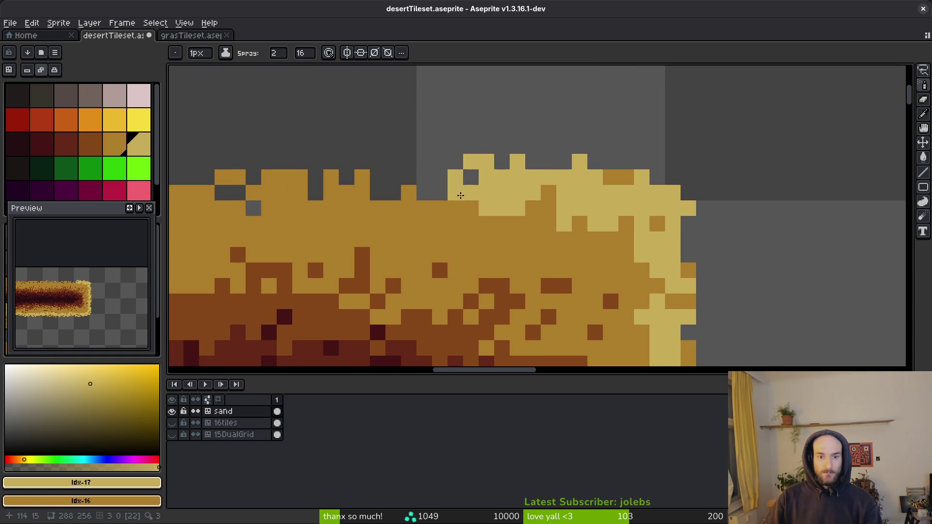
{"action": "scroll", "coordinate": [452, 185], "scroll_direction": "left", "scroll_amount": 4}
{"action": "key", "text": "ctrl+z"}
Step: Spray a pale-yellow fringe leftward and rightward along the band's top edge
{"action": "mouse_move", "coordinate": [821, 180]}
{"action": "left_mouse_down"}
{"action": "mouse_move", "coordinate": [830, 210]}
{"action": "mouse_move", "coordinate": [631, 215]}
{"action": "mouse_move", "coordinate": [612, 234]}
{"action": "left_mouse_up"}
{"action": "scroll", "coordinate": [658, 233], "scroll_direction": "left", "scroll_amount": 3}
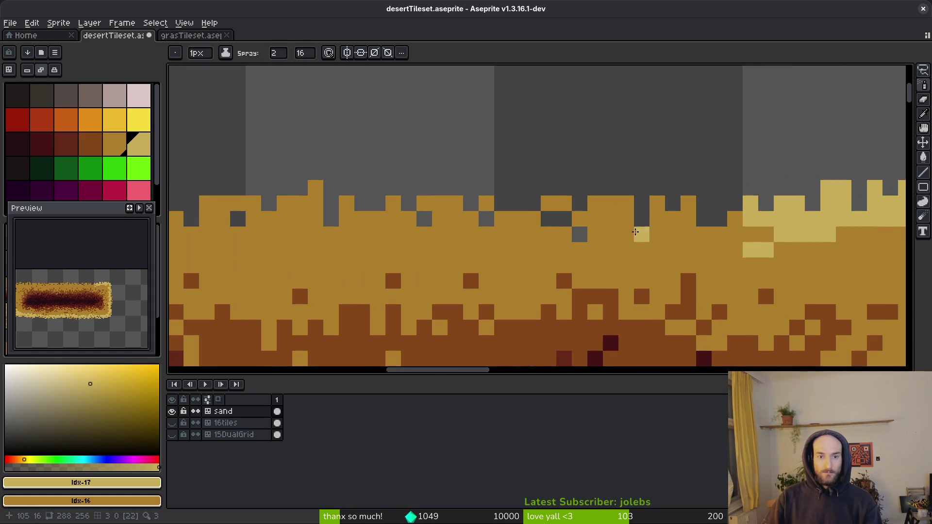
{"action": "left_click_drag", "start_coordinate": [752, 219], "coordinate": [515, 214]}
{"action": "scroll", "coordinate": [534, 218], "scroll_direction": "left", "scroll_amount": 3}
{"action": "left_click_drag", "start_coordinate": [612, 228], "coordinate": [719, 234]}
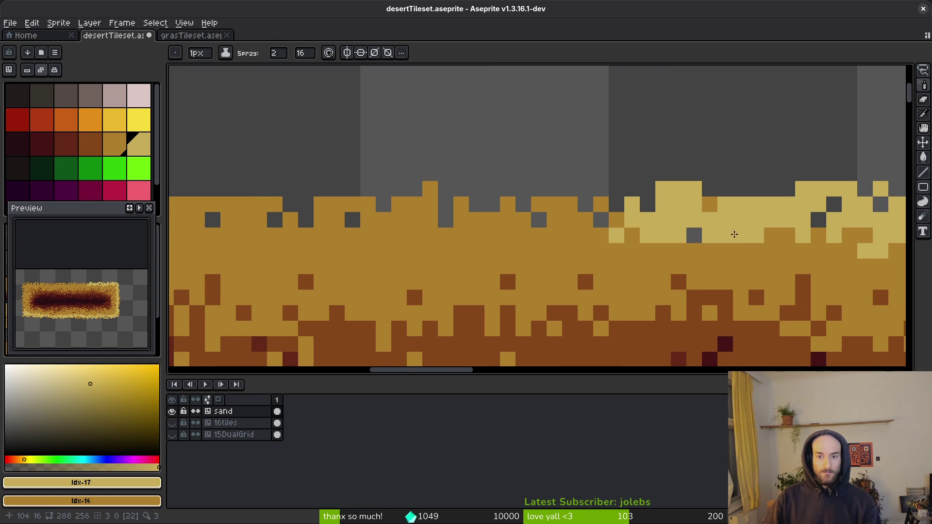
{"action": "left_click_drag", "start_coordinate": [791, 237], "coordinate": [535, 233]}
{"action": "scroll", "coordinate": [639, 246], "scroll_direction": "left", "scroll_amount": 10}
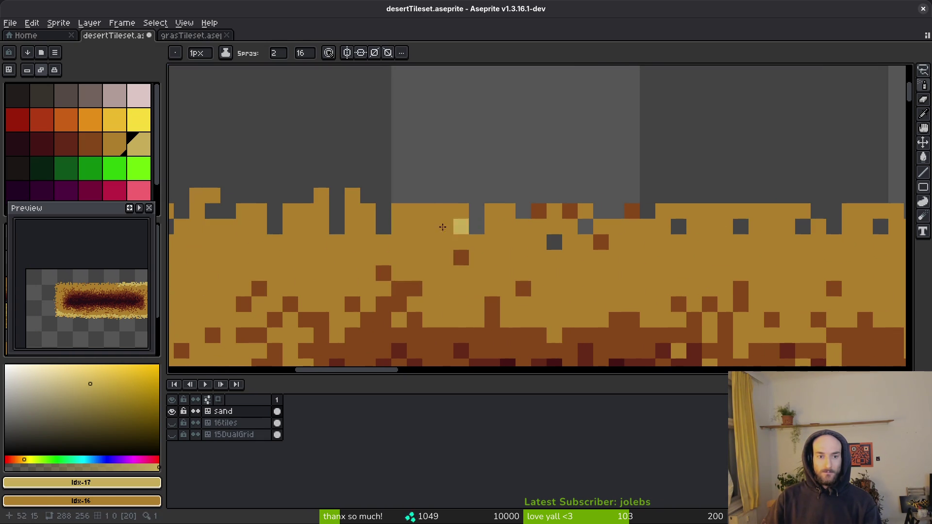
{"action": "left_click_drag", "start_coordinate": [278, 225], "coordinate": [650, 228]}
{"action": "scroll", "coordinate": [651, 229], "scroll_direction": "right", "scroll_amount": 3}
{"action": "mouse_move", "coordinate": [457, 248]}
{"action": "left_mouse_down"}
{"action": "mouse_move", "coordinate": [772, 243]}
{"action": "mouse_move", "coordinate": [733, 235]}
{"action": "mouse_move", "coordinate": [465, 259]}
{"action": "mouse_move", "coordinate": [291, 260]}
{"action": "left_mouse_up"}
{"action": "scroll", "coordinate": [535, 243], "scroll_direction": "right", "scroll_amount": 5}
{"action": "key", "text": "ctrl+z"}
{"action": "key", "text": "ctrl+z"}
{"action": "key", "text": "ctrl+z"}
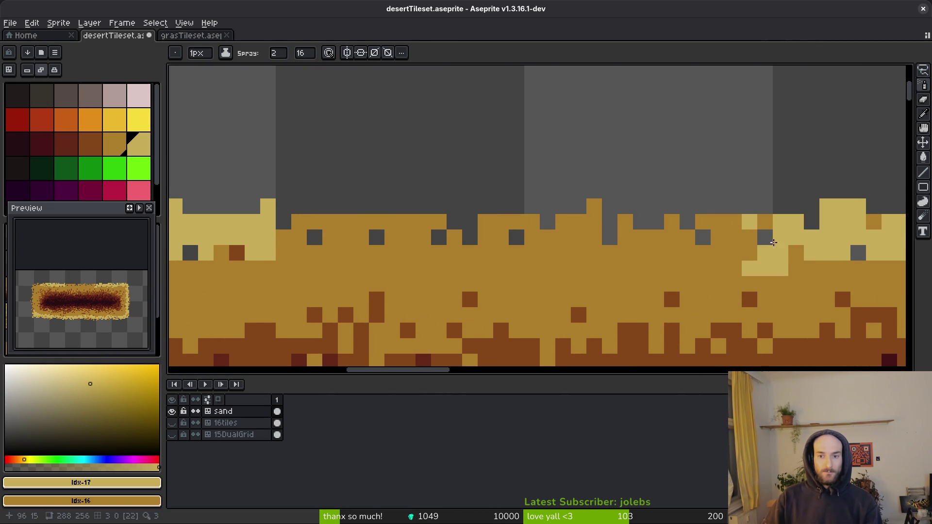
Step: Finish the pale-yellow top fringe with further strokes across the top
{"action": "left_click_drag", "start_coordinate": [772, 233], "coordinate": [559, 233]}
{"action": "scroll", "coordinate": [492, 226], "scroll_direction": "down", "scroll_amount": 2}
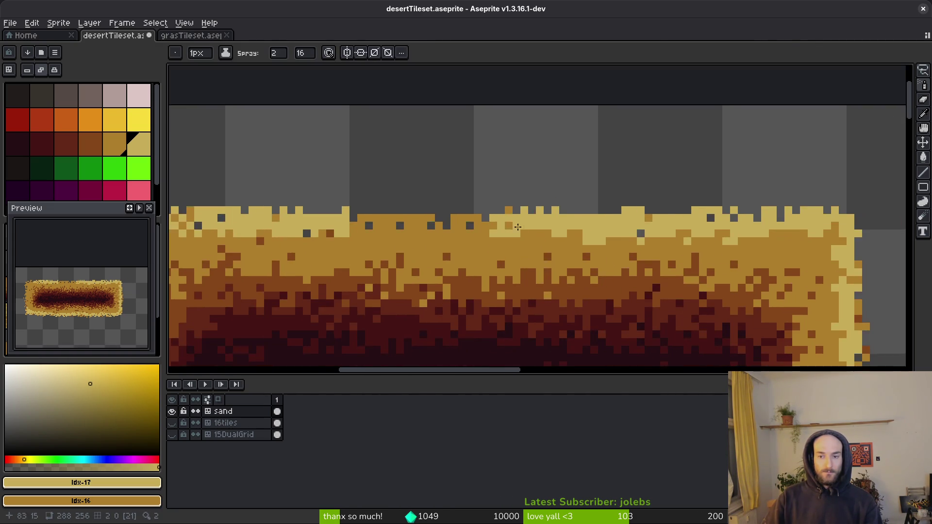
{"action": "scroll", "coordinate": [492, 233], "scroll_direction": "up", "scroll_amount": 2}
{"action": "left_click_drag", "start_coordinate": [656, 239], "coordinate": [309, 246]}
{"action": "scroll", "coordinate": [566, 256], "scroll_direction": "down", "scroll_amount": 1}
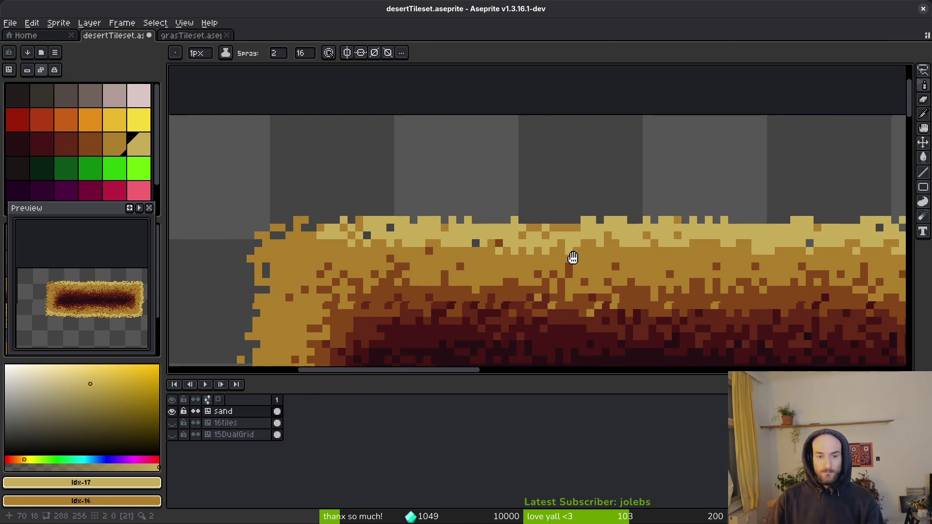
{"action": "left_click_drag", "start_coordinate": [573, 257], "coordinate": [579, 254]}
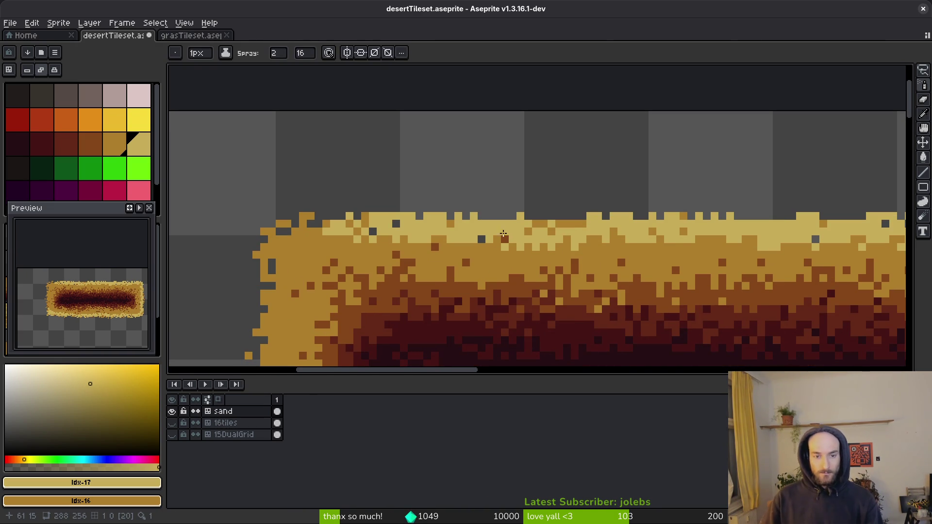
{"action": "scroll", "coordinate": [506, 241], "scroll_direction": "up", "scroll_amount": 2}
Step: Spray pale-yellow sand along the sprite's top edge
{"action": "mouse_move", "coordinate": [483, 229]}
{"action": "left_mouse_down"}
{"action": "mouse_move", "coordinate": [740, 260]}
{"action": "mouse_move", "coordinate": [576, 222]}
{"action": "mouse_move", "coordinate": [333, 264]}
{"action": "left_mouse_up"}
{"action": "scroll", "coordinate": [659, 248], "scroll_direction": "up", "scroll_amount": 1}
{"action": "scroll", "coordinate": [495, 257], "scroll_direction": "right", "scroll_amount": 3}
{"action": "mouse_move", "coordinate": [658, 250]}
{"action": "left_mouse_down"}
{"action": "mouse_move", "coordinate": [412, 215]}
{"action": "mouse_move", "coordinate": [410, 339]}
{"action": "left_mouse_up"}
{"action": "scroll", "coordinate": [411, 215], "scroll_direction": "left", "scroll_amount": 4}
{"action": "scroll", "coordinate": [410, 340], "scroll_direction": "down", "scroll_amount": 2}
Step: Spray mid-brown sand into the light top edge and pale-yellow sand down the left side
{"action": "mouse_move", "coordinate": [466, 155]}
{"action": "left_mouse_down"}
{"action": "mouse_move", "coordinate": [714, 180]}
{"action": "mouse_move", "coordinate": [825, 155]}
{"action": "left_mouse_up"}
{"action": "scroll", "coordinate": [518, 168], "scroll_direction": "up", "scroll_amount": 2}
{"action": "mouse_move", "coordinate": [519, 172]}
{"action": "left_mouse_down"}
{"action": "mouse_move", "coordinate": [443, 188]}
{"action": "mouse_move", "coordinate": [430, 201]}
{"action": "mouse_move", "coordinate": [437, 214]}
{"action": "mouse_move", "coordinate": [427, 252]}
{"action": "mouse_move", "coordinate": [461, 205]}
{"action": "mouse_move", "coordinate": [437, 238]}
{"action": "mouse_move", "coordinate": [451, 311]}
{"action": "mouse_move", "coordinate": [470, 218]}
{"action": "left_mouse_up"}
{"action": "scroll", "coordinate": [427, 253], "scroll_direction": "down", "scroll_amount": 3}
{"action": "scroll", "coordinate": [451, 311], "scroll_direction": "down", "scroll_amount": 3}
{"action": "scroll", "coordinate": [486, 304], "scroll_direction": "down", "scroll_amount": 3}
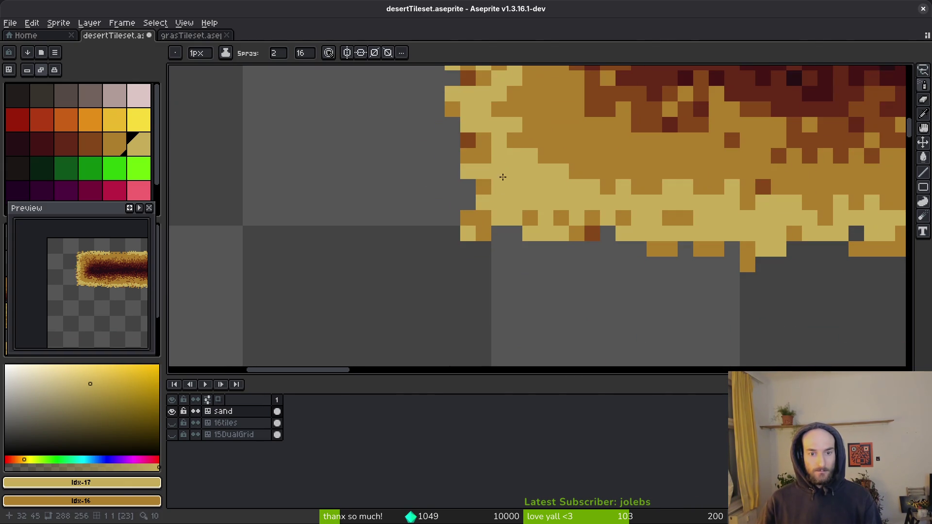
{"action": "scroll", "coordinate": [575, 259], "scroll_direction": "down", "scroll_amount": 3}
{"action": "scroll", "coordinate": [559, 241], "scroll_direction": "up", "scroll_amount": 5}
{"action": "left_click_drag", "start_coordinate": [486, 107], "coordinate": [516, 167]}
Step: Eyedrop tan #ac7c2c and scatter tan dabs across the pale-yellow fringe and top edge
{"action": "left_click", "coordinate": [538, 146], "text": "alt"}
{"action": "left_click_drag", "start_coordinate": [447, 180], "coordinate": [510, 183]}
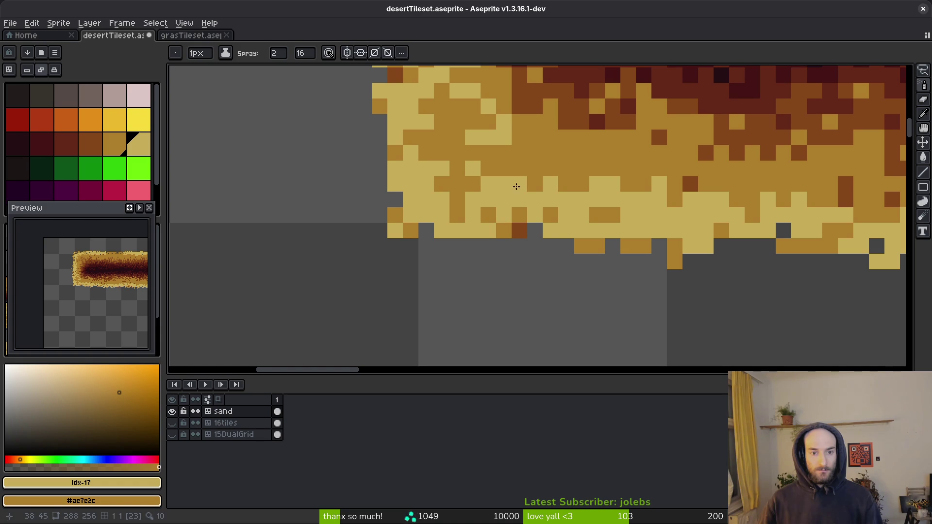
{"action": "mouse_move", "coordinate": [660, 192]}
{"action": "left_mouse_down"}
{"action": "mouse_move", "coordinate": [357, 255]}
{"action": "mouse_move", "coordinate": [340, 238]}
{"action": "mouse_move", "coordinate": [451, 240]}
{"action": "mouse_move", "coordinate": [340, 230]}
{"action": "mouse_move", "coordinate": [455, 247]}
{"action": "mouse_move", "coordinate": [417, 245]}
{"action": "left_mouse_up"}
{"action": "left_click", "coordinate": [357, 255]}
{"action": "scroll", "coordinate": [493, 168], "scroll_direction": "up", "scroll_amount": 5}
{"action": "scroll", "coordinate": [493, 167], "scroll_direction": "left", "scroll_amount": 5}
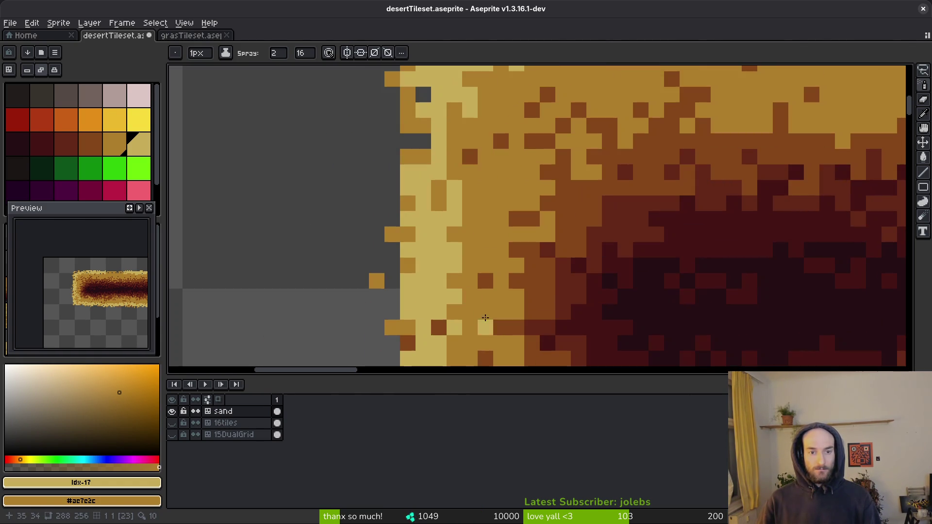
{"action": "mouse_move", "coordinate": [493, 168]}
{"action": "left_mouse_down"}
{"action": "mouse_move", "coordinate": [443, 271]}
{"action": "mouse_move", "coordinate": [462, 202]}
{"action": "mouse_move", "coordinate": [527, 179]}
{"action": "left_mouse_up"}
Step: Dab and spray light sand leftward along the top band
{"action": "scroll", "coordinate": [479, 291], "scroll_direction": "up", "scroll_amount": 3}
{"action": "scroll", "coordinate": [527, 179], "scroll_direction": "down", "scroll_amount": 1}
{"action": "scroll", "coordinate": [424, 170], "scroll_direction": "up", "scroll_amount": 2}
{"action": "scroll", "coordinate": [424, 171], "scroll_direction": "left", "scroll_amount": 3}
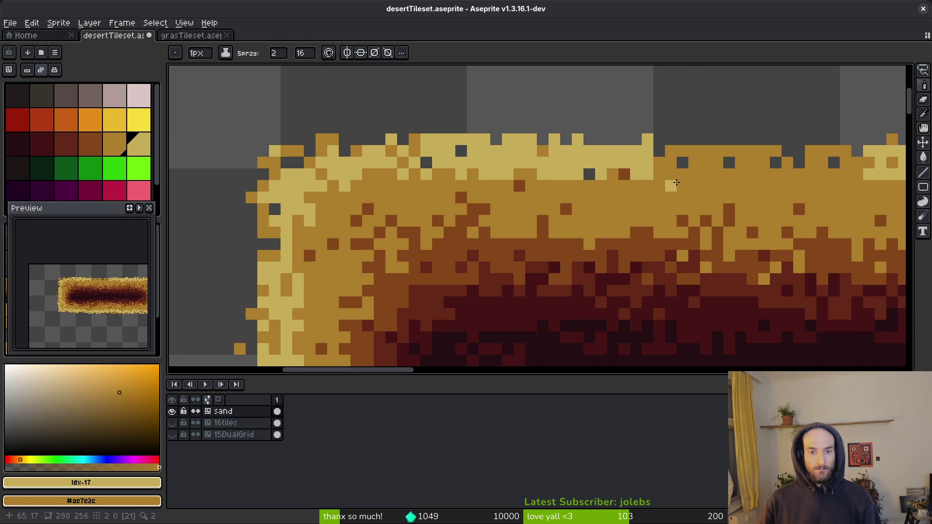
{"action": "left_click", "coordinate": [694, 197]}
{"action": "scroll", "coordinate": [579, 202], "scroll_direction": "right", "scroll_amount": 3}
{"action": "mouse_move", "coordinate": [709, 184]}
{"action": "left_mouse_down"}
{"action": "mouse_move", "coordinate": [398, 194]}
{"action": "mouse_move", "coordinate": [460, 194]}
{"action": "mouse_move", "coordinate": [352, 152]}
{"action": "left_mouse_up"}
{"action": "mouse_move", "coordinate": [499, 191]}
{"action": "left_mouse_down"}
{"action": "mouse_move", "coordinate": [381, 191]}
{"action": "mouse_move", "coordinate": [535, 192]}
{"action": "mouse_move", "coordinate": [504, 158]}
{"action": "mouse_move", "coordinate": [396, 185]}
{"action": "mouse_move", "coordinate": [311, 184]}
{"action": "mouse_move", "coordinate": [209, 163]}
{"action": "mouse_move", "coordinate": [350, 168]}
{"action": "mouse_move", "coordinate": [330, 151]}
{"action": "left_mouse_up"}
Step: Spray more light sand across the top band toward the right edge, then undo the last stroke
{"action": "scroll", "coordinate": [772, 206], "scroll_direction": "right", "scroll_amount": 3}
{"action": "scroll", "coordinate": [524, 184], "scroll_direction": "left", "scroll_amount": 2}
{"action": "mouse_move", "coordinate": [528, 155]}
{"action": "left_mouse_down"}
{"action": "mouse_move", "coordinate": [340, 166]}
{"action": "mouse_move", "coordinate": [398, 177]}
{"action": "mouse_move", "coordinate": [369, 167]}
{"action": "left_mouse_up"}
{"action": "scroll", "coordinate": [461, 200], "scroll_direction": "right", "scroll_amount": 3}
{"action": "left_click_drag", "start_coordinate": [298, 191], "coordinate": [451, 190]}
{"action": "scroll", "coordinate": [485, 200], "scroll_direction": "right", "scroll_amount": 3}
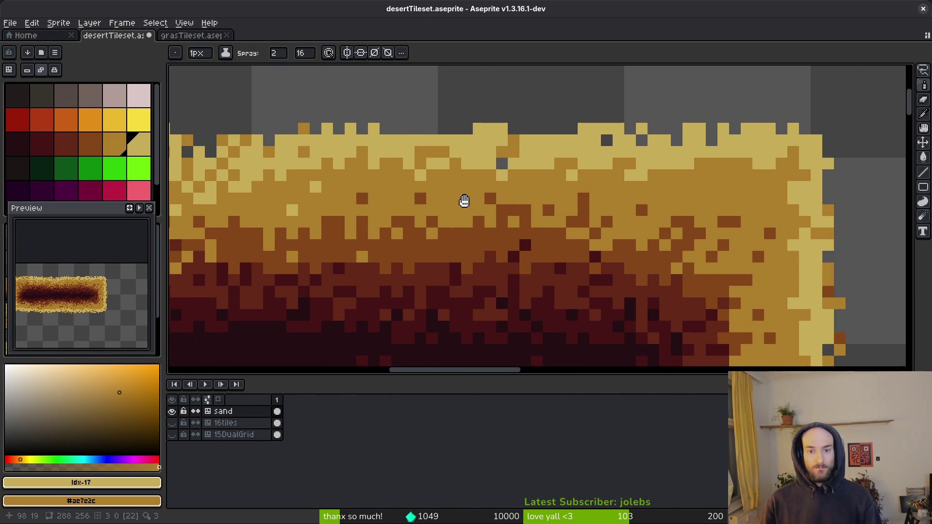
{"action": "mouse_move", "coordinate": [599, 195]}
{"action": "left_mouse_down"}
{"action": "mouse_move", "coordinate": [694, 182]}
{"action": "mouse_move", "coordinate": [769, 195]}
{"action": "mouse_move", "coordinate": [784, 285]}
{"action": "left_mouse_up"}
{"action": "key", "text": "ctrl+z"}
{"action": "scroll", "coordinate": [783, 291], "scroll_direction": "down", "scroll_amount": 3}
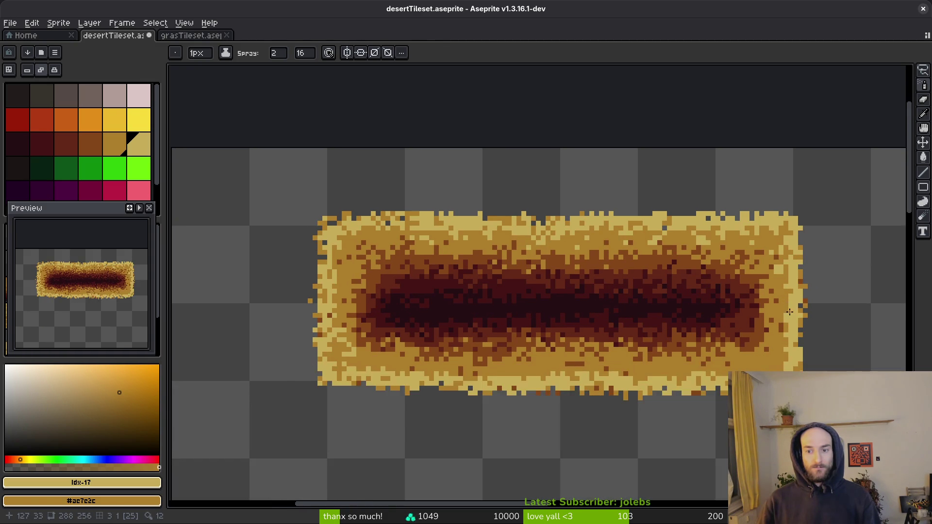
{"action": "scroll", "coordinate": [785, 311], "scroll_direction": "up", "scroll_amount": 2}
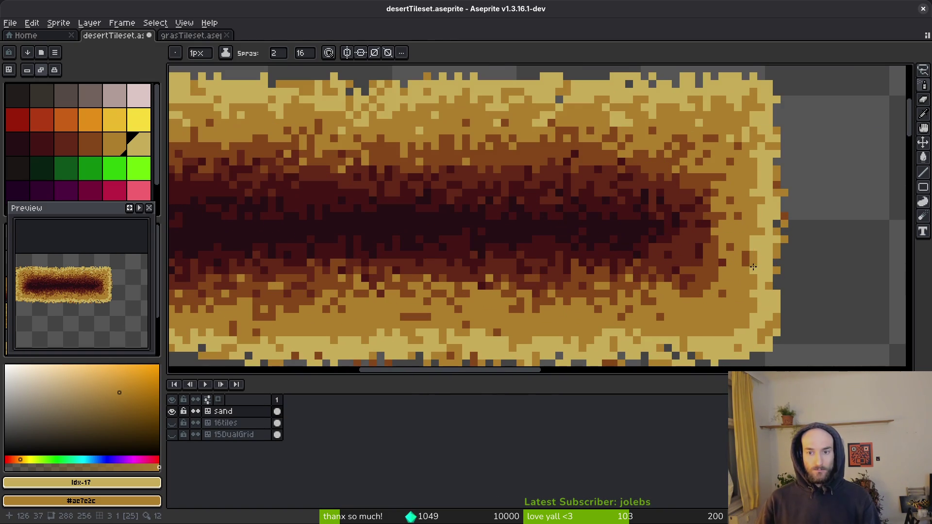
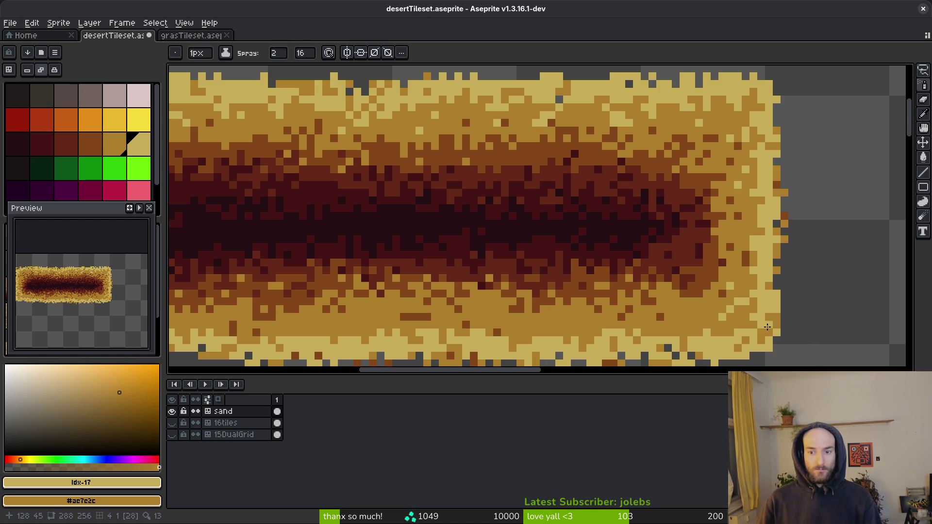
Step: Spray sand speckles across the desert sand strip, including near its right and lower edges
{"action": "scroll", "coordinate": [772, 311], "scroll_direction": "down", "scroll_amount": 2}
{"action": "scroll", "coordinate": [772, 311], "scroll_direction": "left", "scroll_amount": 2}
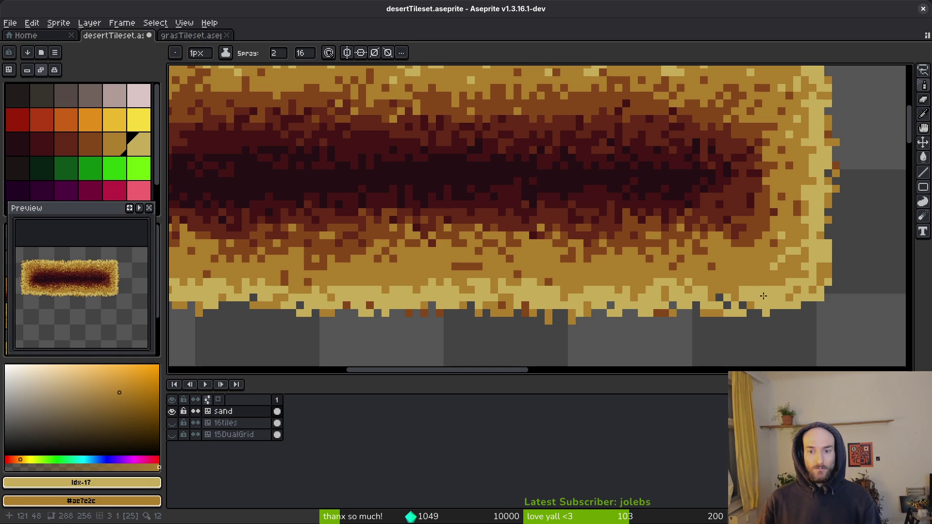
{"action": "left_click_drag", "start_coordinate": [596, 298], "coordinate": [599, 298]}
{"action": "left_click_drag", "start_coordinate": [526, 292], "coordinate": [523, 293]}
{"action": "left_click_drag", "start_coordinate": [410, 277], "coordinate": [424, 271]}
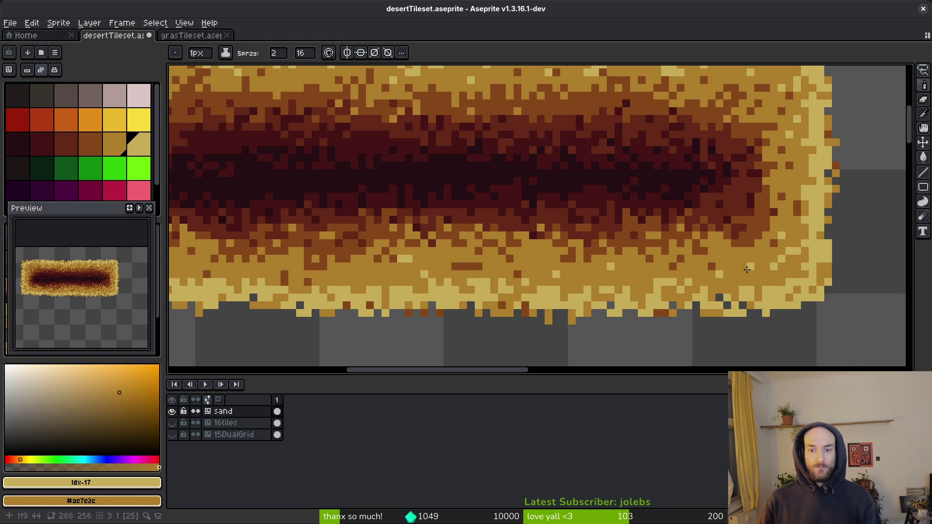
Step: Select the ragged top rows of the sand strip with the rectangular marquee and delete them
{"action": "scroll", "coordinate": [681, 322], "scroll_direction": "down", "scroll_amount": 4}
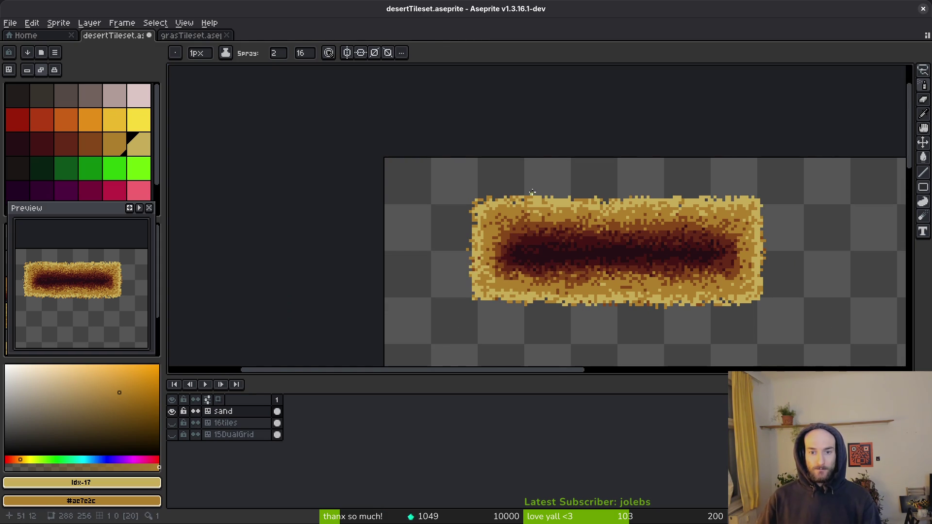
{"action": "key", "text": "m"}
{"action": "left_click_drag", "start_coordinate": [468, 203], "coordinate": [815, 159]}
{"action": "key", "text": "Delete"}
Step: Select the jagged areas beneath and left of the sand strip, delete them, and deselect
{"action": "scroll", "coordinate": [795, 200], "scroll_direction": "up", "scroll_amount": 2}
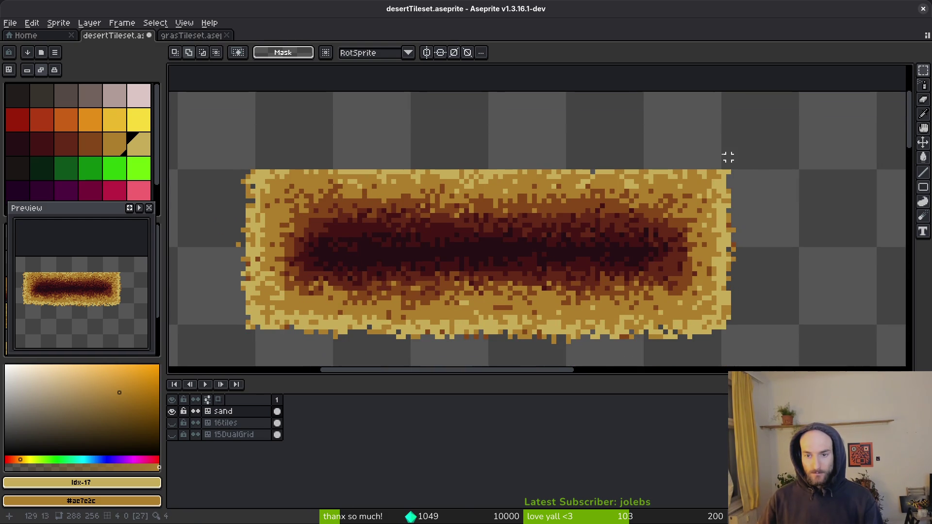
{"action": "left_click_drag", "start_coordinate": [723, 152], "coordinate": [811, 362]}
{"action": "key", "text": "ctrl+d"}
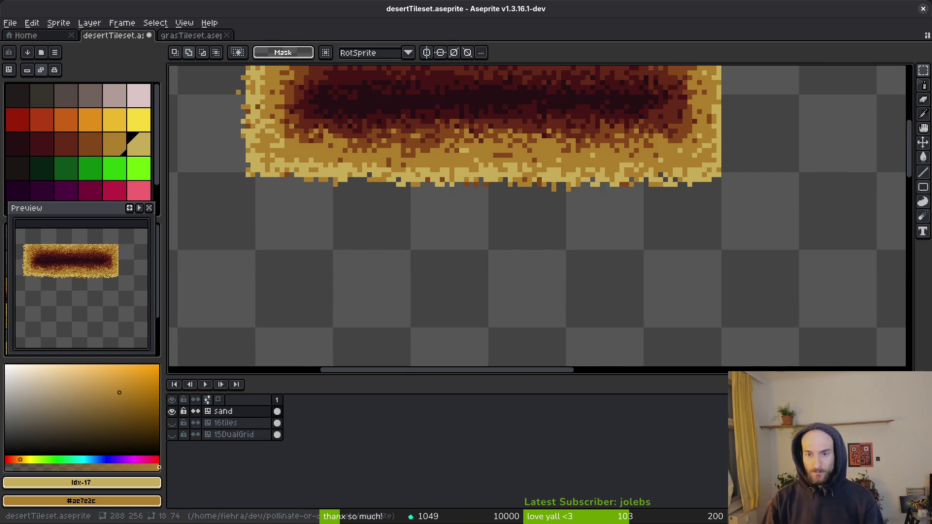
{"action": "scroll", "coordinate": [769, 260], "scroll_direction": "up", "scroll_amount": 2}
{"action": "left_click_drag", "start_coordinate": [813, 246], "coordinate": [267, 323]}
{"action": "scroll", "coordinate": [337, 162], "scroll_direction": "up", "scroll_amount": 2}
{"action": "left_click_drag", "start_coordinate": [382, 115], "coordinate": [292, 308], "text": "shift"}
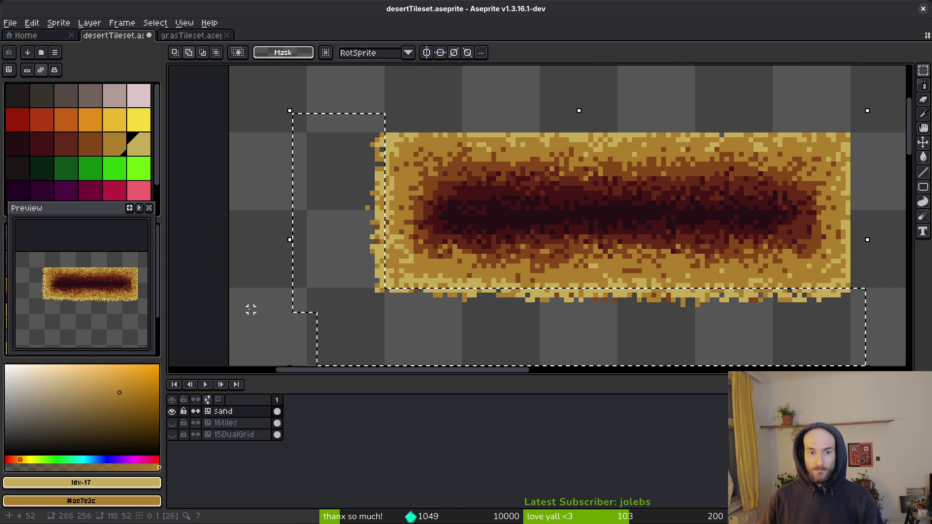
{"action": "key", "text": "Delete"}
{"action": "key", "text": "ctrl+d"}
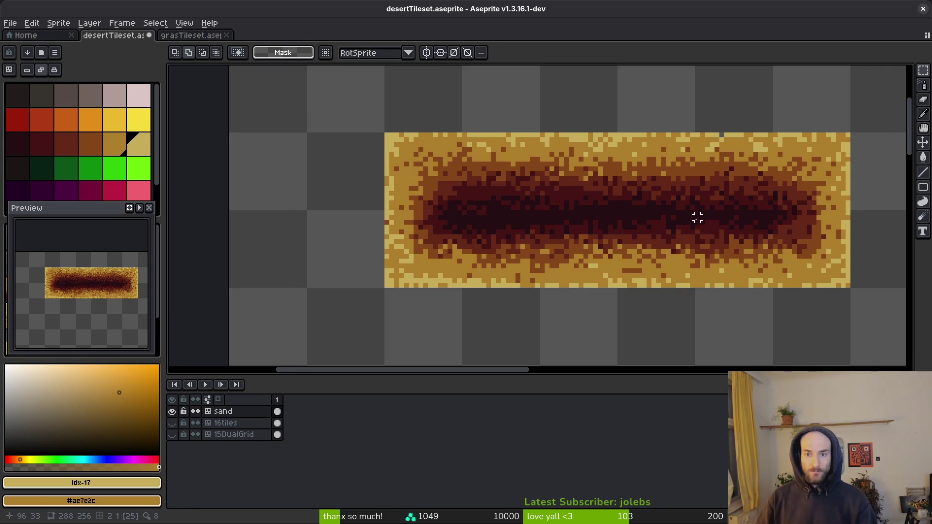
Step: Switch to the Pencil and pick the light sand colour #c8ad59
{"action": "scroll", "coordinate": [806, 187], "scroll_direction": "up", "scroll_amount": 4}
{"action": "key", "text": "b"}
{"action": "scroll", "coordinate": [795, 188], "scroll_direction": "up", "scroll_amount": 1}
{"action": "left_click", "coordinate": [780, 208], "text": "alt"}
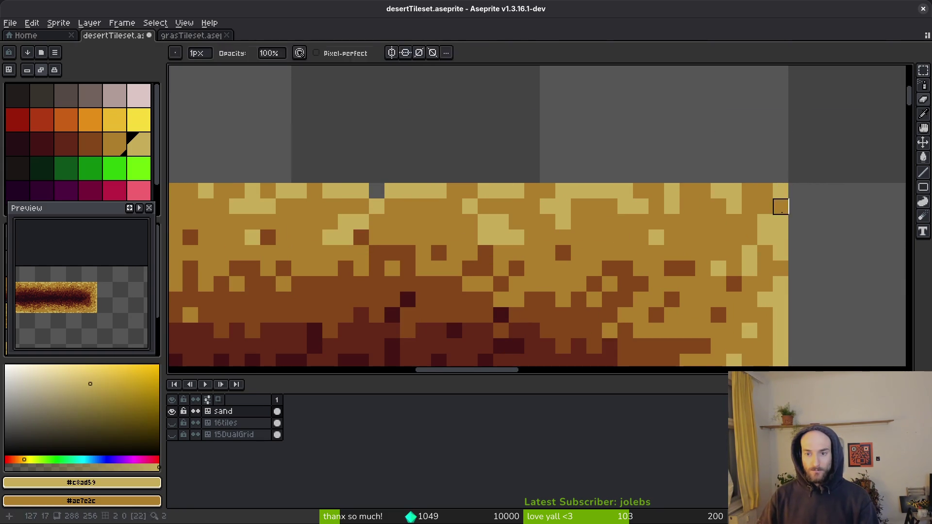
Step: Shrink the pencil to one pixel and undo a trial light sand stroke at the top-right corner
{"action": "key", "text": "b"}
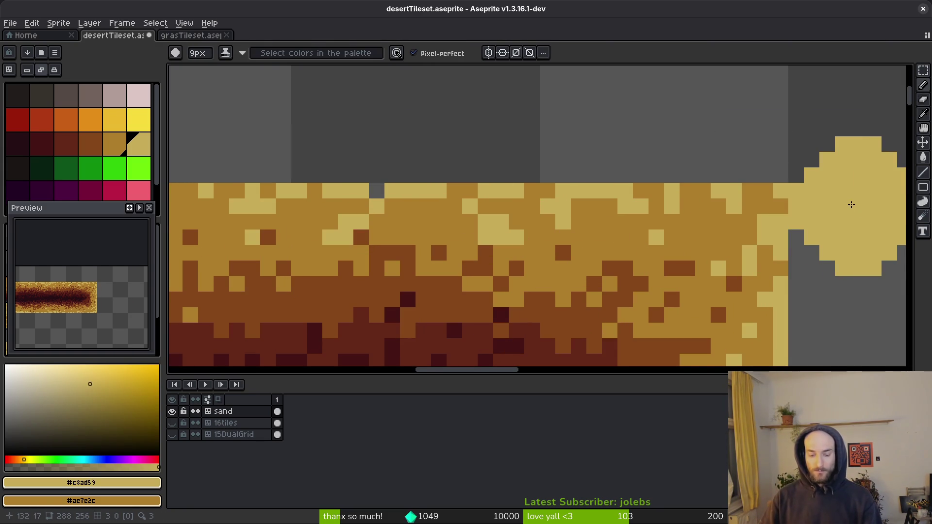
{"action": "key", "text": "minus"}
{"action": "key", "text": "minus"}
{"action": "key", "text": "minus"}
{"action": "left_click_drag", "start_coordinate": [767, 190], "coordinate": [771, 201]}
{"action": "key", "text": "ctrl+z"}
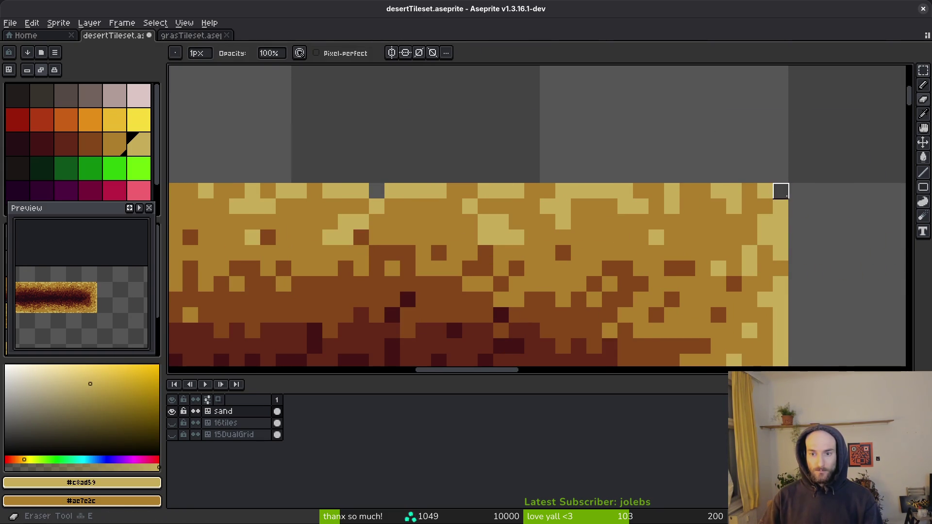
Step: Repaint several top-row pixels in light sand #c8ad59 and one in medium sand
{"action": "scroll", "coordinate": [777, 203], "scroll_direction": "down", "scroll_amount": 1}
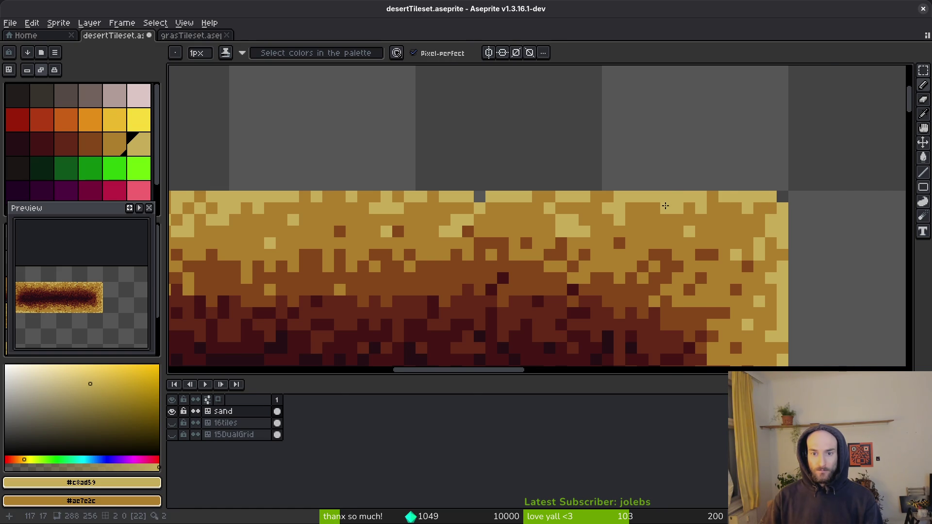
{"action": "scroll", "coordinate": [665, 206], "scroll_direction": "left", "scroll_amount": 2}
{"action": "left_click", "coordinate": [522, 197]}
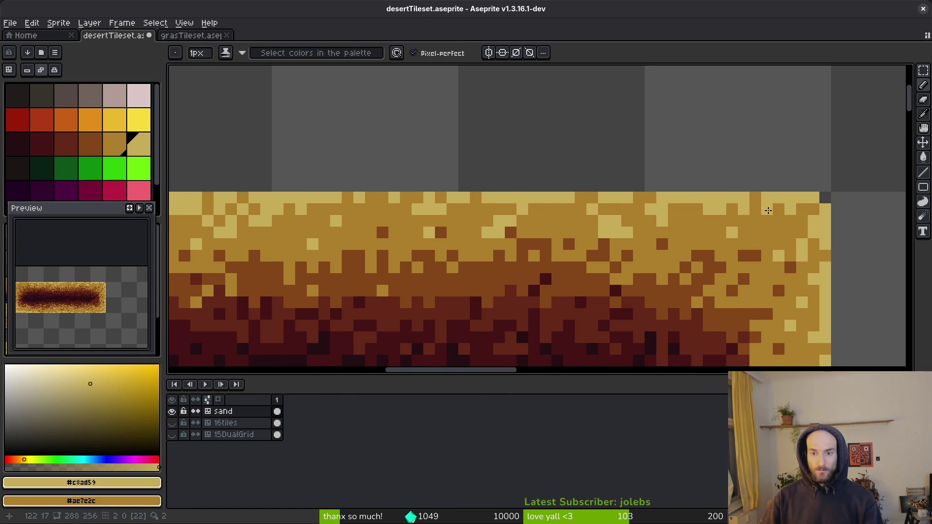
{"action": "scroll", "coordinate": [724, 218], "scroll_direction": "left", "scroll_amount": 6}
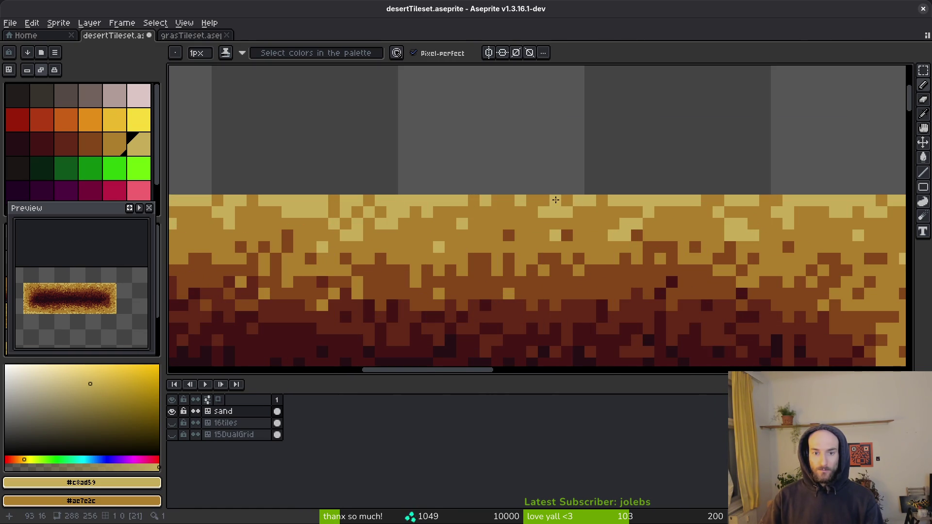
{"action": "left_click", "coordinate": [532, 197]}
{"action": "right_click", "coordinate": [544, 197]}
{"action": "left_click", "coordinate": [509, 209]}
{"action": "left_click", "coordinate": [497, 197]}
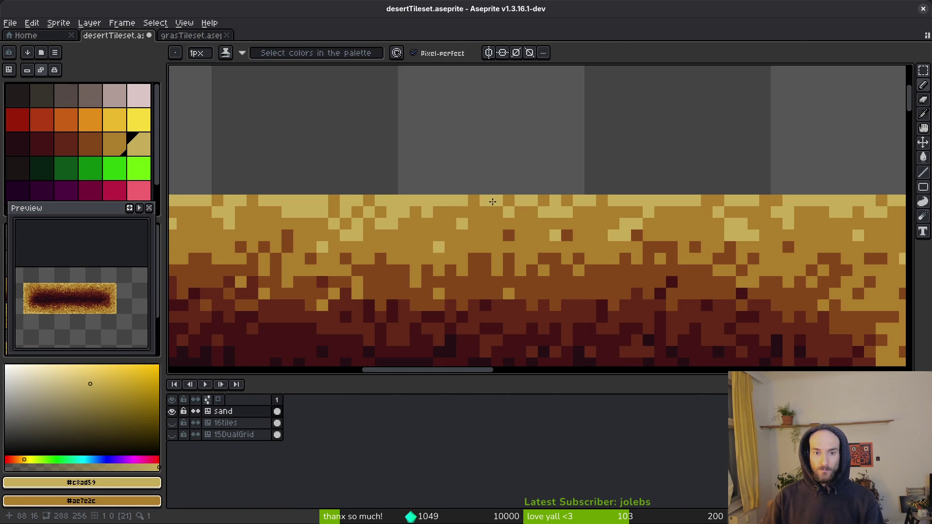
{"action": "scroll", "coordinate": [534, 195], "scroll_direction": "left", "scroll_amount": 10}
{"action": "scroll", "coordinate": [534, 195], "scroll_direction": "down", "scroll_amount": 2}
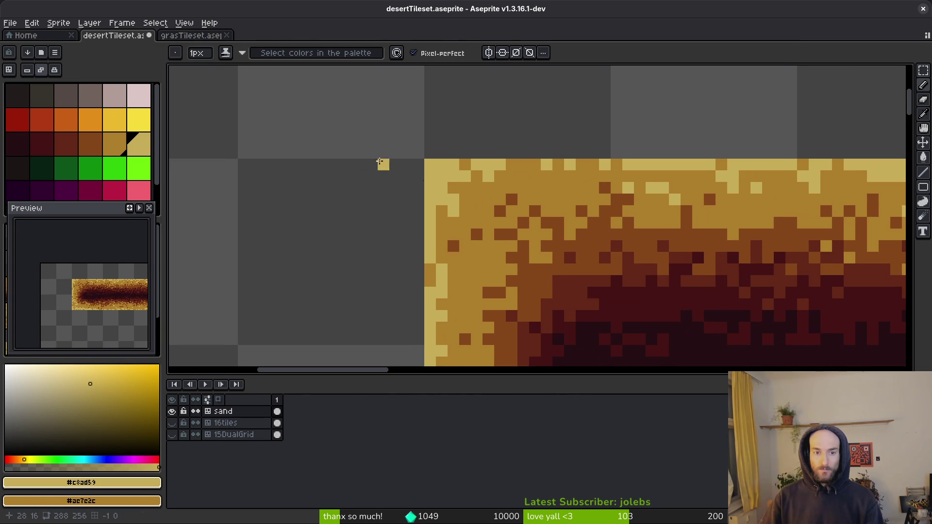
Step: Paint a run of light sand pixels along the top row, undoing the last one
{"action": "key", "text": "e"}
{"action": "scroll", "coordinate": [430, 164], "scroll_direction": "down", "scroll_amount": 1}
{"action": "scroll", "coordinate": [461, 165], "scroll_direction": "up", "scroll_amount": 2}
{"action": "key", "text": "b"}
{"action": "left_click_drag", "start_coordinate": [528, 172], "coordinate": [574, 168]}
{"action": "left_click", "coordinate": [610, 177]}
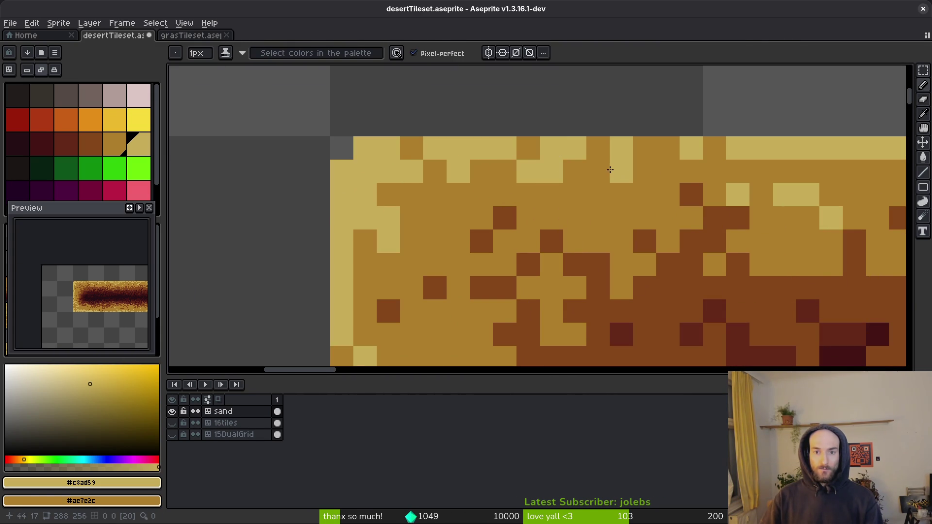
{"action": "left_click", "coordinate": [598, 172]}
{"action": "key", "text": "ctrl+z"}
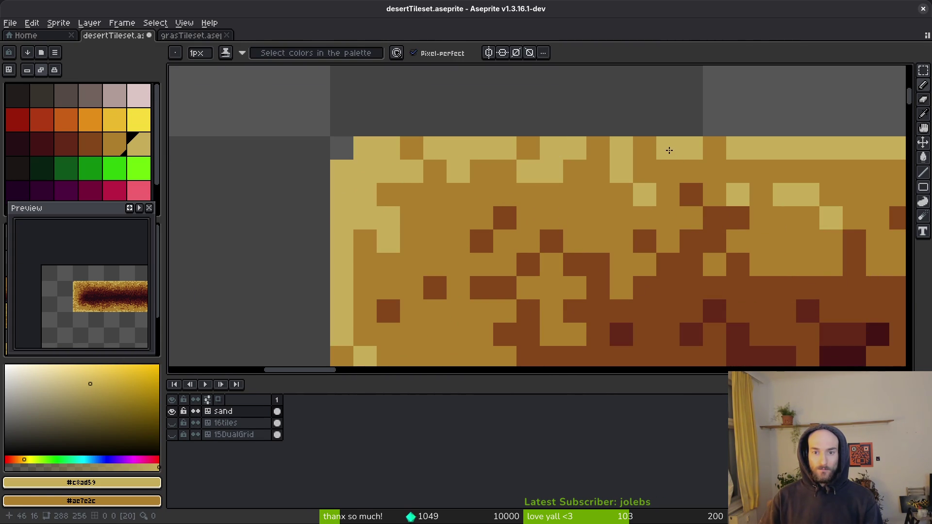
Step: Paint several more top-edge pixels in light sand
{"action": "left_click_drag", "start_coordinate": [649, 150], "coordinate": [668, 149]}
{"action": "scroll", "coordinate": [645, 174], "scroll_direction": "down", "scroll_amount": 3}
{"action": "scroll", "coordinate": [680, 243], "scroll_direction": "up", "scroll_amount": 1}
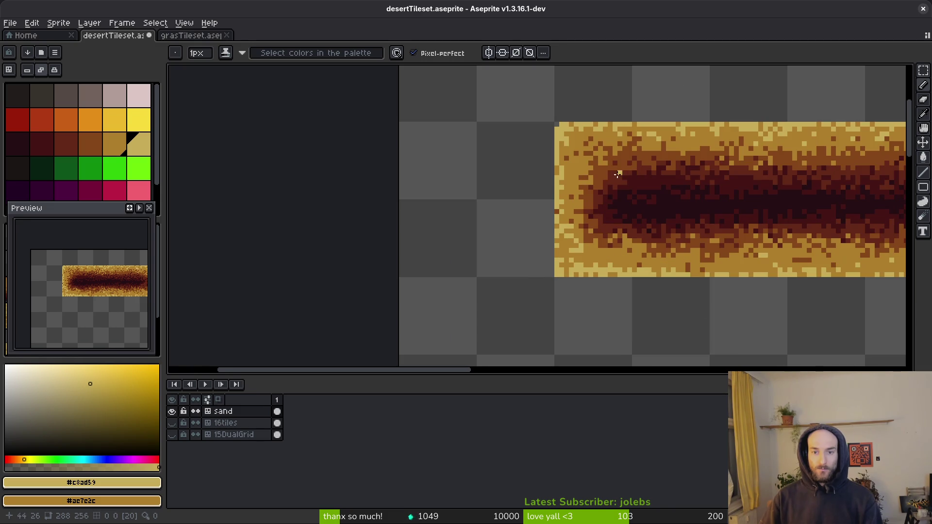
{"action": "scroll", "coordinate": [583, 281], "scroll_direction": "up", "scroll_amount": 1}
{"action": "key", "text": "e"}
{"action": "key", "text": "b"}
{"action": "scroll", "coordinate": [546, 267], "scroll_direction": "up", "scroll_amount": 3}
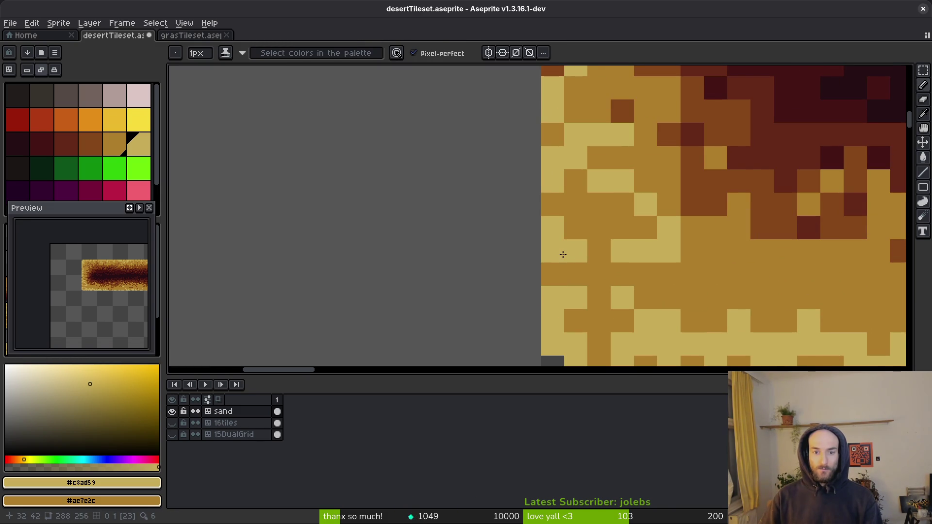
Step: Paint a medium sand pixel on the strip's left edge
{"action": "left_click_drag", "start_coordinate": [649, 287], "coordinate": [522, 174]}
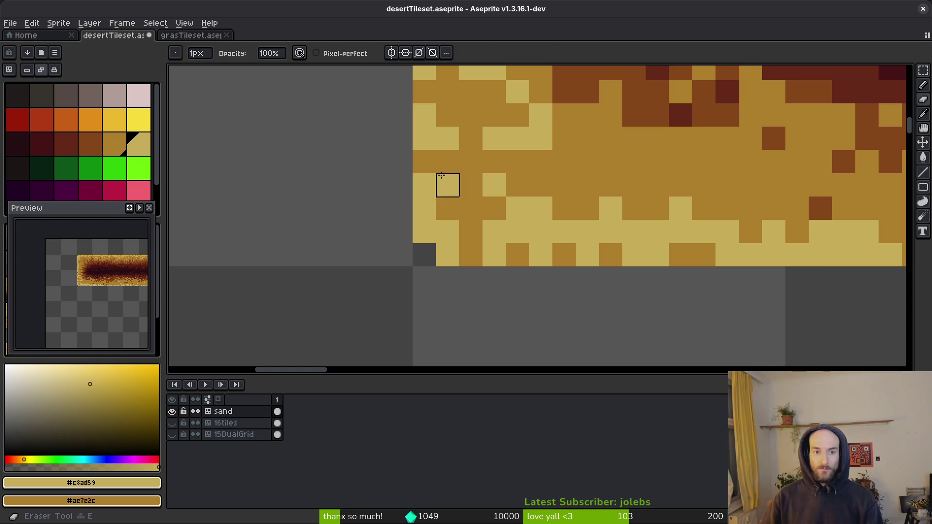
{"action": "right_click", "coordinate": [423, 185]}
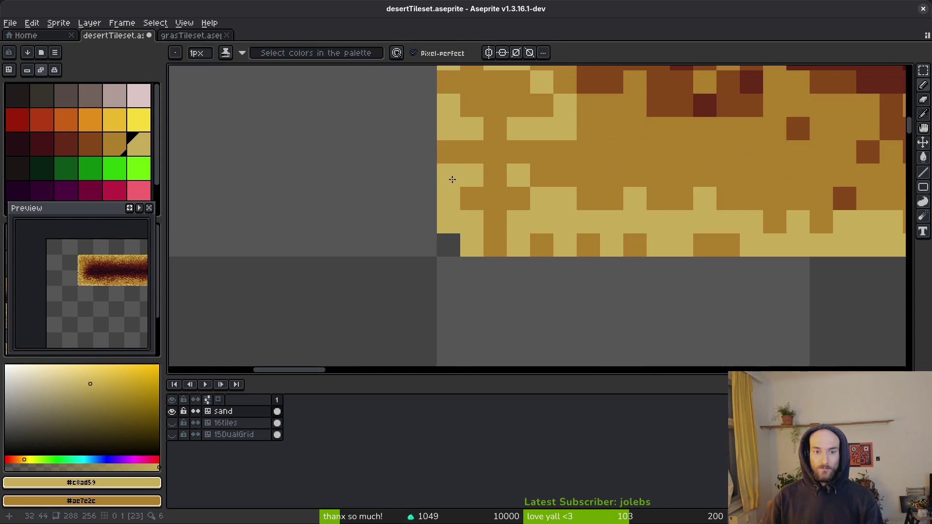
{"action": "scroll", "coordinate": [447, 157], "scroll_direction": "down", "scroll_amount": 5}
{"action": "scroll", "coordinate": [522, 231], "scroll_direction": "right", "scroll_amount": 3}
{"action": "scroll", "coordinate": [697, 222], "scroll_direction": "up", "scroll_amount": 1}
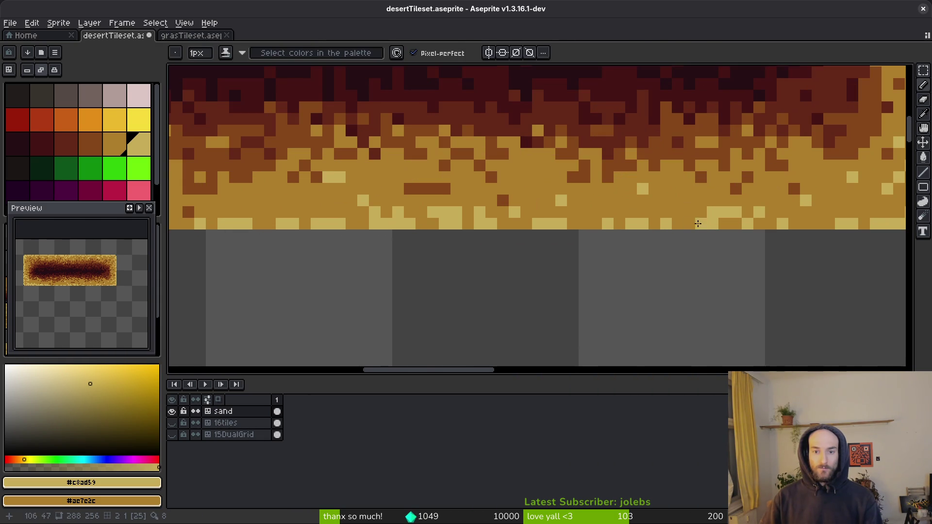
Step: Add scattered light sand pixels along the bottom edge, undoing the last one
{"action": "left_click", "coordinate": [689, 212]}
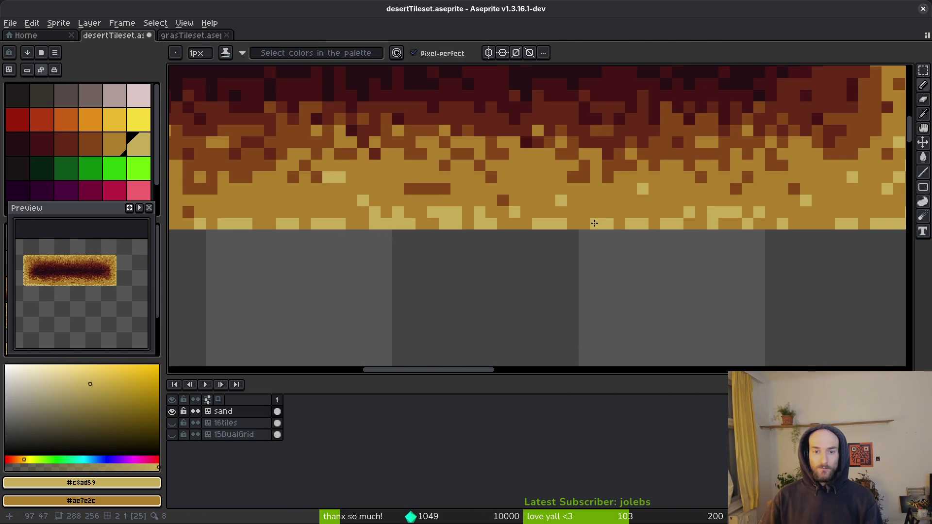
{"action": "left_click", "coordinate": [577, 216]}
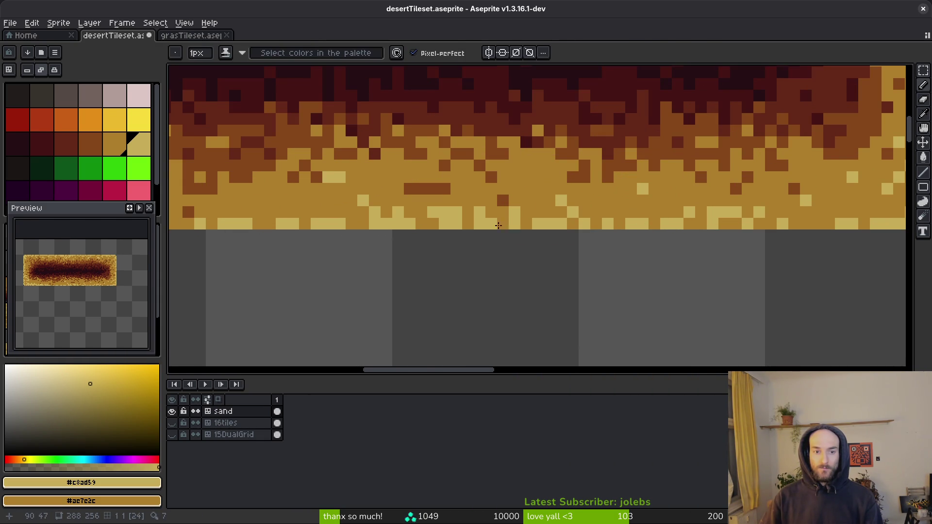
{"action": "left_click_drag", "start_coordinate": [356, 217], "coordinate": [384, 230]}
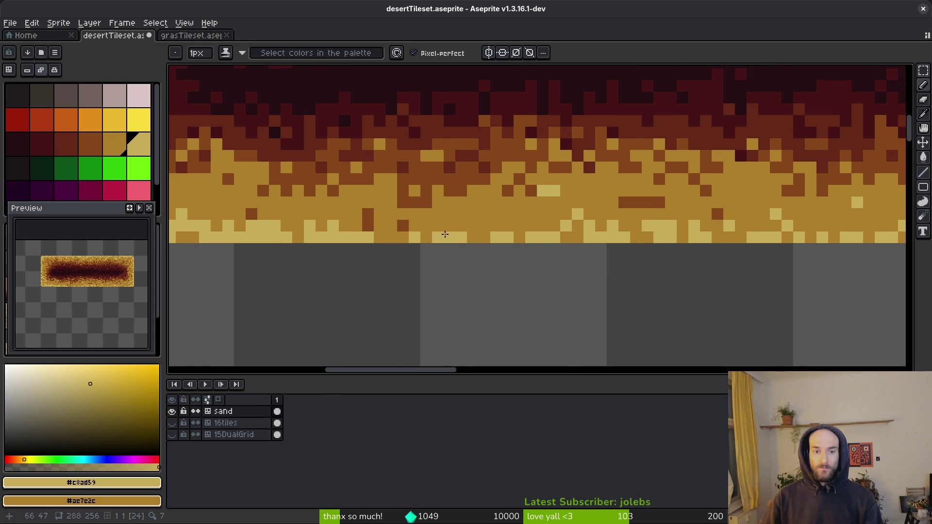
{"action": "left_click", "coordinate": [504, 226]}
{"action": "left_click", "coordinate": [484, 224]}
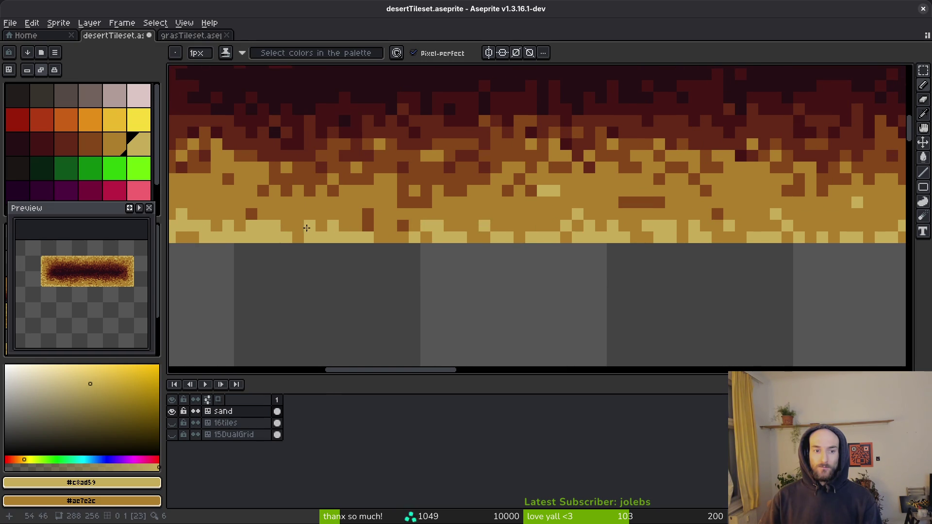
{"action": "left_click_drag", "start_coordinate": [390, 231], "coordinate": [402, 237]}
{"action": "key", "text": "ctrl+z"}
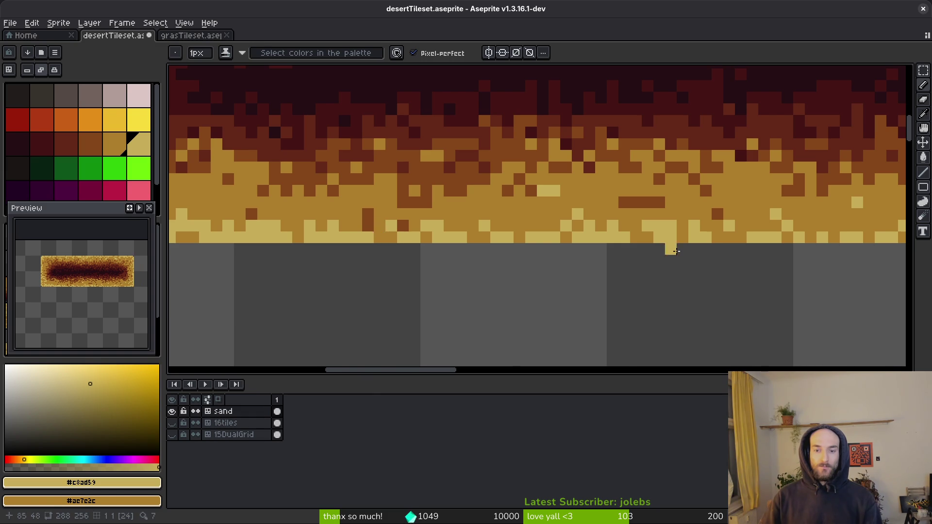
{"action": "scroll", "coordinate": [646, 247], "scroll_direction": "down", "scroll_amount": 5}
{"action": "scroll", "coordinate": [557, 245], "scroll_direction": "up", "scroll_amount": 5}
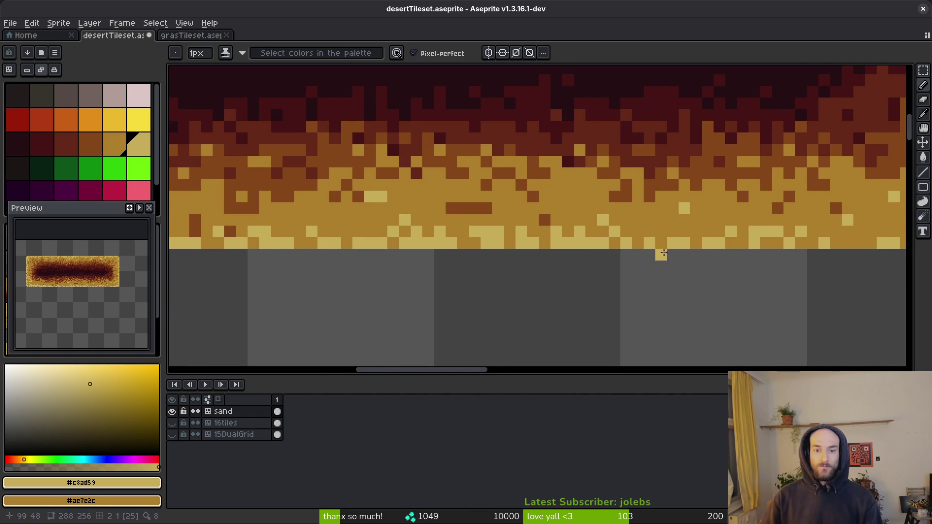
{"action": "scroll", "coordinate": [670, 250], "scroll_direction": "up", "scroll_amount": 2}
{"action": "scroll", "coordinate": [719, 240], "scroll_direction": "right", "scroll_amount": 5}
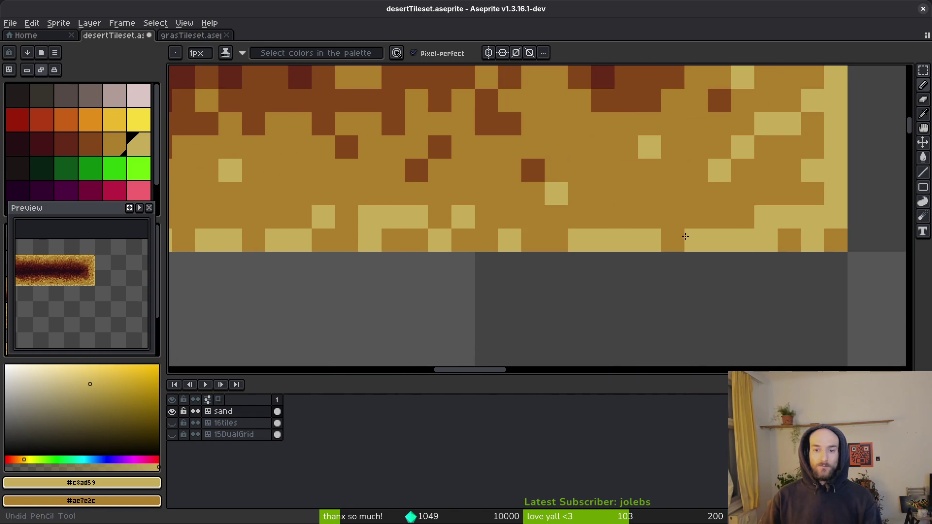
Step: Dab a dark pixel and touch up single pixels along the bottom edge
{"action": "right_click", "coordinate": [681, 229]}
{"action": "left_click_drag", "start_coordinate": [680, 223], "coordinate": [691, 220]}
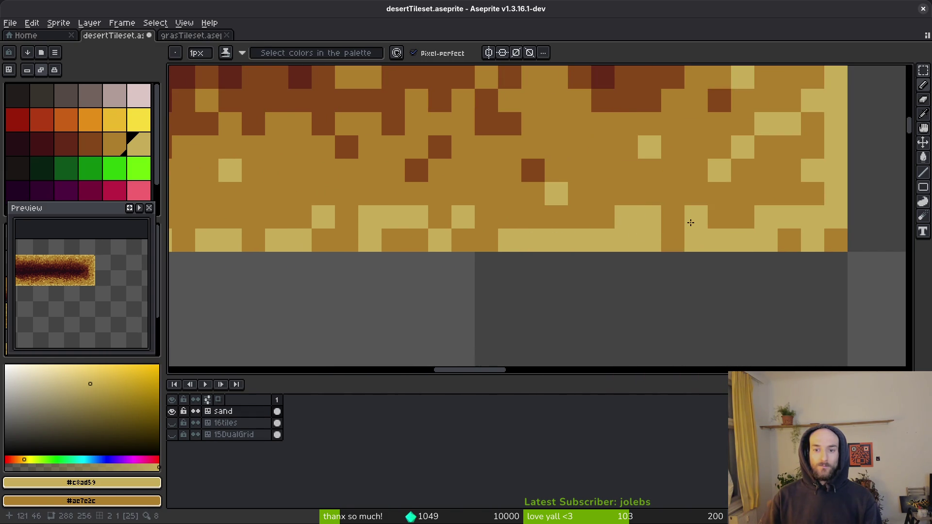
{"action": "right_click", "coordinate": [649, 224]}
{"action": "left_click", "coordinate": [487, 221]}
{"action": "left_click", "coordinate": [509, 217]}
{"action": "scroll", "coordinate": [520, 214], "scroll_direction": "down", "scroll_amount": 3}
{"action": "scroll", "coordinate": [667, 211], "scroll_direction": "up", "scroll_amount": 2}
Step: Pick the light sand colour #c8ad59 from the canvas and save the tileset
{"action": "key", "text": "e"}
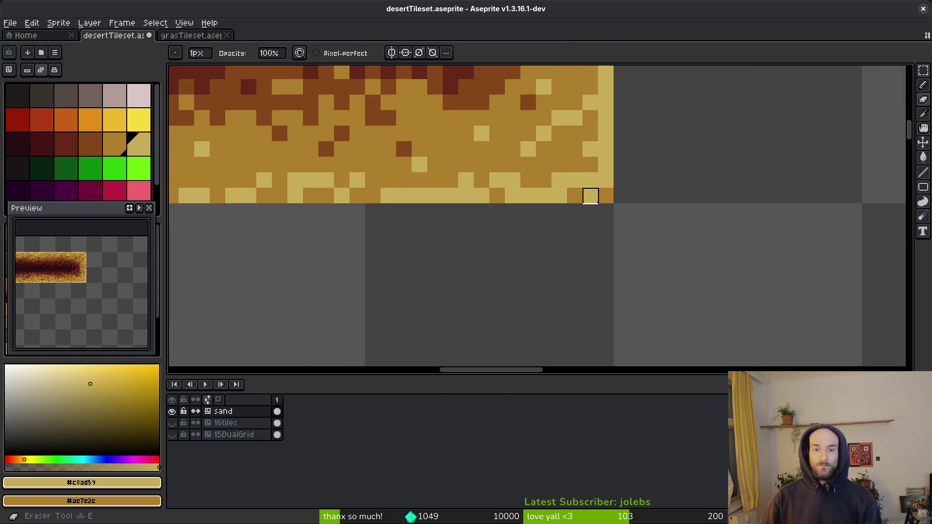
{"action": "scroll", "coordinate": [627, 272], "scroll_direction": "down", "scroll_amount": 3}
{"action": "scroll", "coordinate": [658, 258], "scroll_direction": "left", "scroll_amount": 2}
{"action": "key", "text": "v"}
{"action": "key", "text": "b"}
{"action": "scroll", "coordinate": [500, 287], "scroll_direction": "down", "scroll_amount": 1}
{"action": "scroll", "coordinate": [437, 270], "scroll_direction": "up", "scroll_amount": 4}
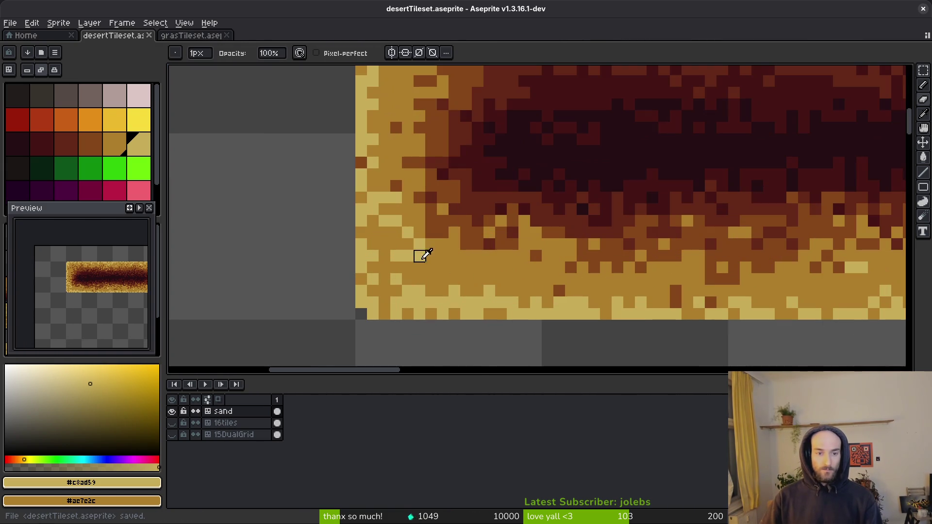
{"action": "left_click", "coordinate": [422, 256], "text": "alt"}
{"action": "left_click", "coordinate": [449, 289], "text": "alt"}
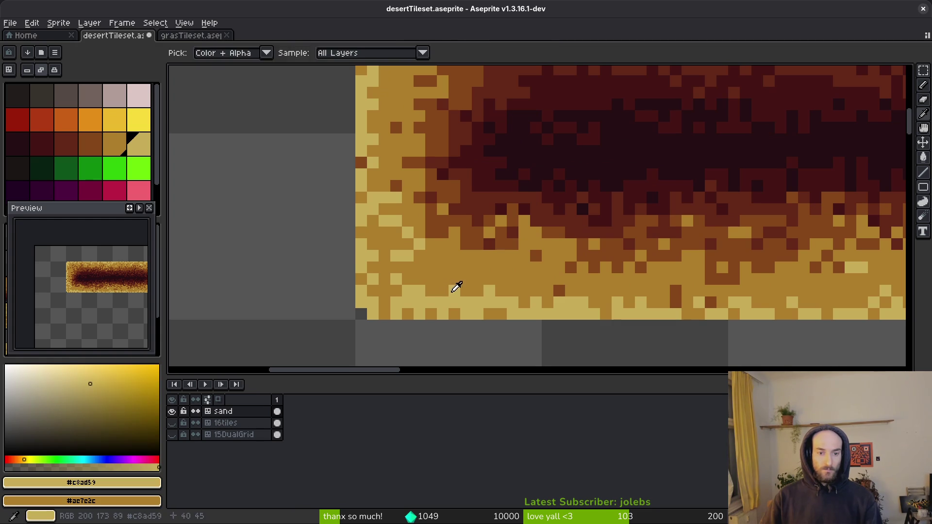
{"action": "scroll", "coordinate": [466, 280], "scroll_direction": "down", "scroll_amount": 3}
{"action": "key", "text": "ctrl+s"}
Step: Pick brown #854619 and add a brown pixel and a short brown stroke into the sand
{"action": "scroll", "coordinate": [466, 284], "scroll_direction": "up", "scroll_amount": 3}
{"action": "left_click", "coordinate": [466, 286], "text": "alt"}
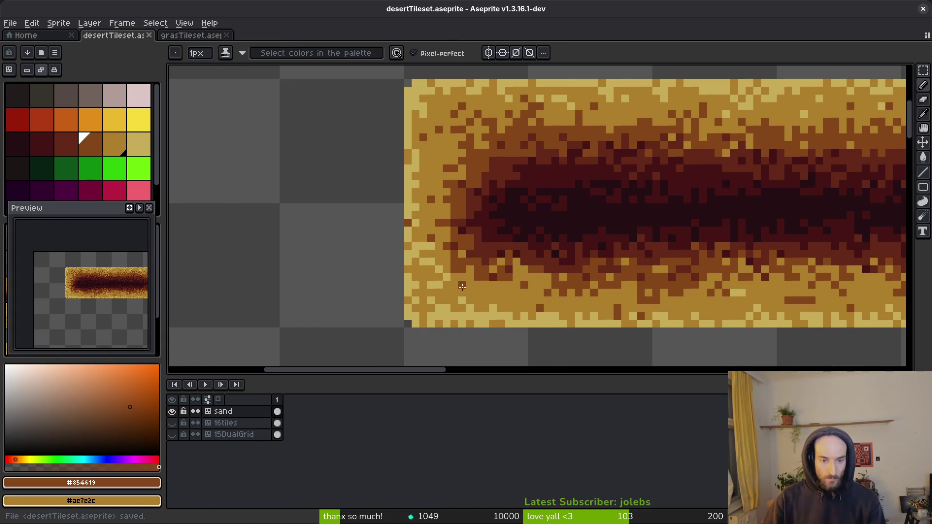
{"action": "left_click", "coordinate": [486, 292]}
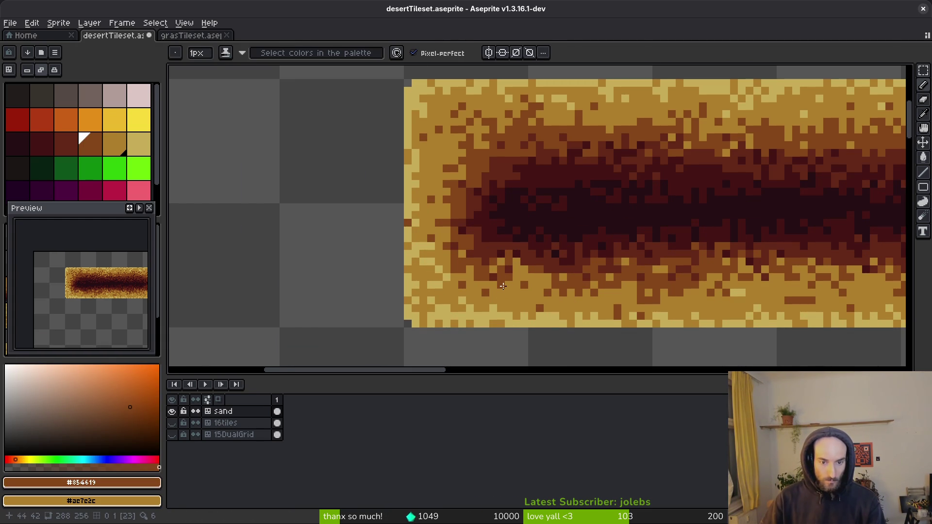
{"action": "scroll", "coordinate": [582, 313], "scroll_direction": "down", "scroll_amount": 1}
{"action": "scroll", "coordinate": [583, 314], "scroll_direction": "up", "scroll_amount": 1}
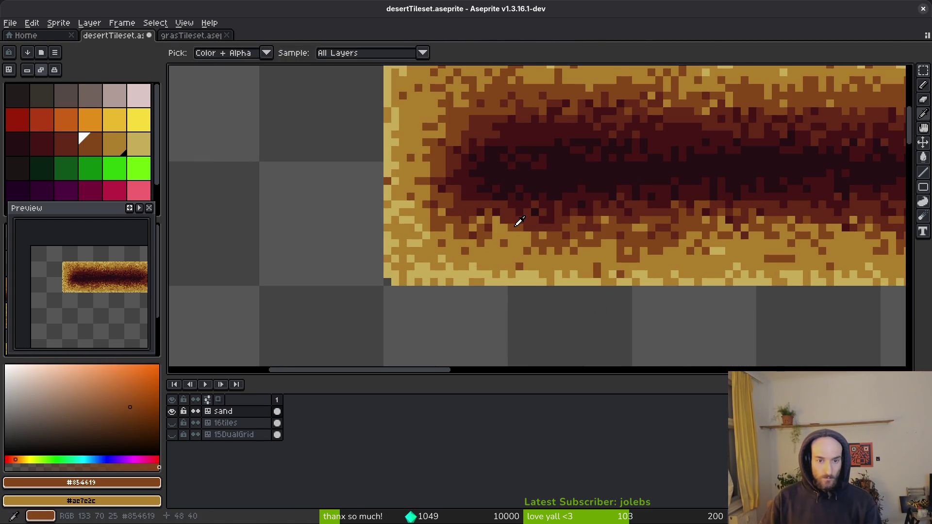
{"action": "scroll", "coordinate": [486, 224], "scroll_direction": "up", "scroll_amount": 3}
{"action": "mouse_move", "coordinate": [469, 239]}
{"action": "left_mouse_down"}
{"action": "mouse_move", "coordinate": [525, 268]}
{"action": "mouse_move", "coordinate": [519, 248]}
{"action": "left_mouse_up"}
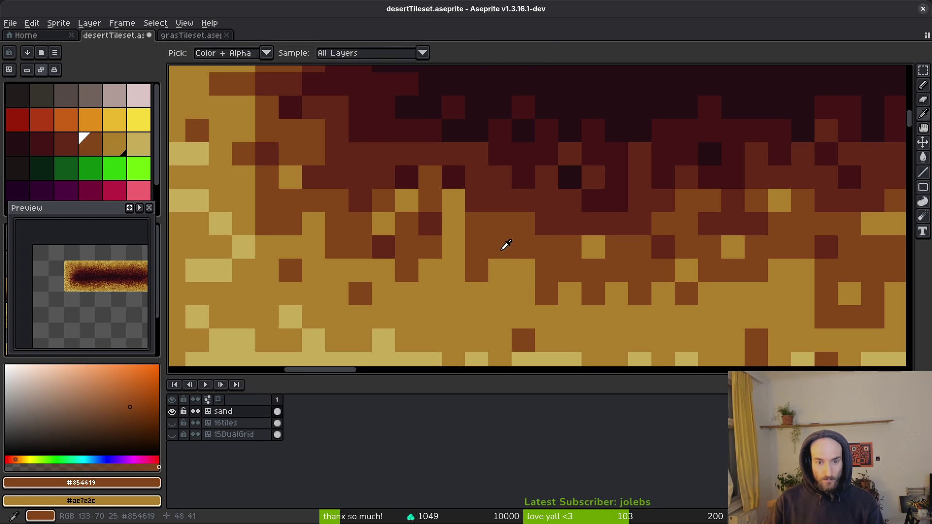
Step: Sample #ae7e2c, then re-pick brown #854619 and paint one dark brown pixel
{"action": "left_click", "coordinate": [523, 270], "text": "alt"}
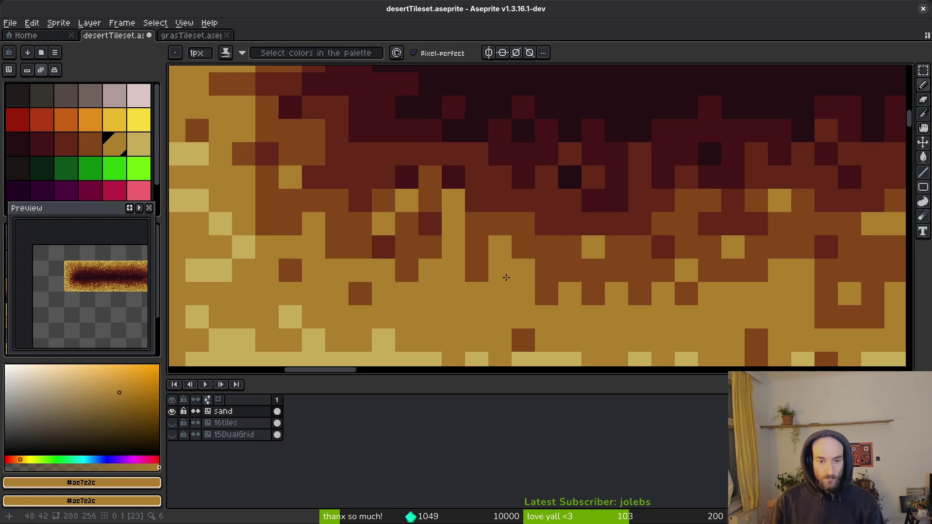
{"action": "left_click", "coordinate": [502, 277], "text": "alt"}
{"action": "left_click", "coordinate": [453, 223]}
{"action": "scroll", "coordinate": [647, 268], "scroll_direction": "down", "scroll_amount": 8}
{"action": "scroll", "coordinate": [725, 278], "scroll_direction": "up", "scroll_amount": 3}
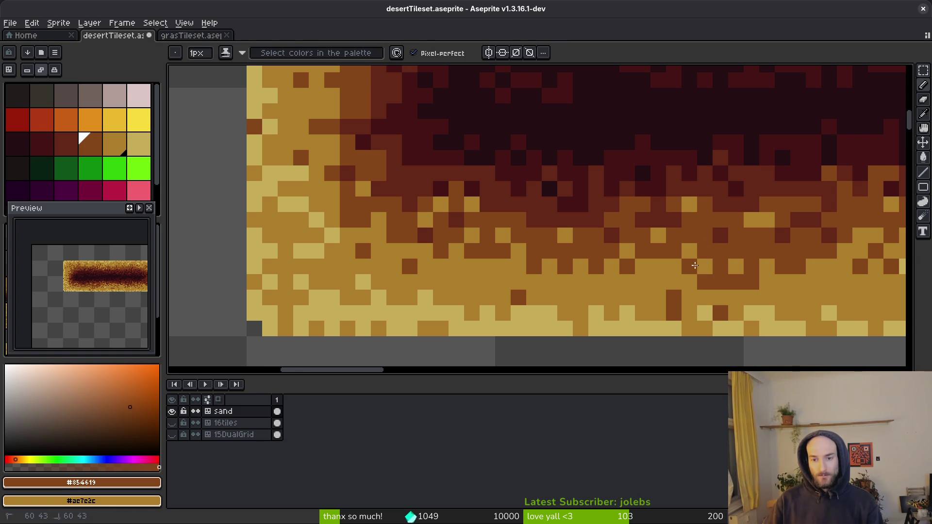
Step: Inspect the strip and pick the dark red #632718 from the canvas
{"action": "scroll", "coordinate": [695, 266], "scroll_direction": "down", "scroll_amount": 5}
{"action": "scroll", "coordinate": [603, 239], "scroll_direction": "up", "scroll_amount": 4}
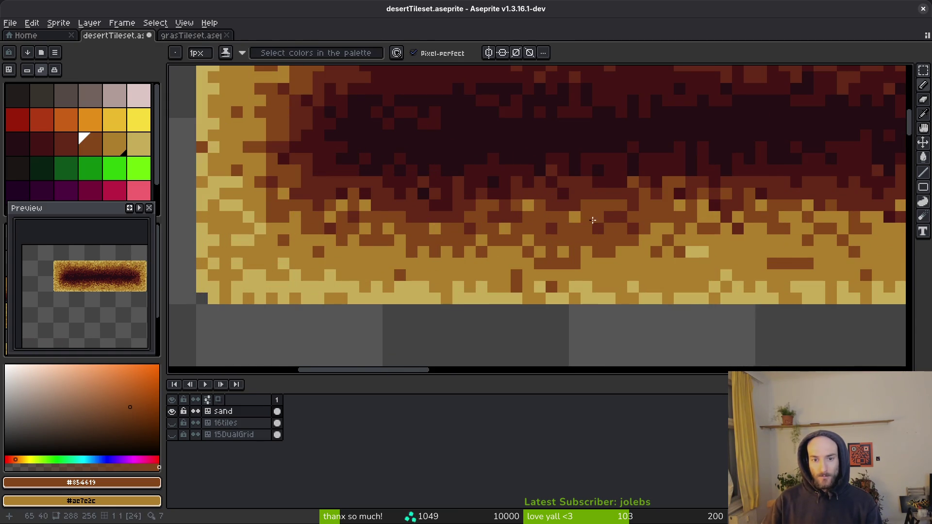
{"action": "scroll", "coordinate": [589, 222], "scroll_direction": "down", "scroll_amount": 5}
{"action": "scroll", "coordinate": [630, 234], "scroll_direction": "up", "scroll_amount": 5}
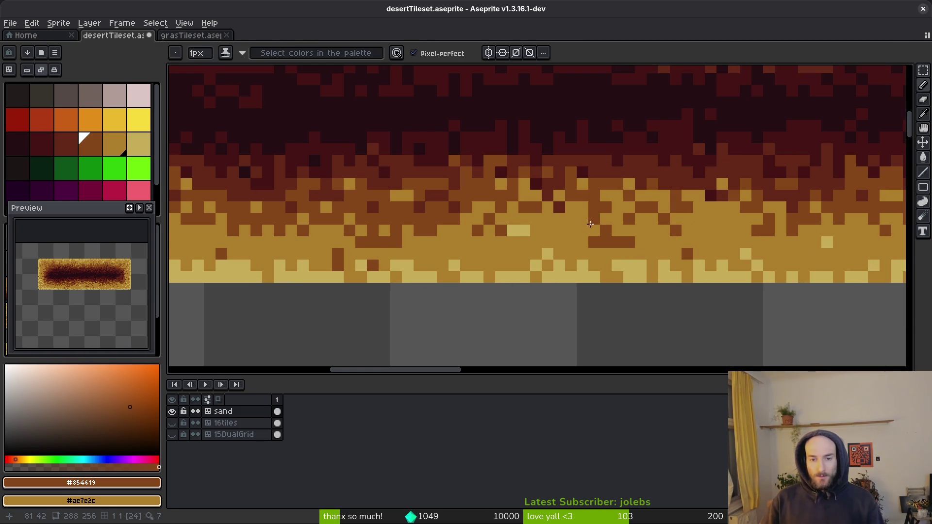
{"action": "scroll", "coordinate": [631, 223], "scroll_direction": "down", "scroll_amount": 3}
{"action": "scroll", "coordinate": [596, 249], "scroll_direction": "up", "scroll_amount": 3}
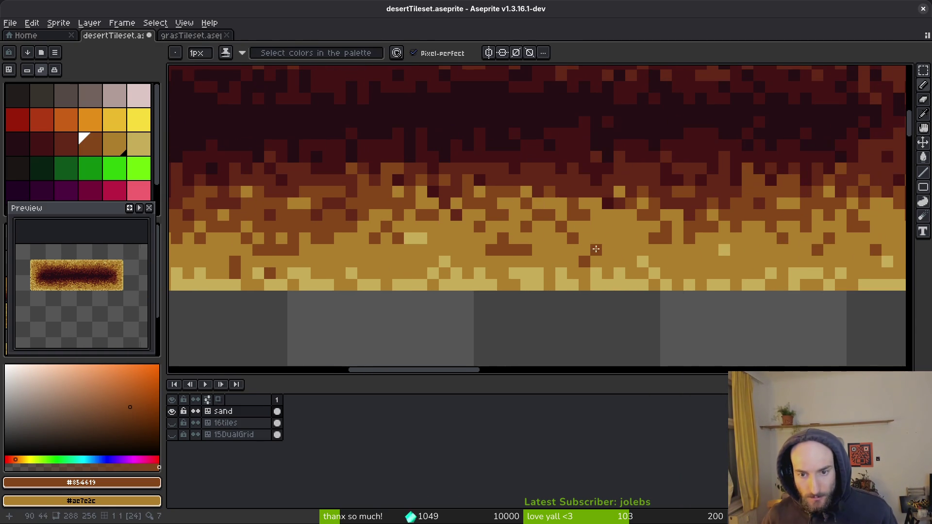
{"action": "scroll", "coordinate": [632, 217], "scroll_direction": "down", "scroll_amount": 3}
{"action": "scroll", "coordinate": [670, 214], "scroll_direction": "up", "scroll_amount": 3}
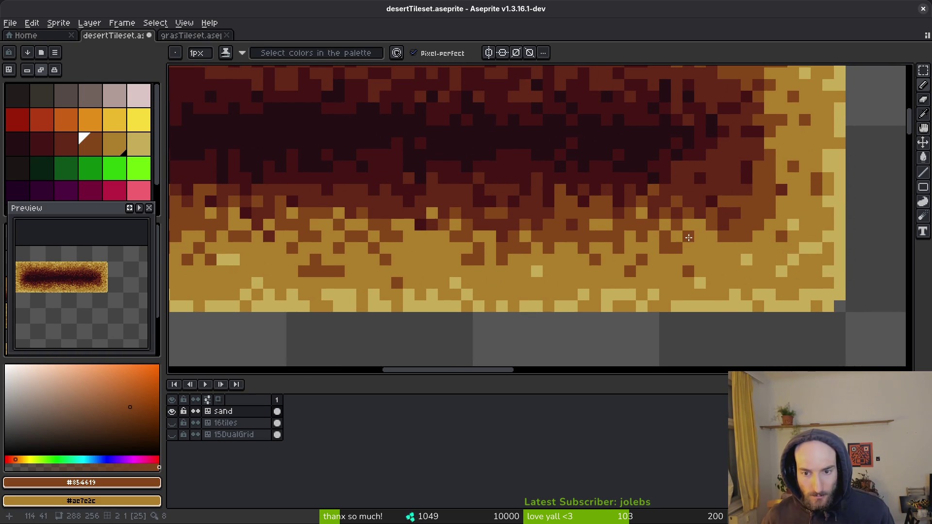
{"action": "scroll", "coordinate": [699, 245], "scroll_direction": "down", "scroll_amount": 3}
{"action": "scroll", "coordinate": [709, 255], "scroll_direction": "up", "scroll_amount": 3}
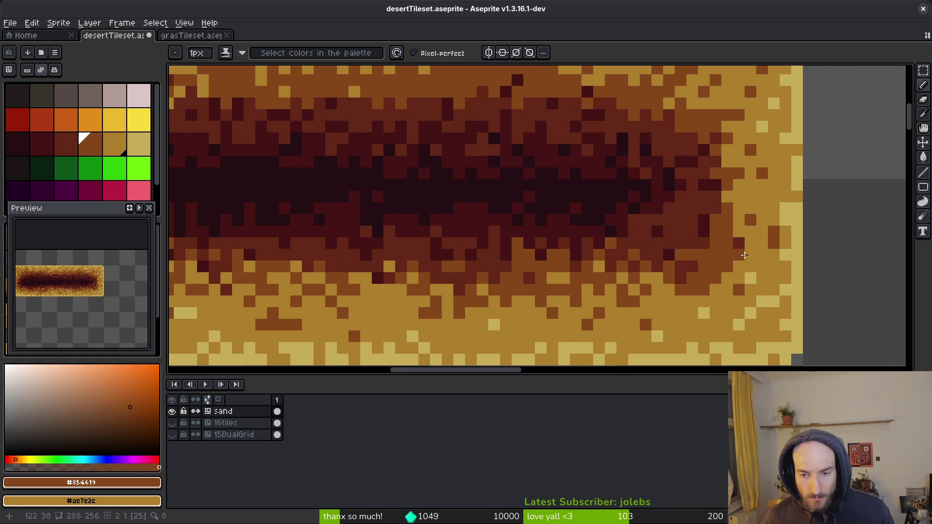
{"action": "scroll", "coordinate": [754, 256], "scroll_direction": "down", "scroll_amount": 3}
{"action": "scroll", "coordinate": [710, 206], "scroll_direction": "up", "scroll_amount": 3}
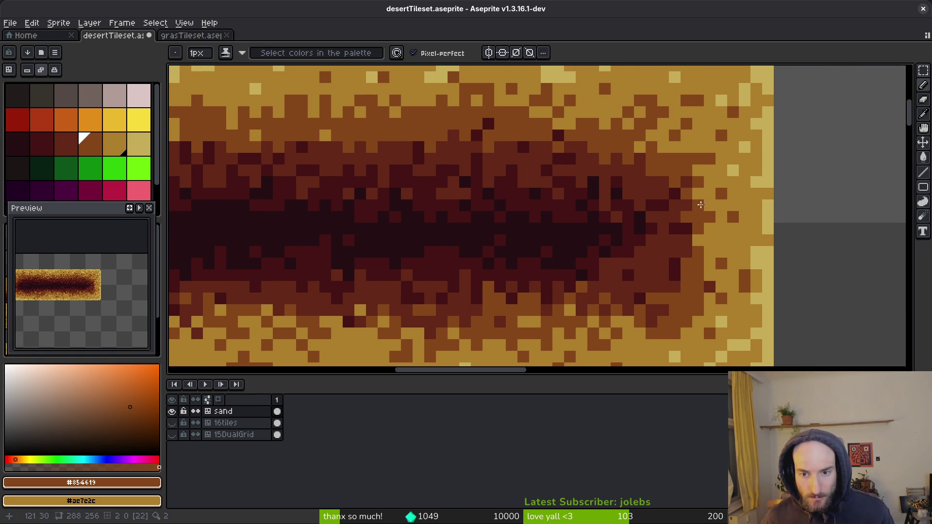
{"action": "scroll", "coordinate": [706, 229], "scroll_direction": "up", "scroll_amount": 3}
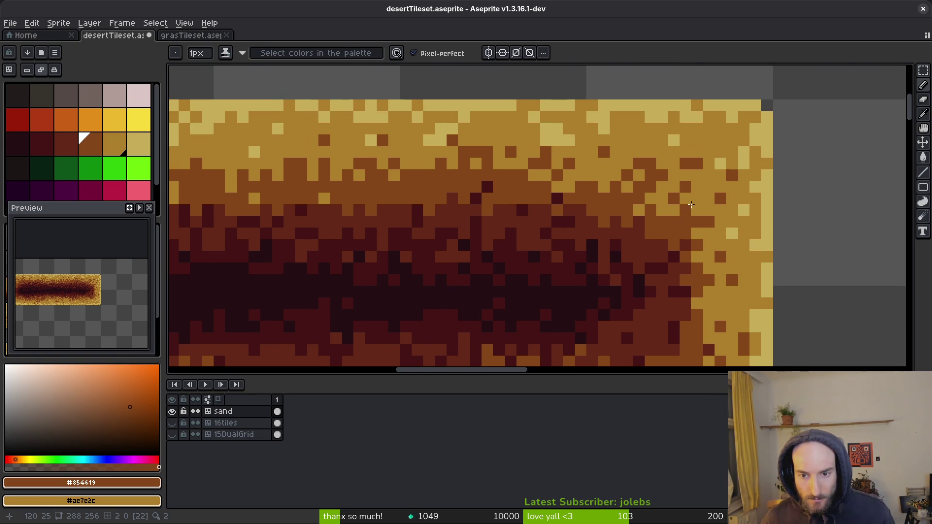
{"action": "scroll", "coordinate": [636, 204], "scroll_direction": "left", "scroll_amount": 3}
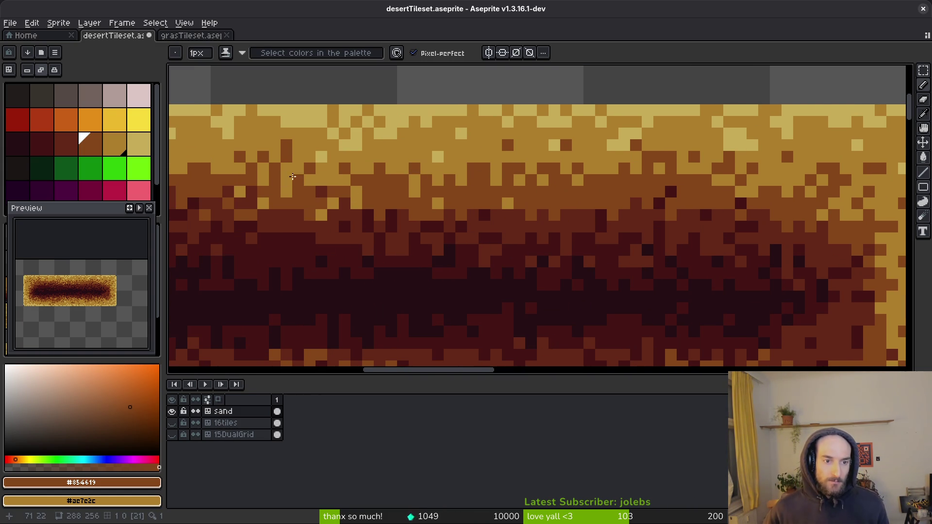
{"action": "scroll", "coordinate": [515, 188], "scroll_direction": "left", "scroll_amount": 3}
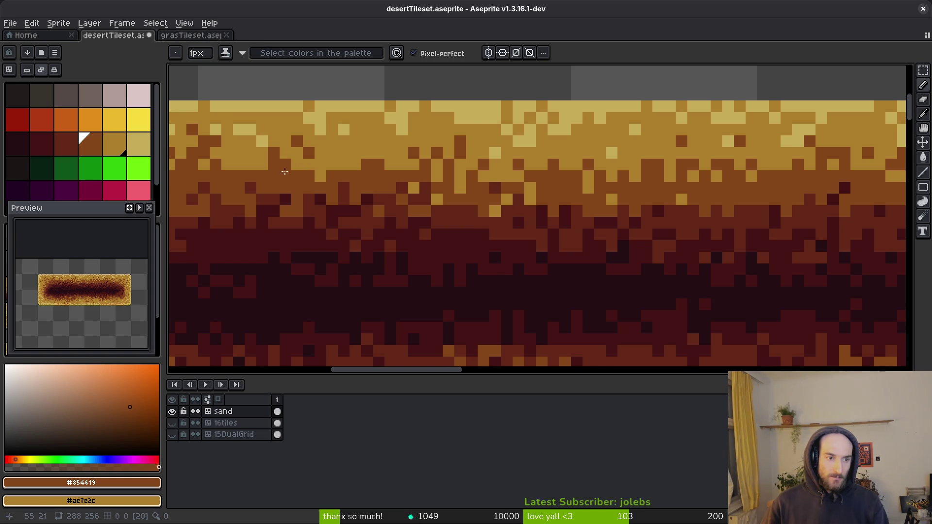
{"action": "scroll", "coordinate": [301, 161], "scroll_direction": "left", "scroll_amount": 3}
{"action": "scroll", "coordinate": [396, 176], "scroll_direction": "left", "scroll_amount": 3}
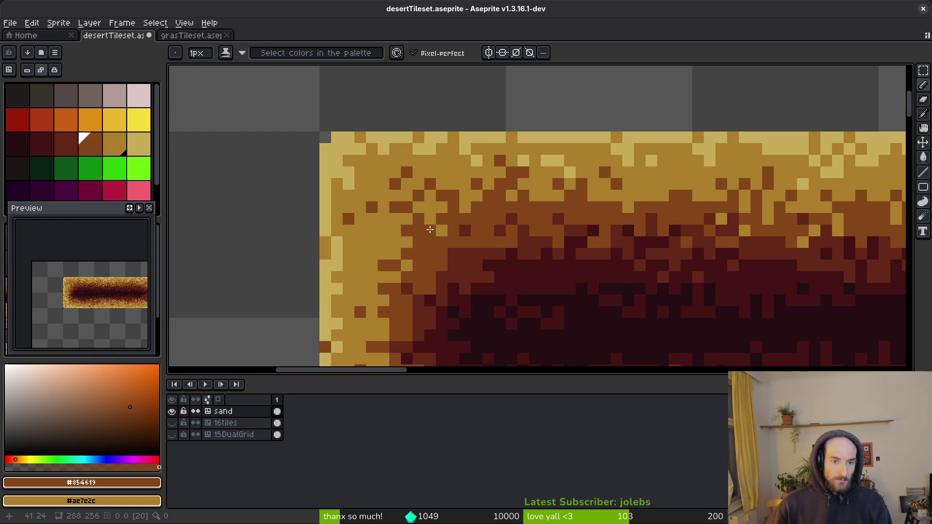
{"action": "scroll", "coordinate": [431, 230], "scroll_direction": "down", "scroll_amount": 3}
{"action": "scroll", "coordinate": [451, 208], "scroll_direction": "up", "scroll_amount": 3}
{"action": "left_click", "coordinate": [459, 194], "text": "alt"}
Step: Paint a two-pixel dark red #632718 column and save the tileset
{"action": "left_click_drag", "start_coordinate": [438, 175], "coordinate": [433, 191]}
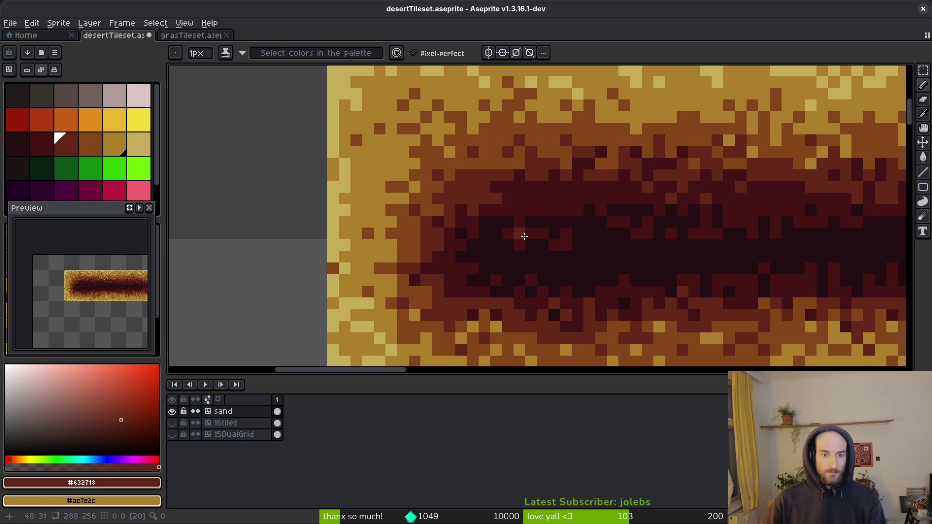
{"action": "left_click", "coordinate": [472, 150], "text": "alt"}
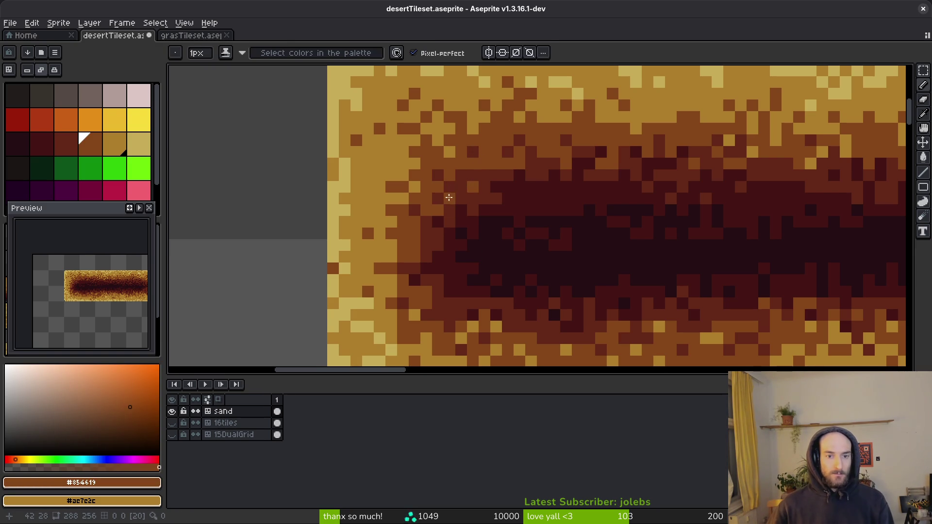
{"action": "left_click", "coordinate": [419, 250], "text": "alt"}
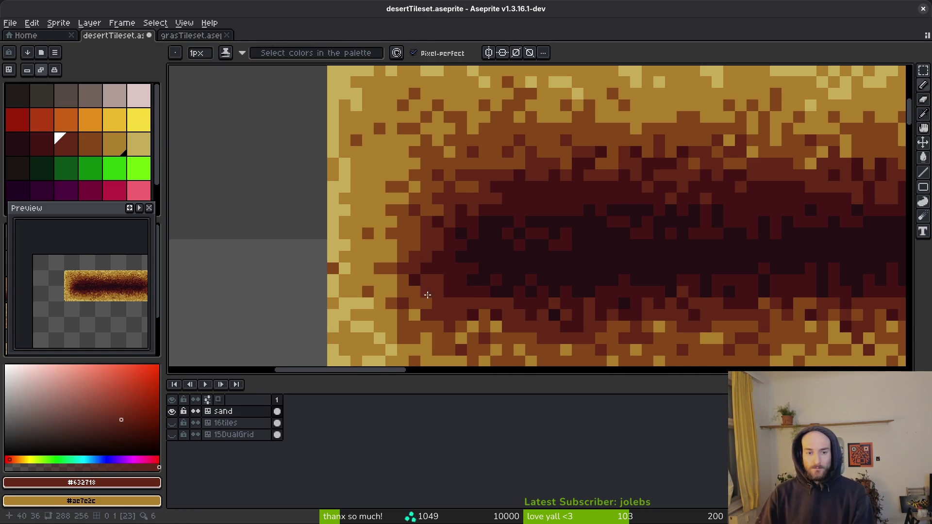
{"action": "left_click", "coordinate": [427, 293], "text": "alt"}
{"action": "left_click", "coordinate": [426, 302], "text": "alt"}
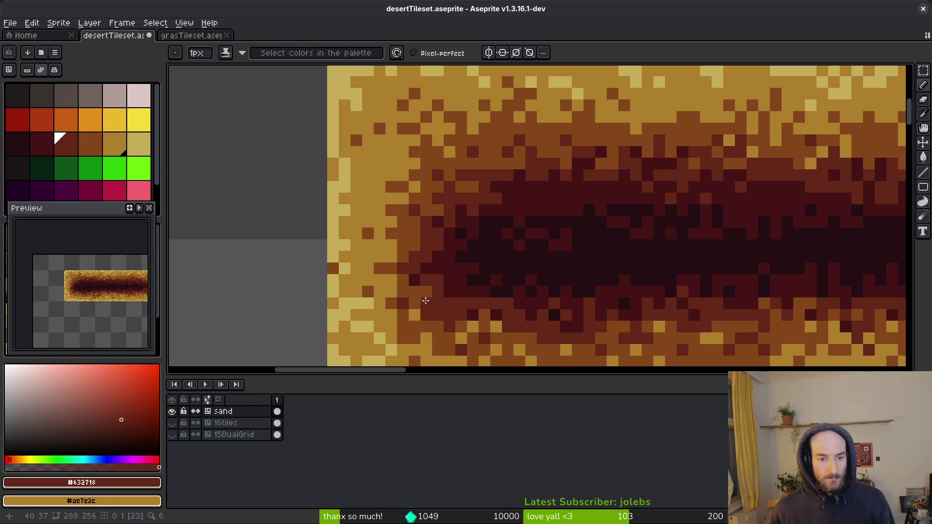
{"action": "key", "text": "alt"}
{"action": "key", "text": "ctrl+s"}
Step: Paint a tan pixel in dark maroon #431414 and save desertTileset.aseprite again
{"action": "scroll", "coordinate": [558, 354], "scroll_direction": "down", "scroll_amount": 3}
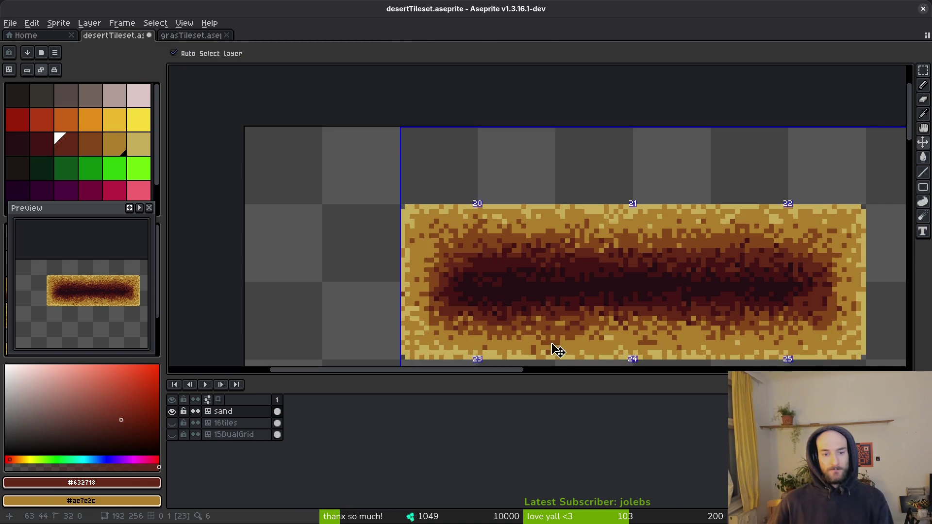
{"action": "scroll", "coordinate": [471, 313], "scroll_direction": "up", "scroll_amount": 4}
{"action": "left_click", "coordinate": [463, 288], "text": "alt"}
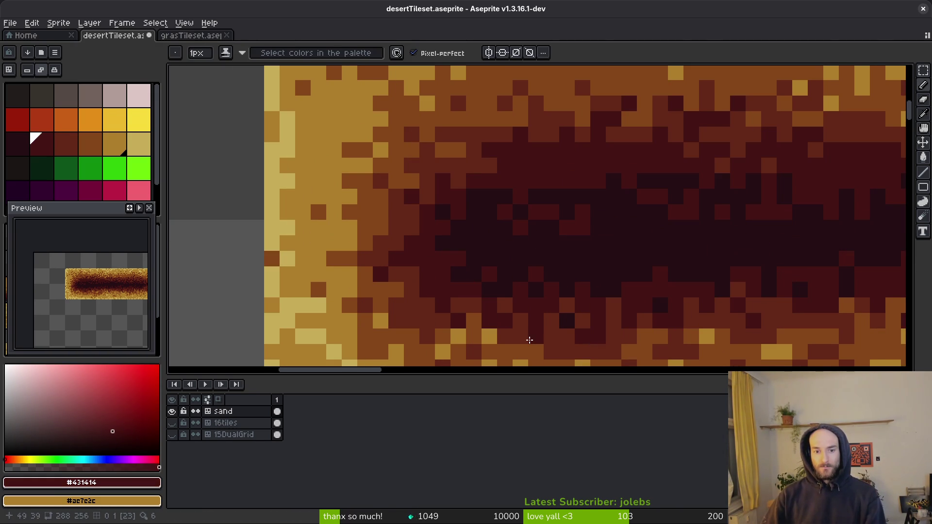
{"action": "left_click", "coordinate": [463, 331]}
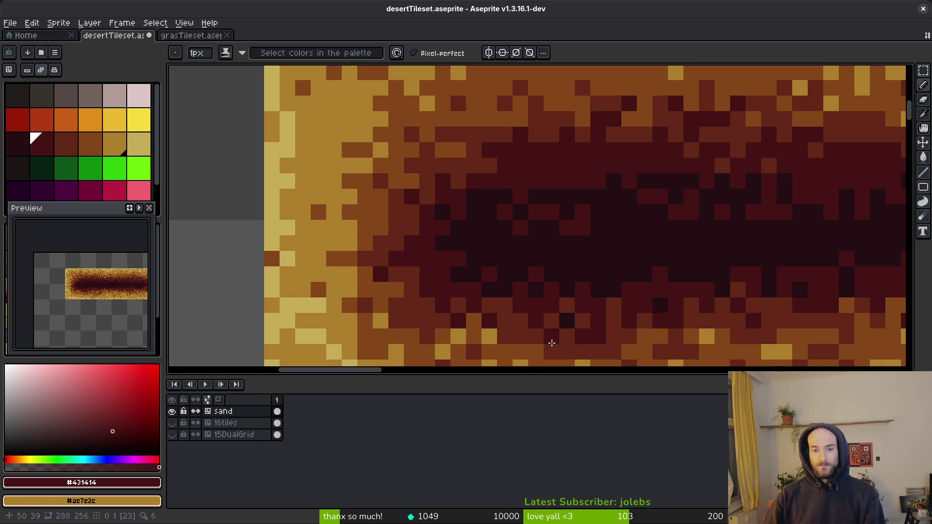
{"action": "scroll", "coordinate": [758, 263], "scroll_direction": "down", "scroll_amount": 1}
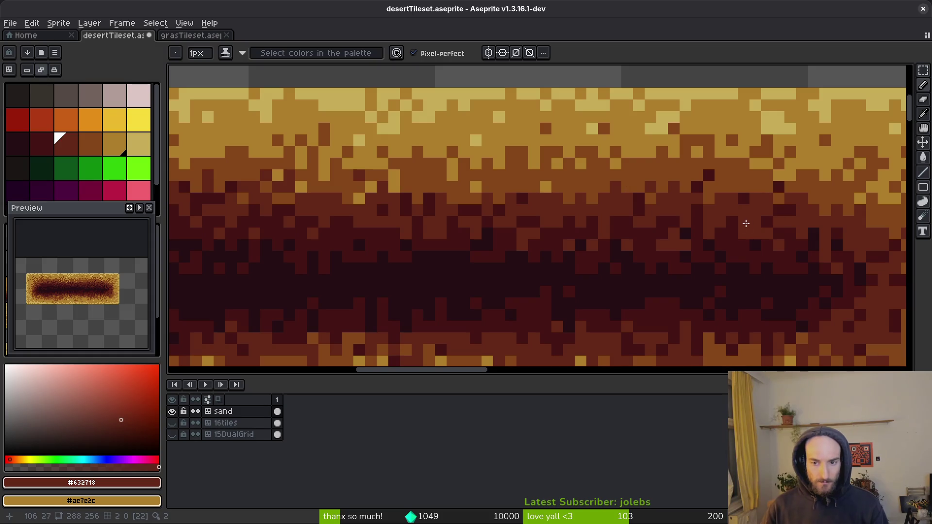
{"action": "scroll", "coordinate": [719, 242], "scroll_direction": "down", "scroll_amount": 4}
{"action": "key", "text": "ctrl+s"}
{"action": "scroll", "coordinate": [689, 291], "scroll_direction": "down", "scroll_amount": 6}
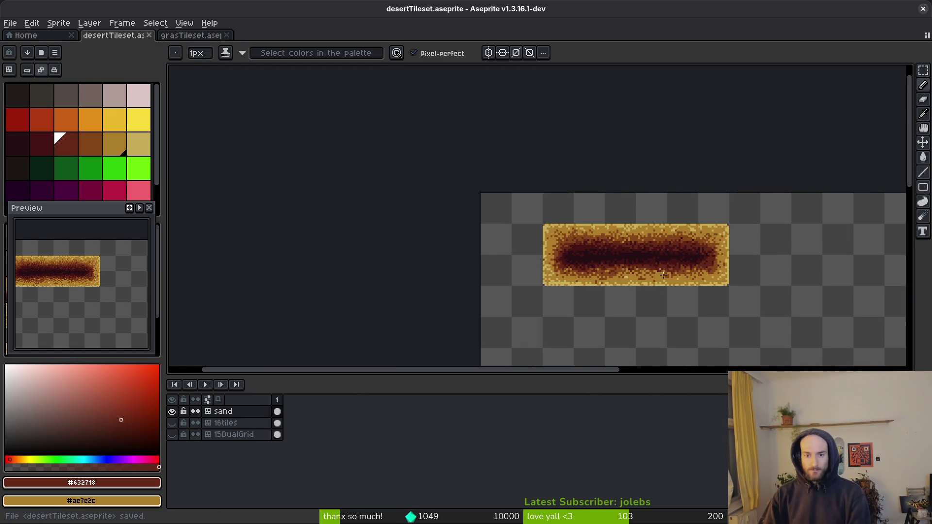
Step: Sample the darkest brown #250e13 and the maroon #431414 from the lower sand strip
{"action": "scroll", "coordinate": [662, 286], "scroll_direction": "down", "scroll_amount": 3}
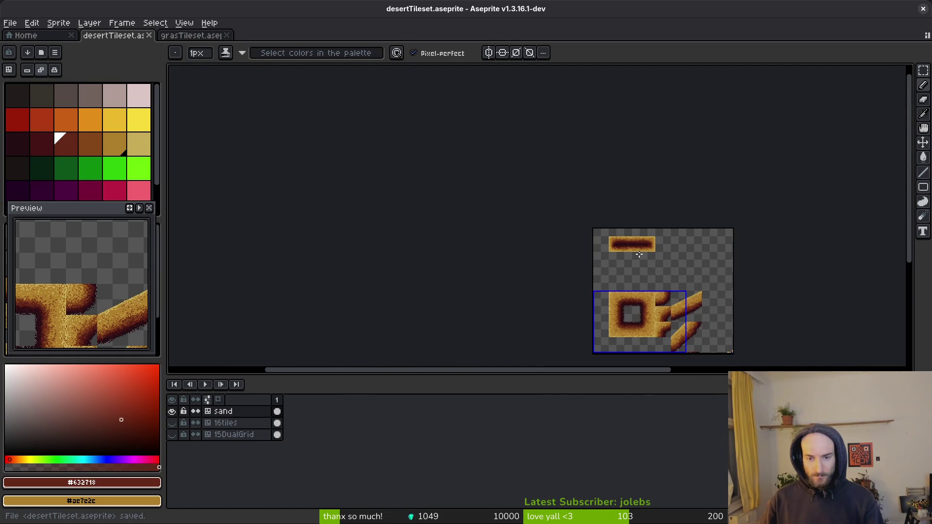
{"action": "scroll", "coordinate": [637, 255], "scroll_direction": "up", "scroll_amount": 5}
{"action": "mouse_move", "coordinate": [665, 349]}
{"action": "left_mouse_down"}
{"action": "mouse_move", "coordinate": [602, 266]}
{"action": "mouse_move", "coordinate": [541, 137]}
{"action": "left_mouse_up"}
{"action": "scroll", "coordinate": [545, 160], "scroll_direction": "down", "scroll_amount": 3}
{"action": "scroll", "coordinate": [601, 170], "scroll_direction": "up", "scroll_amount": 3}
{"action": "scroll", "coordinate": [621, 195], "scroll_direction": "up", "scroll_amount": 1}
{"action": "key", "text": "alt"}
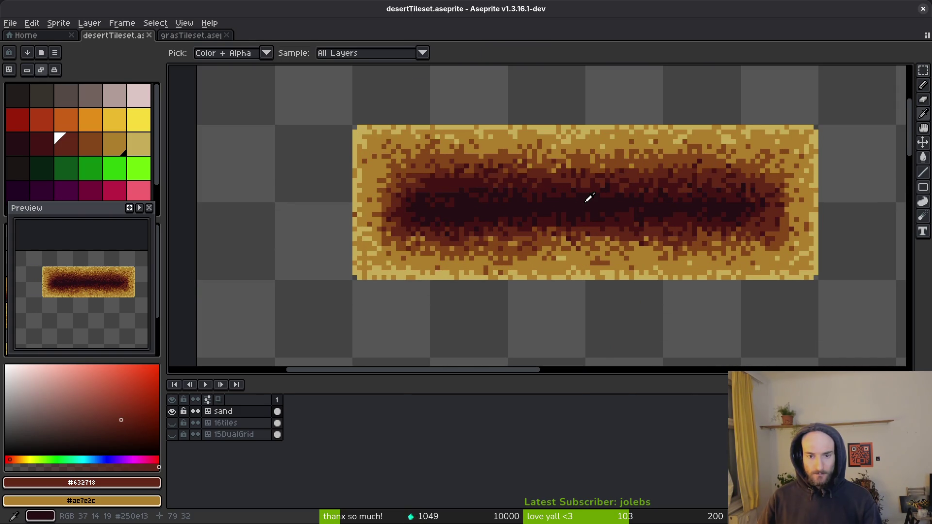
{"action": "left_click", "coordinate": [590, 199], "text": "alt"}
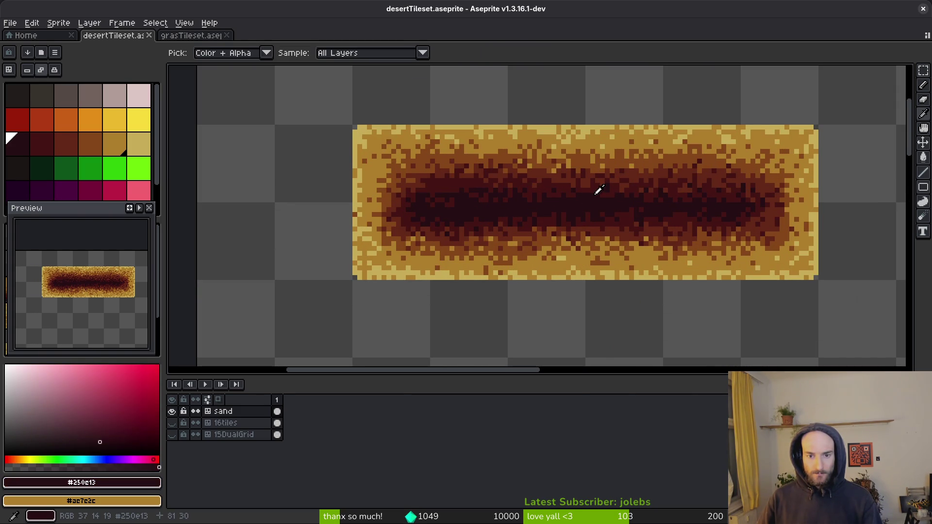
{"action": "right_click", "coordinate": [595, 195], "text": "alt"}
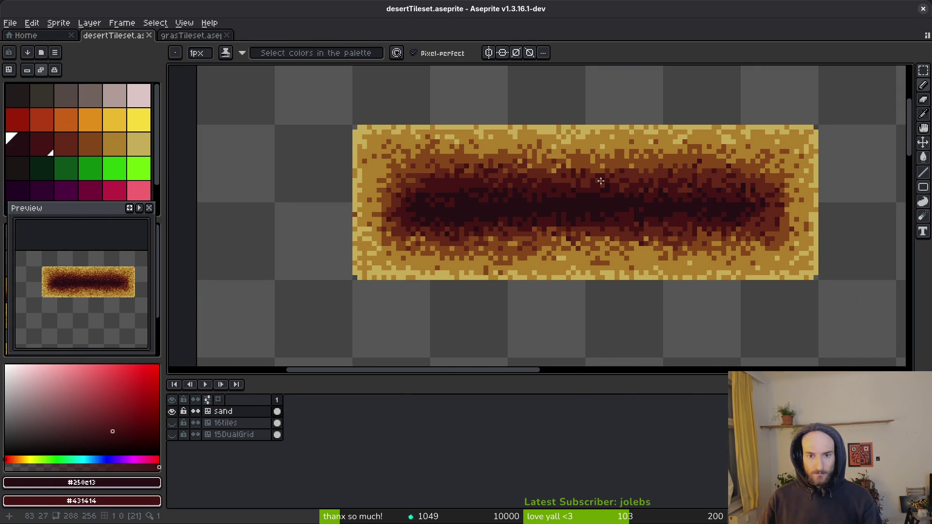
Step: Replace the mid brown #854619 in the strip with tan sand #ae7e2c
{"action": "key", "text": "alt"}
{"action": "left_click", "coordinate": [591, 165], "text": "alt"}
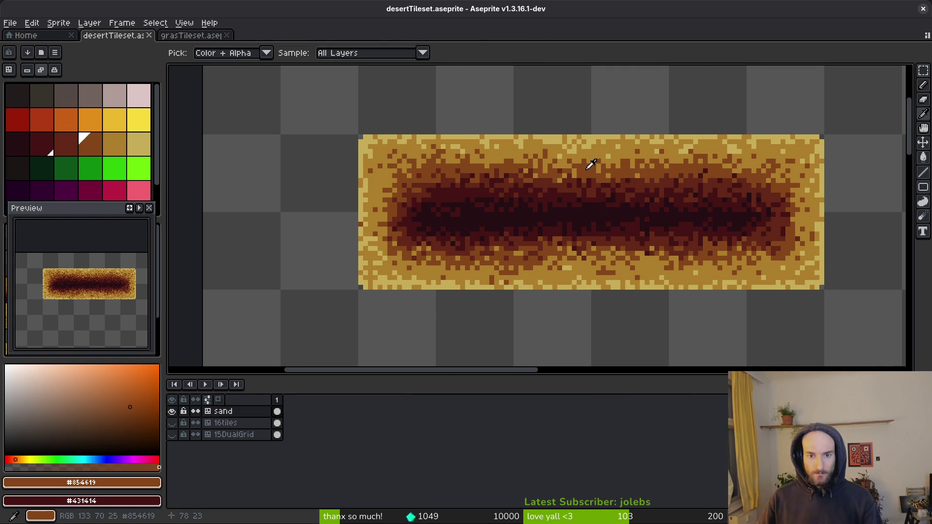
{"action": "right_click", "coordinate": [602, 151], "text": "alt"}
{"action": "key", "text": "shift+r"}
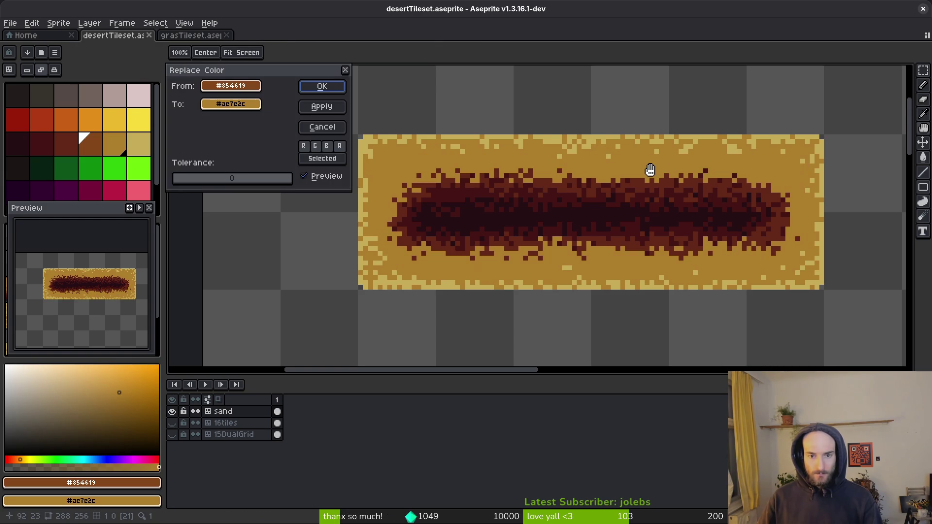
{"action": "left_click", "coordinate": [321, 86]}
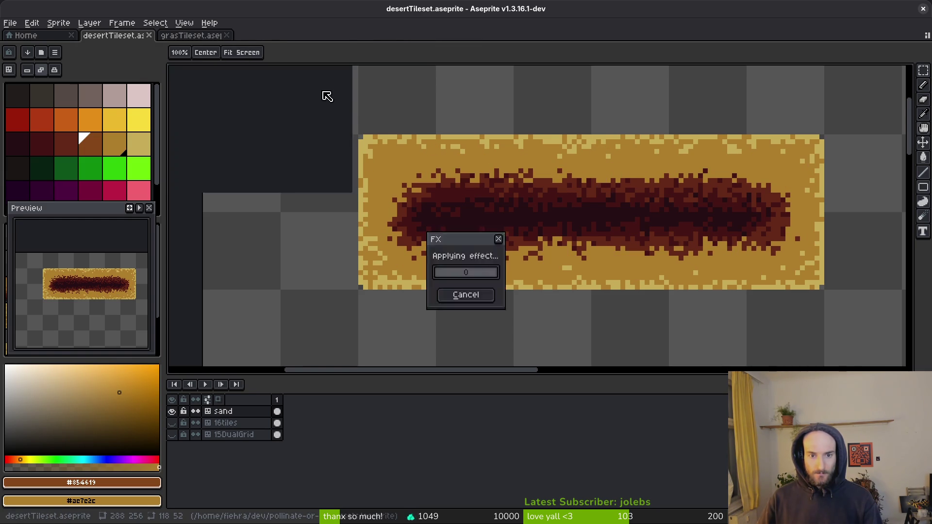
Step: Replace brown #632718 with palette index 15 and maroon #431414 with index 14
{"action": "left_click", "coordinate": [568, 183], "text": "alt"}
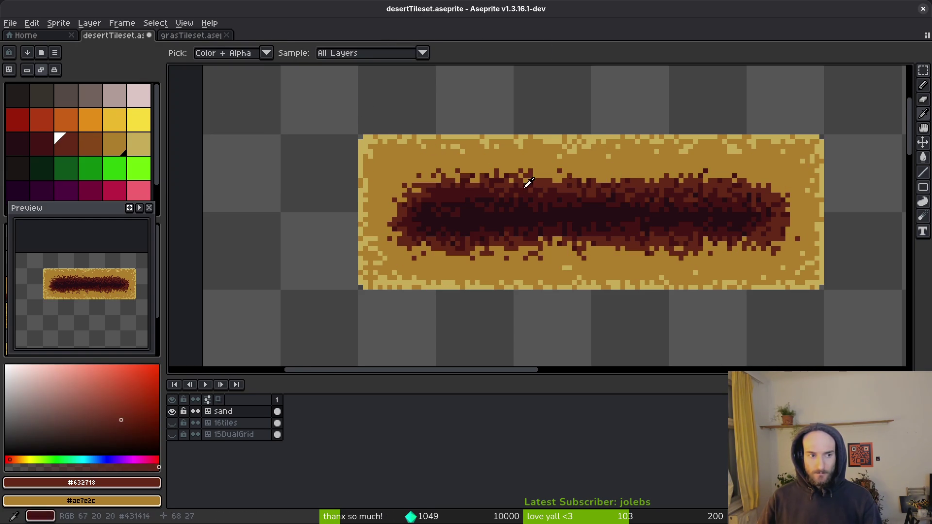
{"action": "right_click", "coordinate": [90, 144]}
{"action": "key", "text": "shift+r"}
{"action": "left_click", "coordinate": [328, 83]}
{"action": "left_click", "coordinate": [573, 192], "text": "alt"}
{"action": "right_click", "coordinate": [75, 147]}
{"action": "key", "text": "shift+r"}
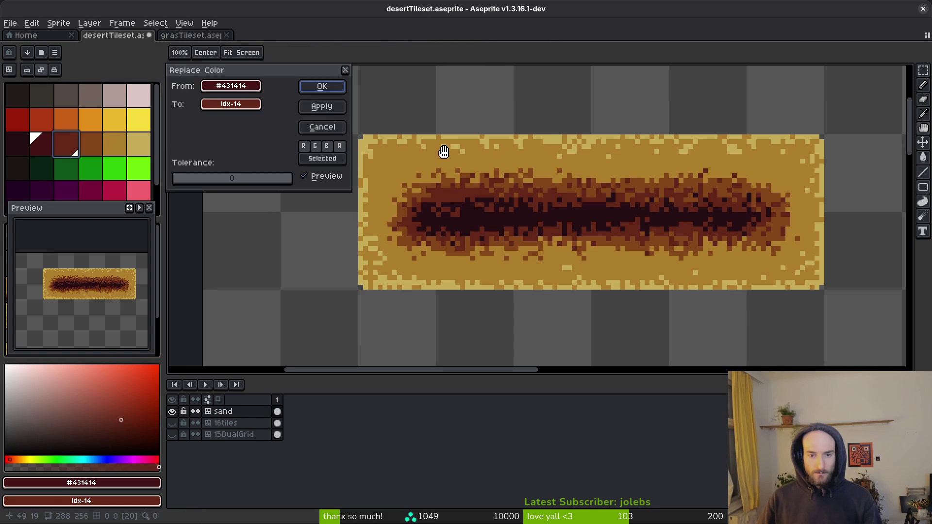
{"action": "left_click", "coordinate": [321, 86]}
Step: Replace the darkest brown #250c13 with palette index 13, then pick light sand #c8ad59
{"action": "left_click", "coordinate": [554, 203], "text": "alt"}
{"action": "right_click", "coordinate": [42, 144]}
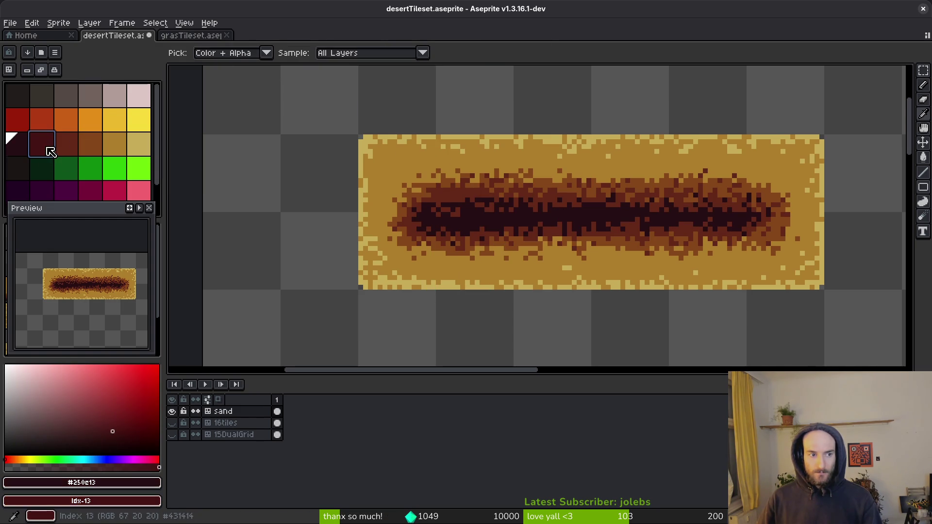
{"action": "key", "text": "shift+r"}
{"action": "left_click", "coordinate": [311, 91]}
{"action": "scroll", "coordinate": [577, 201], "scroll_direction": "down", "scroll_amount": 2}
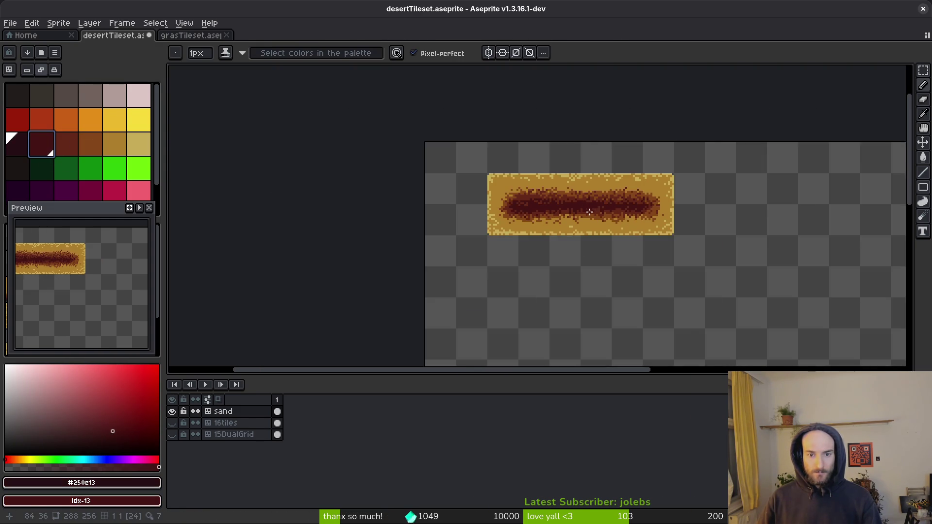
{"action": "scroll", "coordinate": [571, 197], "scroll_direction": "up", "scroll_amount": 2}
{"action": "left_click", "coordinate": [587, 138], "text": "alt"}
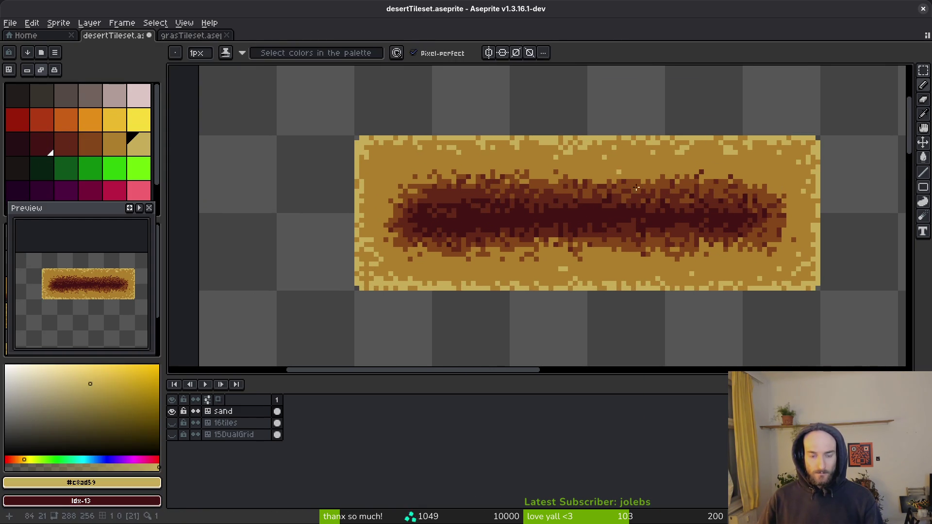
Step: Spray light sand #c8ad59 along the strip's bottom and top edges
{"action": "key", "text": "shift+s"}
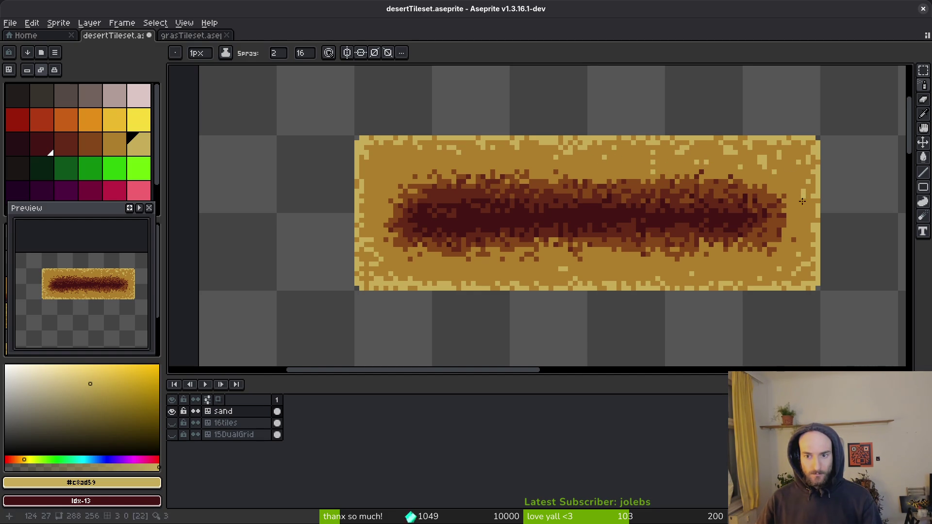
{"action": "left_click_drag", "start_coordinate": [695, 275], "coordinate": [620, 273]}
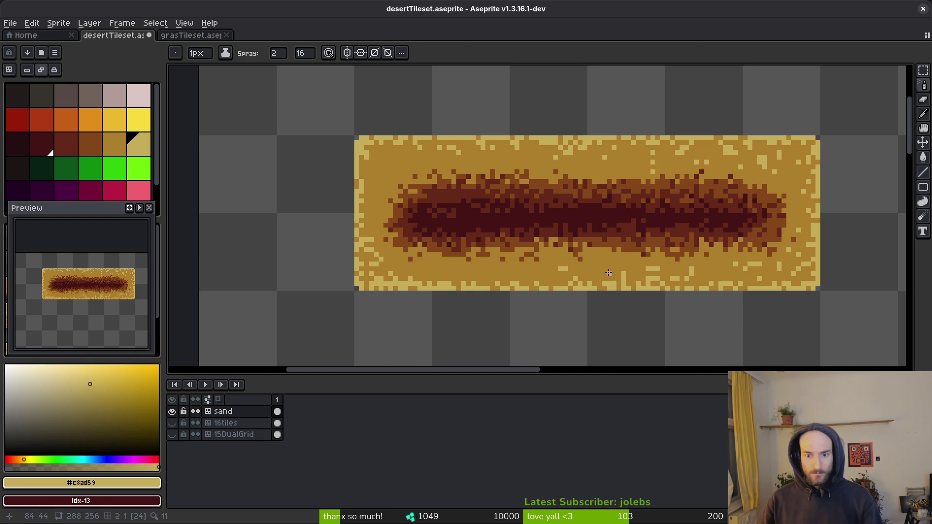
{"action": "left_click_drag", "start_coordinate": [547, 276], "coordinate": [449, 275]}
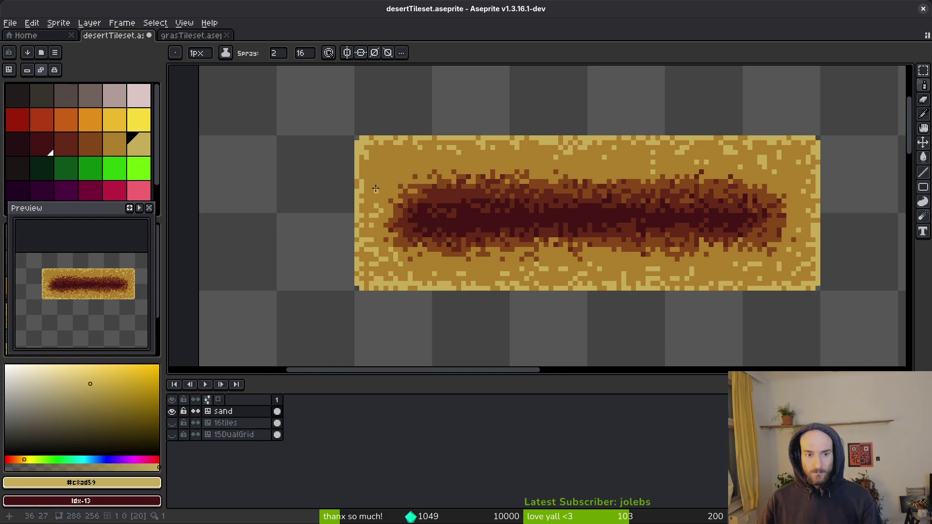
{"action": "left_click_drag", "start_coordinate": [409, 157], "coordinate": [462, 156]}
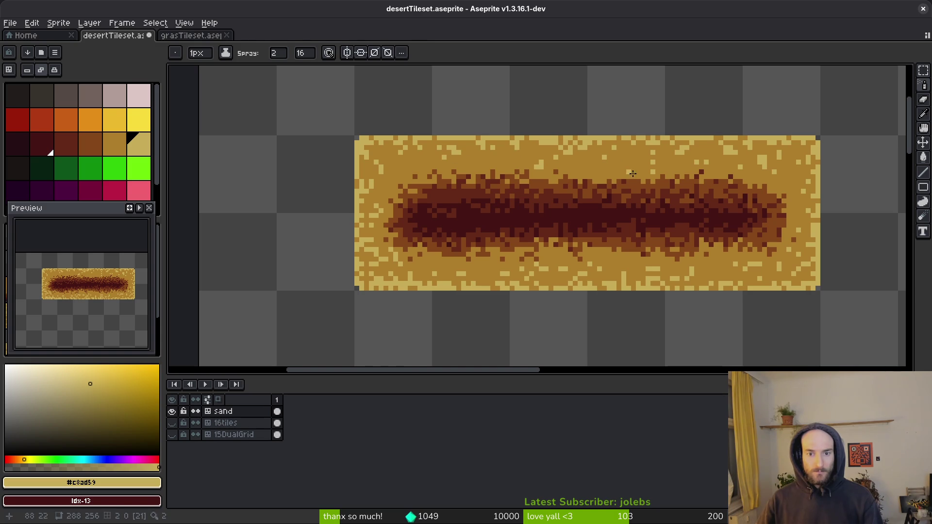
Step: Spray brown #854619 grains along the strip's right side and upper-left edge
{"action": "left_click", "coordinate": [609, 176], "text": "alt"}
{"action": "mouse_move", "coordinate": [688, 164]}
{"action": "left_mouse_down"}
{"action": "mouse_move", "coordinate": [791, 187]}
{"action": "mouse_move", "coordinate": [773, 253]}
{"action": "mouse_move", "coordinate": [692, 271]}
{"action": "left_mouse_up"}
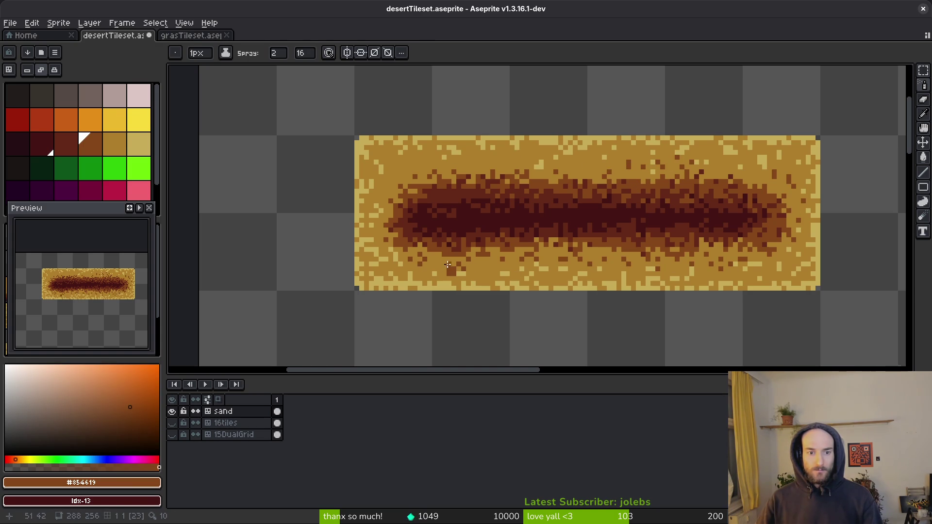
{"action": "left_click", "coordinate": [462, 265]}
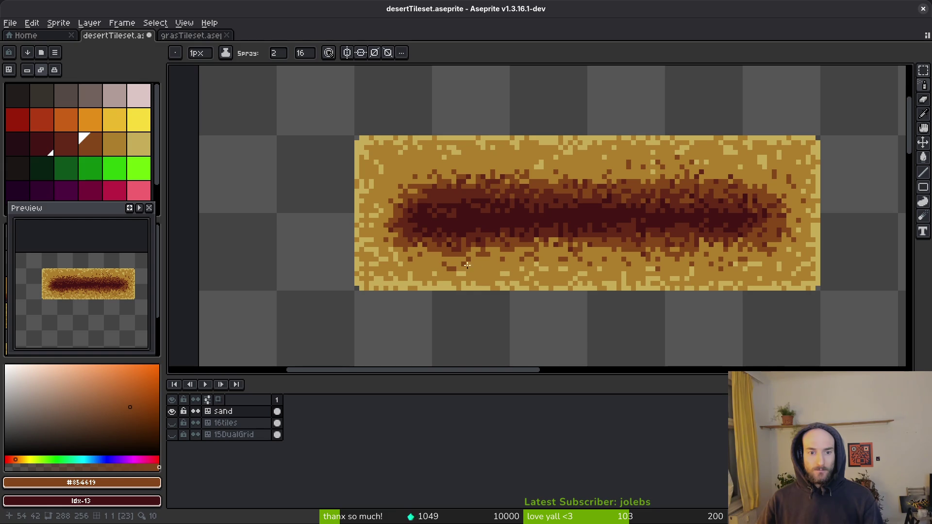
{"action": "mouse_move", "coordinate": [384, 194]}
{"action": "left_mouse_down"}
{"action": "mouse_move", "coordinate": [425, 153]}
{"action": "mouse_move", "coordinate": [498, 169]}
{"action": "mouse_move", "coordinate": [598, 172]}
{"action": "left_mouse_up"}
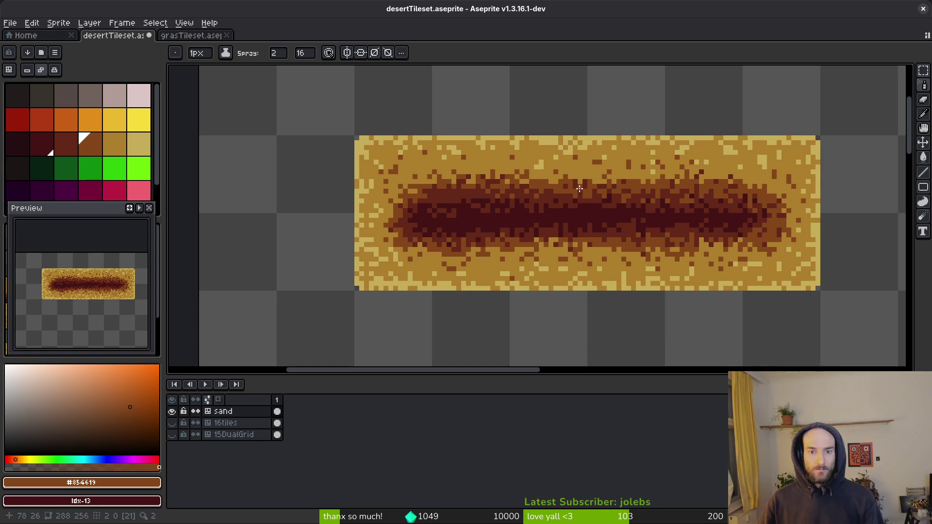
Step: Return to the Pencil and save desertTileset.aseprite
{"action": "key", "text": "b"}
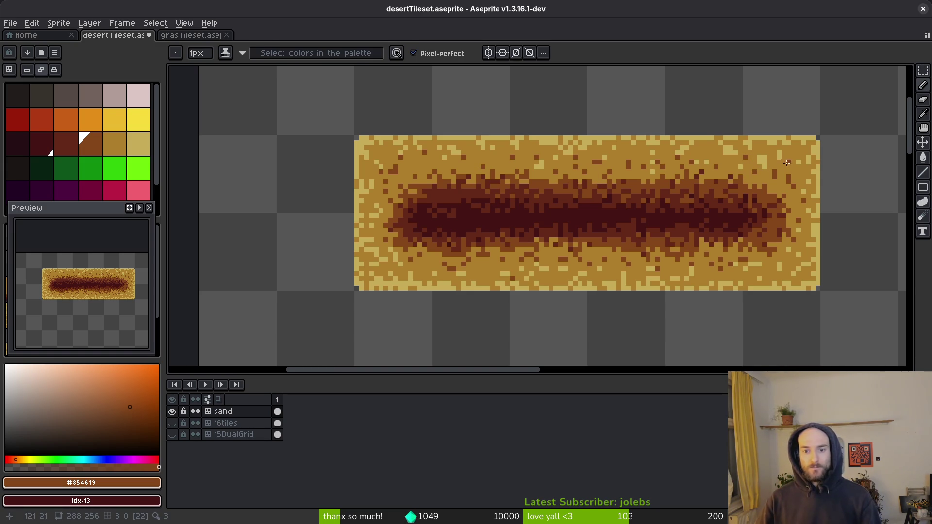
{"action": "scroll", "coordinate": [777, 185], "scroll_direction": "down", "scroll_amount": 2}
{"action": "key", "text": "ctrl+s"}
{"action": "scroll", "coordinate": [710, 259], "scroll_direction": "down", "scroll_amount": 4}
{"action": "key", "text": "ctrl+s"}
{"action": "scroll", "coordinate": [655, 267], "scroll_direction": "up", "scroll_amount": 4}
{"action": "scroll", "coordinate": [656, 270], "scroll_direction": "down", "scroll_amount": 1}
{"action": "key", "text": "ctrl+s"}
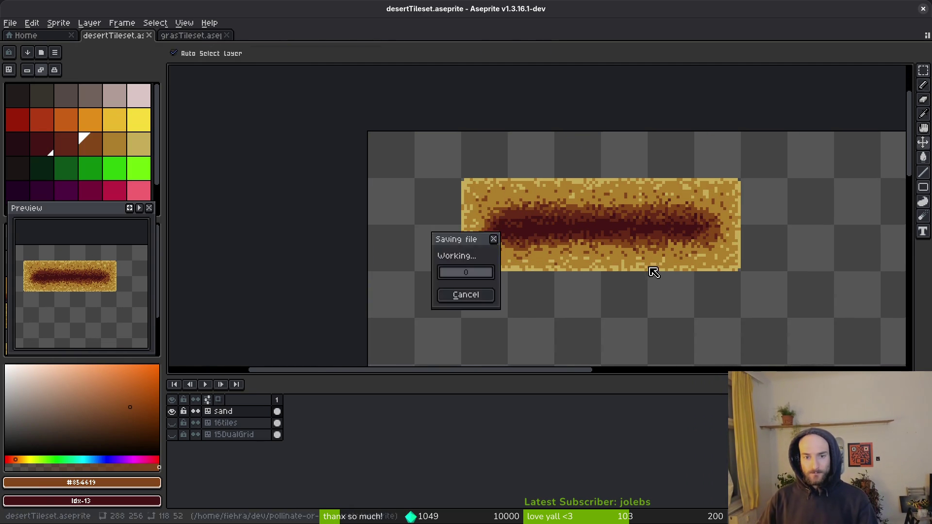
Step: Marquee-select the sand strip, drag it below the ring tile, and deselect
{"action": "scroll", "coordinate": [654, 272], "scroll_direction": "down", "scroll_amount": 3}
{"action": "key", "text": "m"}
{"action": "left_click_drag", "start_coordinate": [519, 203], "coordinate": [697, 292]}
{"action": "scroll", "coordinate": [676, 301], "scroll_direction": "down", "scroll_amount": 3}
{"action": "mouse_move", "coordinate": [597, 160]}
{"action": "left_mouse_down"}
{"action": "mouse_move", "coordinate": [607, 323]}
{"action": "mouse_move", "coordinate": [593, 348]}
{"action": "mouse_move", "coordinate": [610, 359]}
{"action": "mouse_move", "coordinate": [600, 358]}
{"action": "left_mouse_up"}
{"action": "scroll", "coordinate": [598, 347], "scroll_direction": "down", "scroll_amount": 2}
{"action": "scroll", "coordinate": [593, 348], "scroll_direction": "up", "scroll_amount": 5}
{"action": "scroll", "coordinate": [598, 291], "scroll_direction": "down", "scroll_amount": 3}
{"action": "key", "text": "ctrl+d"}
Step: Save the tileset and bring up the Export Sprite Sheet dialog
{"action": "key", "text": "ctrl+s"}
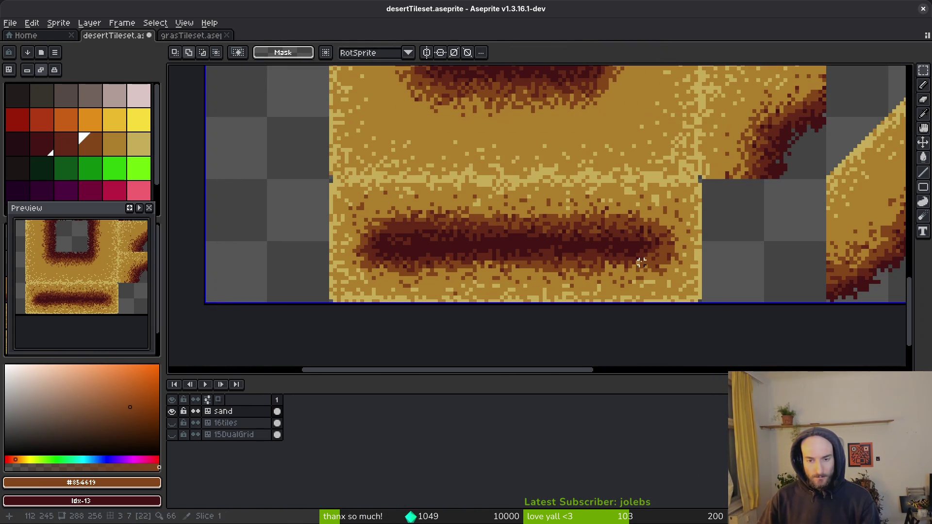
{"action": "scroll", "coordinate": [639, 263], "scroll_direction": "down", "scroll_amount": 3}
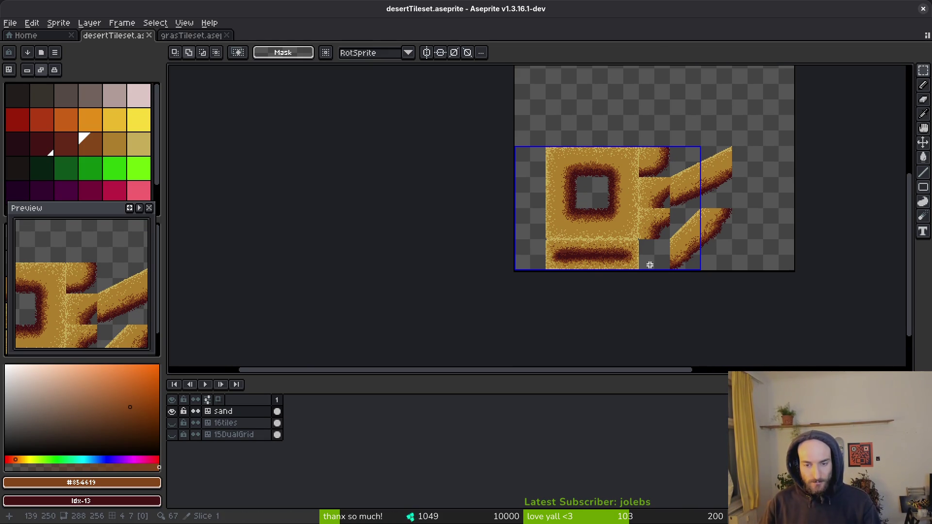
{"action": "left_click_drag", "start_coordinate": [649, 264], "coordinate": [643, 272]}
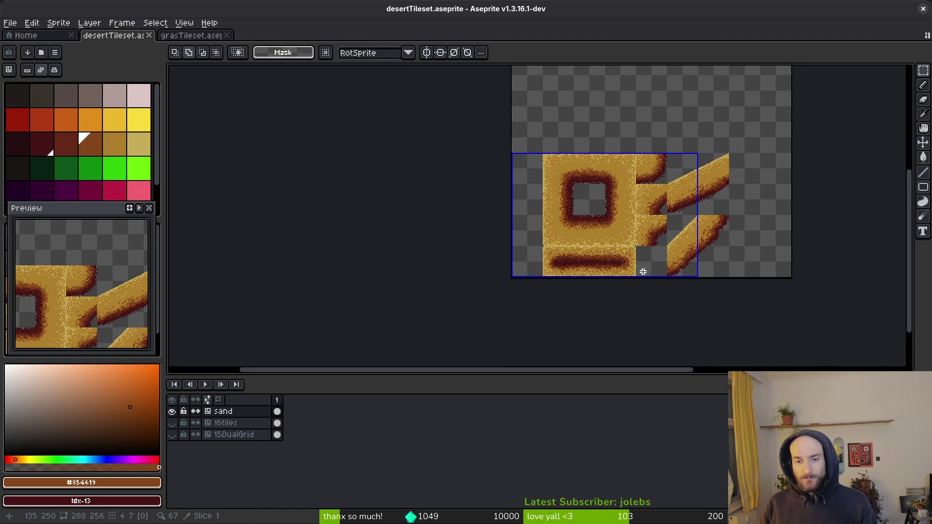
{"action": "key", "text": "ctrl+e"}
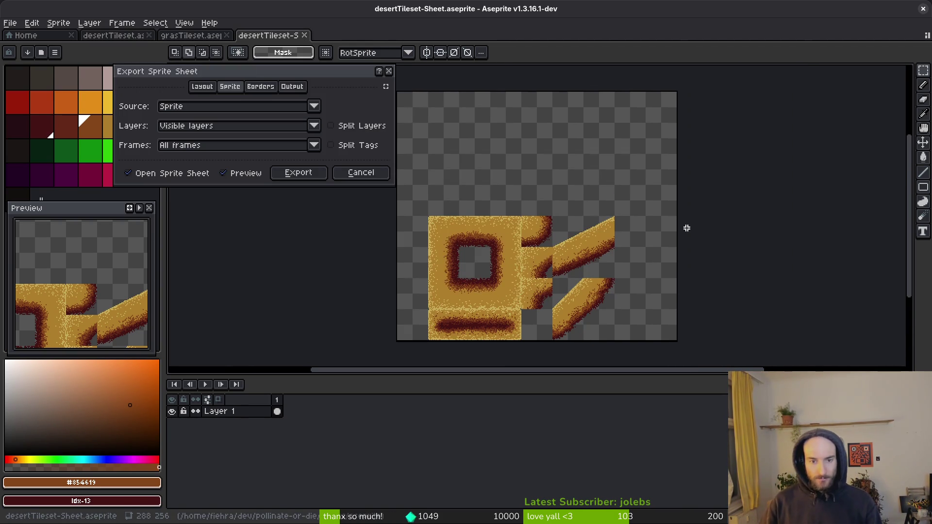
Step: Export the tiles as the desertTileset-Sheet sprite sheet
{"action": "left_click", "coordinate": [299, 175]}
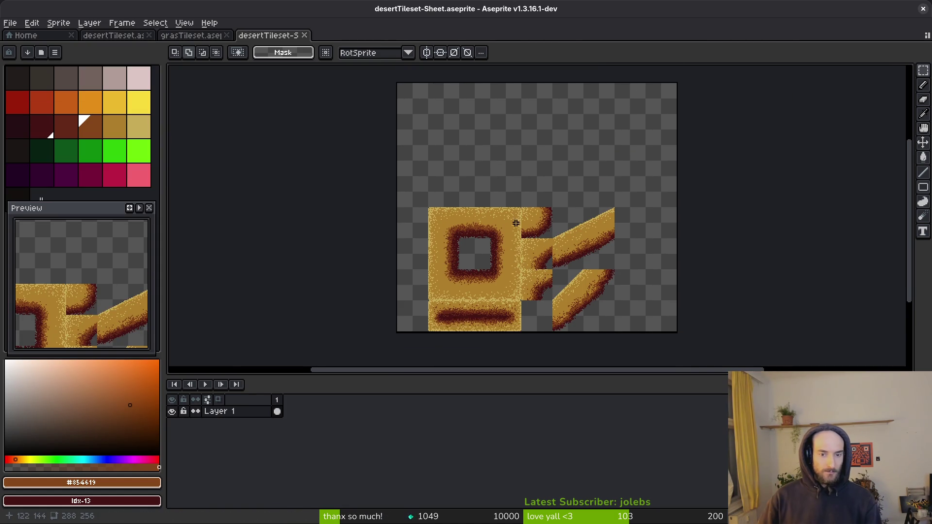
{"action": "key", "text": "ctrl+shift+e"}
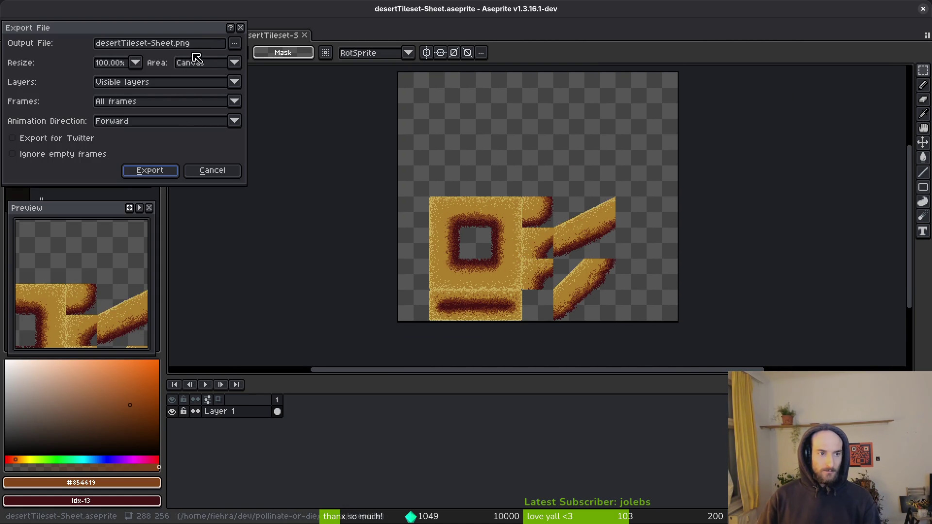
{"action": "key", "text": "Escape"}
{"action": "scroll", "coordinate": [525, 260], "scroll_direction": "up", "scroll_amount": 3}
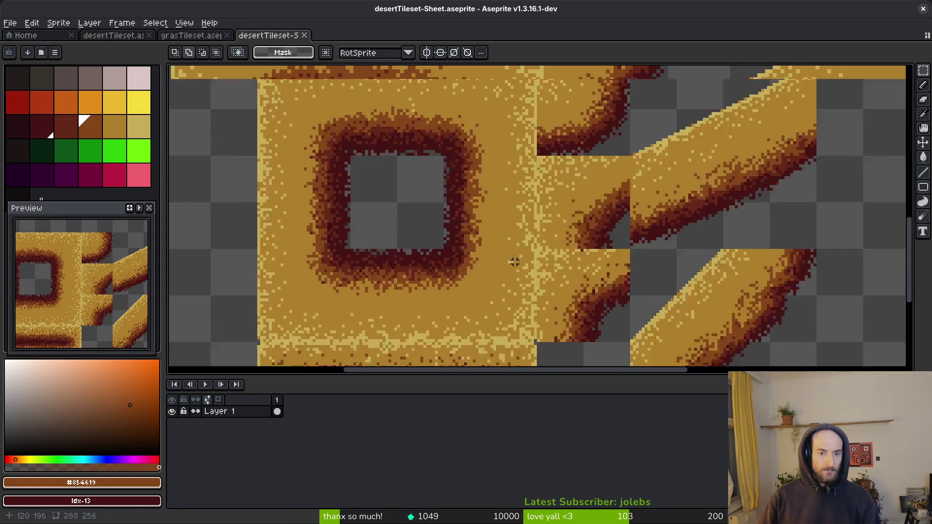
{"action": "scroll", "coordinate": [509, 258], "scroll_direction": "down", "scroll_amount": 3}
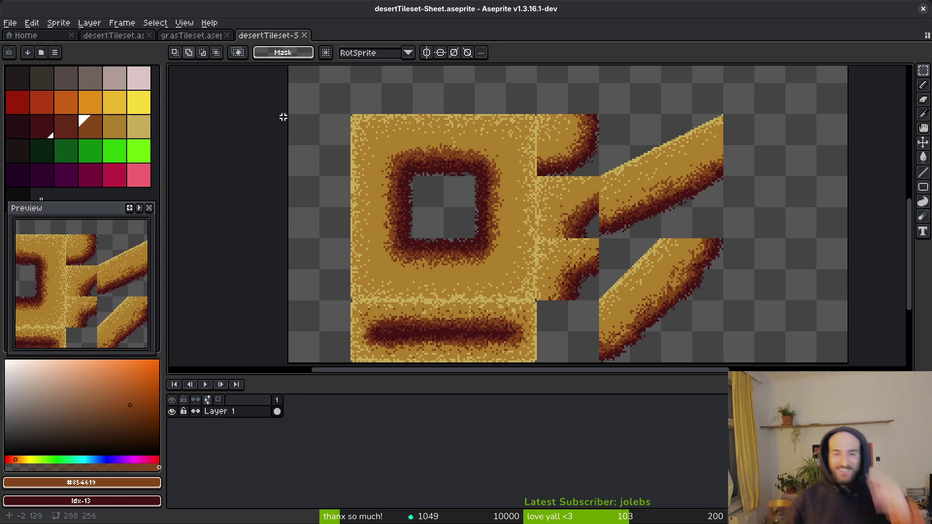
Step: Cut the dark-streaked tile out of the sheet and return to desertTileset.aseprite
{"action": "left_click_drag", "start_coordinate": [531, 269], "coordinate": [530, 262]}
{"action": "scroll", "coordinate": [530, 262], "scroll_direction": "up", "scroll_amount": 3}
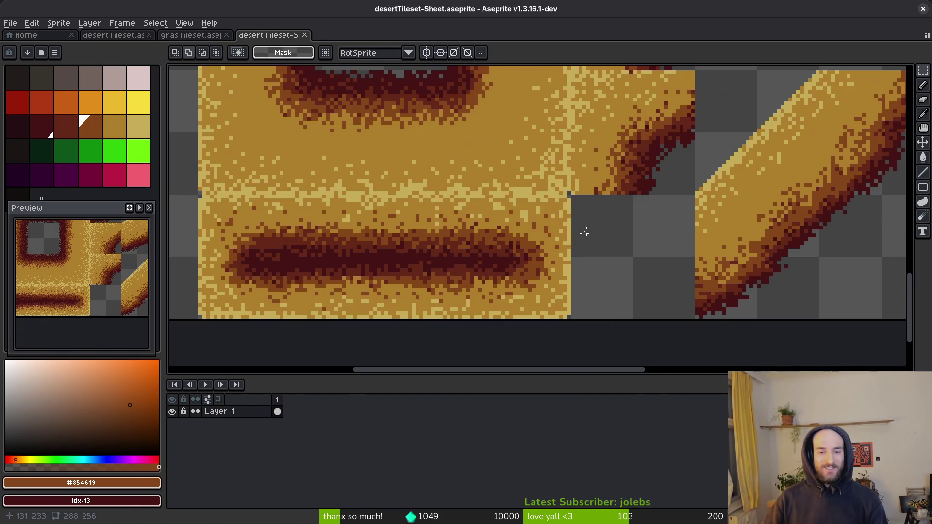
{"action": "mouse_move", "coordinate": [569, 196]}
{"action": "left_mouse_down"}
{"action": "mouse_move", "coordinate": [433, 291]}
{"action": "mouse_move", "coordinate": [200, 327]}
{"action": "left_mouse_up"}
{"action": "key", "text": "ctrl+x"}
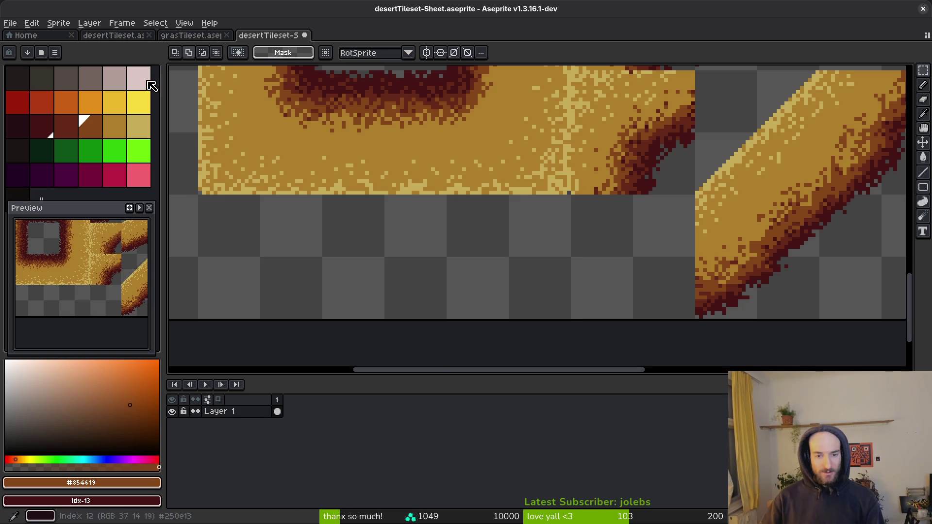
{"action": "left_click", "coordinate": [127, 36]}
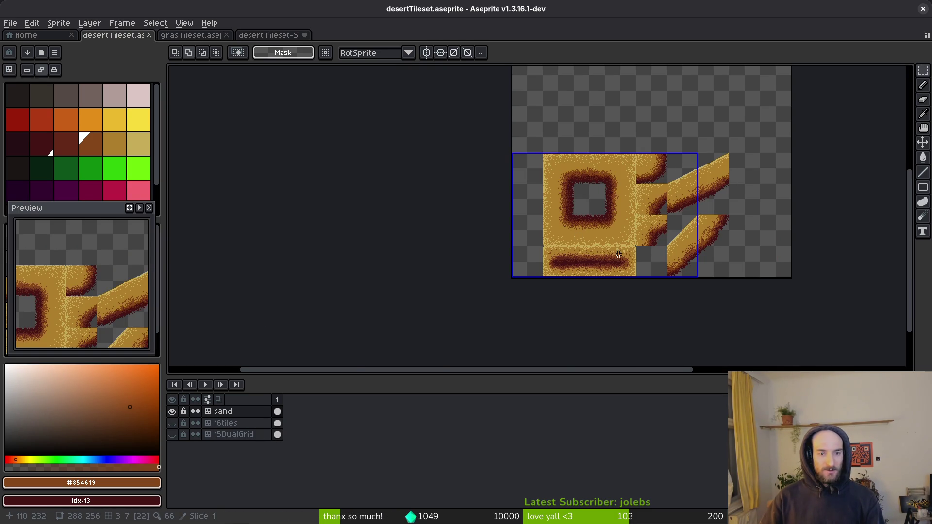
Step: Close the desertTileset-Sheet tab with Don't Save, leaving desertTileset and grasTileset open
{"action": "scroll", "coordinate": [618, 255], "scroll_direction": "up", "scroll_amount": 3}
{"action": "scroll", "coordinate": [613, 244], "scroll_direction": "down", "scroll_amount": 1}
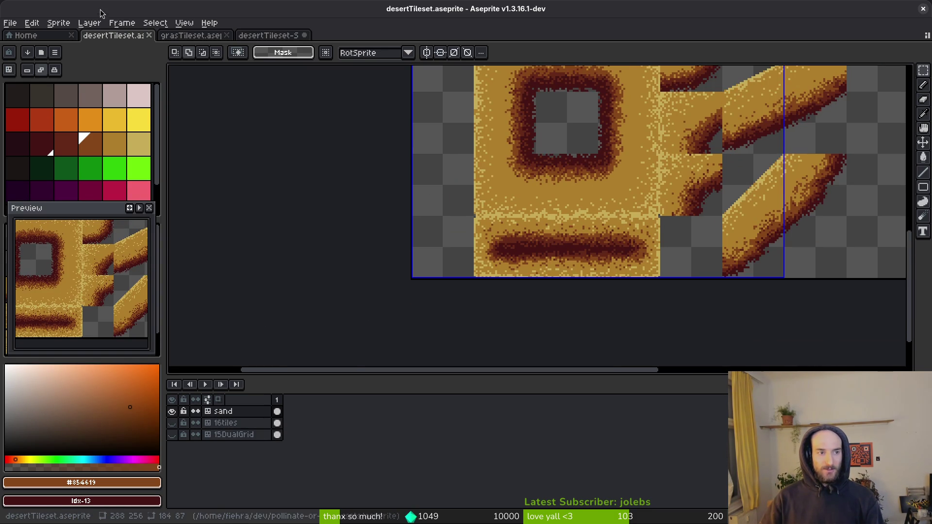
{"action": "left_click", "coordinate": [304, 35]}
{"action": "left_click", "coordinate": [466, 296]}
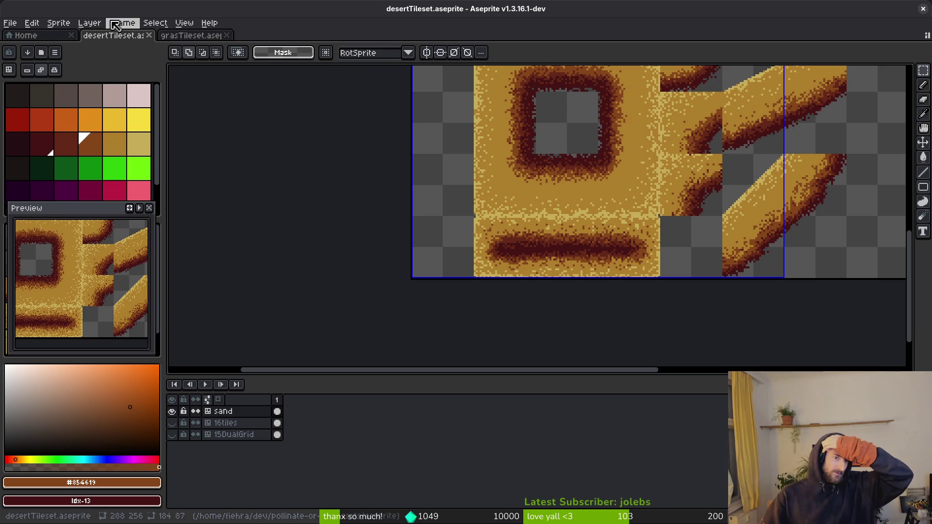
{"action": "left_click_drag", "start_coordinate": [639, 196], "coordinate": [618, 244]}
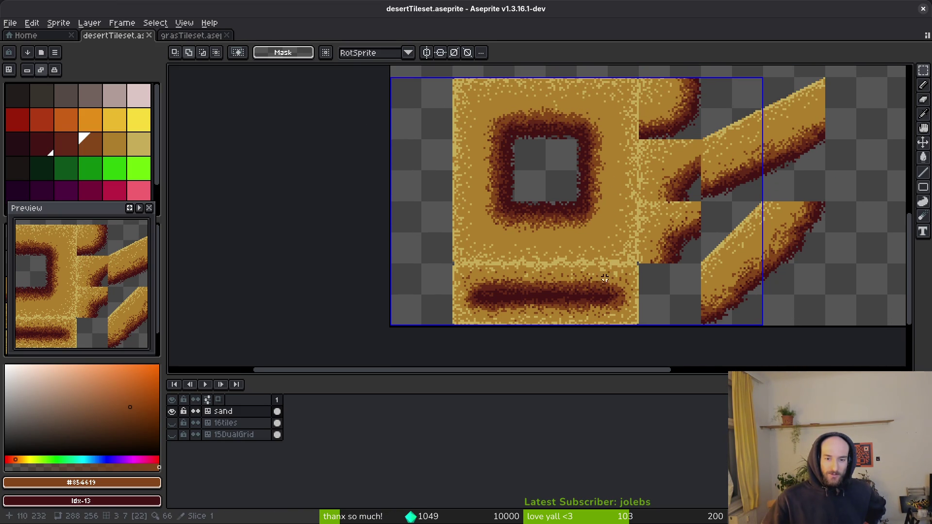
{"action": "left_click_drag", "start_coordinate": [555, 245], "coordinate": [569, 259]}
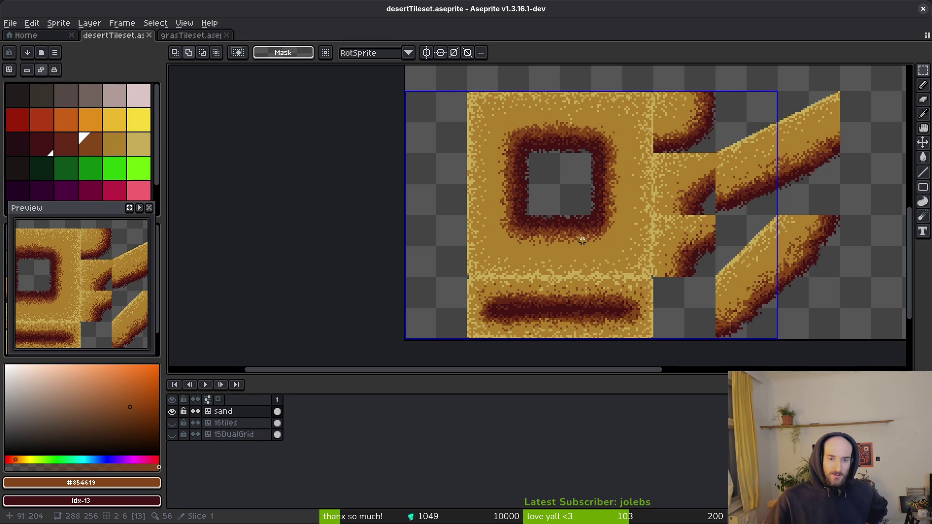
{"action": "scroll", "coordinate": [580, 237], "scroll_direction": "down", "scroll_amount": 3}
{"action": "scroll", "coordinate": [596, 250], "scroll_direction": "up", "scroll_amount": 4}
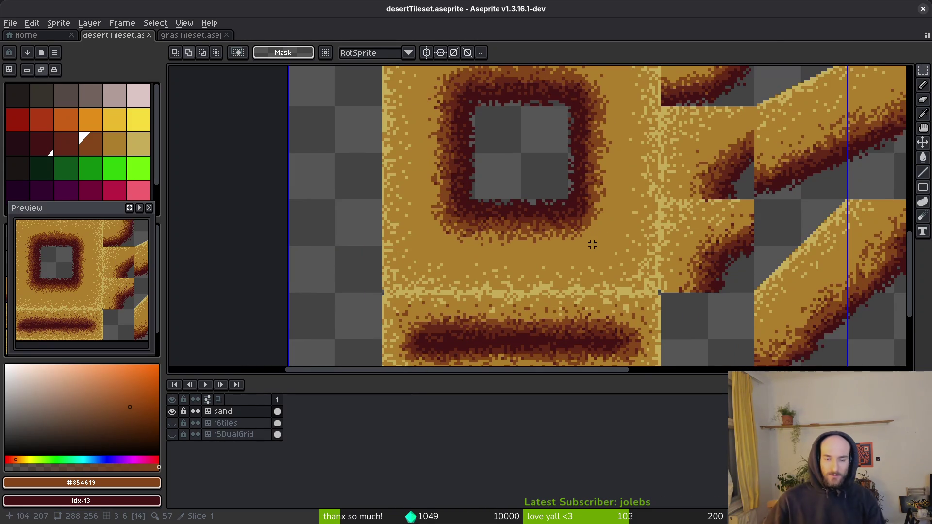
Step: Spray light sand speckles, sampled from the canvas, over the sand near the ring
{"action": "left_click", "coordinate": [662, 215], "text": "alt"}
{"action": "key", "text": "shift+f"}
{"action": "left_click_drag", "start_coordinate": [602, 224], "coordinate": [624, 222]}
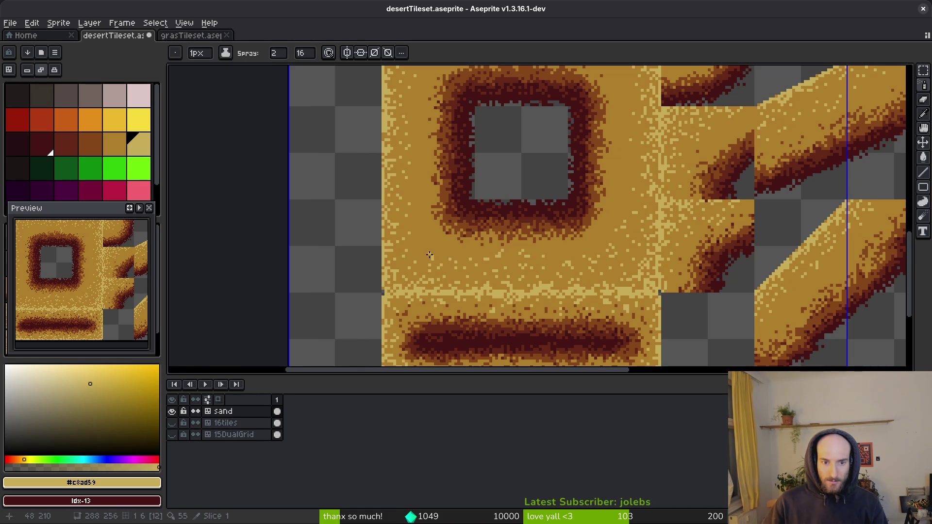
{"action": "left_click_drag", "start_coordinate": [422, 196], "coordinate": [421, 242]}
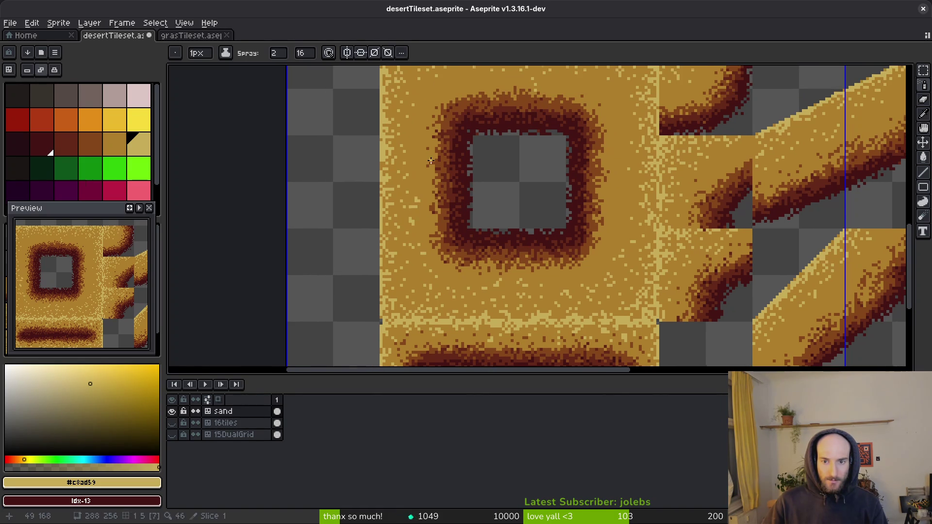
{"action": "left_click_drag", "start_coordinate": [421, 189], "coordinate": [415, 212]}
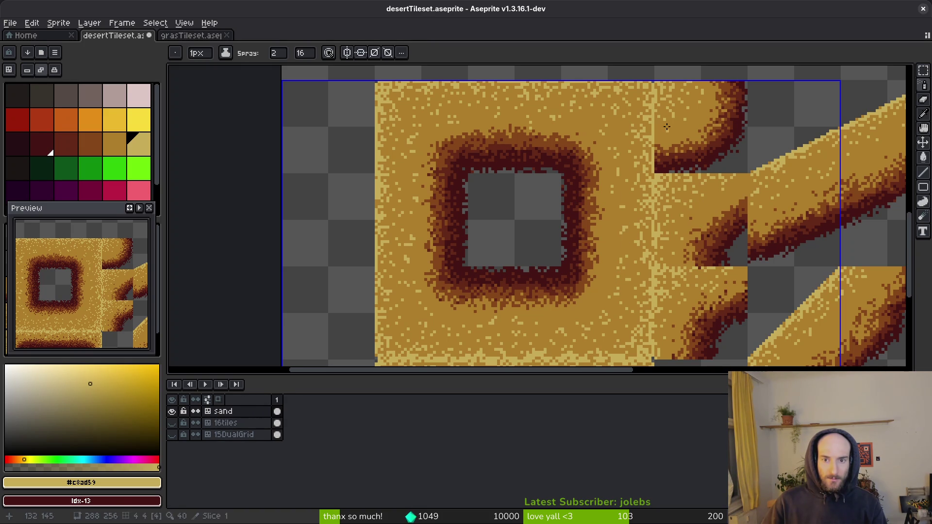
Step: Sample the ring's dark brown and dab a single dark pixel onto the sand
{"action": "key", "text": "i"}
{"action": "left_click", "coordinate": [590, 223]}
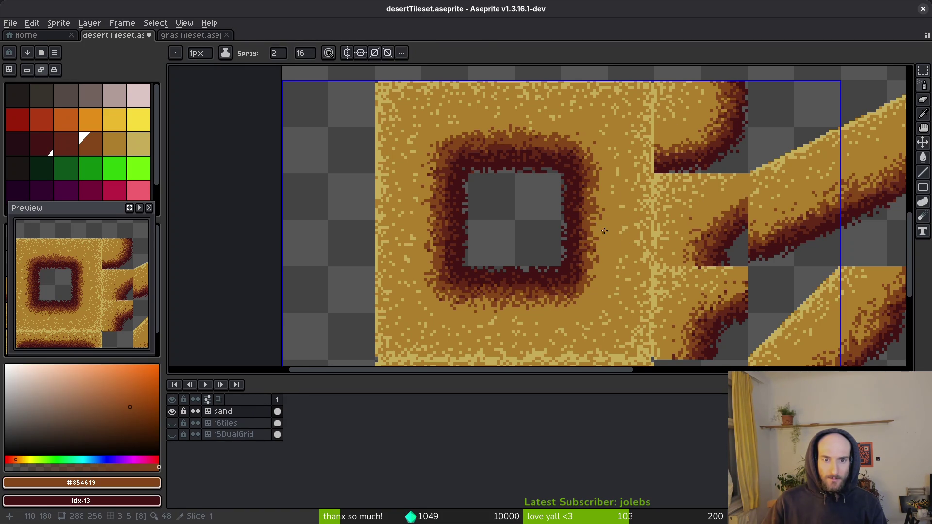
{"action": "key", "text": "f"}
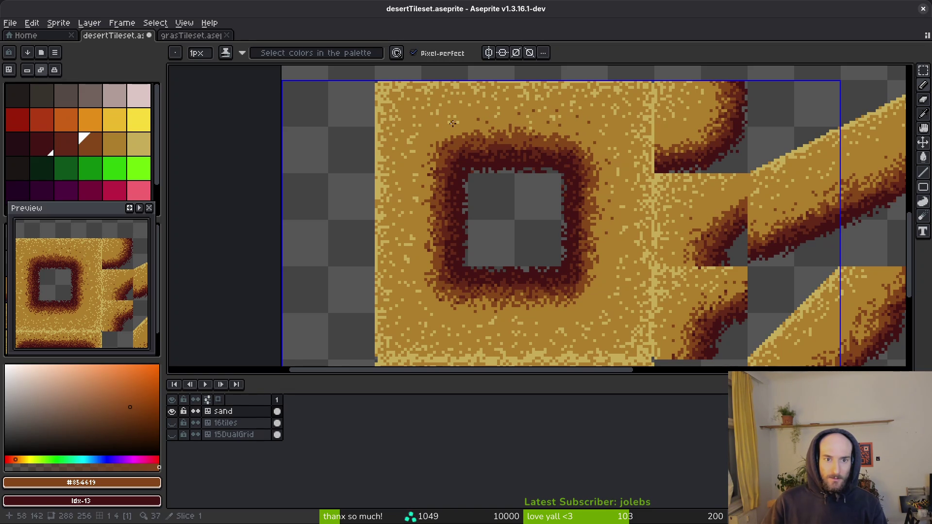
{"action": "left_click", "coordinate": [426, 223]}
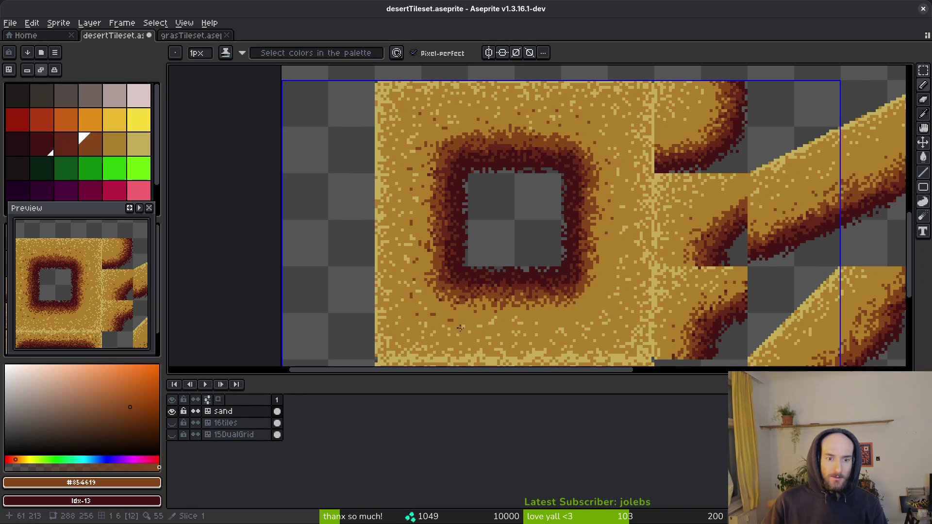
{"action": "scroll", "coordinate": [567, 350], "scroll_direction": "down", "scroll_amount": 3}
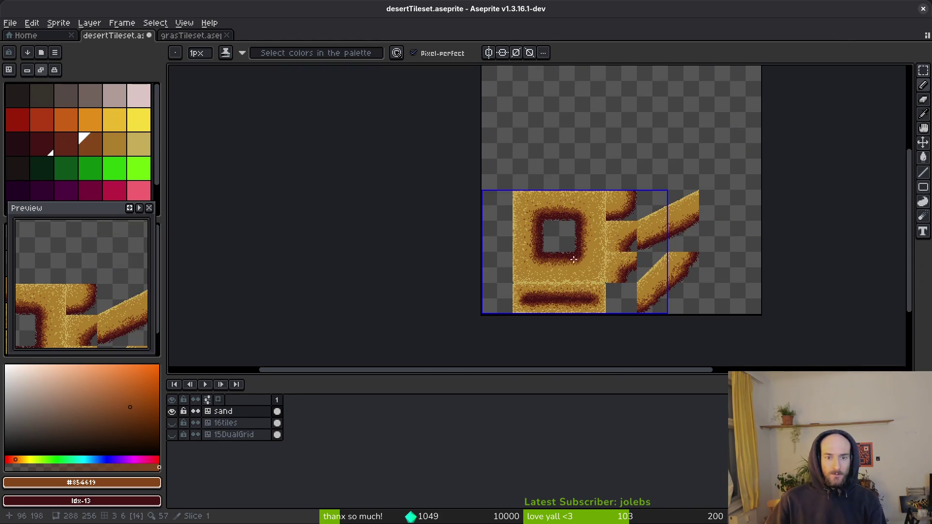
Step: Draw a thin dark-brown stroke and spray dark-brown dots across the sand
{"action": "scroll", "coordinate": [552, 262], "scroll_direction": "up", "scroll_amount": 2}
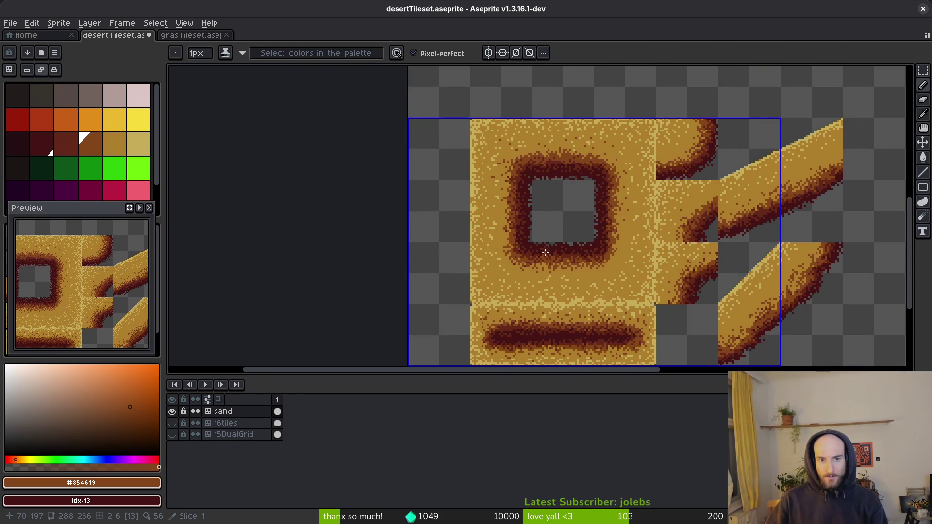
{"action": "scroll", "coordinate": [619, 248], "scroll_direction": "up", "scroll_amount": 2}
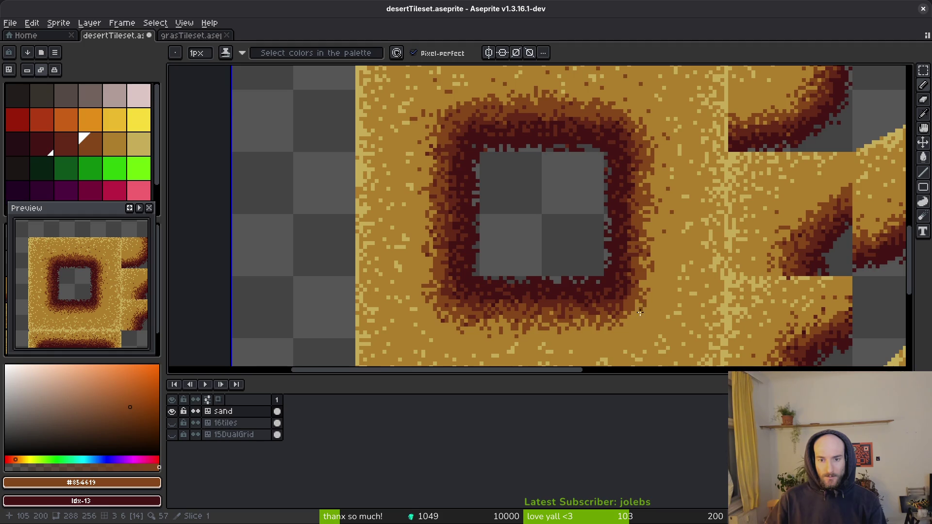
{"action": "scroll", "coordinate": [668, 292], "scroll_direction": "down", "scroll_amount": 2}
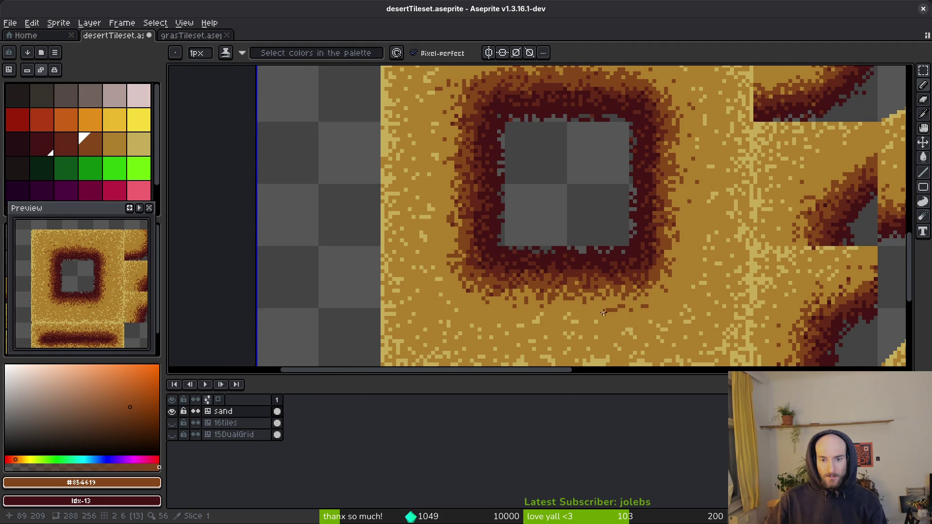
{"action": "left_click_drag", "start_coordinate": [624, 308], "coordinate": [643, 337]}
{"action": "key", "text": "shift+s"}
{"action": "scroll", "coordinate": [625, 333], "scroll_direction": "up", "scroll_amount": 1}
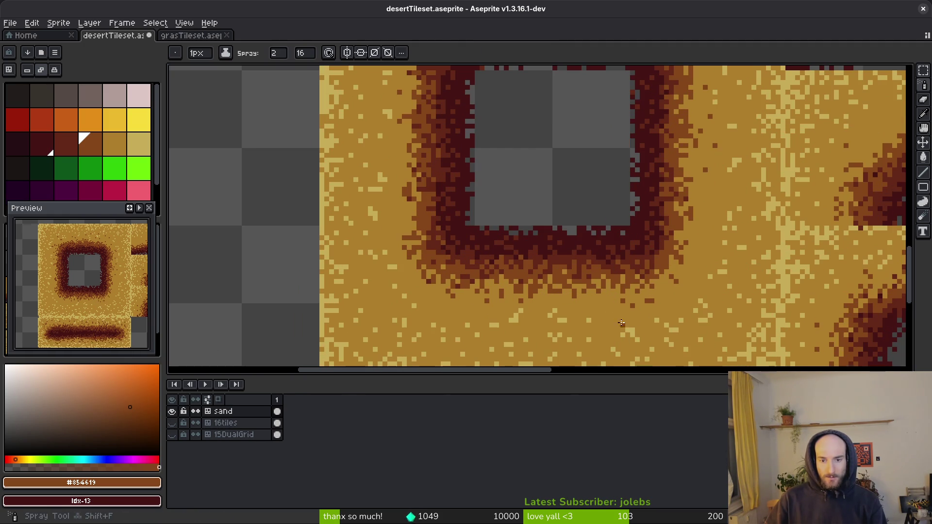
{"action": "mouse_move", "coordinate": [527, 307]}
{"action": "left_mouse_down"}
{"action": "mouse_move", "coordinate": [466, 306]}
{"action": "mouse_move", "coordinate": [403, 264]}
{"action": "left_mouse_up"}
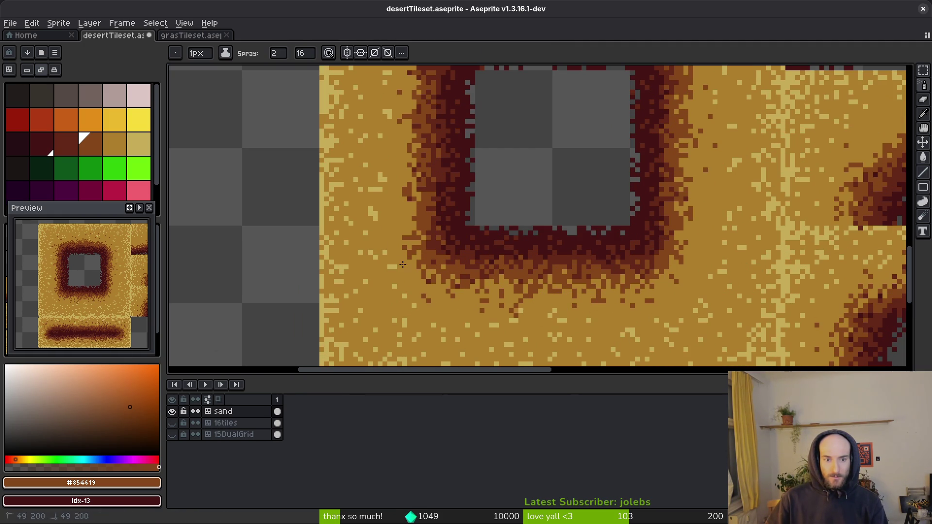
Step: Spray dark-brown dots near the curved sand edge of the upper tiles
{"action": "left_click_drag", "start_coordinate": [411, 212], "coordinate": [420, 237]}
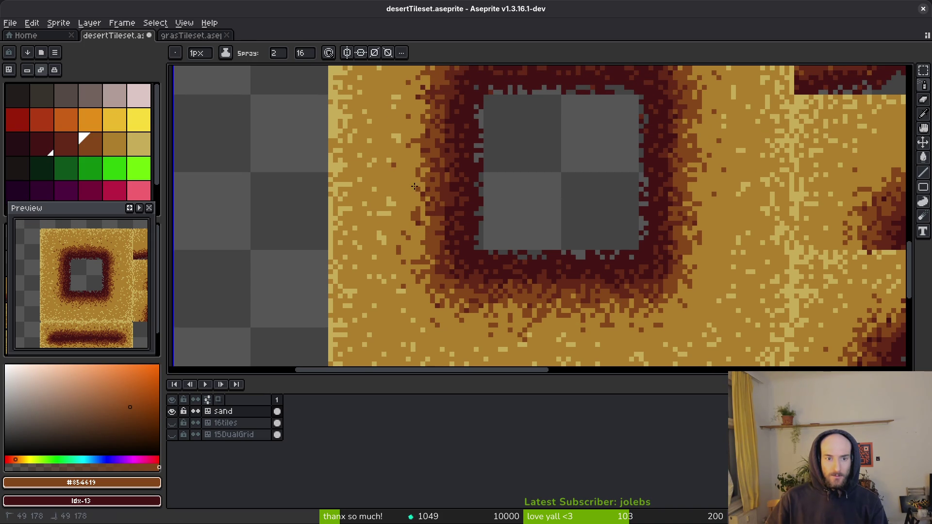
{"action": "mouse_move", "coordinate": [413, 174]}
{"action": "left_mouse_down"}
{"action": "mouse_move", "coordinate": [422, 191]}
{"action": "mouse_move", "coordinate": [397, 253]}
{"action": "left_mouse_up"}
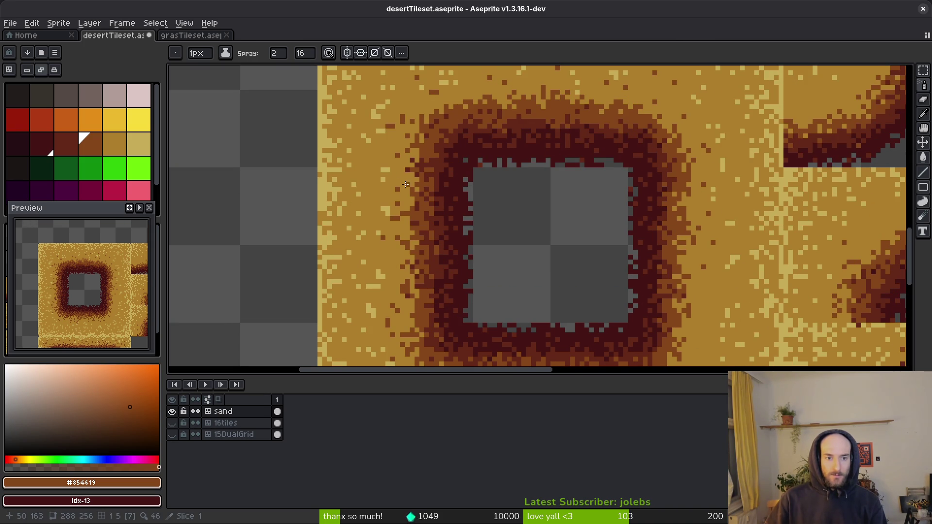
{"action": "left_click_drag", "start_coordinate": [404, 185], "coordinate": [409, 202]}
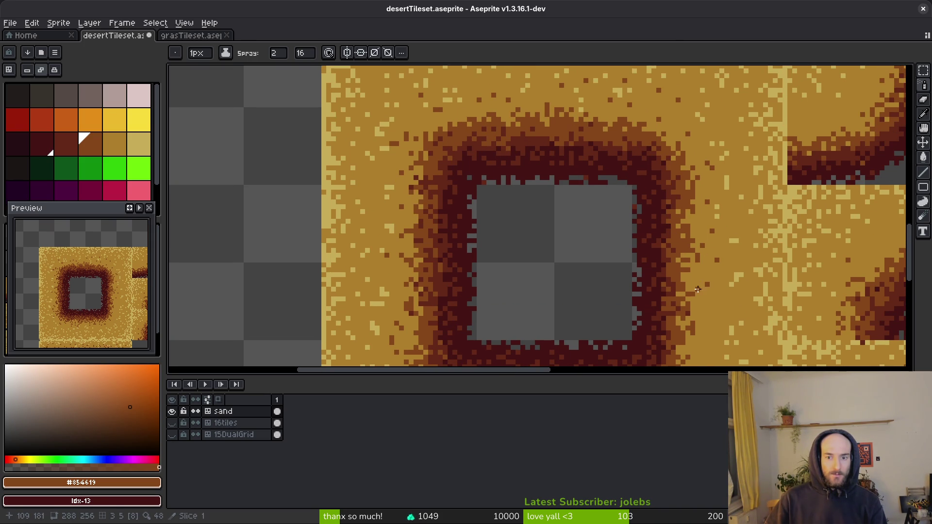
{"action": "scroll", "coordinate": [721, 331], "scroll_direction": "down", "scroll_amount": 1}
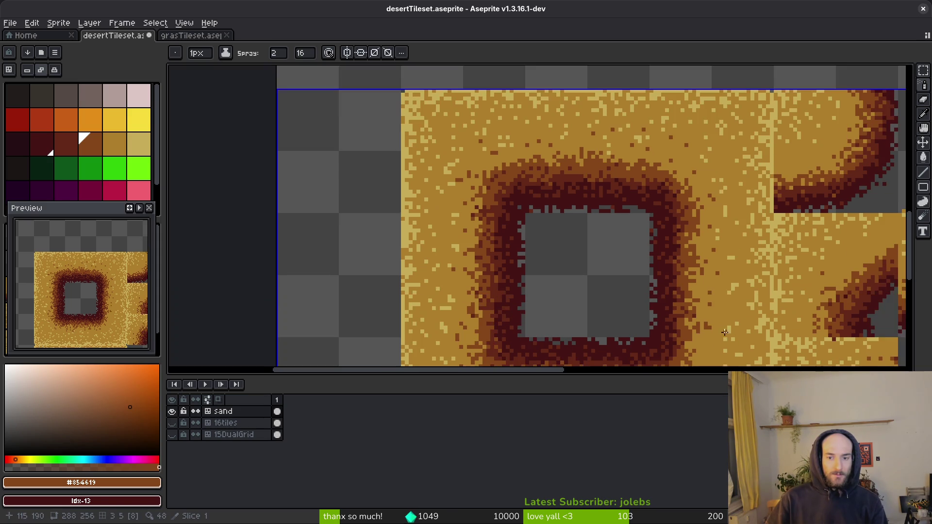
{"action": "left_click_drag", "start_coordinate": [722, 330], "coordinate": [708, 272]}
{"action": "scroll", "coordinate": [708, 273], "scroll_direction": "up", "scroll_amount": 1}
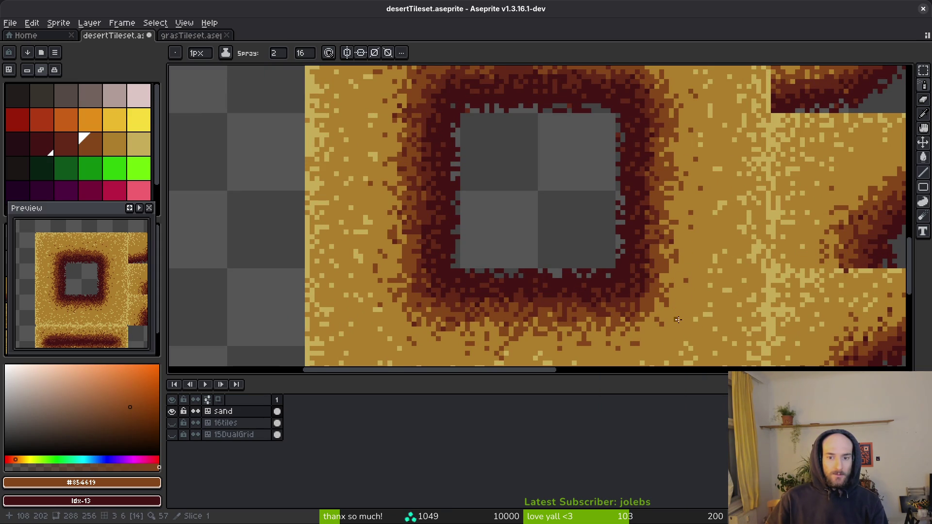
{"action": "scroll", "coordinate": [720, 273], "scroll_direction": "down", "scroll_amount": 4}
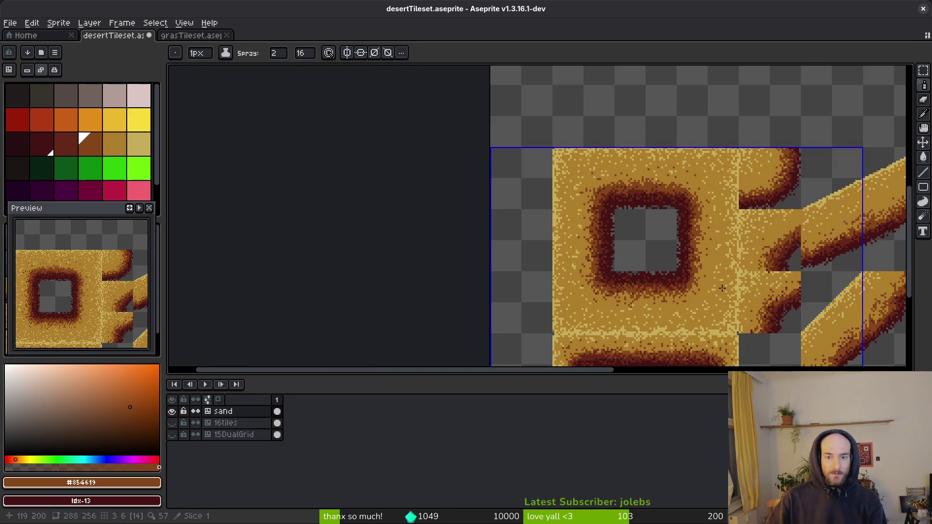
{"action": "left_click_drag", "start_coordinate": [713, 286], "coordinate": [635, 194]}
{"action": "scroll", "coordinate": [712, 145], "scroll_direction": "up", "scroll_amount": 5}
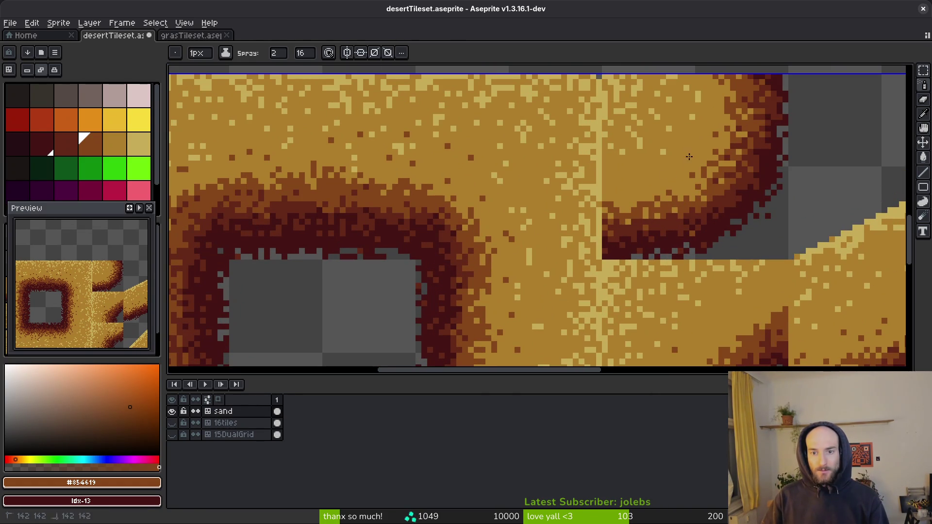
{"action": "left_click_drag", "start_coordinate": [658, 183], "coordinate": [624, 191]}
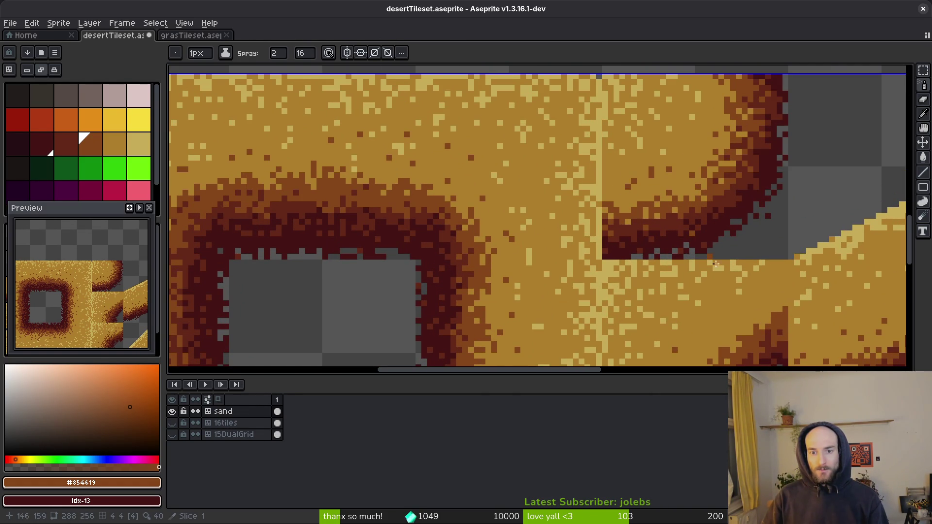
{"action": "scroll", "coordinate": [654, 268], "scroll_direction": "down", "scroll_amount": 3}
{"action": "scroll", "coordinate": [654, 269], "scroll_direction": "right", "scroll_amount": 3}
{"action": "left_click", "coordinate": [654, 268]}
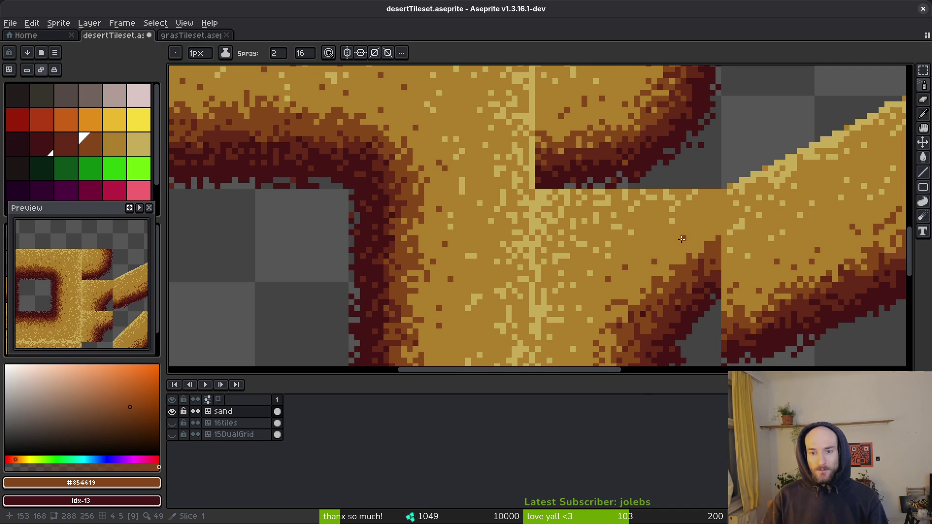
Step: Spray a few more dark-brown pixels onto the right-hand sand tile
{"action": "scroll", "coordinate": [691, 233], "scroll_direction": "right", "scroll_amount": 8}
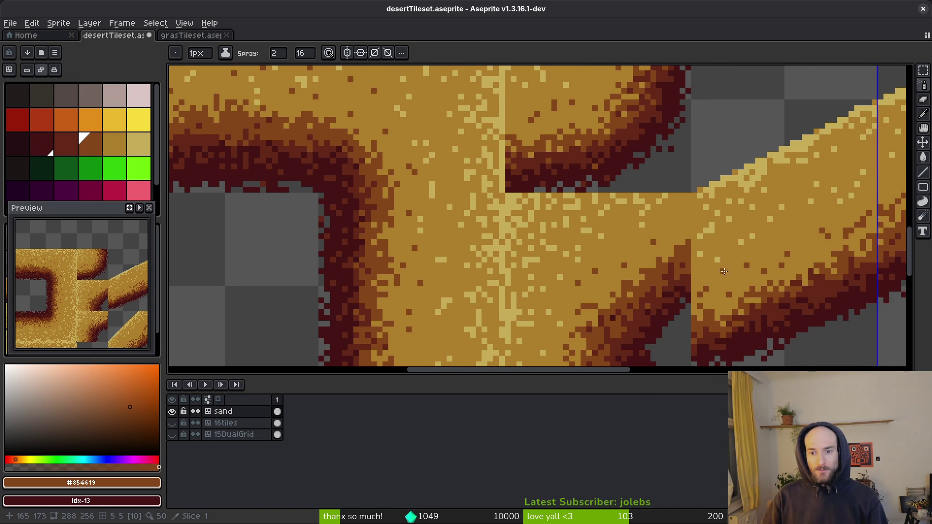
{"action": "scroll", "coordinate": [700, 233], "scroll_direction": "up", "scroll_amount": 2}
{"action": "scroll", "coordinate": [708, 233], "scroll_direction": "right", "scroll_amount": 2}
{"action": "scroll", "coordinate": [708, 233], "scroll_direction": "up", "scroll_amount": 1}
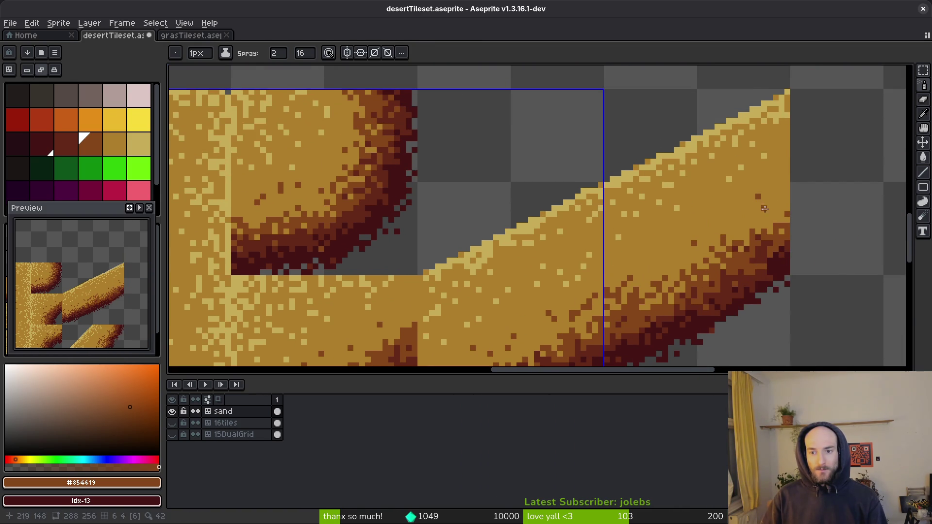
{"action": "mouse_move", "coordinate": [741, 215]}
{"action": "left_mouse_down"}
{"action": "mouse_move", "coordinate": [732, 220]}
{"action": "mouse_move", "coordinate": [746, 207]}
{"action": "mouse_move", "coordinate": [695, 255]}
{"action": "mouse_move", "coordinate": [670, 264]}
{"action": "mouse_move", "coordinate": [701, 260]}
{"action": "left_mouse_up"}
{"action": "left_click", "coordinate": [778, 184]}
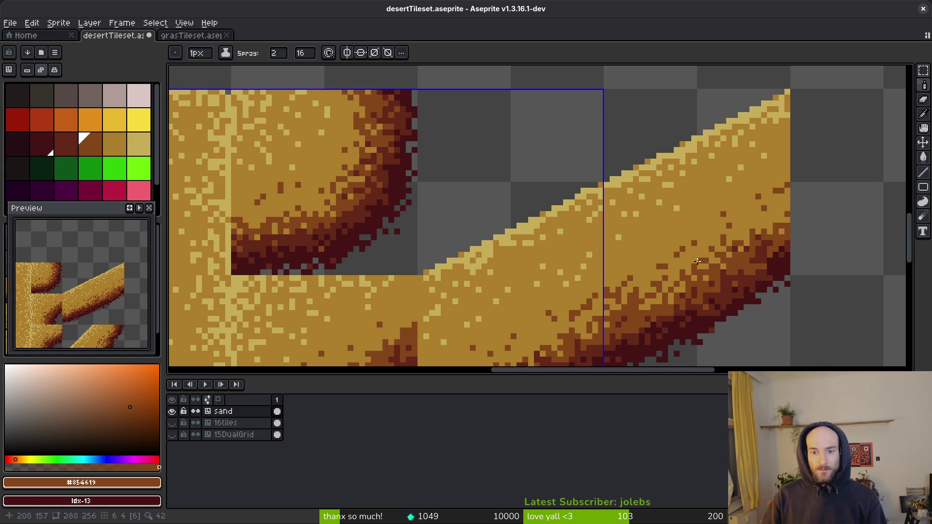
{"action": "scroll", "coordinate": [724, 234], "scroll_direction": "down", "scroll_amount": 2}
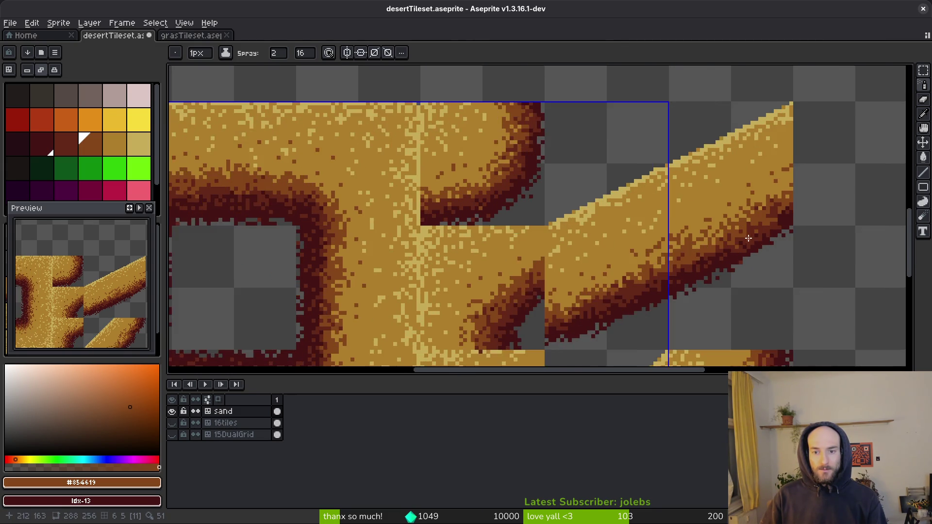
{"action": "scroll", "coordinate": [694, 214], "scroll_direction": "up", "scroll_amount": 2}
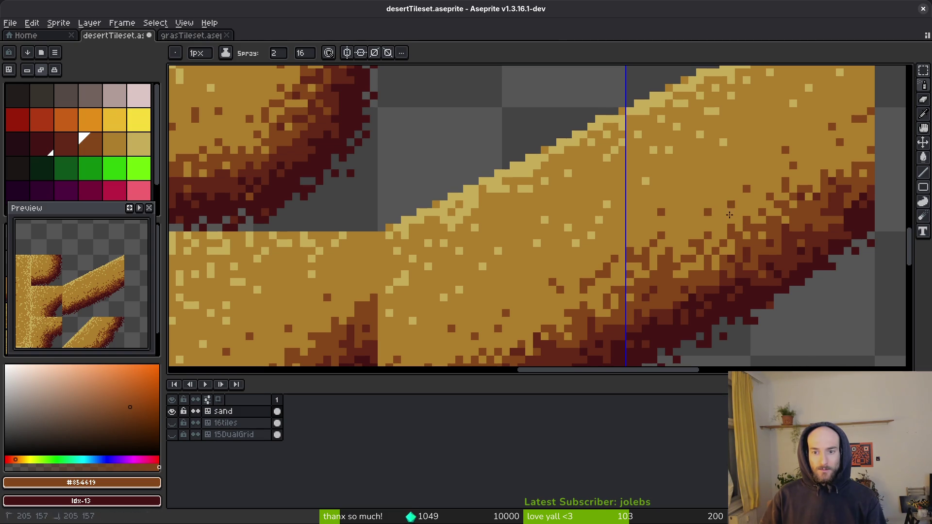
{"action": "scroll", "coordinate": [731, 218], "scroll_direction": "down", "scroll_amount": 3}
{"action": "scroll", "coordinate": [708, 169], "scroll_direction": "up", "scroll_amount": 1}
{"action": "scroll", "coordinate": [626, 228], "scroll_direction": "up", "scroll_amount": 3}
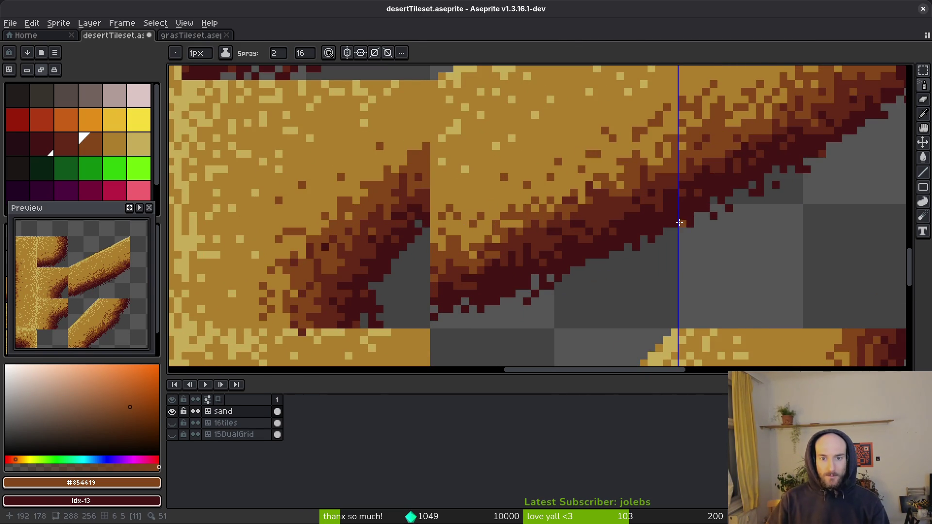
{"action": "scroll", "coordinate": [603, 155], "scroll_direction": "down", "scroll_amount": 2}
{"action": "scroll", "coordinate": [623, 268], "scroll_direction": "up", "scroll_amount": 1}
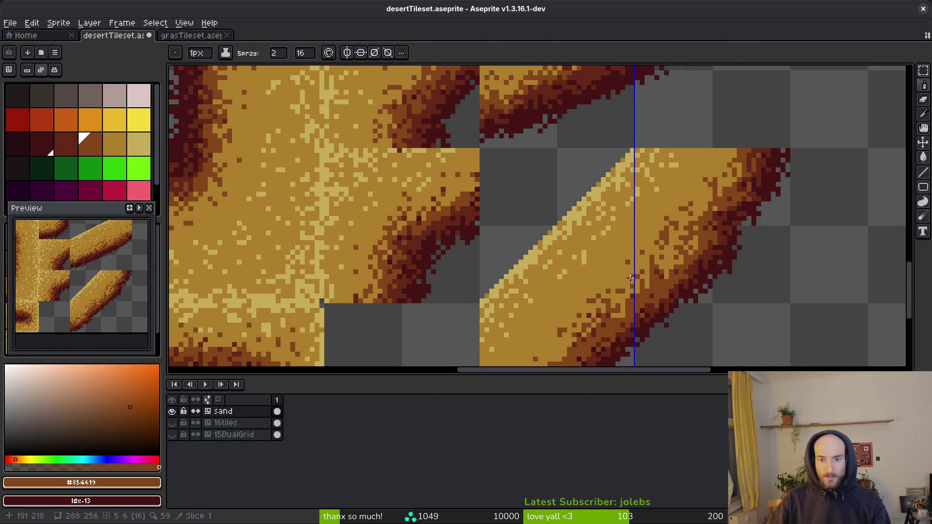
{"action": "scroll", "coordinate": [611, 296], "scroll_direction": "up", "scroll_amount": 1}
Step: Spray dark-brown speckles on the lower diagonal tile's shadowed edge
{"action": "key", "text": "b"}
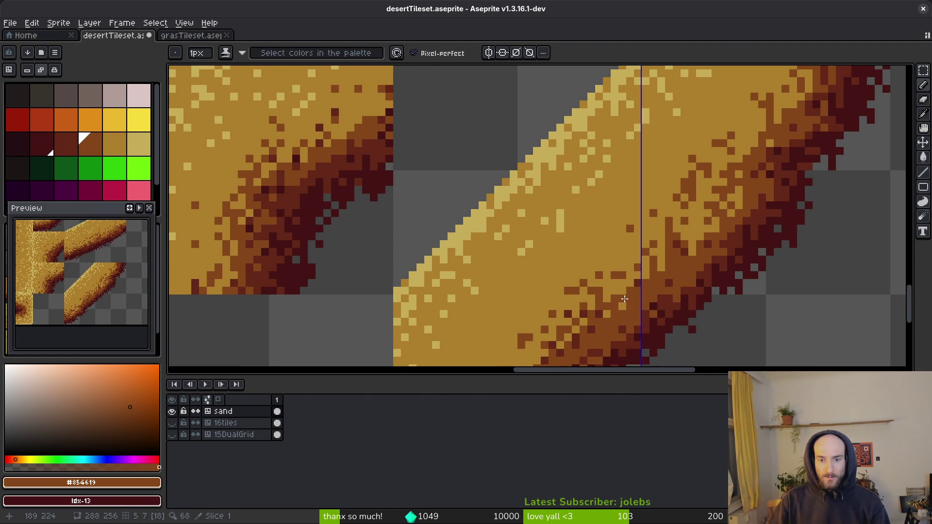
{"action": "left_click_drag", "start_coordinate": [701, 213], "coordinate": [684, 314]}
{"action": "key", "text": "shift+f"}
{"action": "mouse_move", "coordinate": [716, 219]}
{"action": "left_mouse_down"}
{"action": "mouse_move", "coordinate": [746, 164]}
{"action": "mouse_move", "coordinate": [739, 200]}
{"action": "left_mouse_up"}
{"action": "scroll", "coordinate": [700, 264], "scroll_direction": "down", "scroll_amount": 2}
{"action": "scroll", "coordinate": [674, 215], "scroll_direction": "up", "scroll_amount": 2}
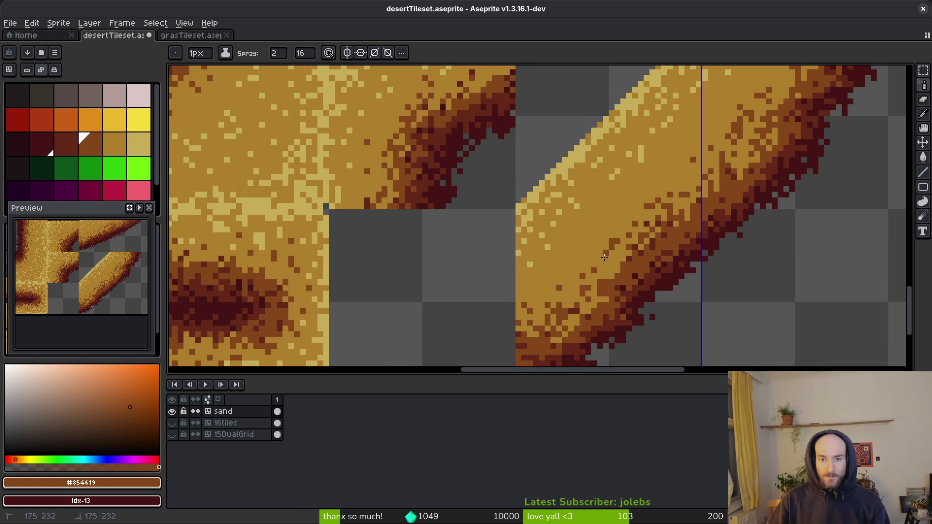
{"action": "scroll", "coordinate": [625, 217], "scroll_direction": "up", "scroll_amount": 3}
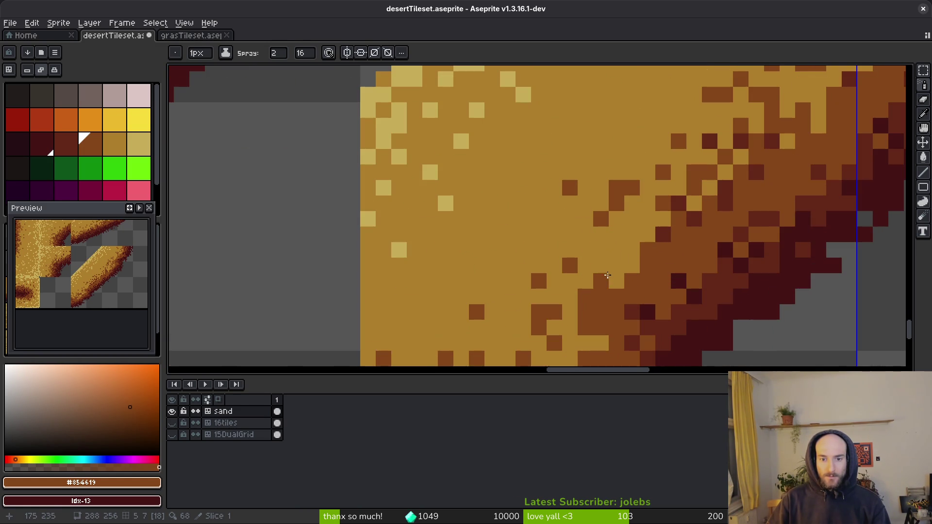
Step: Back in the Pencil, reselect dark brown #854619 and save desertTileset.aseprite
{"action": "key", "text": "b"}
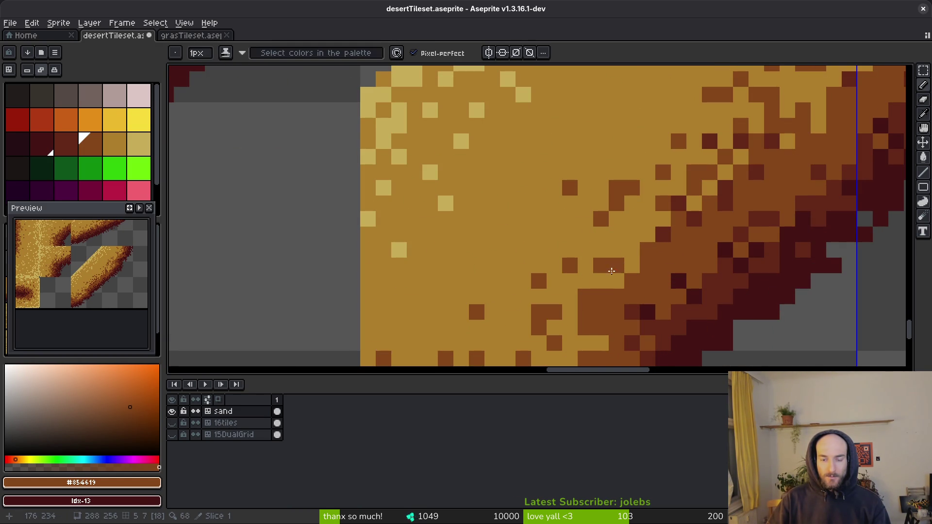
{"action": "scroll", "coordinate": [599, 277], "scroll_direction": "down", "scroll_amount": 1}
{"action": "left_click", "coordinate": [588, 315], "text": "alt"}
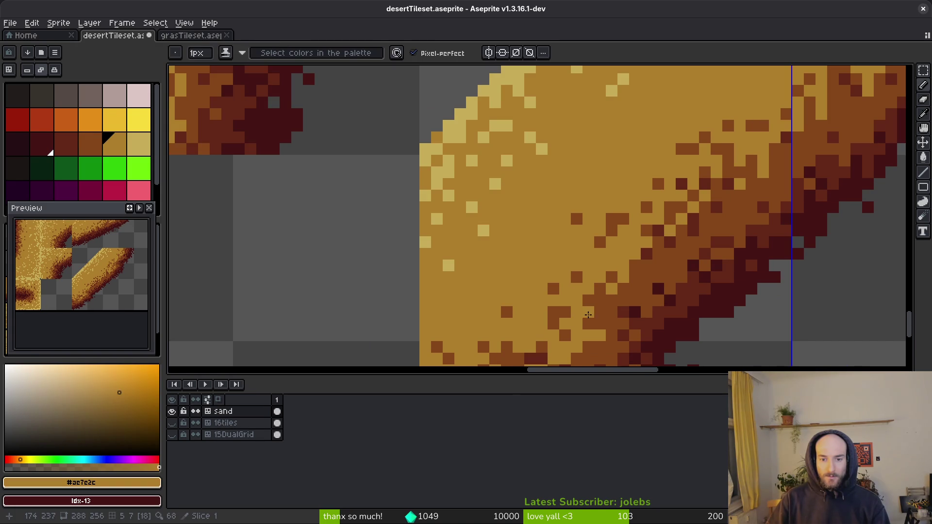
{"action": "scroll", "coordinate": [596, 318], "scroll_direction": "down", "scroll_amount": 2}
{"action": "scroll", "coordinate": [650, 288], "scroll_direction": "up", "scroll_amount": 2}
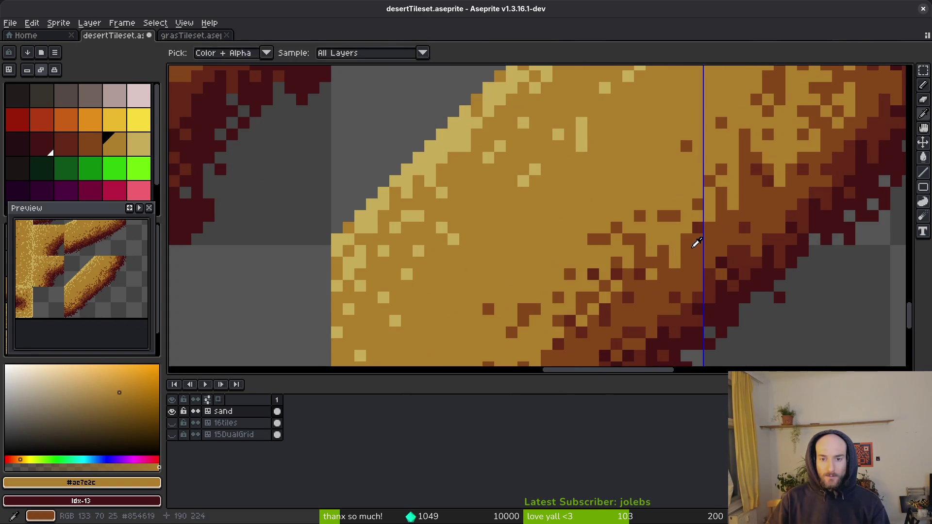
{"action": "left_click", "coordinate": [678, 238], "text": "alt"}
{"action": "scroll", "coordinate": [680, 241], "scroll_direction": "down", "scroll_amount": 5}
{"action": "key", "text": "ctrl+s"}
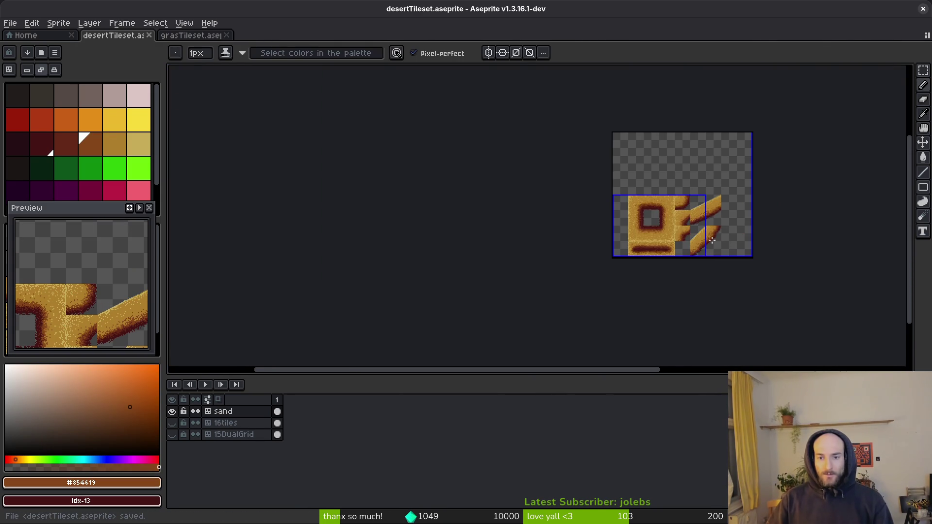
Step: Eyedrop the light sand colour #c8ad59 and spray speckles across the diagonal sand tile
{"action": "scroll", "coordinate": [682, 254], "scroll_direction": "up", "scroll_amount": 3}
{"action": "scroll", "coordinate": [675, 268], "scroll_direction": "up", "scroll_amount": 3}
{"action": "scroll", "coordinate": [652, 271], "scroll_direction": "right", "scroll_amount": 2}
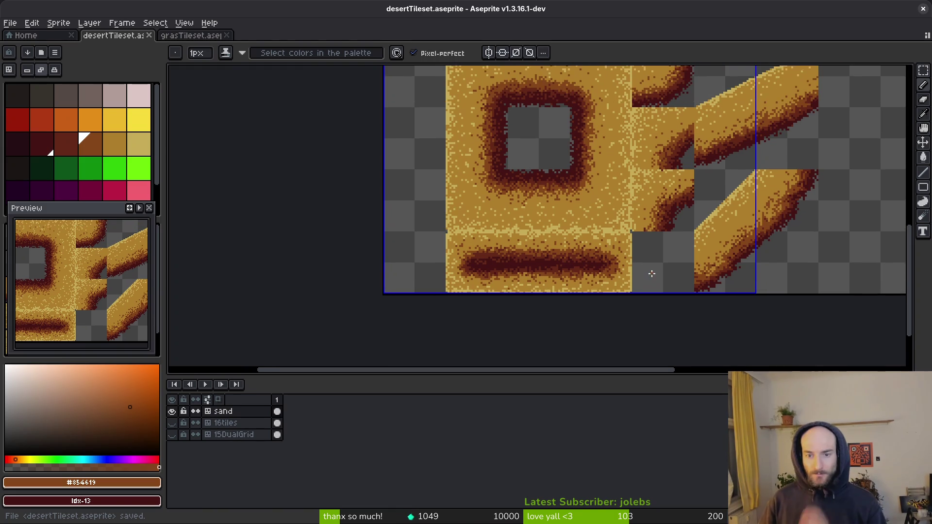
{"action": "scroll", "coordinate": [621, 257], "scroll_direction": "up", "scroll_amount": 2}
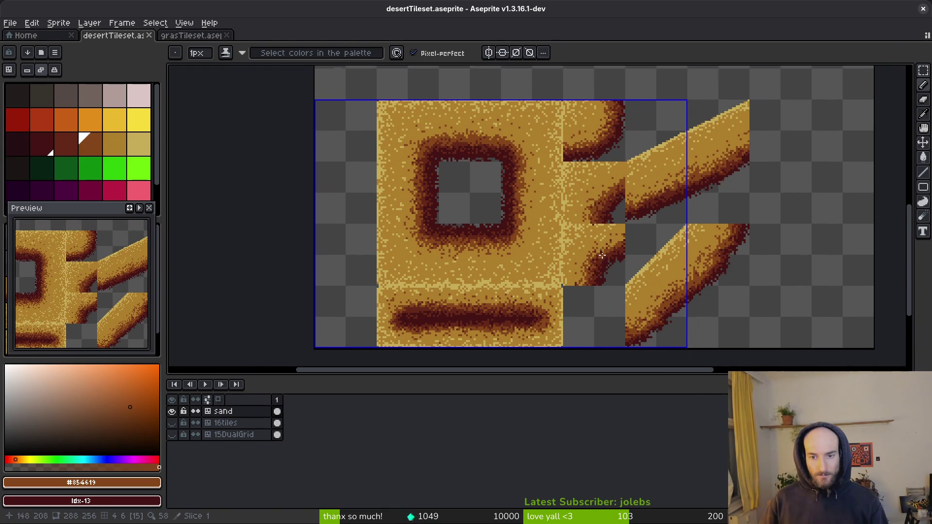
{"action": "key", "text": "i"}
{"action": "left_click", "coordinate": [661, 221]}
{"action": "key", "text": "shift+b"}
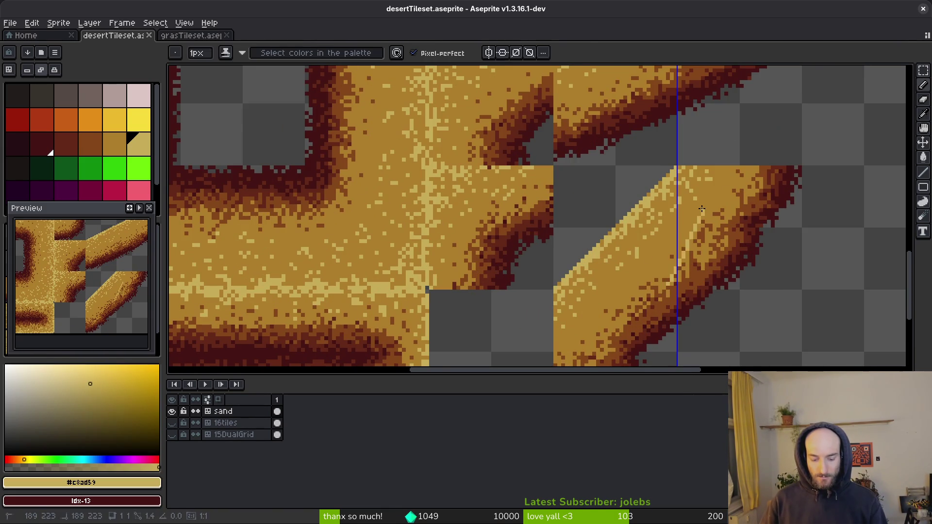
{"action": "scroll", "coordinate": [713, 198], "scroll_direction": "up", "scroll_amount": 1}
{"action": "left_click_drag", "start_coordinate": [720, 179], "coordinate": [640, 270]}
{"action": "scroll", "coordinate": [643, 265], "scroll_direction": "down", "scroll_amount": 2}
{"action": "scroll", "coordinate": [644, 265], "scroll_direction": "left", "scroll_amount": 2}
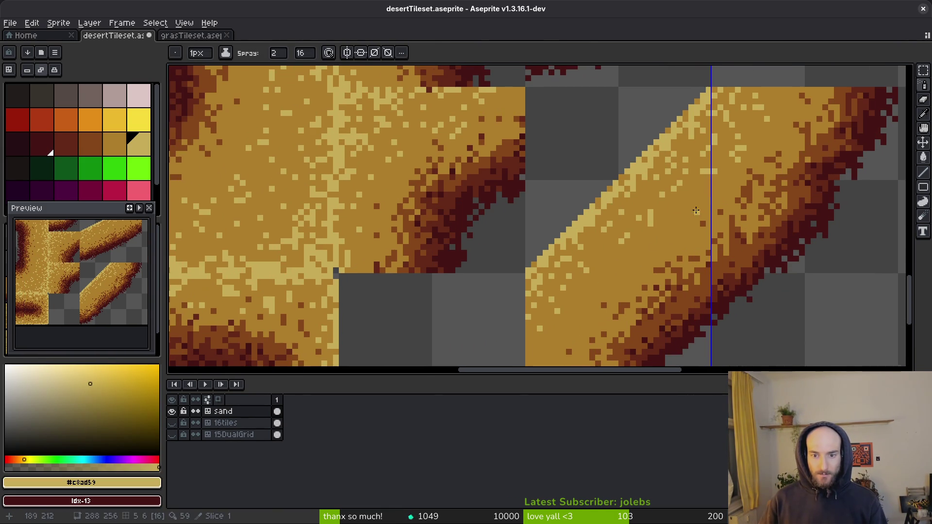
{"action": "scroll", "coordinate": [655, 247], "scroll_direction": "down", "scroll_amount": 1}
{"action": "scroll", "coordinate": [655, 247], "scroll_direction": "left", "scroll_amount": 1}
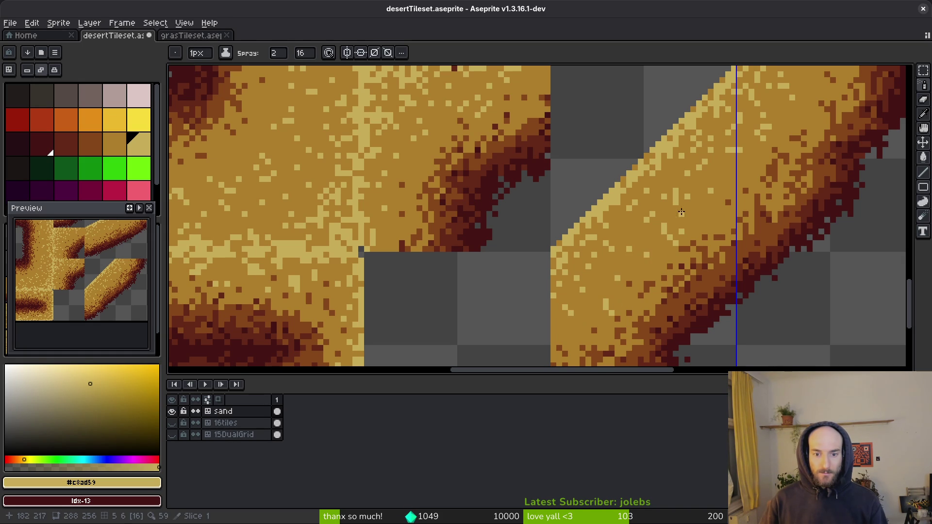
Step: Save desertTileset.aseprite again
{"action": "scroll", "coordinate": [641, 211], "scroll_direction": "up", "scroll_amount": 5}
{"action": "scroll", "coordinate": [641, 211], "scroll_direction": "right", "scroll_amount": 2}
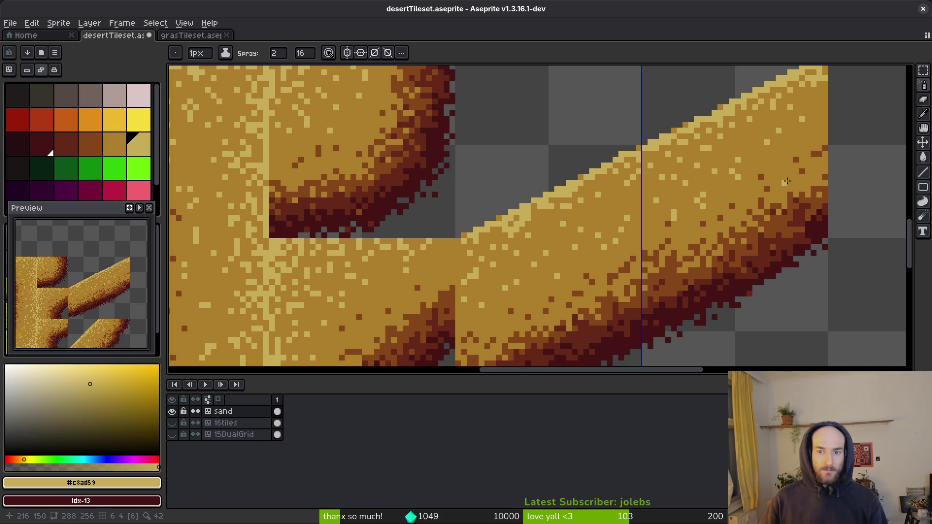
{"action": "scroll", "coordinate": [787, 182], "scroll_direction": "down", "scroll_amount": 1}
{"action": "key", "text": "ctrl+s"}
{"action": "scroll", "coordinate": [678, 247], "scroll_direction": "down", "scroll_amount": 1}
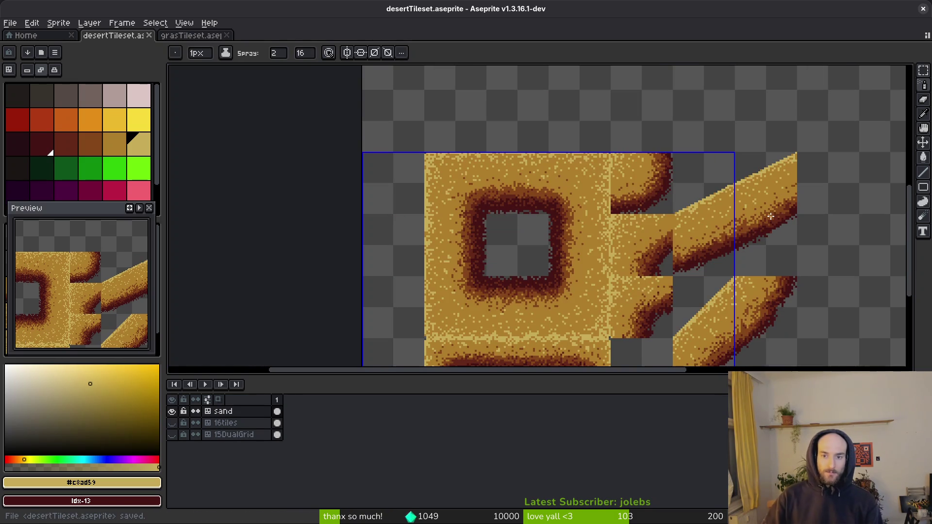
{"action": "scroll", "coordinate": [678, 247], "scroll_direction": "up", "scroll_amount": 2}
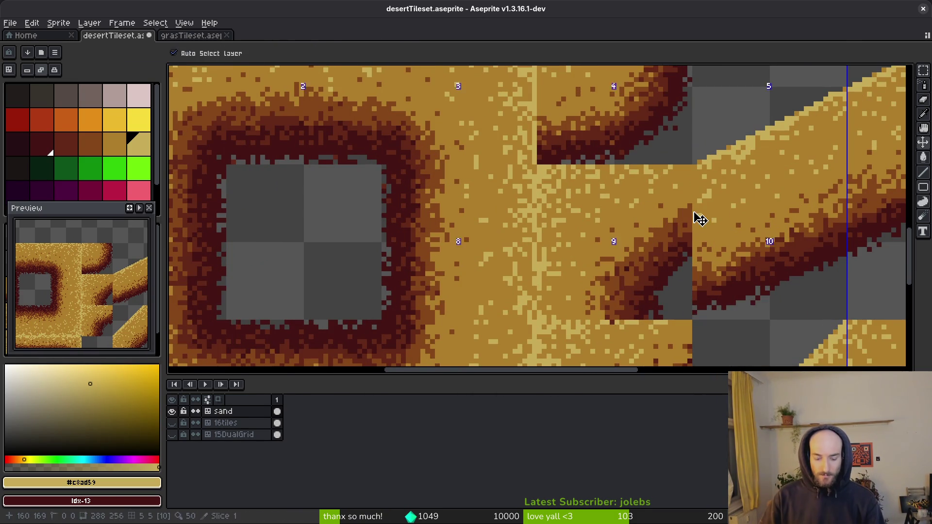
{"action": "key", "text": "ctrl+e"}
Step: Re-export the sprite sheet, overwriting assets/art/environment/desertTileset-Sheet.png
{"action": "left_click", "coordinate": [293, 175]}
{"action": "key", "text": "ctrl+alt+shift+s"}
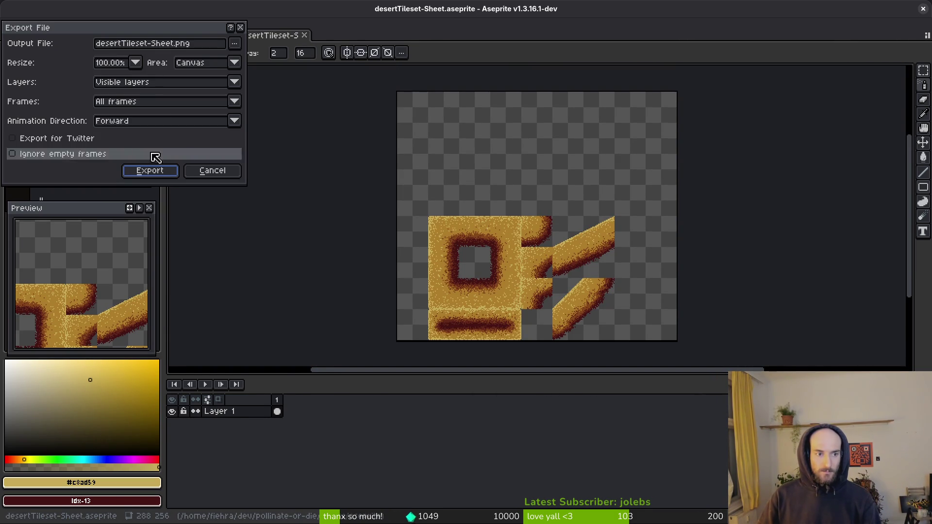
{"action": "left_click", "coordinate": [239, 45]}
{"action": "left_click", "coordinate": [258, 58]}
{"action": "left_click", "coordinate": [47, 43]}
{"action": "double_click", "coordinate": [52, 79]}
{"action": "left_click", "coordinate": [388, 107]}
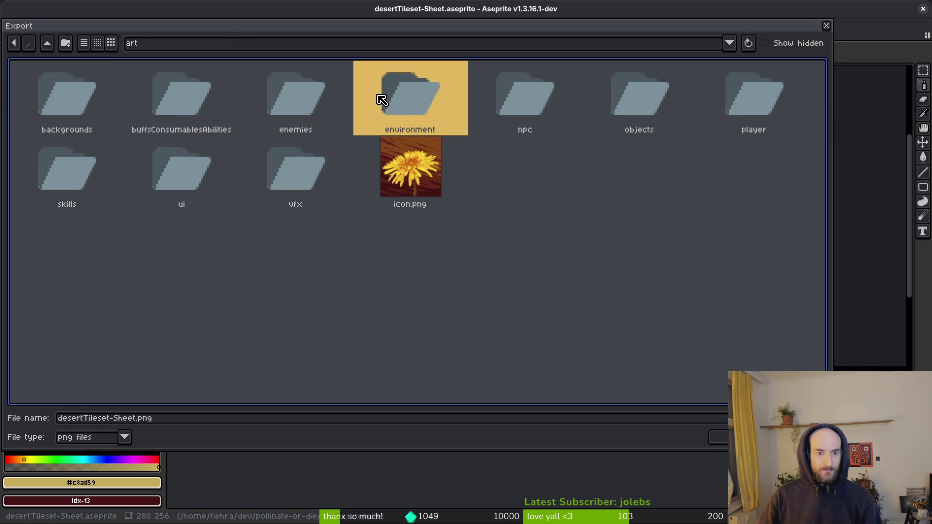
{"action": "double_click", "coordinate": [391, 107]}
{"action": "left_click", "coordinate": [303, 107]}
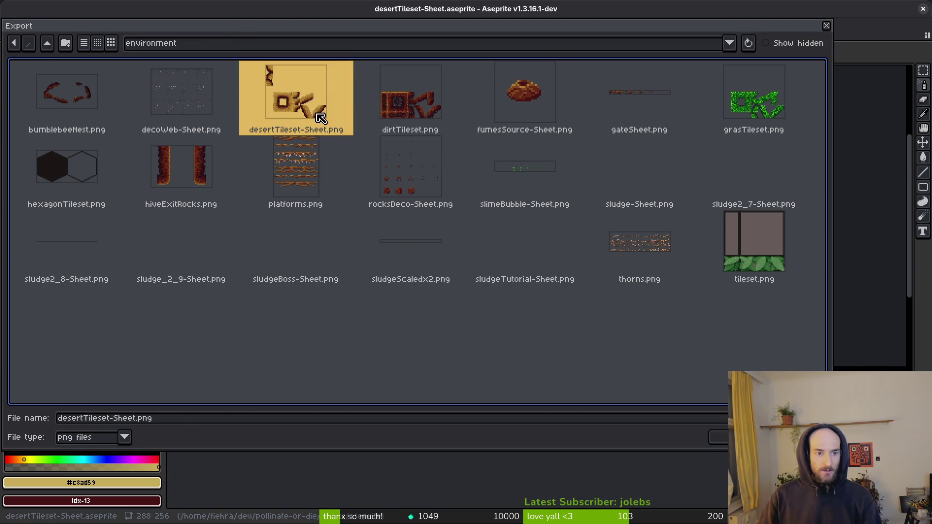
{"action": "left_click", "coordinate": [711, 437]}
{"action": "left_click", "coordinate": [405, 291]}
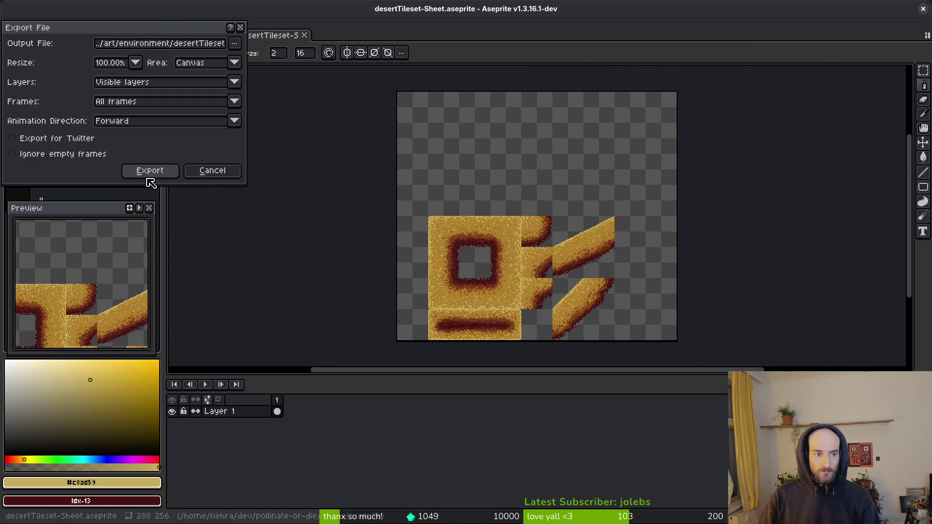
{"action": "left_click", "coordinate": [148, 174]}
Step: Close the sheet and grass tileset documents, save and close desertTileset, then go to Godot
{"action": "left_click", "coordinate": [304, 35]}
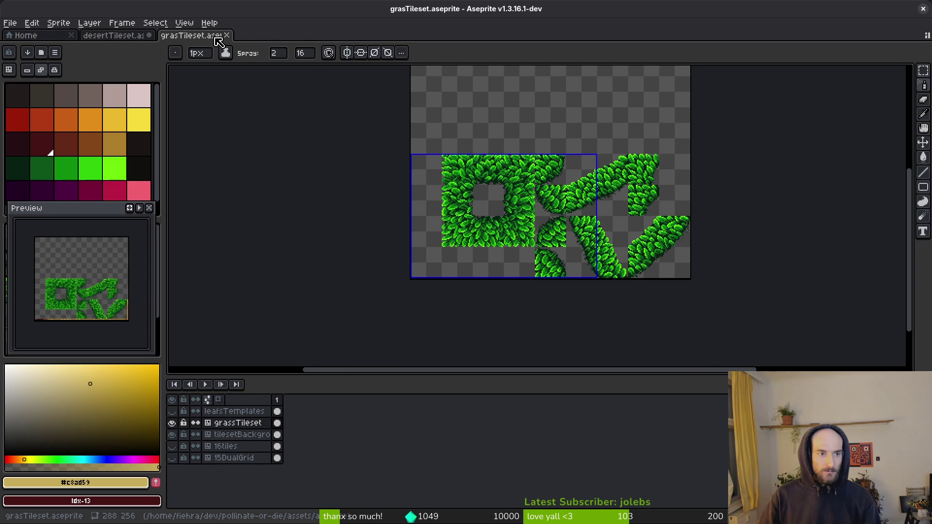
{"action": "left_click", "coordinate": [228, 37]}
{"action": "key", "text": "ctrl+s"}
{"action": "scroll", "coordinate": [546, 246], "scroll_direction": "down", "scroll_amount": 3}
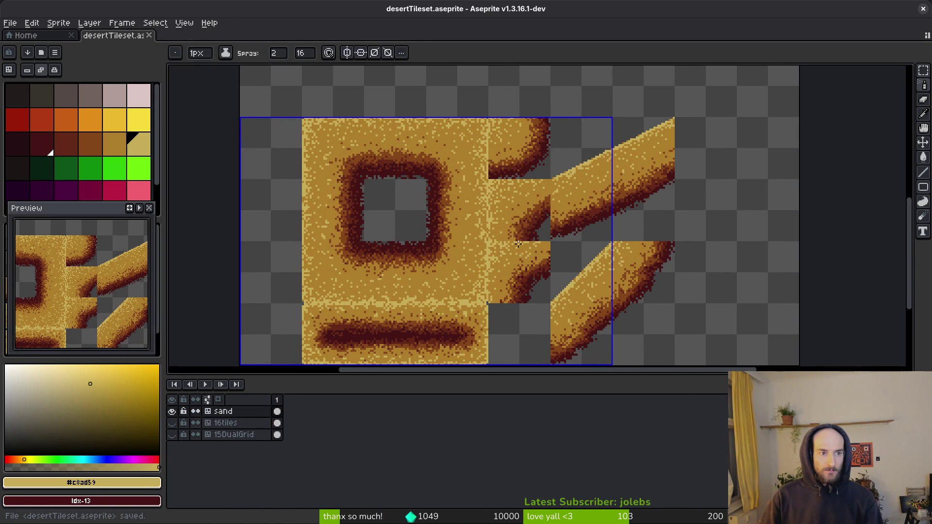
{"action": "key", "text": "ctrl+w"}
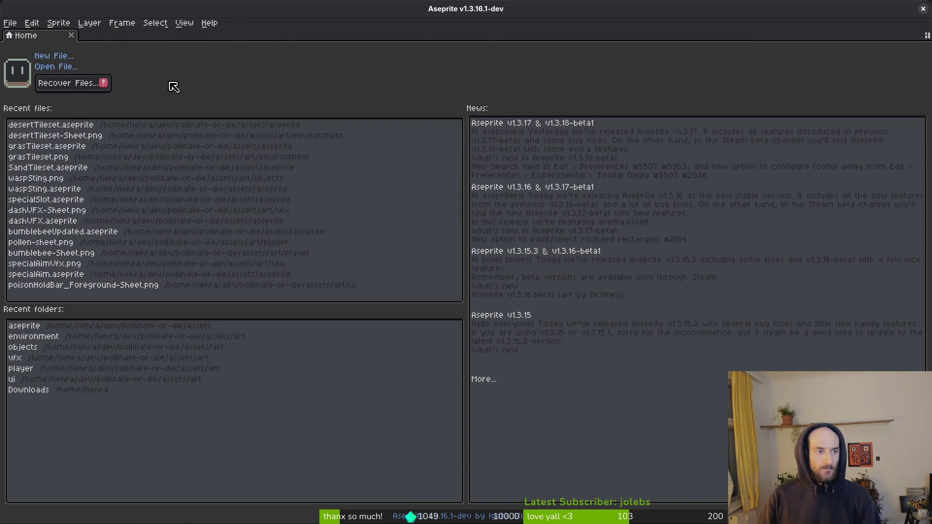
{"action": "key", "text": "ctrl+q"}
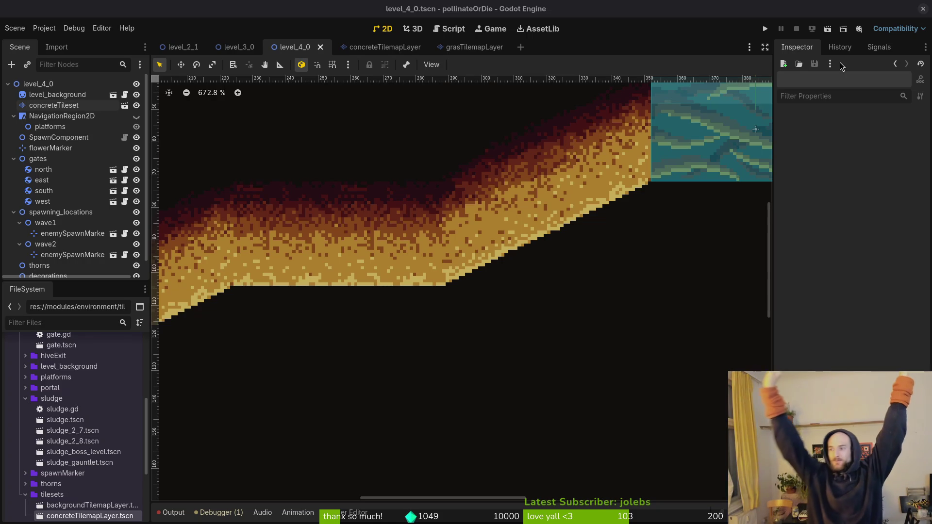
Step: Save level_4_0, survey its new desert sand border, then bring up the level_3_0 scene
{"action": "key", "text": "ctrl+s"}
{"action": "scroll", "coordinate": [450, 306], "scroll_direction": "down", "scroll_amount": 5}
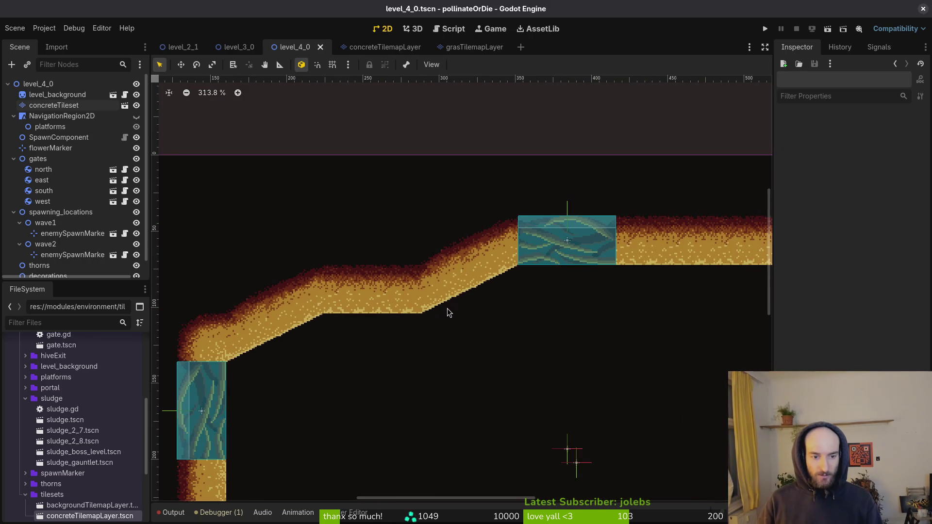
{"action": "scroll", "coordinate": [450, 313], "scroll_direction": "down", "scroll_amount": 3}
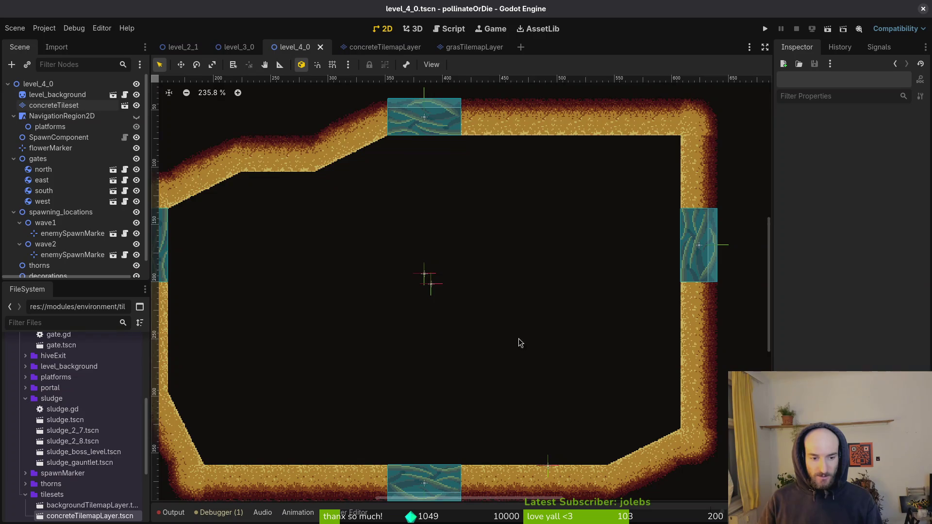
{"action": "scroll", "coordinate": [521, 344], "scroll_direction": "down", "scroll_amount": 2}
{"action": "scroll", "coordinate": [519, 355], "scroll_direction": "left", "scroll_amount": 1}
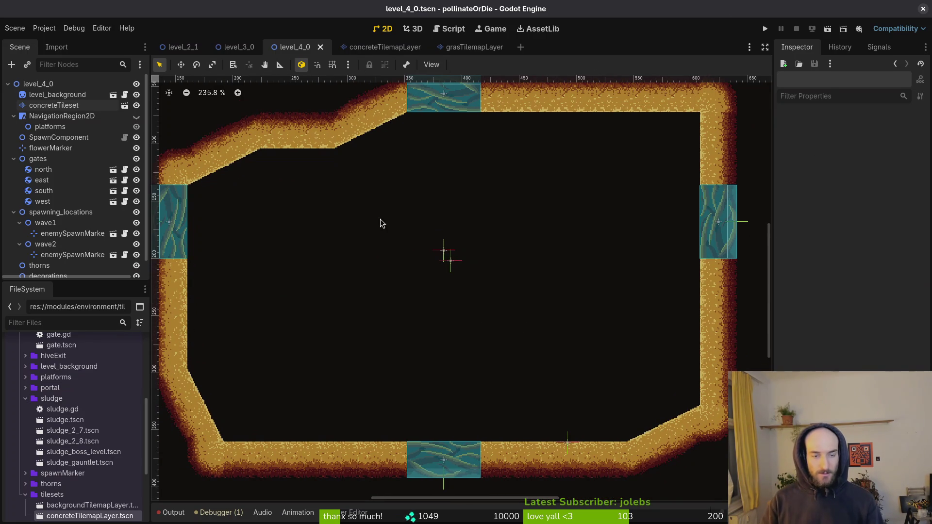
{"action": "scroll", "coordinate": [423, 226], "scroll_direction": "down", "scroll_amount": 1}
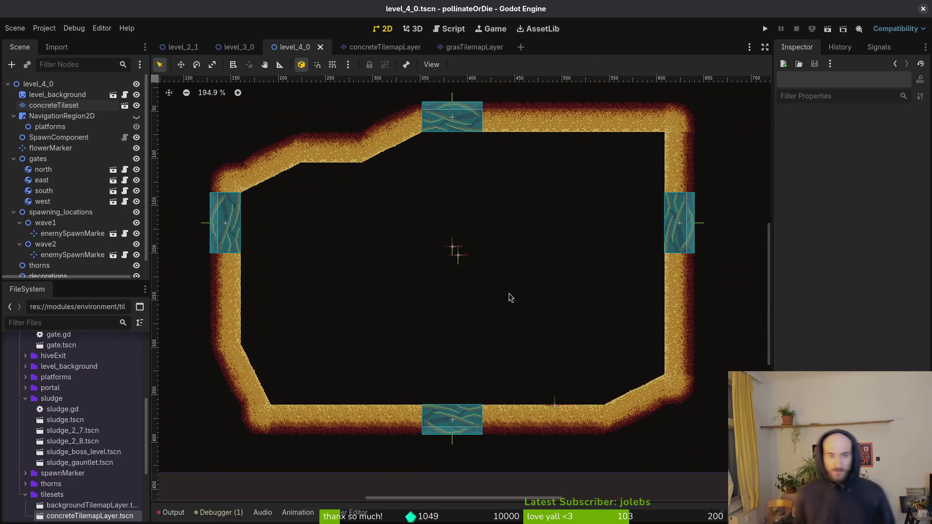
{"action": "left_click", "coordinate": [238, 47]}
{"action": "scroll", "coordinate": [476, 204], "scroll_direction": "down", "scroll_amount": 3}
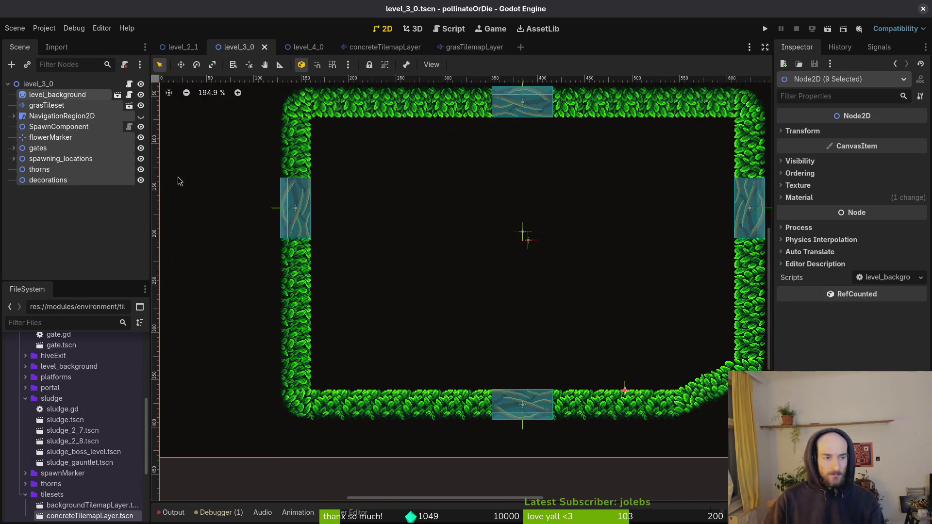
Step: Close the level_4_0, concreteTilemapLayer, grasTilemapLayer, level_3_0 and level_2_1 scenes
{"action": "left_click", "coordinate": [416, 245]}
{"action": "scroll", "coordinate": [452, 282], "scroll_direction": "down", "scroll_amount": 1}
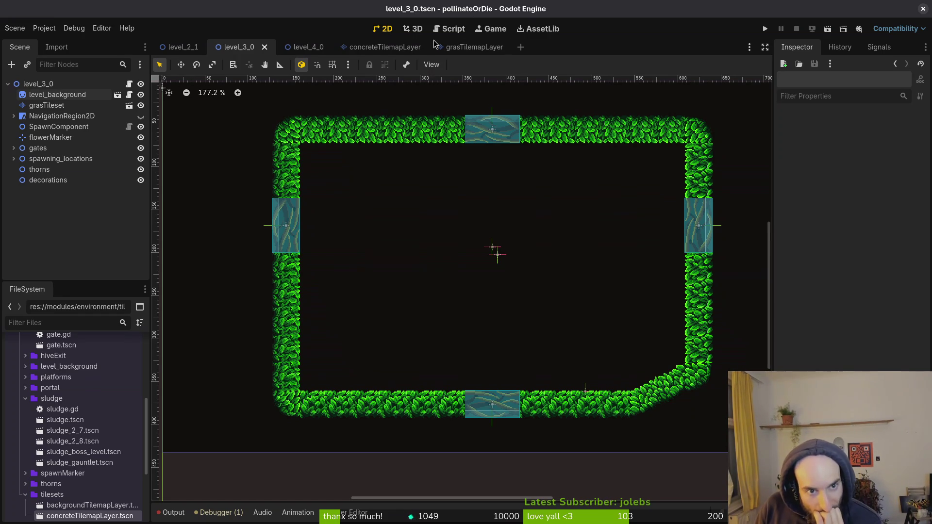
{"action": "left_click", "coordinate": [460, 48]}
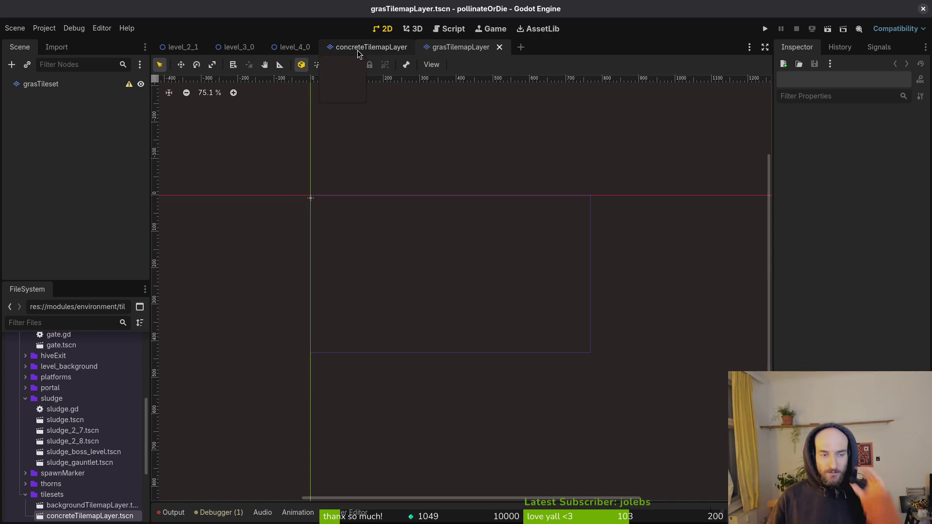
{"action": "middle_click", "coordinate": [276, 50]}
{"action": "middle_click", "coordinate": [305, 48]}
{"action": "middle_click", "coordinate": [291, 50]}
{"action": "middle_click", "coordinate": [246, 51]}
{"action": "middle_click", "coordinate": [195, 54]}
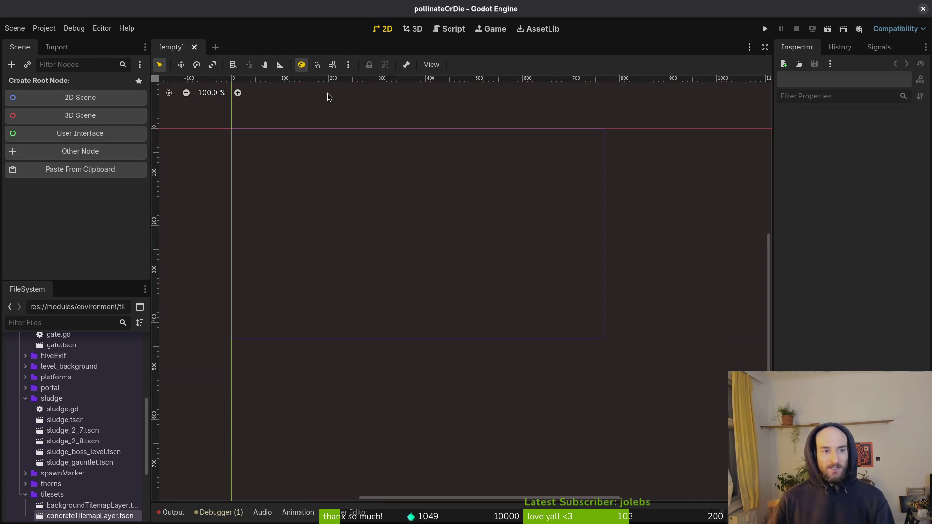
Step: Quick-open 'settings' to load the settingsOverlay scene
{"action": "key", "text": "alt+shift+o"}
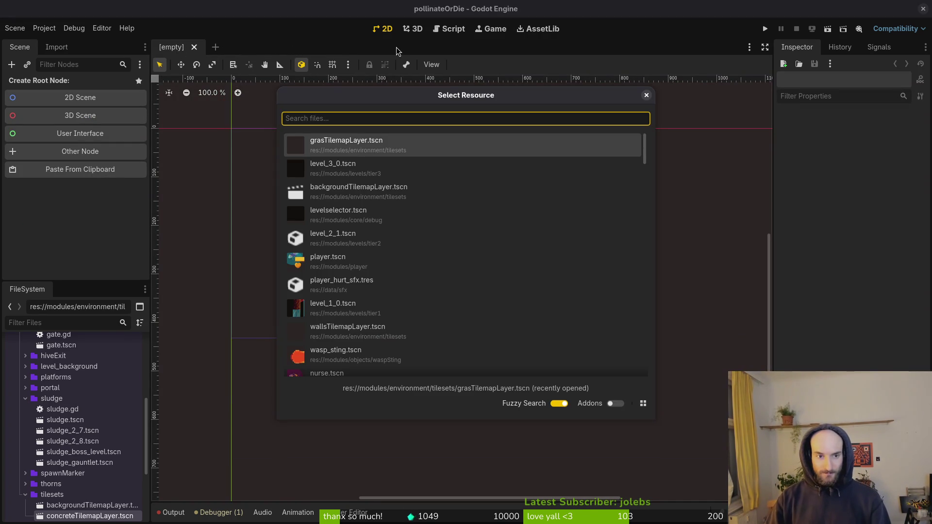
{"action": "type", "text": "settings"}
{"action": "key", "text": "Return"}
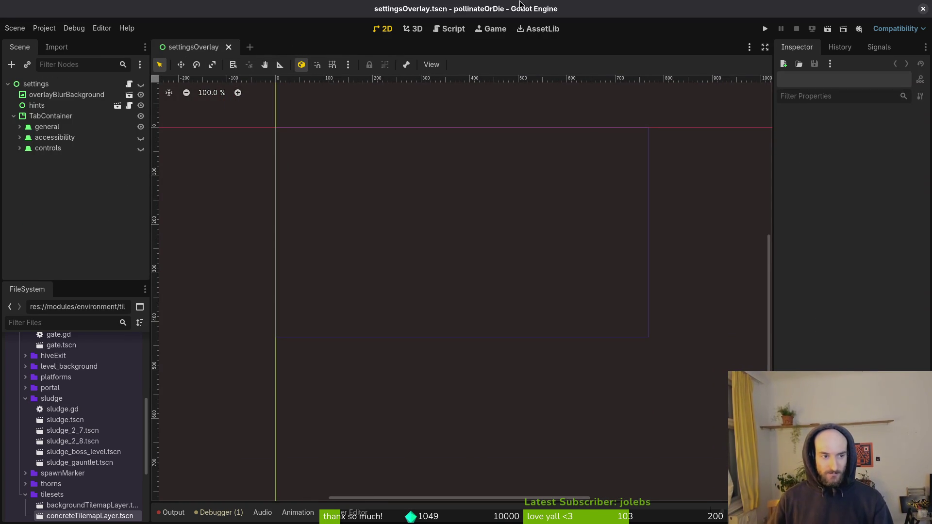
Step: In the project folder, review the diffs in tig and stage all changed files
{"action": "key", "text": "super+2"}
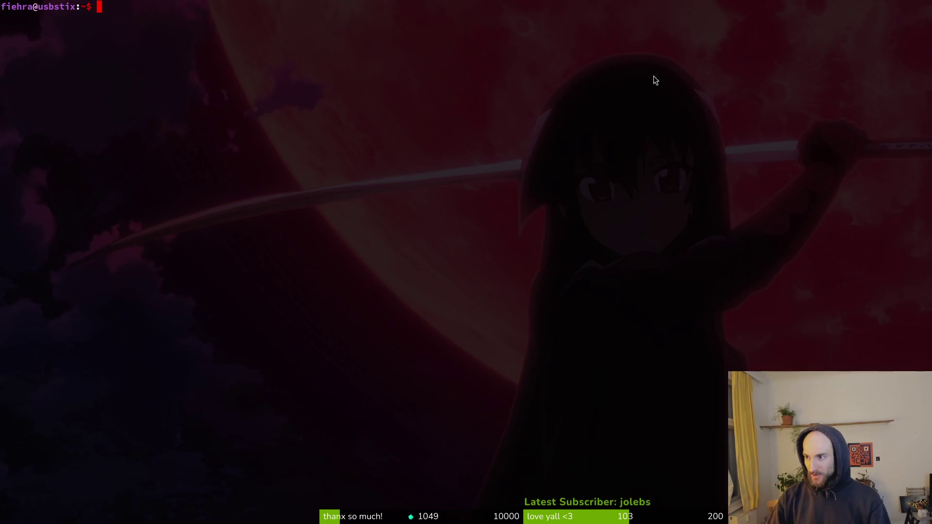
{"action": "type", "text": "cd dev/po"}
{"action": "key", "text": "Tab"}
{"action": "key", "text": "Return"}
{"action": "type", "text": "tig"}
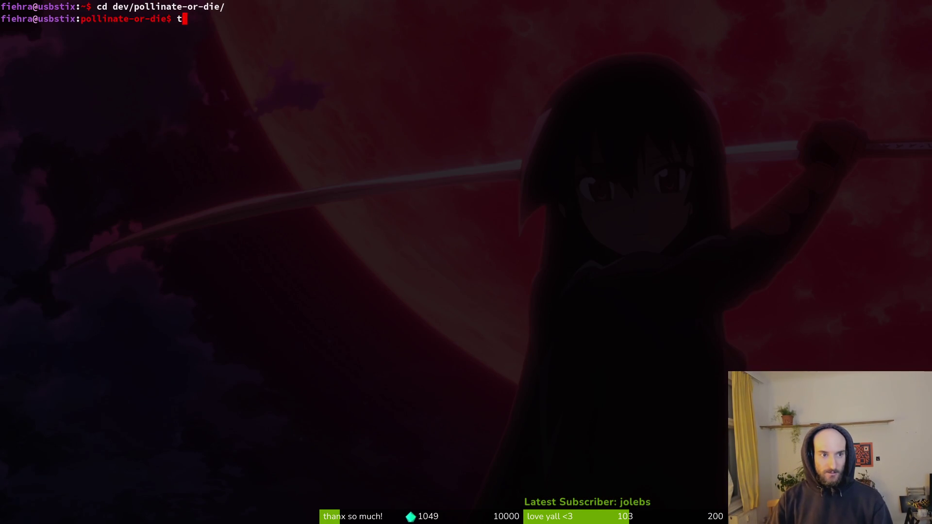
{"action": "key", "text": "Return"}
{"action": "key", "text": "s"}
{"action": "key", "text": "Down"}
{"action": "key", "text": "Down"}
{"action": "key", "text": "Down"}
{"action": "key", "text": "Down"}
{"action": "key", "text": "Return"}
{"action": "key", "text": "Down"}
{"action": "key", "text": "Down"}
{"action": "key", "text": "u"}
{"action": "key", "text": "u"}
{"action": "key", "text": "u"}
{"action": "key", "text": "q"}
{"action": "key", "text": "q"}
Step: Commit with the message "added concrete tilemaplayer and tested desert tilemap"
{"action": "type", "text": "git commit -m \"added concrete and des"}
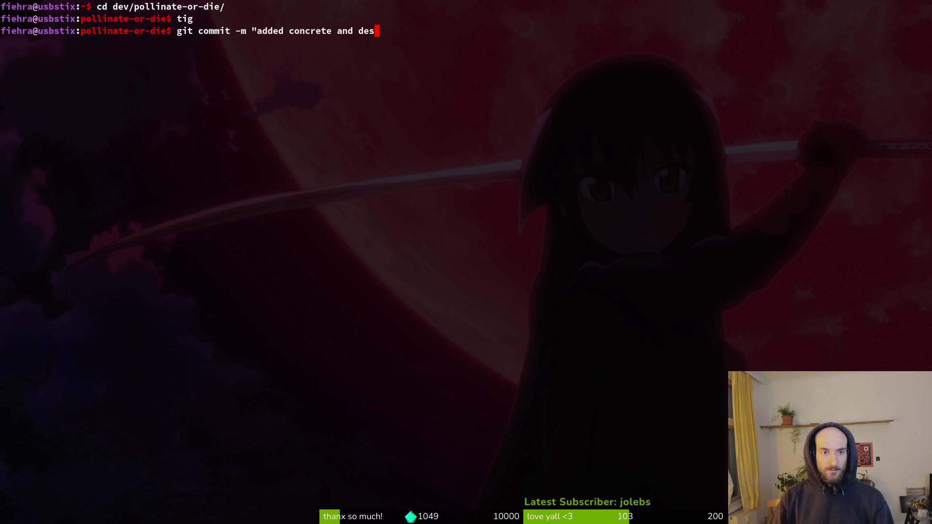
{"action": "key", "text": "BackSpace"}
{"action": "key", "text": "BackSpace"}
{"action": "key", "text": "BackSpace"}
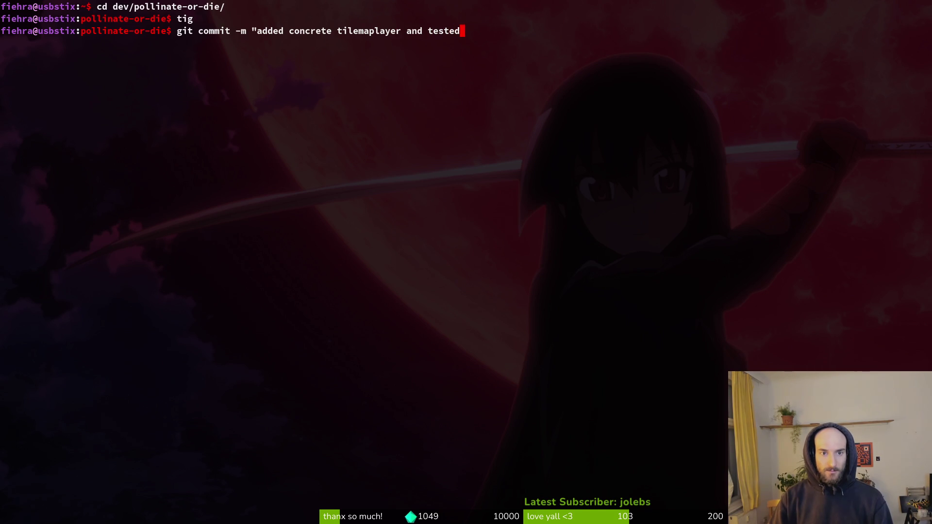
{"action": "type", "text": "tilemap\""}
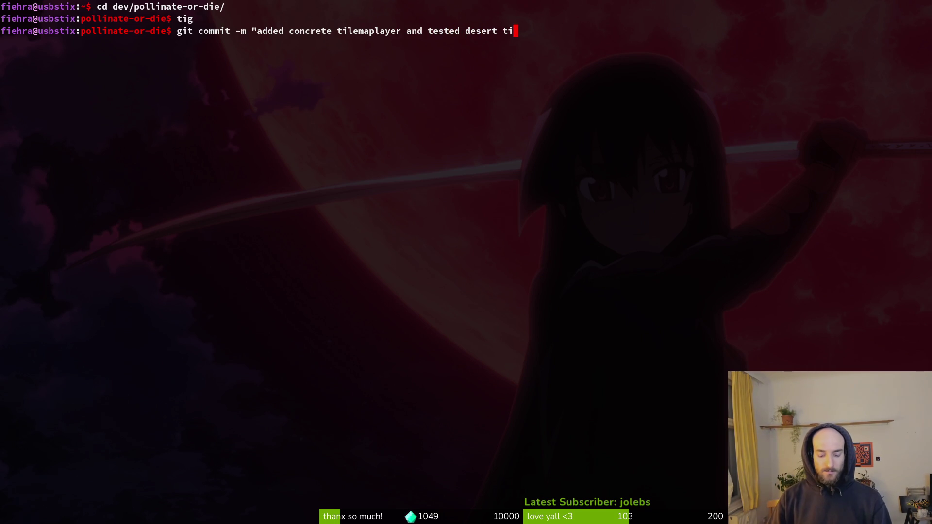
{"action": "key", "text": "Return"}
Step: Check the status in tig, then git push the commit to the remote
{"action": "type", "text": "tig"}
{"action": "key", "text": "Return"}
{"action": "key", "text": "s"}
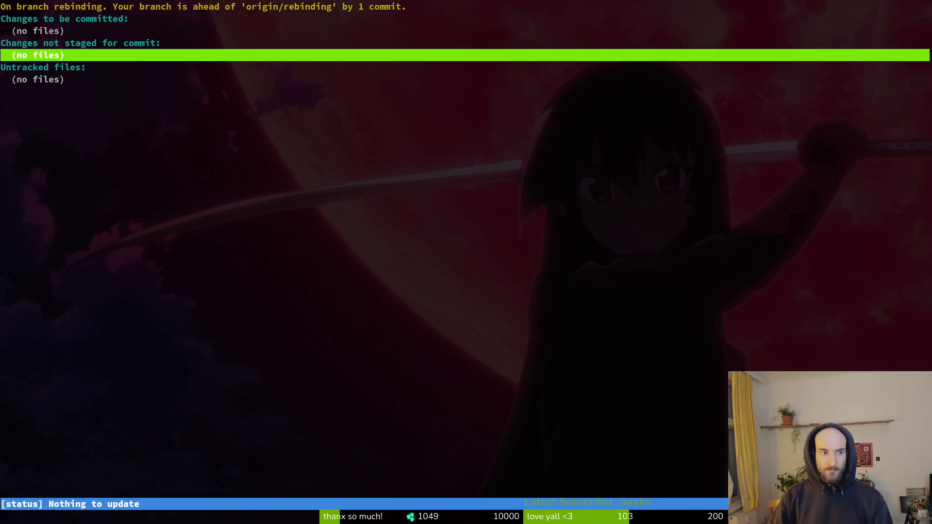
{"action": "key", "text": "q"}
{"action": "key", "text": "q"}
{"action": "type", "text": "git push"}
{"action": "key", "text": "Return"}
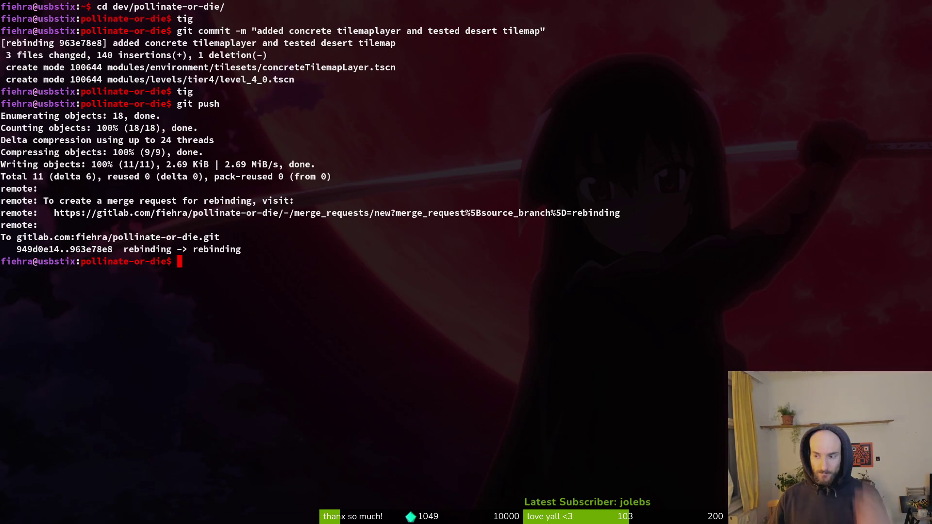
Step: Clear the terminal prompt and screen, then launch vim
{"action": "left_click", "coordinate": [476, 213], "text": "ctrl"}
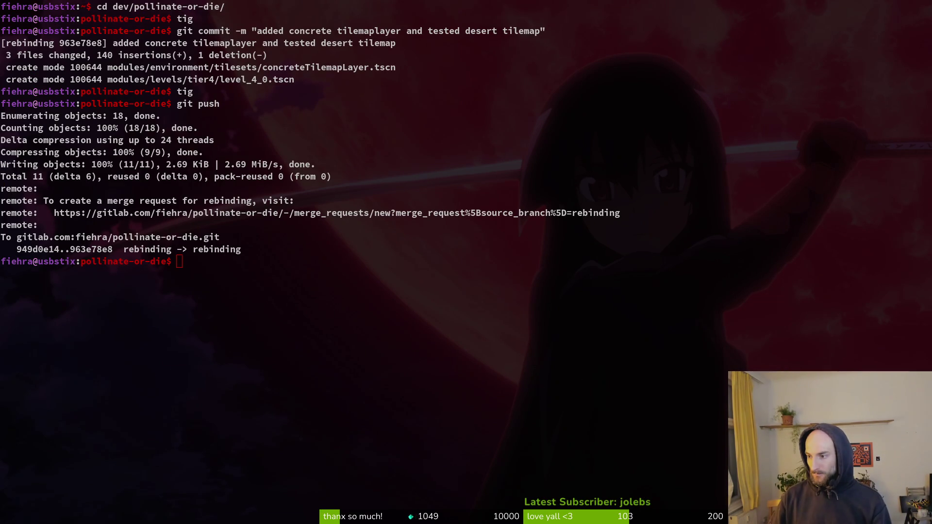
{"action": "middle_click", "coordinate": [202, 287]}
{"action": "key", "text": "BackSpace"}
{"action": "key", "text": "BackSpace"}
{"action": "key", "text": "BackSpace"}
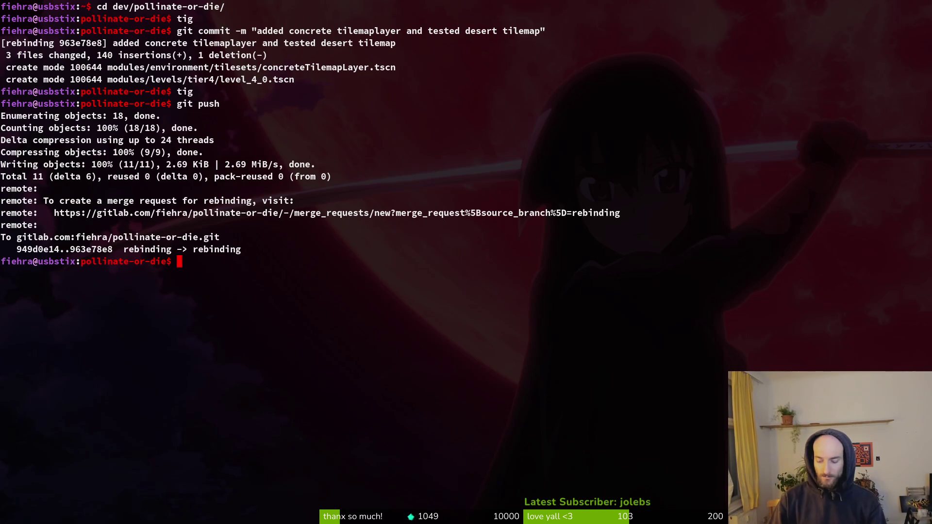
{"action": "key", "text": "ctrl+l"}
{"action": "type", "text": "vim"}
{"action": "key", "text": "Return"}
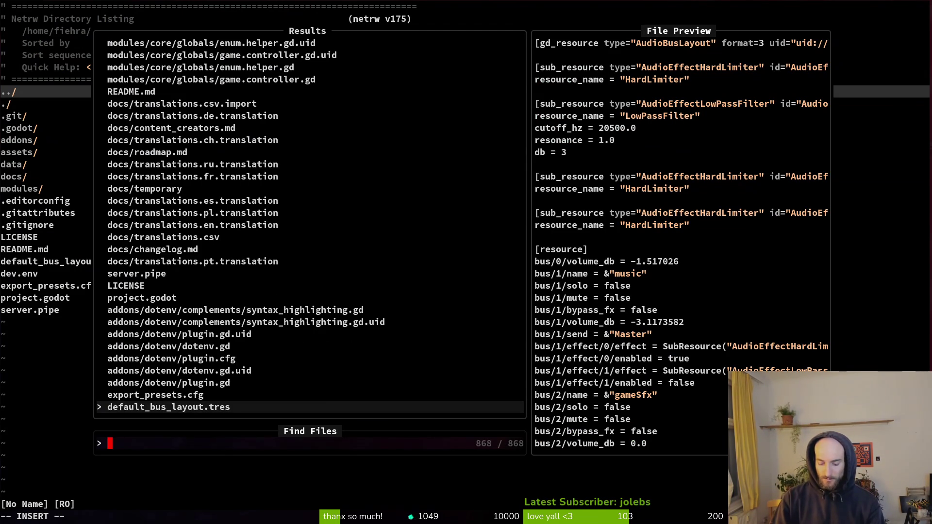
Step: Open rebind_action_button.gd, then save.manager.gd, moving down to its _save_keybinds function
{"action": "type", "text": "rebind"}
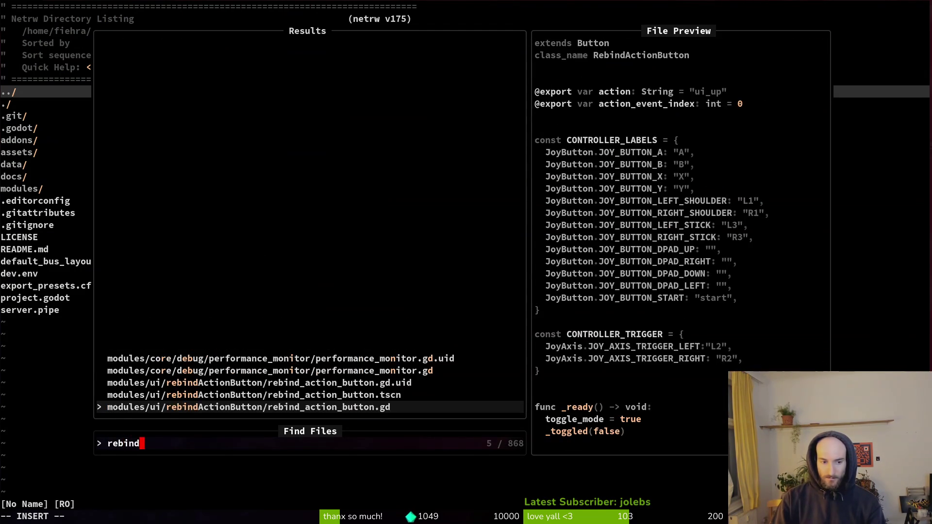
{"action": "key", "text": "Return"}
{"action": "key", "text": "space"}
{"action": "key", "text": "f"}
{"action": "key", "text": "f"}
{"action": "type", "text": "sav"}
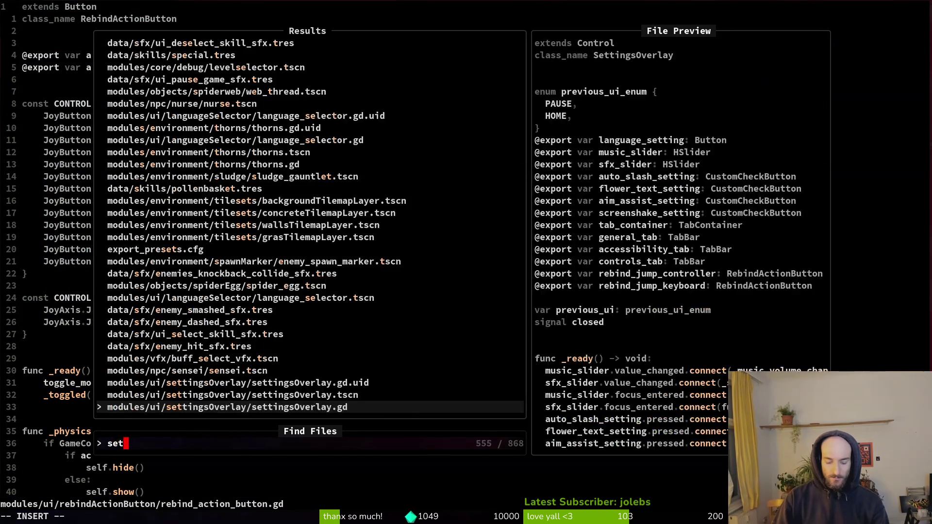
{"action": "type", "text": "eman"}
{"action": "key", "text": "Return"}
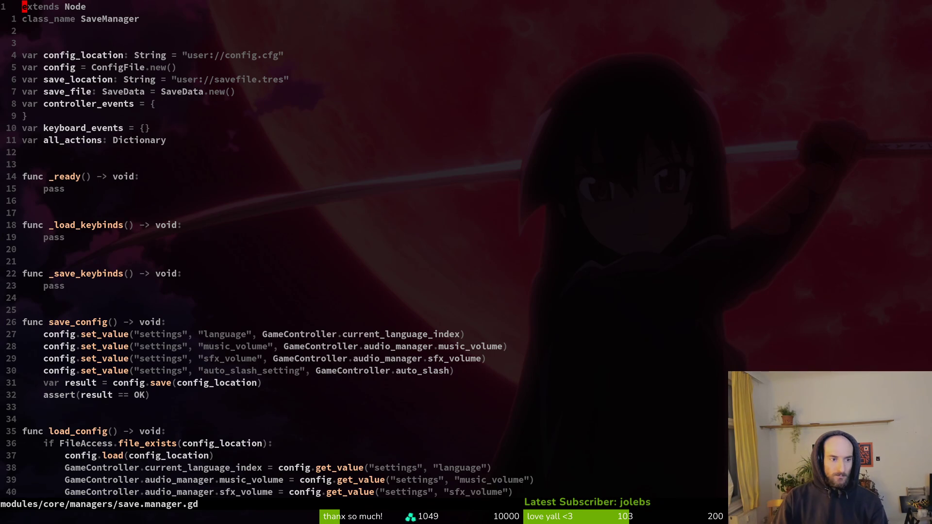
{"action": "key", "text": "j"}
{"action": "key", "text": "j"}
{"action": "key", "text": "j"}
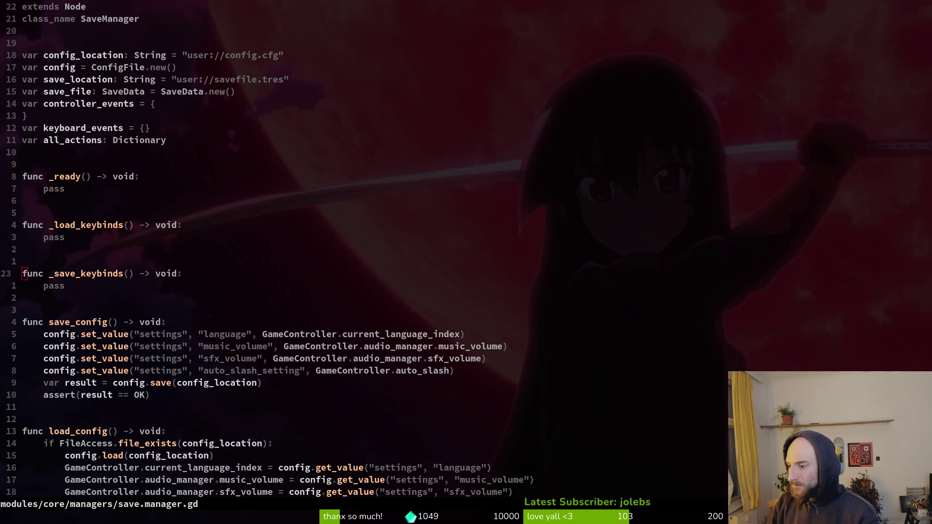
{"action": "key", "text": "alt+Tab"}
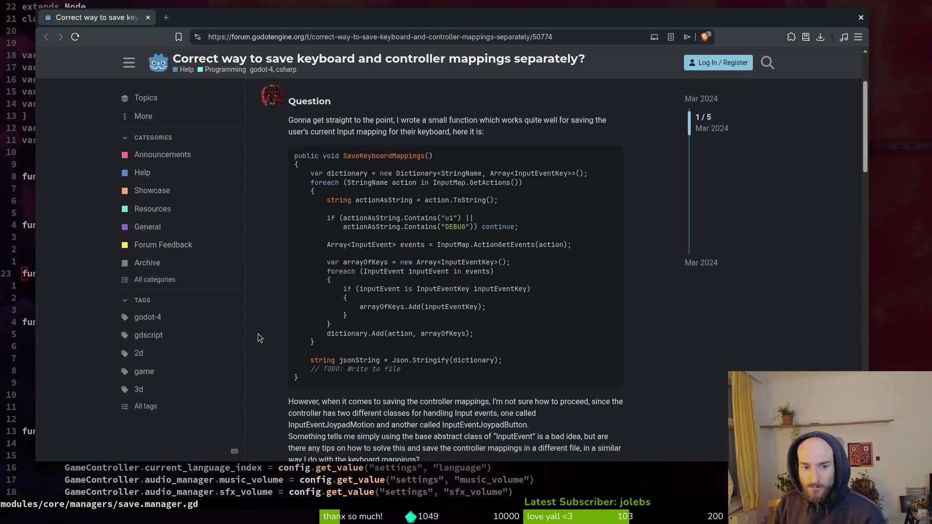
Step: Read the 'Correct way to save keyboard and controller mappings separately?' forum thread
{"action": "left_click_drag", "start_coordinate": [305, 22], "coordinate": [315, 30]}
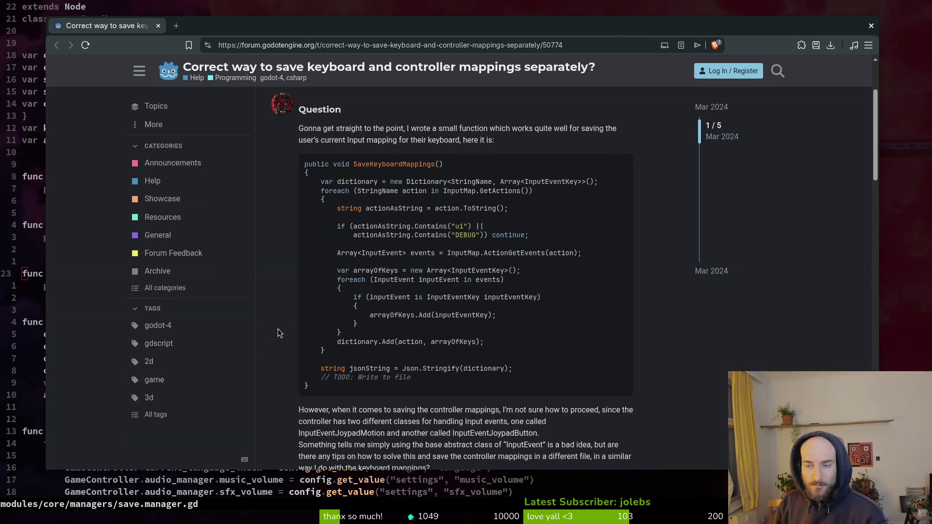
{"action": "key", "text": "super"}
{"action": "key", "text": "super"}
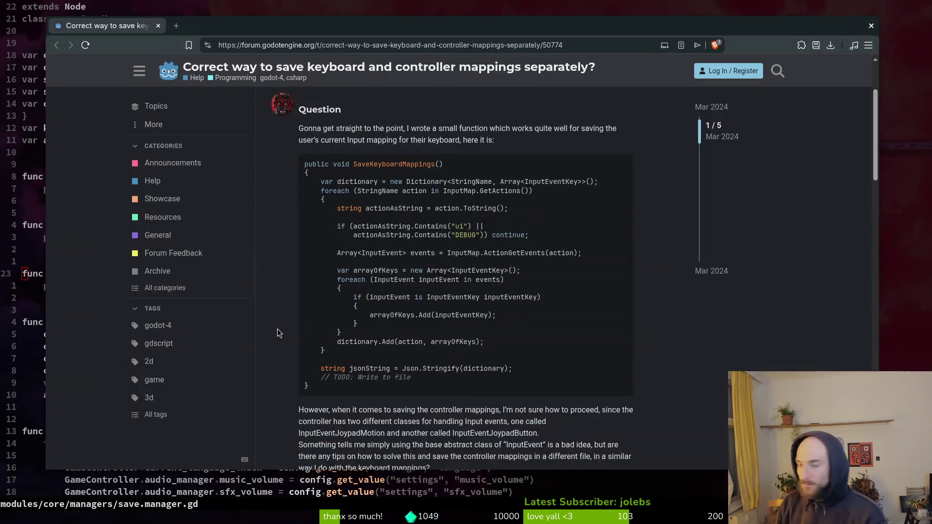
{"action": "scroll", "coordinate": [281, 267], "scroll_direction": "down", "scroll_amount": 2}
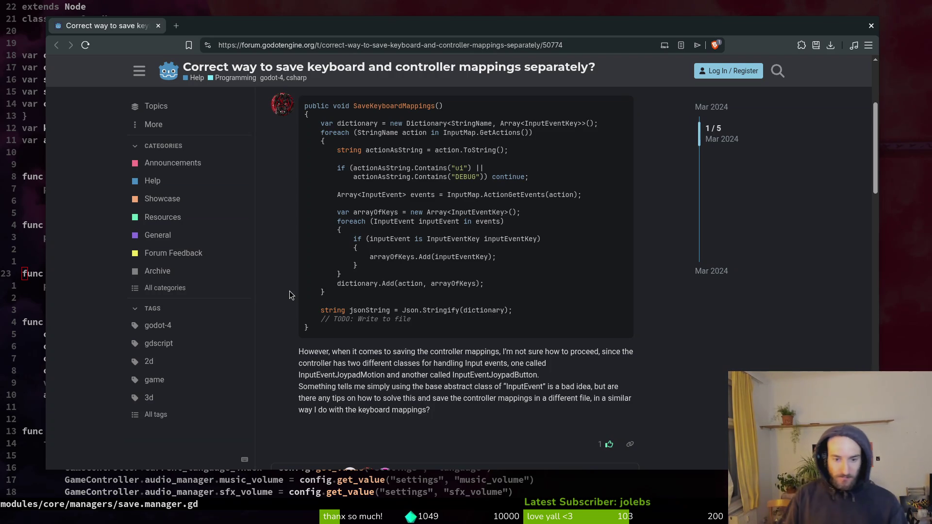
{"action": "scroll", "coordinate": [443, 345], "scroll_direction": "down", "scroll_amount": 3}
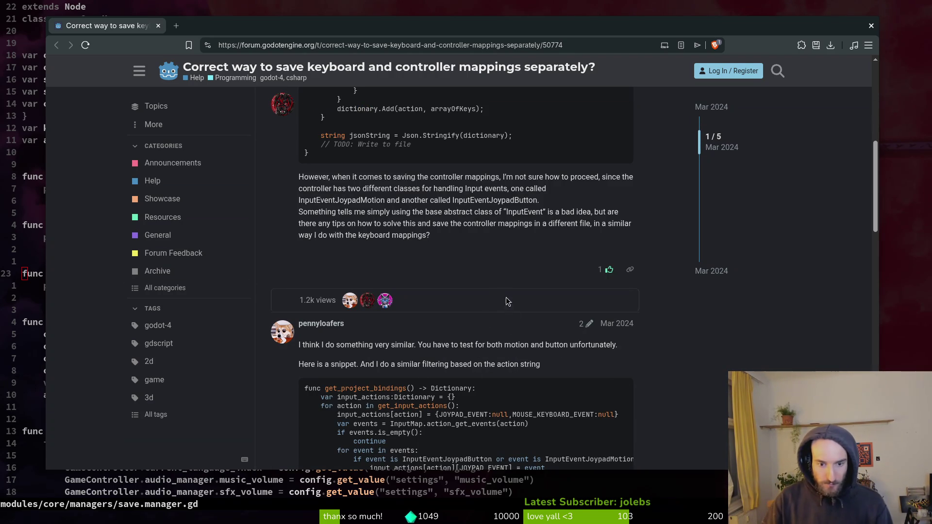
Step: Scroll down past the original post to the get_project_bindings and update snippets
{"action": "scroll", "coordinate": [337, 369], "scroll_direction": "down", "scroll_amount": 2}
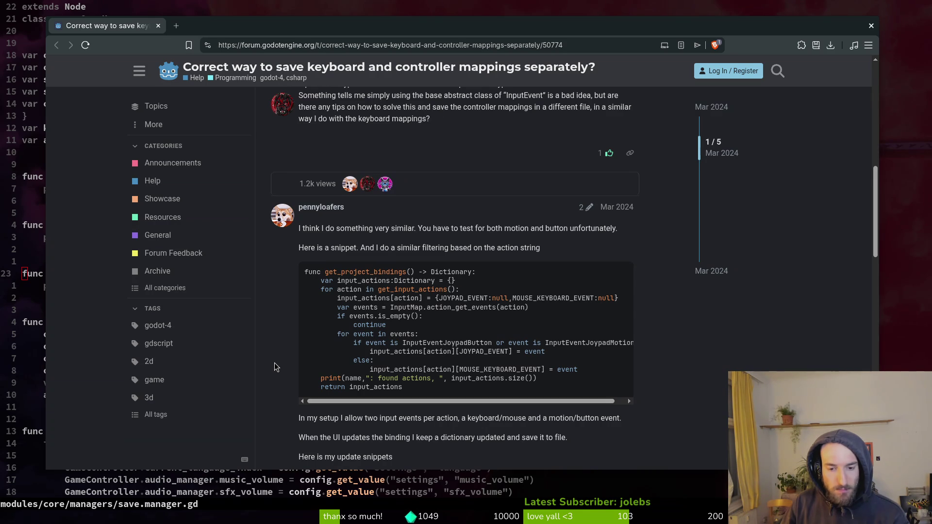
{"action": "scroll", "coordinate": [276, 367], "scroll_direction": "down", "scroll_amount": 1}
{"action": "scroll", "coordinate": [277, 369], "scroll_direction": "down", "scroll_amount": 1}
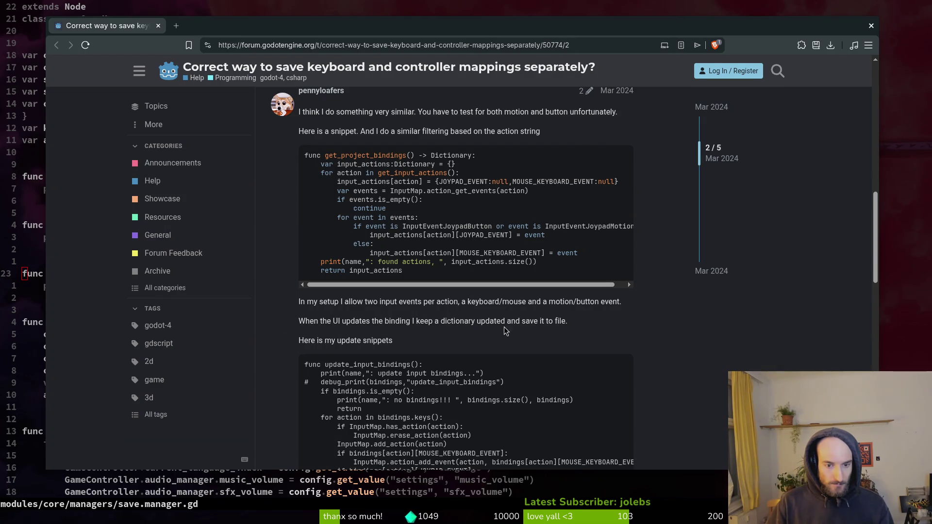
{"action": "scroll", "coordinate": [519, 335], "scroll_direction": "down", "scroll_amount": 2}
{"action": "scroll", "coordinate": [291, 296], "scroll_direction": "down", "scroll_amount": 3}
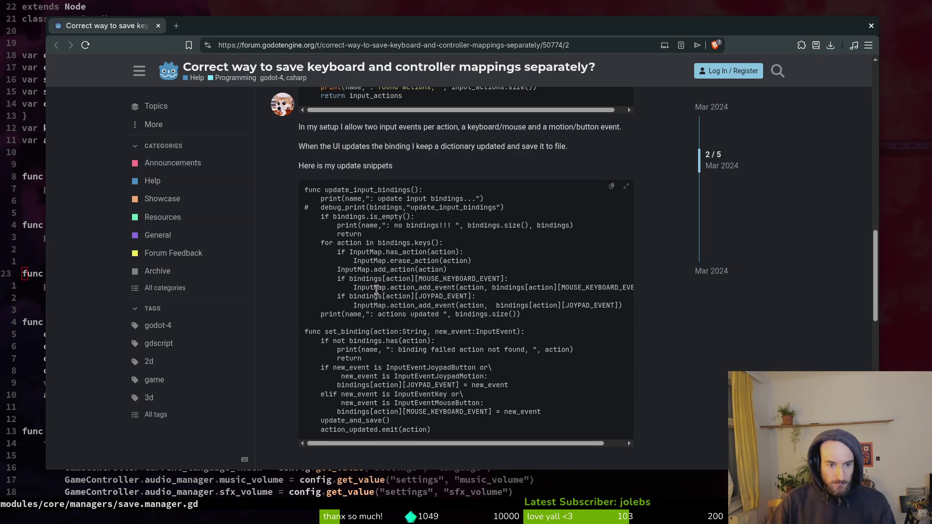
{"action": "scroll", "coordinate": [388, 357], "scroll_direction": "down", "scroll_amount": 1}
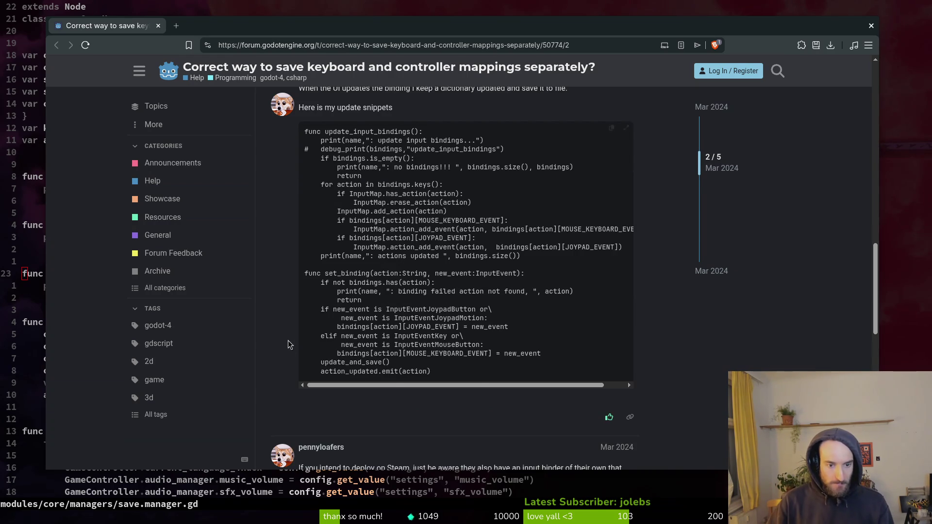
{"action": "scroll", "coordinate": [290, 346], "scroll_direction": "down", "scroll_amount": 5}
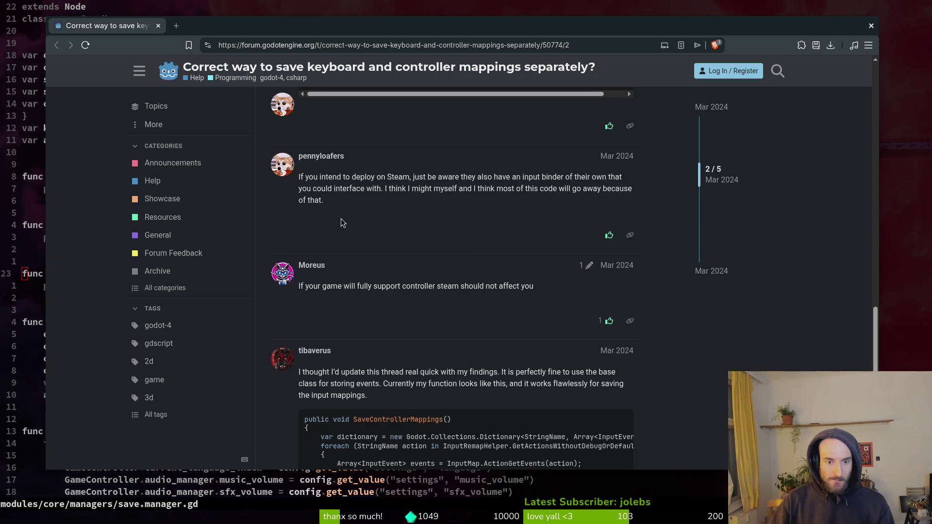
{"action": "scroll", "coordinate": [425, 250], "scroll_direction": "down", "scroll_amount": 2}
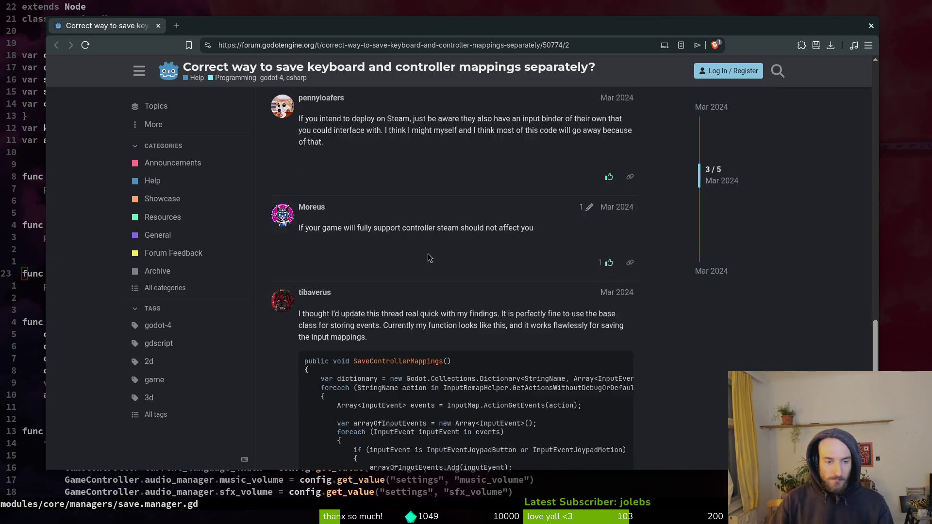
{"action": "scroll", "coordinate": [426, 250], "scroll_direction": "down", "scroll_amount": 2}
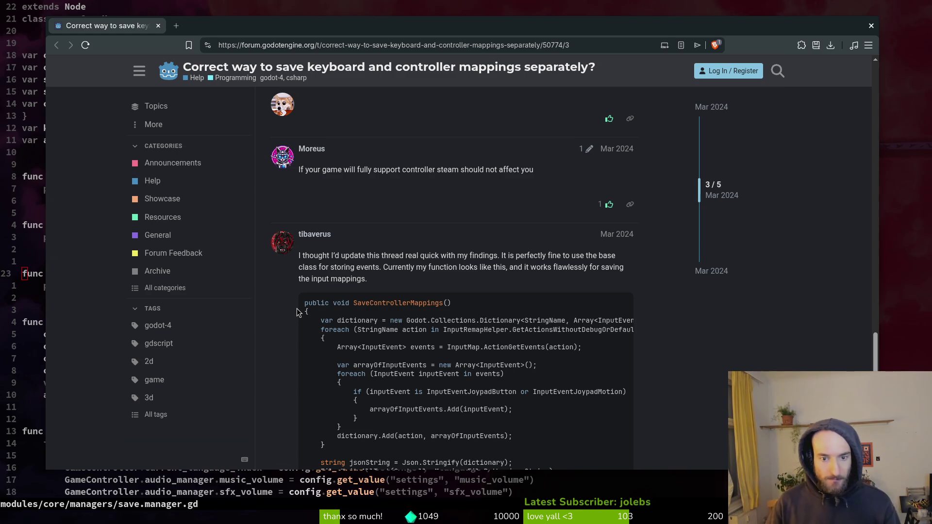
{"action": "scroll", "coordinate": [295, 309], "scroll_direction": "down", "scroll_amount": 4}
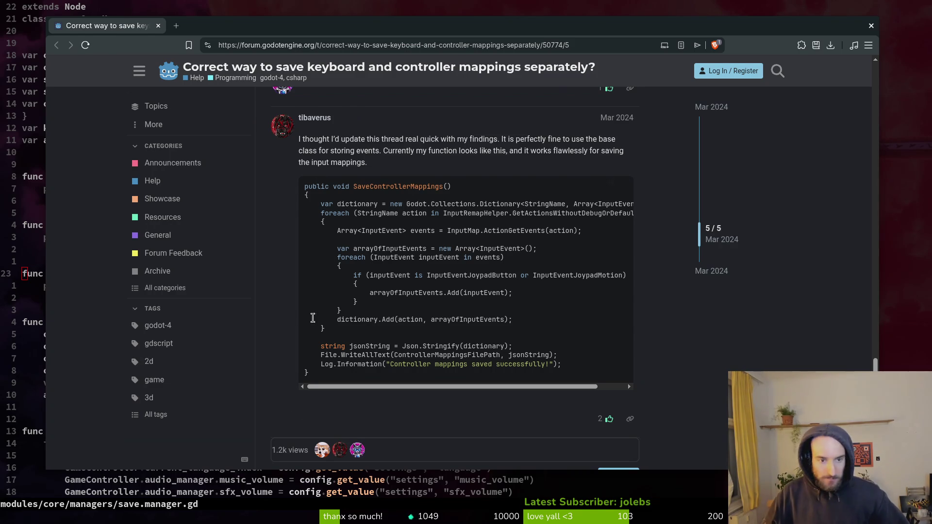
{"action": "scroll", "coordinate": [296, 408], "scroll_direction": "down", "scroll_amount": 1}
{"action": "scroll", "coordinate": [275, 348], "scroll_direction": "up", "scroll_amount": 4}
{"action": "scroll", "coordinate": [275, 346], "scroll_direction": "up", "scroll_amount": 10}
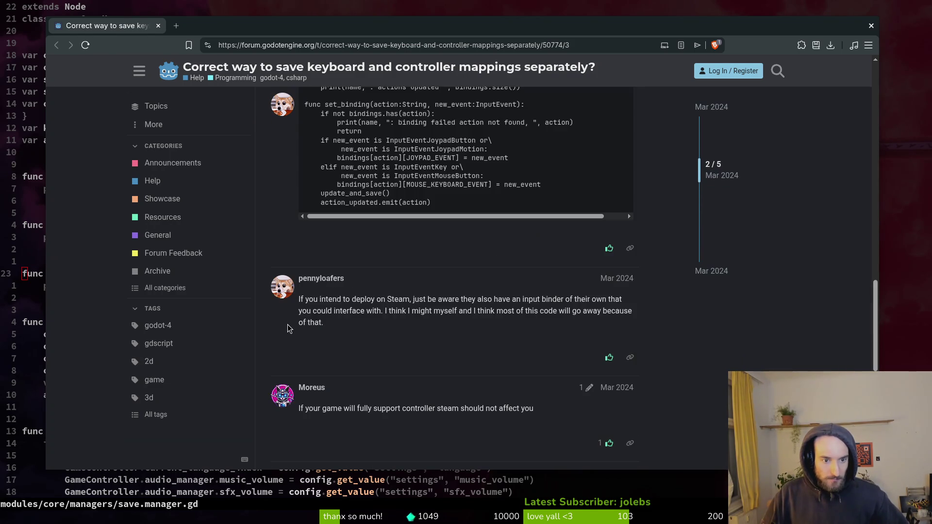
{"action": "scroll", "coordinate": [368, 290], "scroll_direction": "up", "scroll_amount": 3}
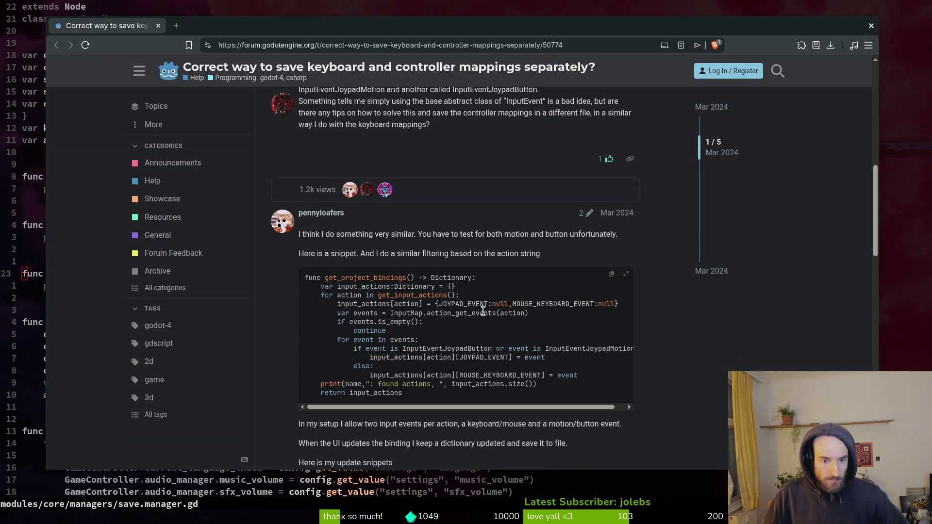
Step: Highlight input_actions, then select the get_input_actions helper name in the snippet
{"action": "left_click_drag", "start_coordinate": [339, 305], "coordinate": [393, 304]}
{"action": "left_click", "coordinate": [373, 305]}
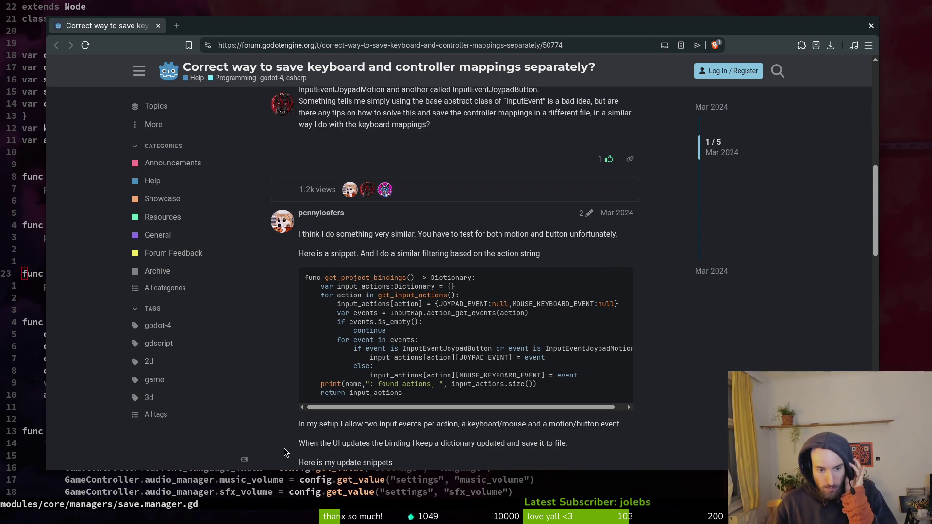
{"action": "scroll", "coordinate": [293, 421], "scroll_direction": "down", "scroll_amount": 2}
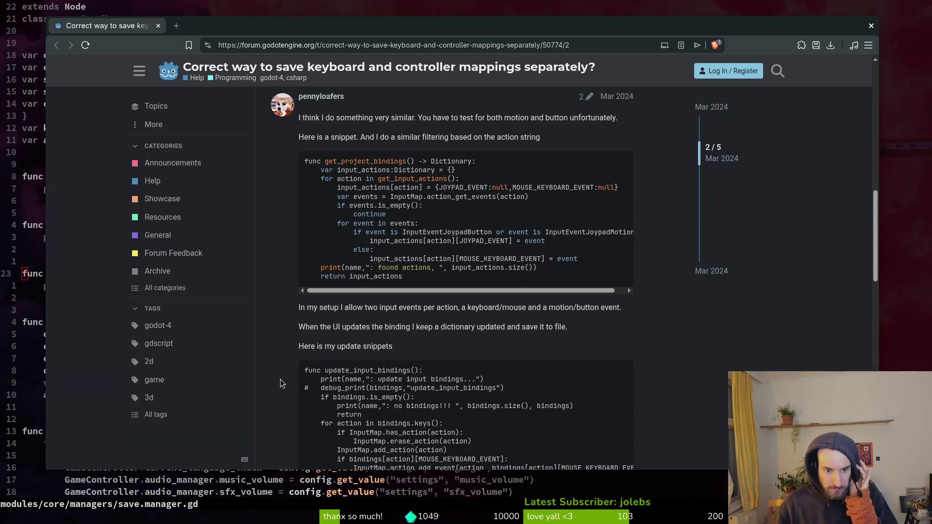
{"action": "scroll", "coordinate": [281, 383], "scroll_direction": "up", "scroll_amount": 3}
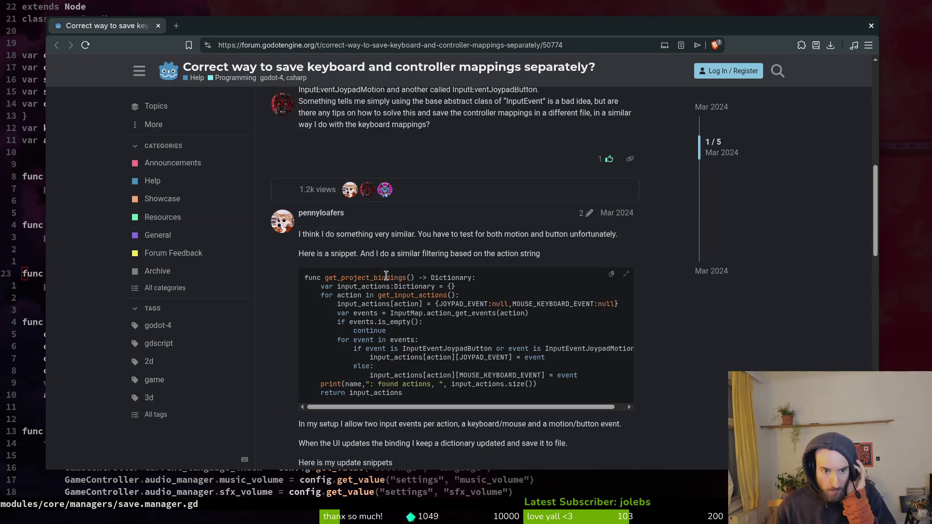
{"action": "double_click", "coordinate": [404, 295]}
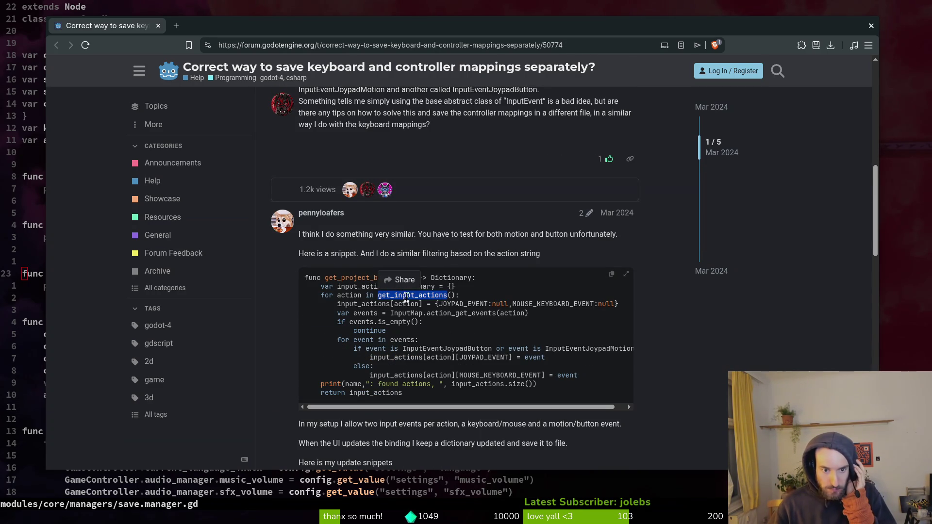
{"action": "scroll", "coordinate": [422, 319], "scroll_direction": "down", "scroll_amount": 6}
{"action": "scroll", "coordinate": [292, 333], "scroll_direction": "down", "scroll_amount": 3}
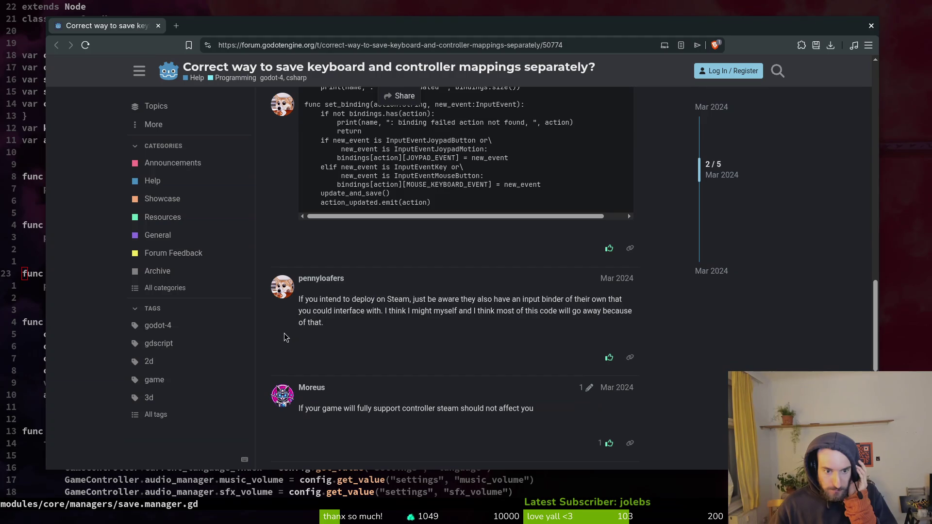
{"action": "scroll", "coordinate": [387, 337], "scroll_direction": "down", "scroll_amount": 2}
{"action": "key", "text": "alt+Tab"}
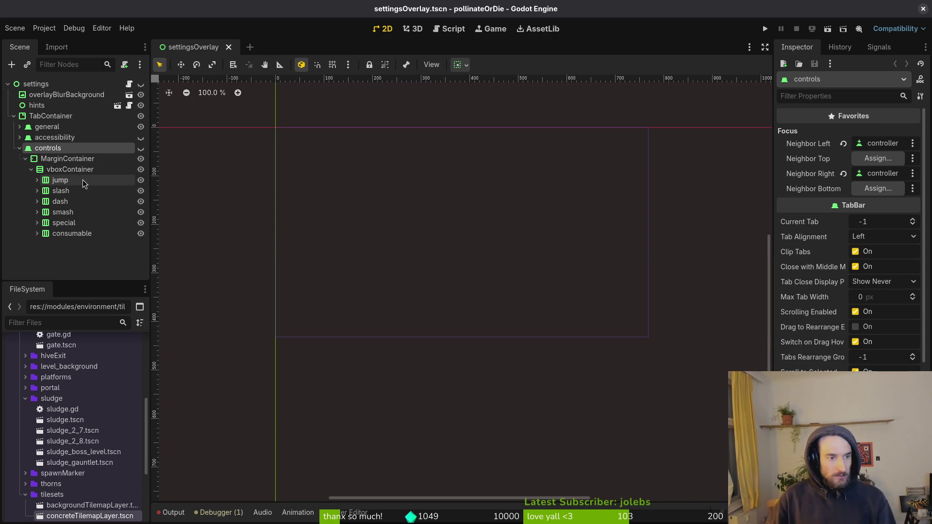
Step: Check the controls tab actions, close Neovim's file finder on save.manager.gd, and return to the forum
{"action": "key", "text": "alt+Tab"}
{"action": "key", "text": "Escape"}
{"action": "key", "text": "Escape"}
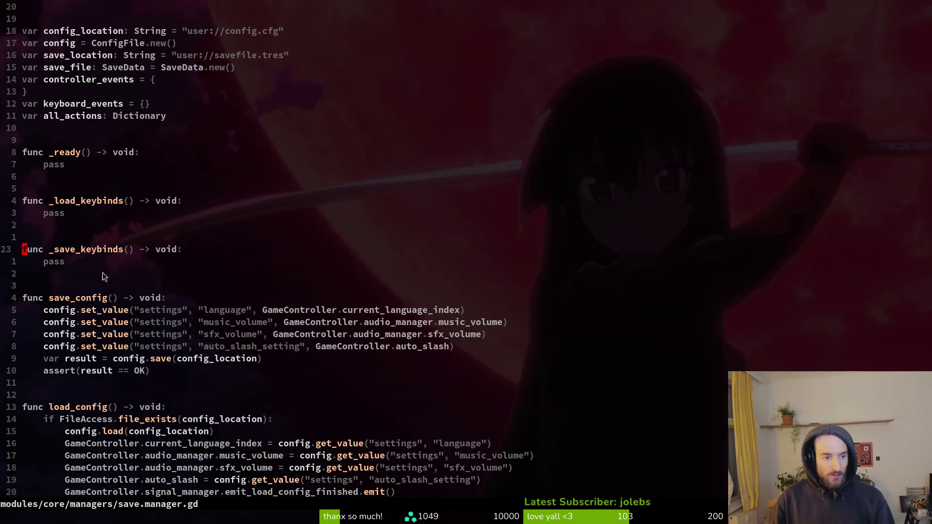
{"action": "key", "text": "alt+Tab"}
{"action": "key", "text": "alt+Tab"}
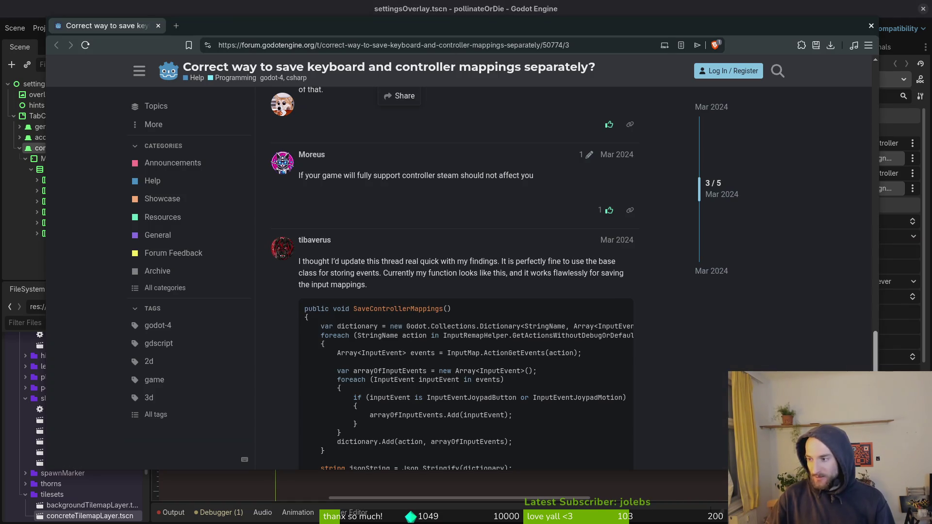
Step: Review the forum thread's code snippets and clear the get_input_actions selection
{"action": "scroll", "coordinate": [449, 294], "scroll_direction": "down", "scroll_amount": 3}
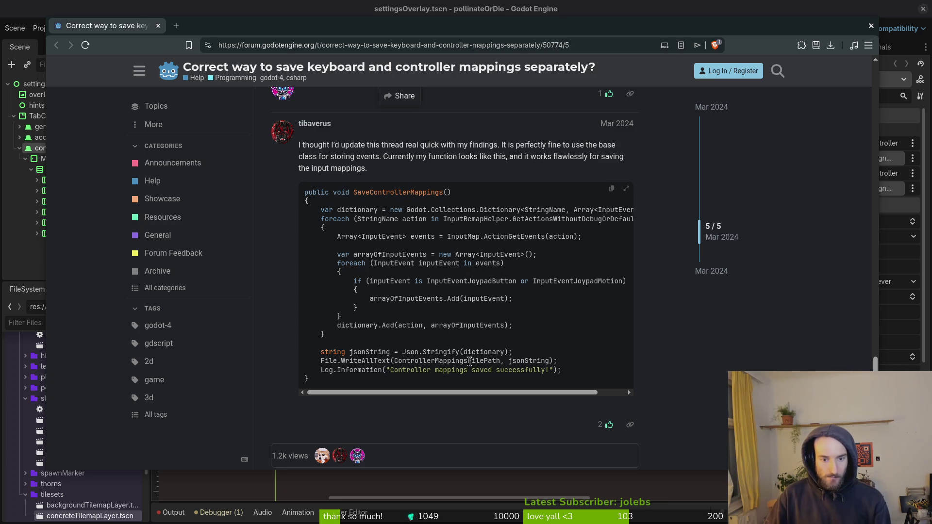
{"action": "scroll", "coordinate": [317, 343], "scroll_direction": "down", "scroll_amount": 2}
{"action": "scroll", "coordinate": [318, 343], "scroll_direction": "up", "scroll_amount": 2}
{"action": "scroll", "coordinate": [299, 268], "scroll_direction": "down", "scroll_amount": 2}
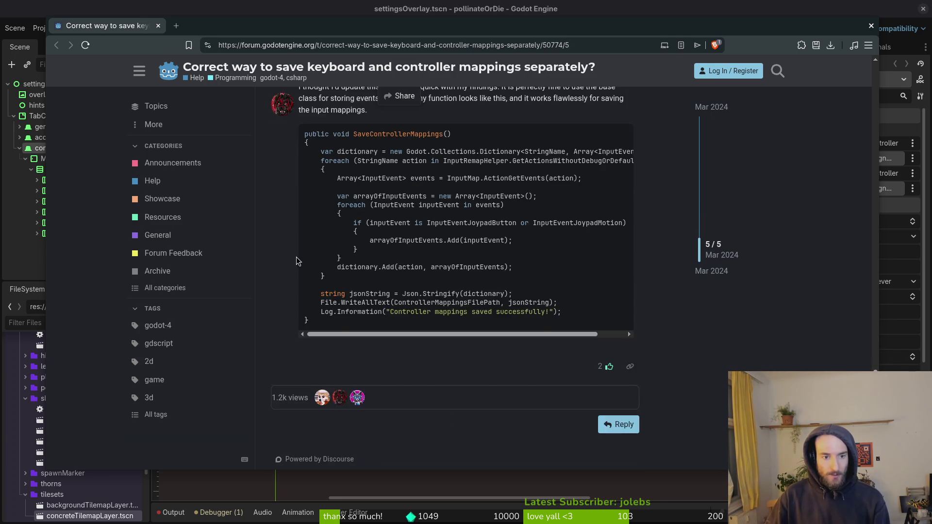
{"action": "scroll", "coordinate": [297, 263], "scroll_direction": "up", "scroll_amount": 10}
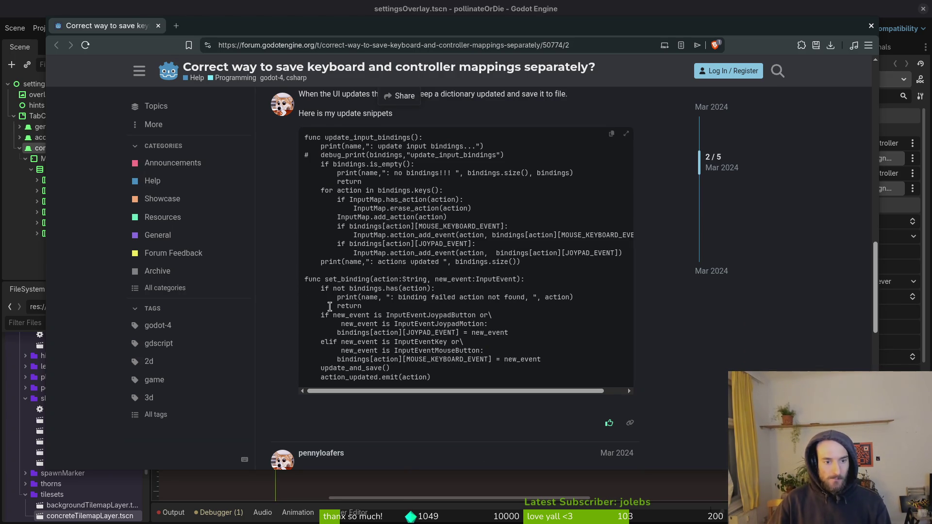
{"action": "scroll", "coordinate": [315, 300], "scroll_direction": "up", "scroll_amount": 6}
{"action": "left_click", "coordinate": [283, 267]}
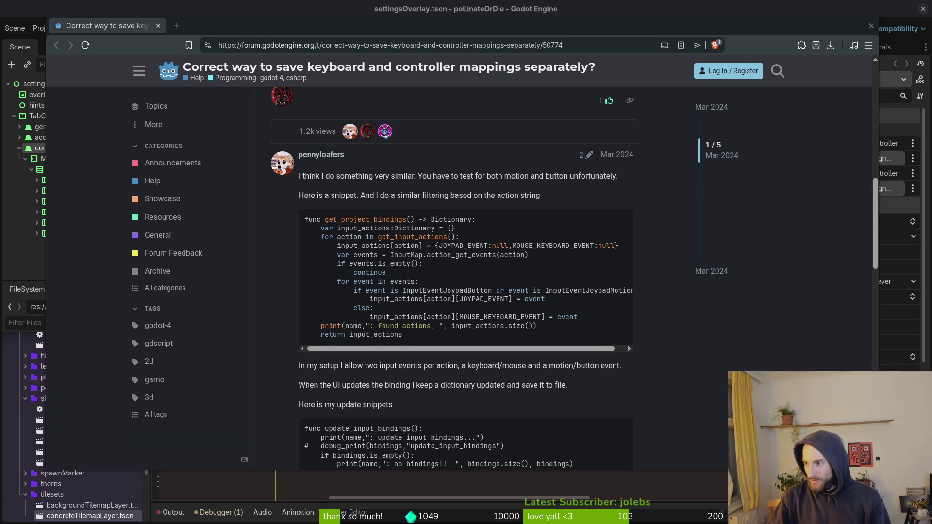
Step: Return to save.manager.gd in Neovim
{"action": "key", "text": "alt+Tab"}
{"action": "scroll", "coordinate": [243, 351], "scroll_direction": "down", "scroll_amount": 1}
{"action": "scroll", "coordinate": [258, 324], "scroll_direction": "up", "scroll_amount": 1}
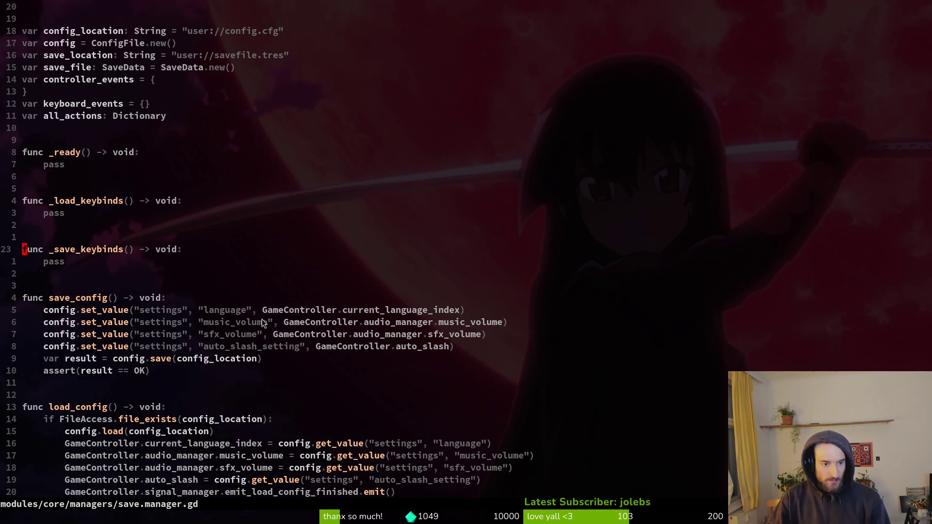
Step: Save save.manager.gd and start a new line in _save_keybinds
{"action": "type", "text": ":w"}
{"action": "key", "text": "Return"}
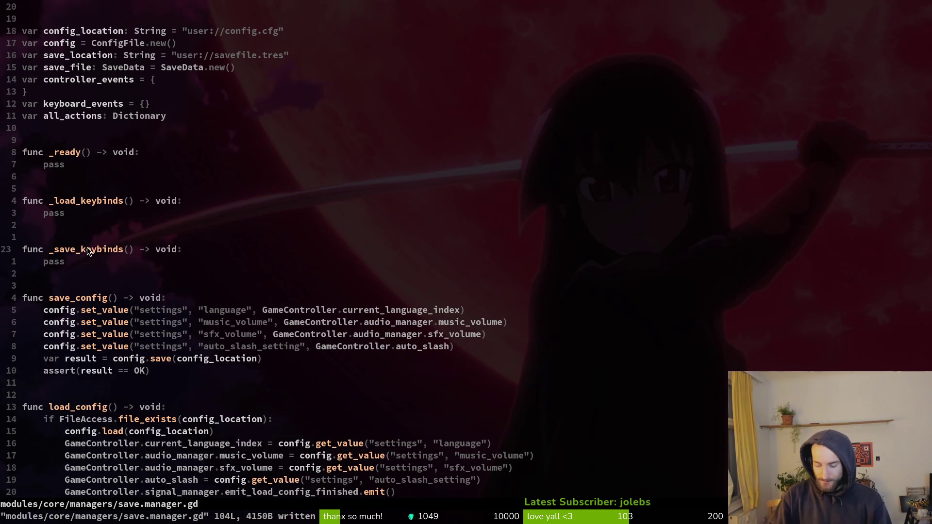
{"action": "key", "text": "o"}
{"action": "key", "text": "alt+Tab"}
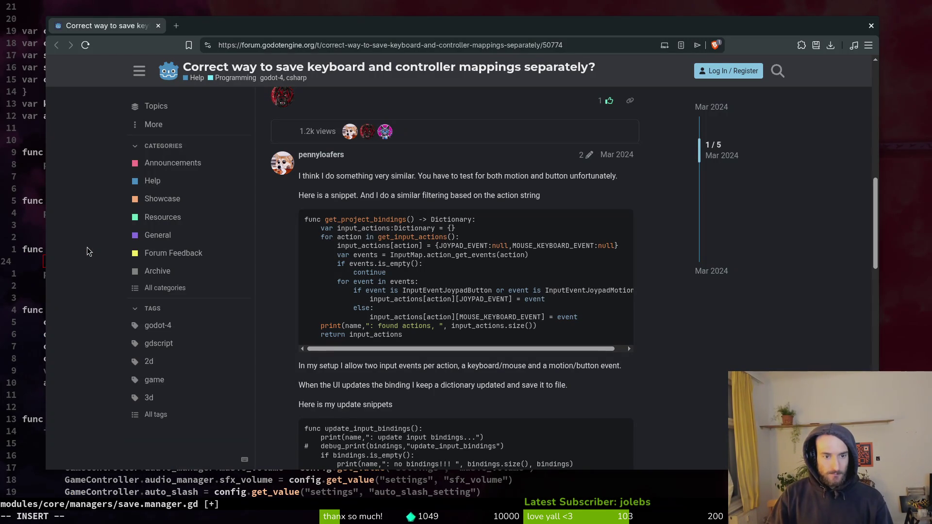
{"action": "key", "text": "alt+Tab"}
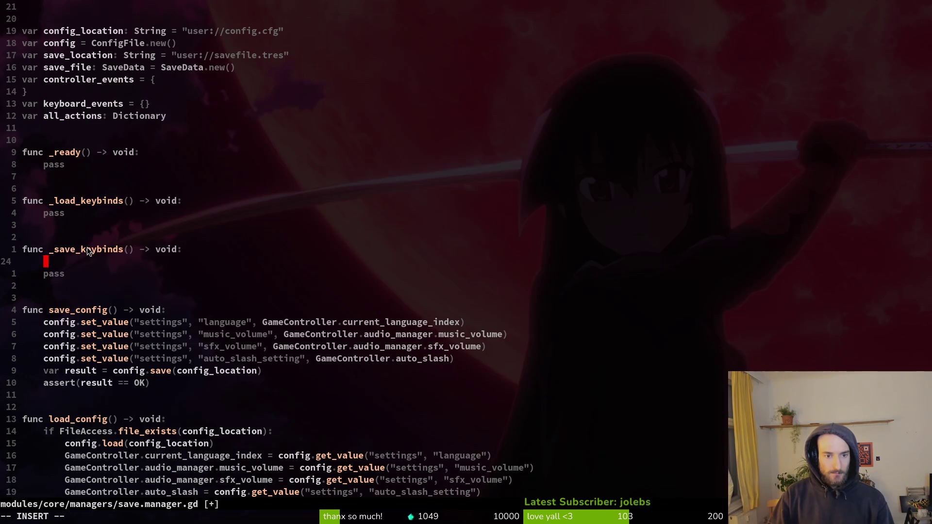
Step: Declare input_actions as a Dictionary initialized to {} and save the script
{"action": "type", "text": "var input_actions: Dict"}
{"action": "key", "text": "Return"}
{"action": "type", "text": "="}
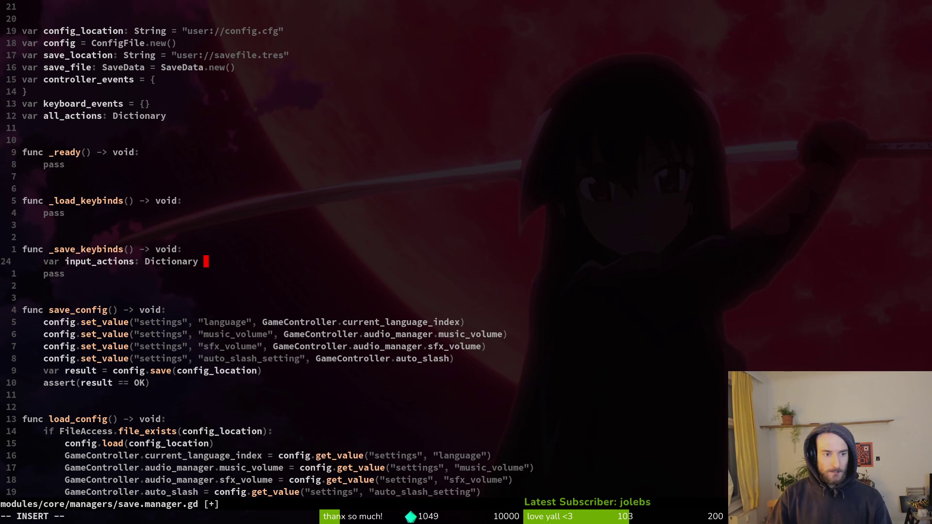
{"action": "key", "text": "alt+Tab"}
{"action": "key", "text": "alt+Tab"}
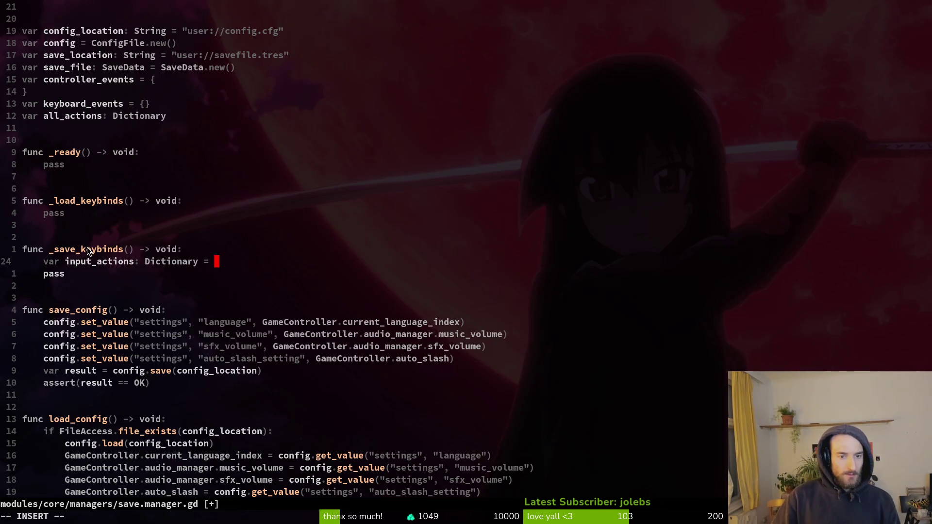
{"action": "type", "text": "["}
{"action": "key", "text": "BackSpace"}
{"action": "type", "text": "{"}
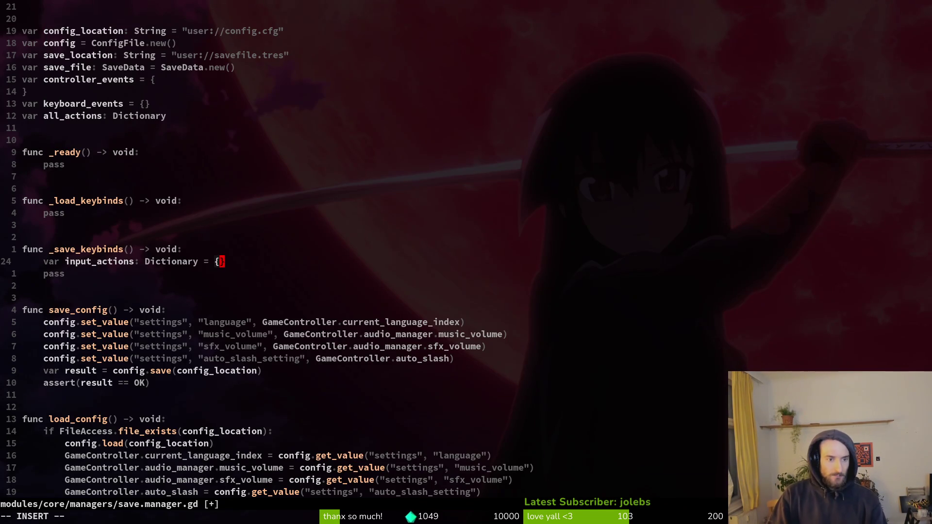
{"action": "key", "text": "Escape"}
{"action": "type", "text": ":w"}
{"action": "key", "text": "Return"}
Step: Begin a 'for action in InputMap.get_actions()' loop on a new line
{"action": "key", "text": "o"}
{"action": "key", "text": "alt+Tab"}
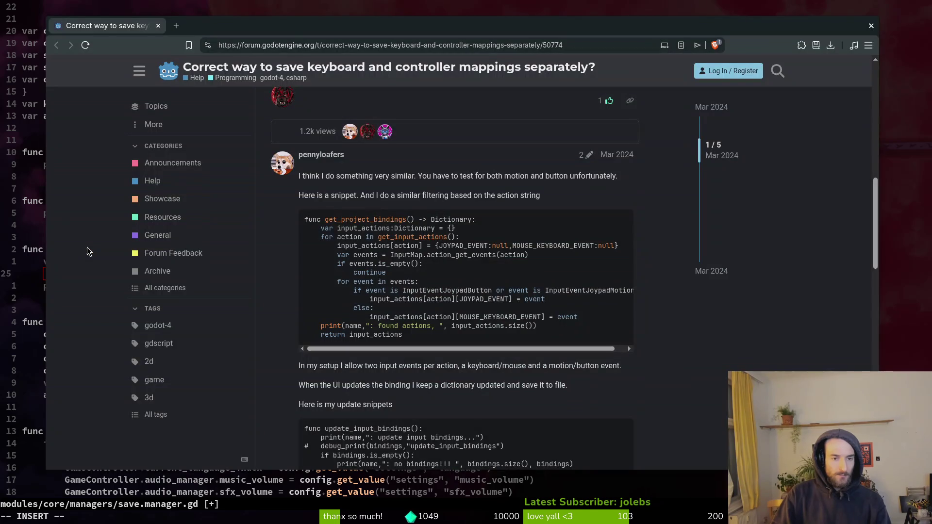
{"action": "key", "text": "alt+Tab"}
{"action": "type", "text": "for action"}
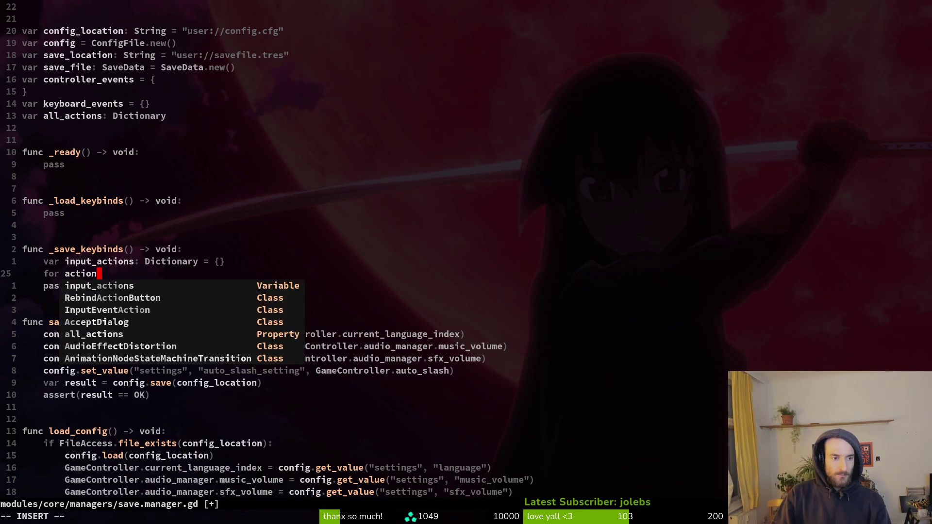
{"action": "type", "text": " in getinpu"}
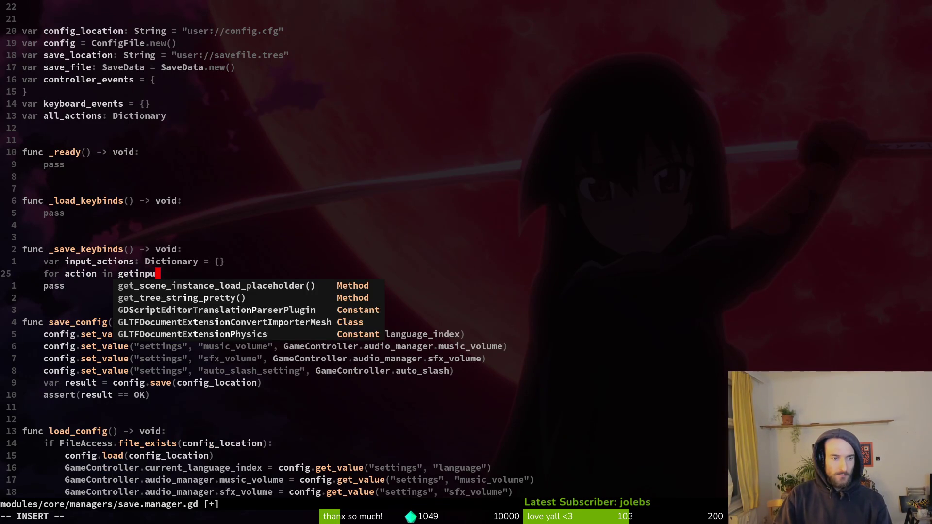
{"action": "key", "text": "BackSpace"}
{"action": "key", "text": "BackSpace"}
{"action": "key", "text": "BackSpace"}
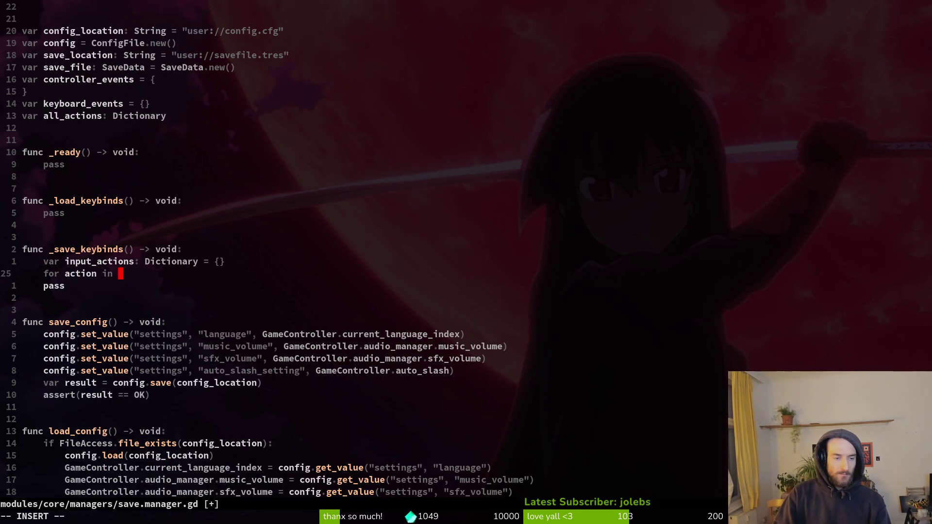
{"action": "type", "text": "Inp"}
{"action": "key", "text": "Tab"}
{"action": "key", "text": "Tab"}
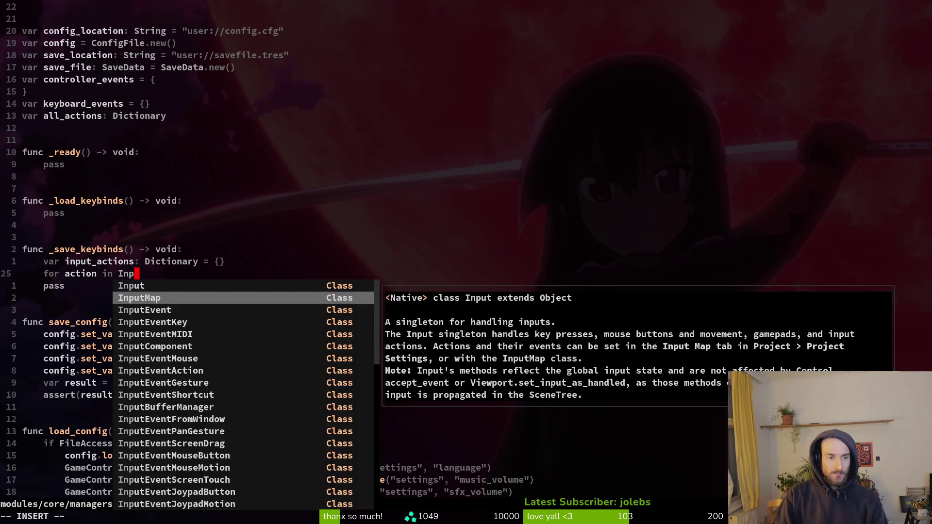
{"action": "type", "text": "utMap.getin"}
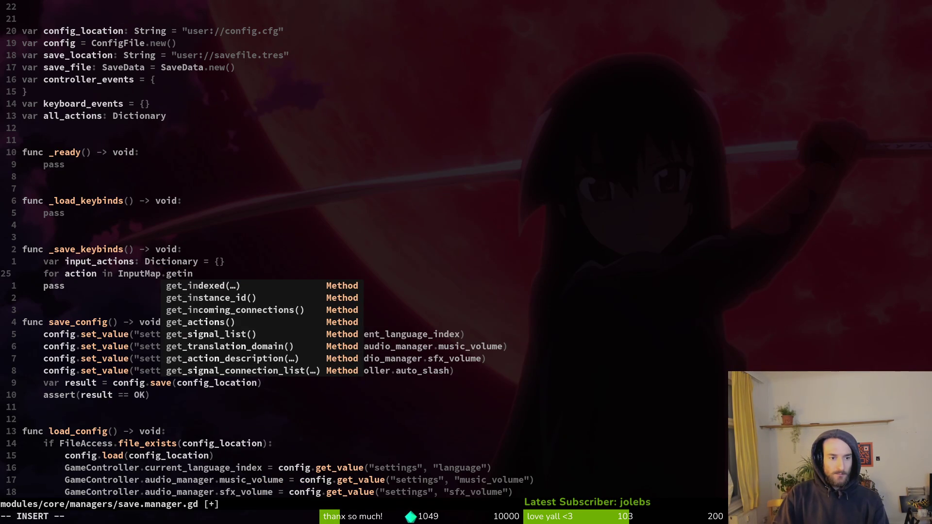
{"action": "key", "text": "Tab"}
{"action": "key", "text": "Tab"}
{"action": "key", "text": "Tab"}
{"action": "key", "text": "Tab"}
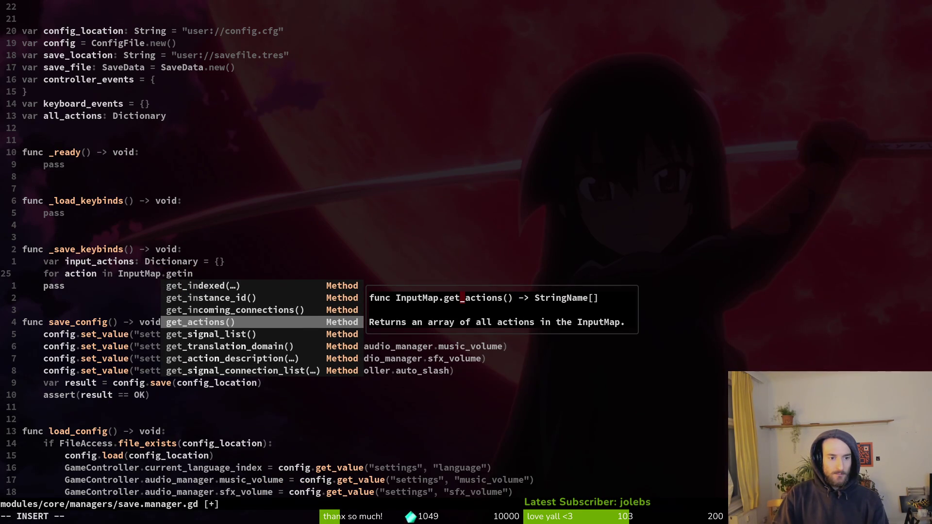
{"action": "key", "text": "alt+Tab"}
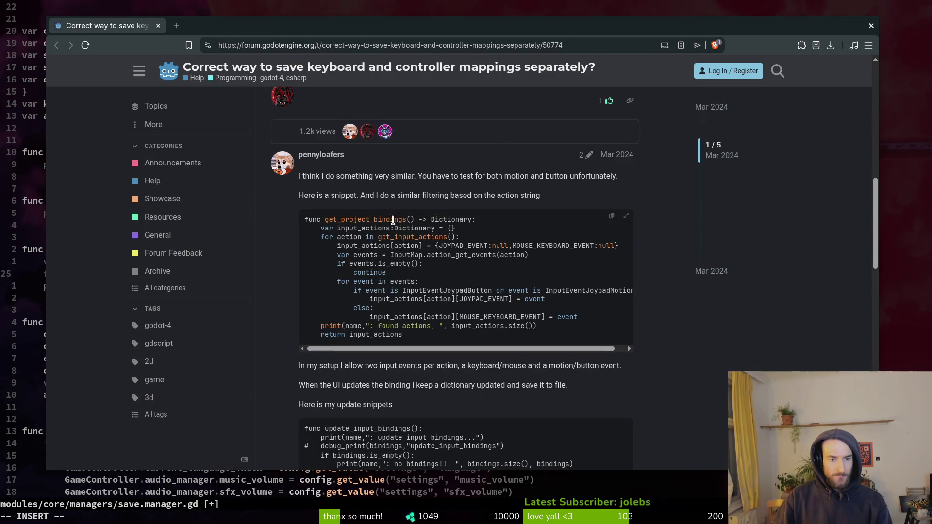
{"action": "scroll", "coordinate": [413, 239], "scroll_direction": "down", "scroll_amount": 2}
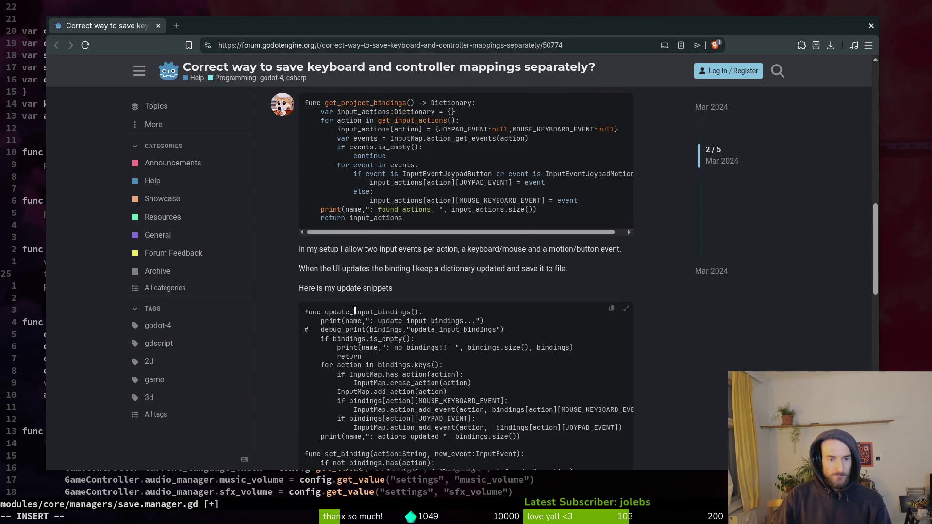
{"action": "scroll", "coordinate": [352, 313], "scroll_direction": "down", "scroll_amount": 3}
{"action": "scroll", "coordinate": [351, 335], "scroll_direction": "down", "scroll_amount": 5}
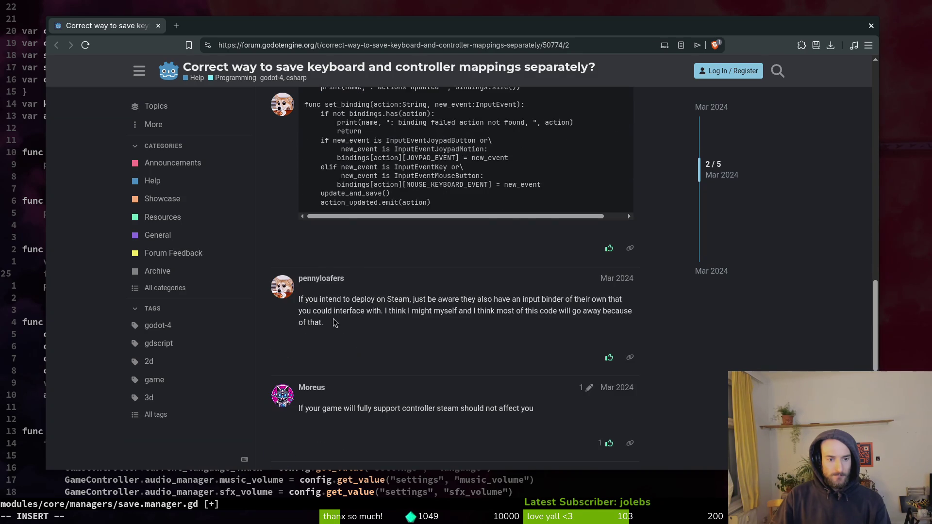
{"action": "scroll", "coordinate": [333, 320], "scroll_direction": "up", "scroll_amount": 12}
{"action": "scroll", "coordinate": [352, 292], "scroll_direction": "up", "scroll_amount": 1}
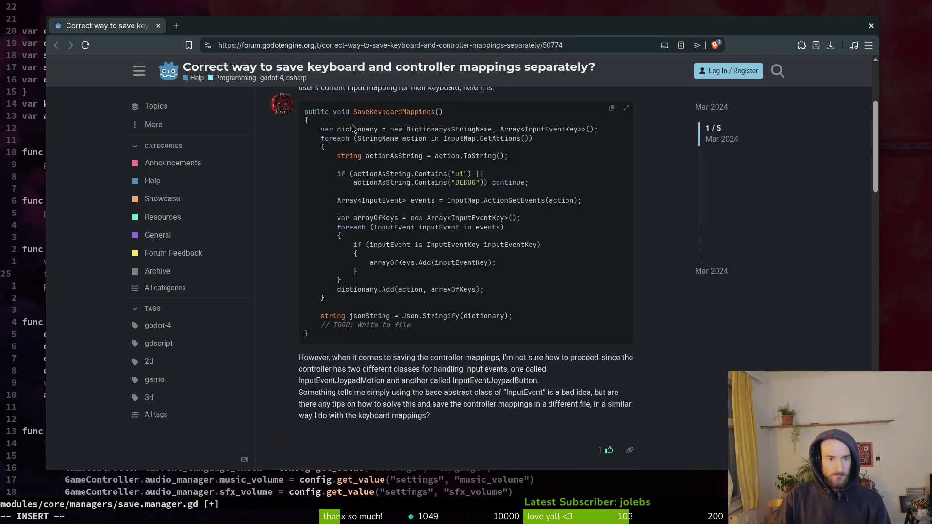
{"action": "scroll", "coordinate": [341, 154], "scroll_direction": "up", "scroll_amount": 3}
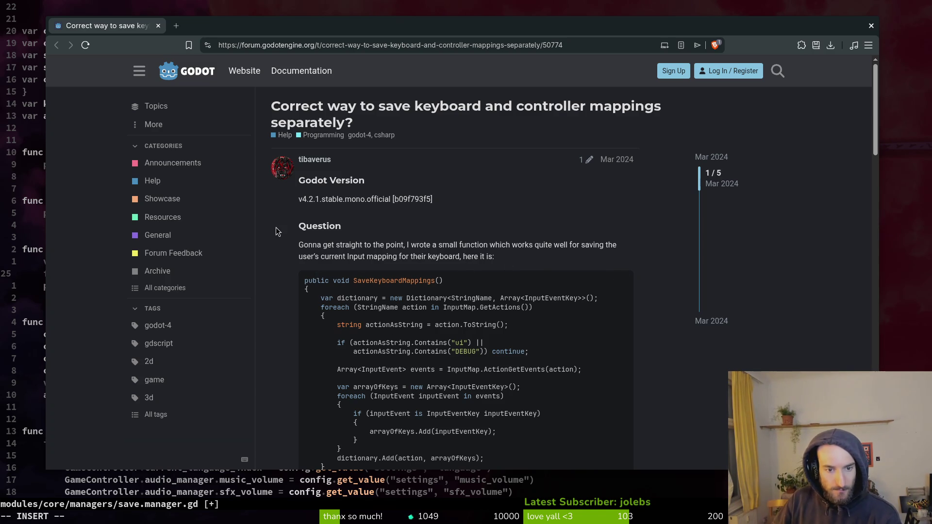
{"action": "scroll", "coordinate": [327, 368], "scroll_direction": "down", "scroll_amount": 1}
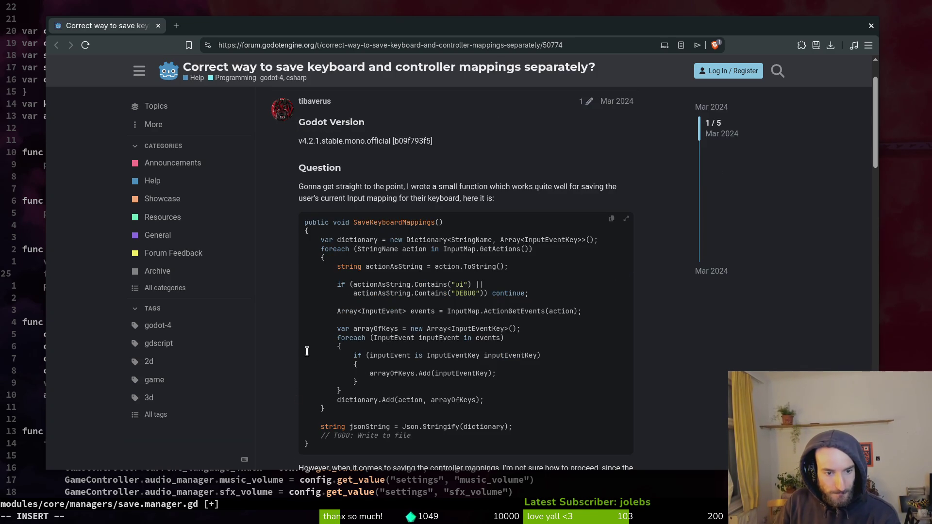
{"action": "scroll", "coordinate": [312, 331], "scroll_direction": "down", "scroll_amount": 8}
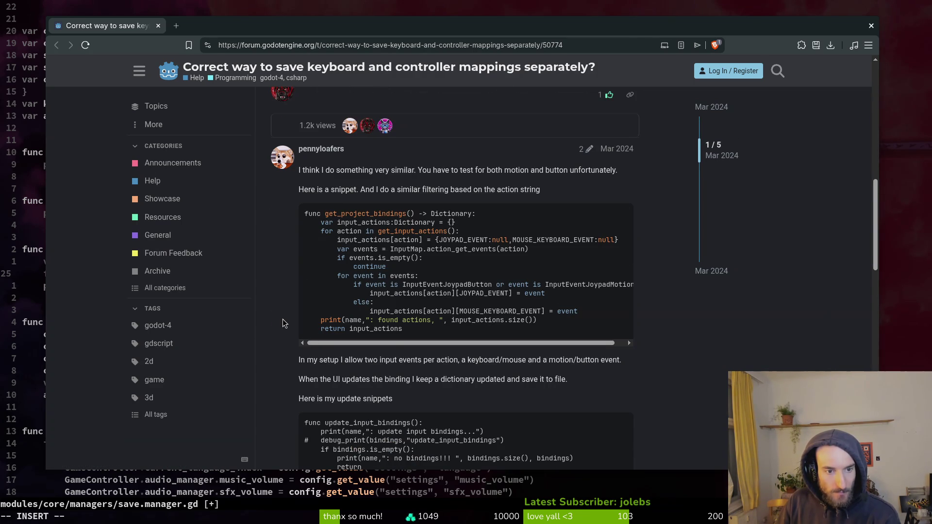
{"action": "scroll", "coordinate": [281, 324], "scroll_direction": "up", "scroll_amount": 8}
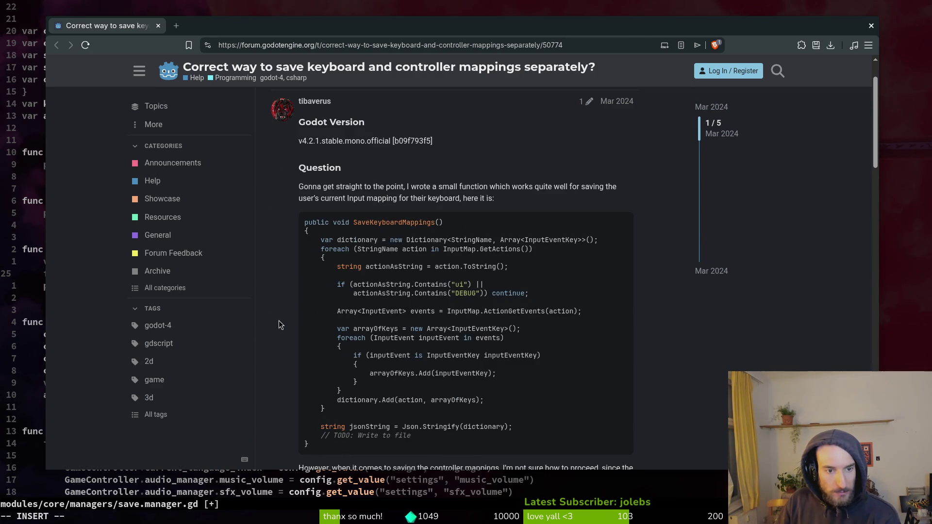
{"action": "scroll", "coordinate": [281, 324], "scroll_direction": "down", "scroll_amount": 8}
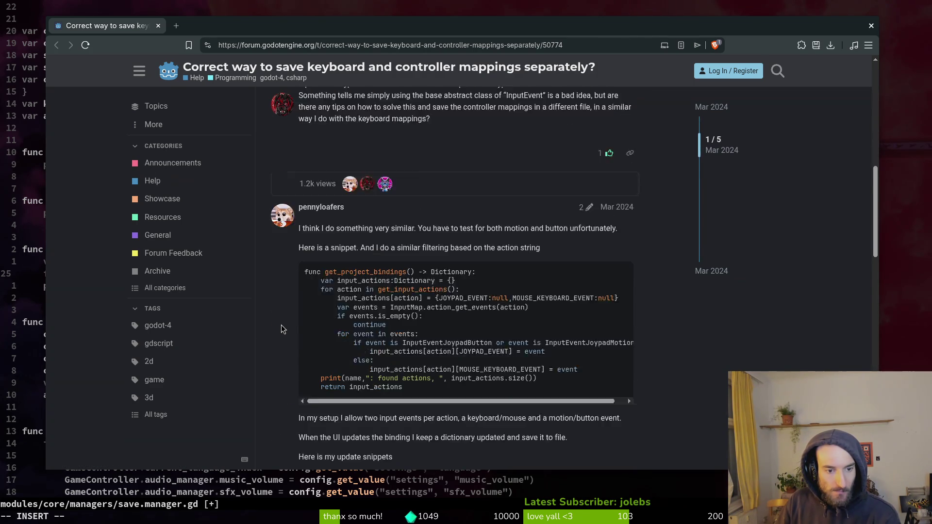
{"action": "scroll", "coordinate": [284, 329], "scroll_direction": "down", "scroll_amount": 6}
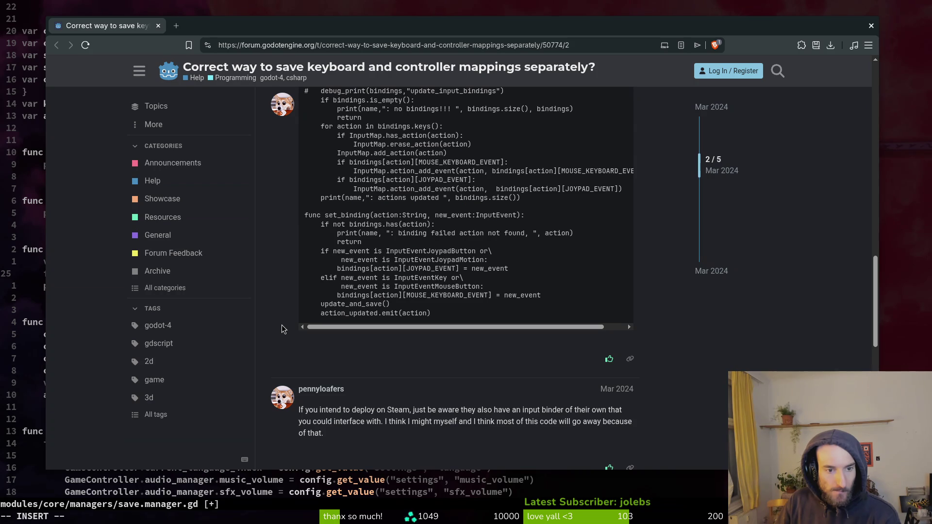
{"action": "scroll", "coordinate": [341, 221], "scroll_direction": "up", "scroll_amount": 2}
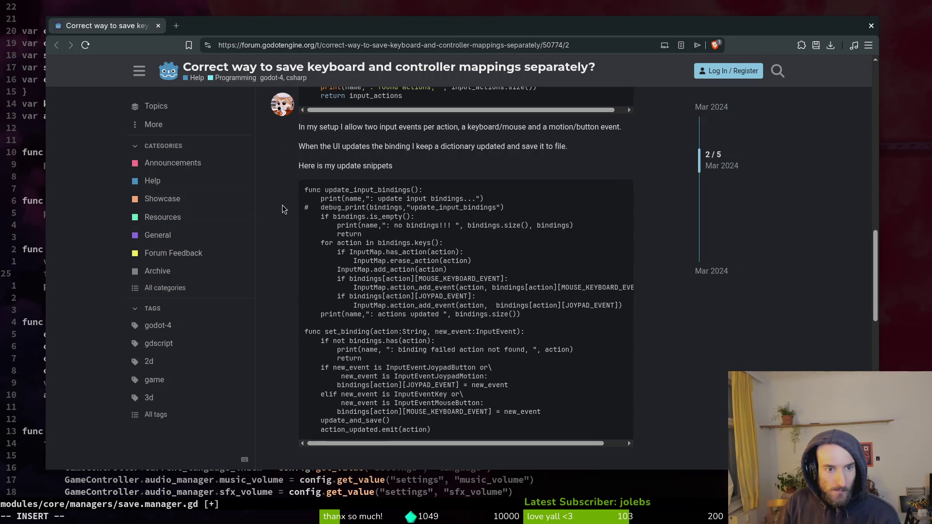
{"action": "scroll", "coordinate": [486, 160], "scroll_direction": "up", "scroll_amount": 2}
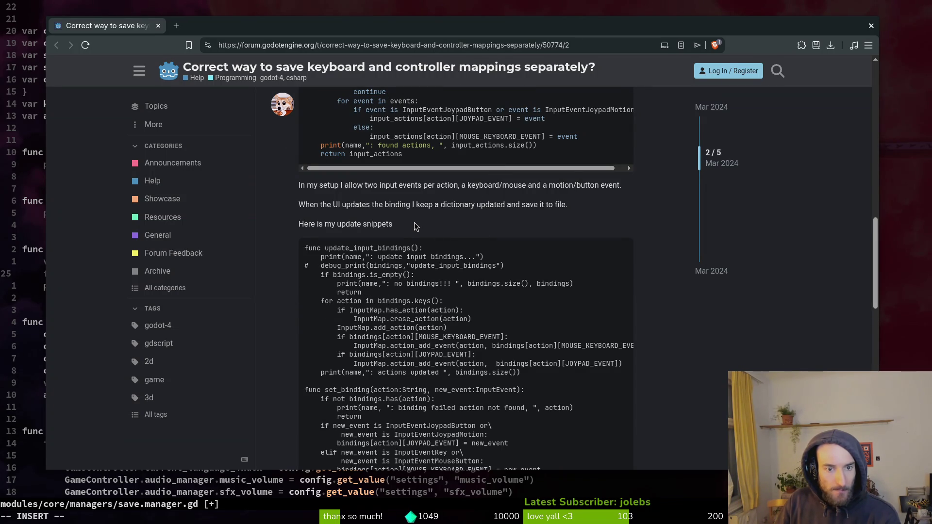
{"action": "scroll", "coordinate": [338, 220], "scroll_direction": "up", "scroll_amount": 4}
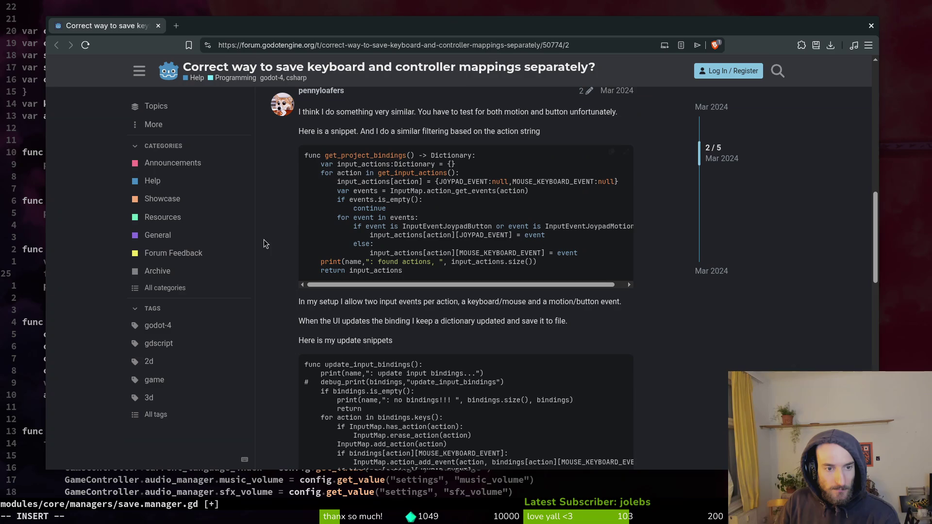
{"action": "scroll", "coordinate": [284, 308], "scroll_direction": "down", "scroll_amount": 3}
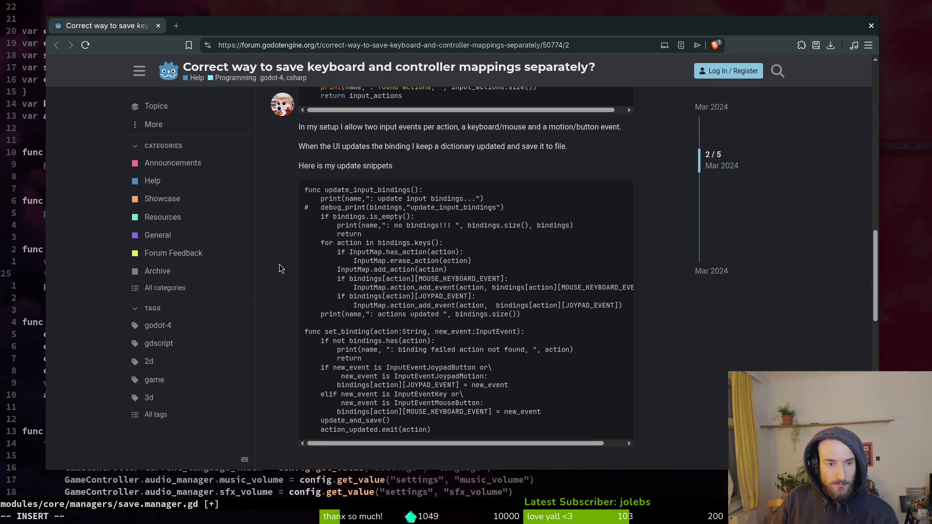
{"action": "scroll", "coordinate": [279, 267], "scroll_direction": "down", "scroll_amount": 5}
{"action": "scroll", "coordinate": [282, 274], "scroll_direction": "down", "scroll_amount": 6}
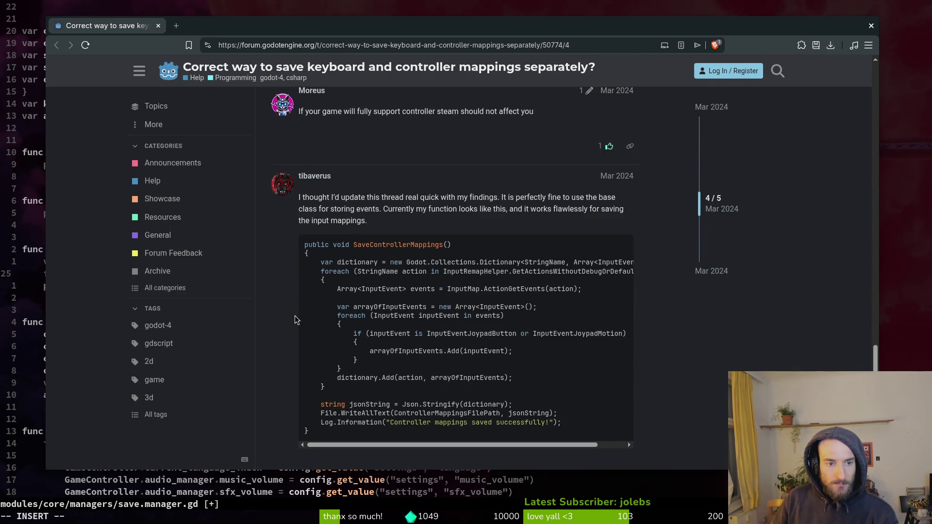
{"action": "scroll", "coordinate": [293, 316], "scroll_direction": "up", "scroll_amount": 10}
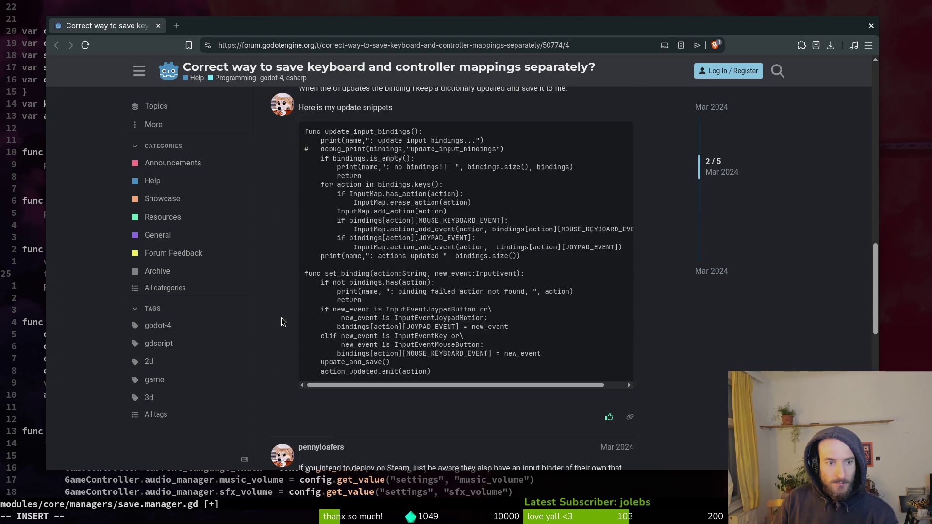
{"action": "scroll", "coordinate": [279, 316], "scroll_direction": "down", "scroll_amount": 12}
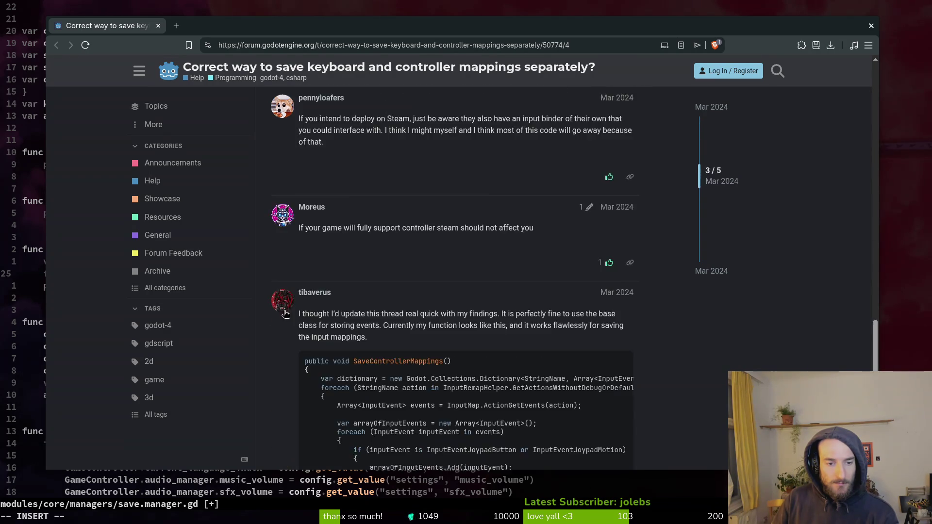
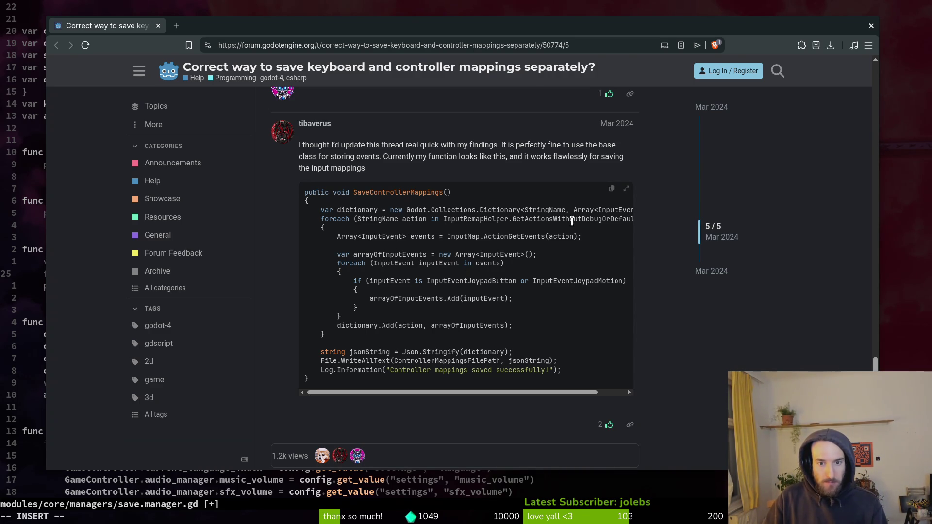
Step: Read the forum's joypad-only keybind saving example, then go back to save.manager.gd in Neovim
{"action": "mouse_move", "coordinate": [559, 392]}
{"action": "left_mouse_down"}
{"action": "mouse_move", "coordinate": [587, 393]}
{"action": "mouse_move", "coordinate": [494, 385]}
{"action": "left_mouse_up"}
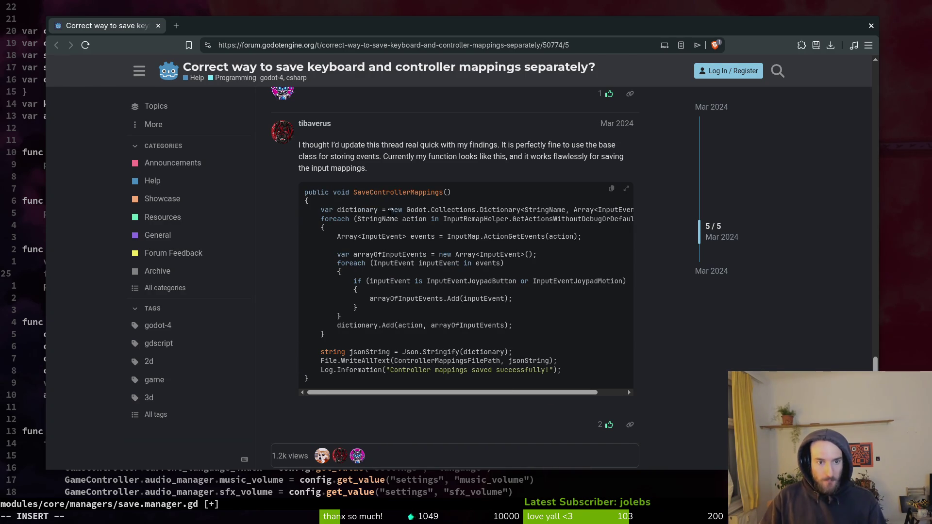
{"action": "key", "text": "super+b"}
{"action": "key", "text": "Escape"}
Step: Add '# get only the actions needed' below the for loop in _save_keybinds and save the script
{"action": "type", "text": ":write"}
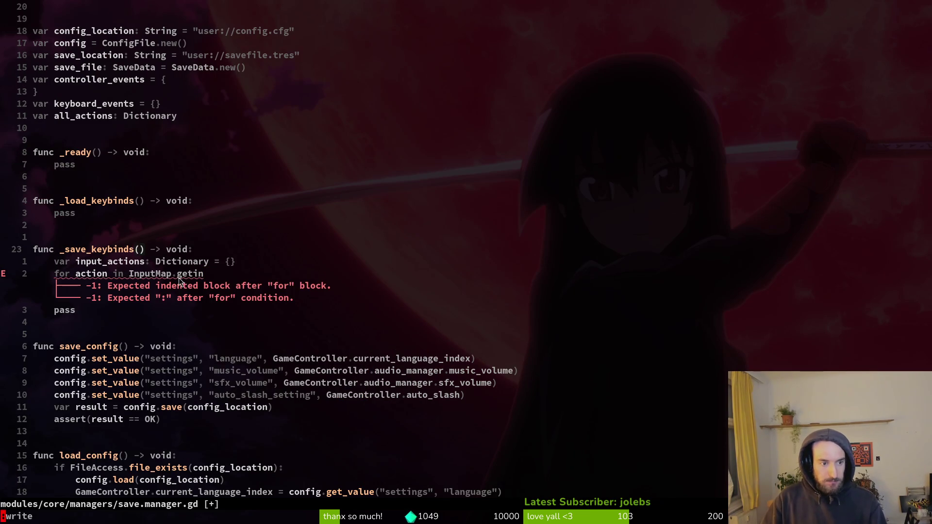
{"action": "key", "text": "Return"}
{"action": "key", "text": "j"}
{"action": "key", "text": "j"}
{"action": "type", "text": "o"}
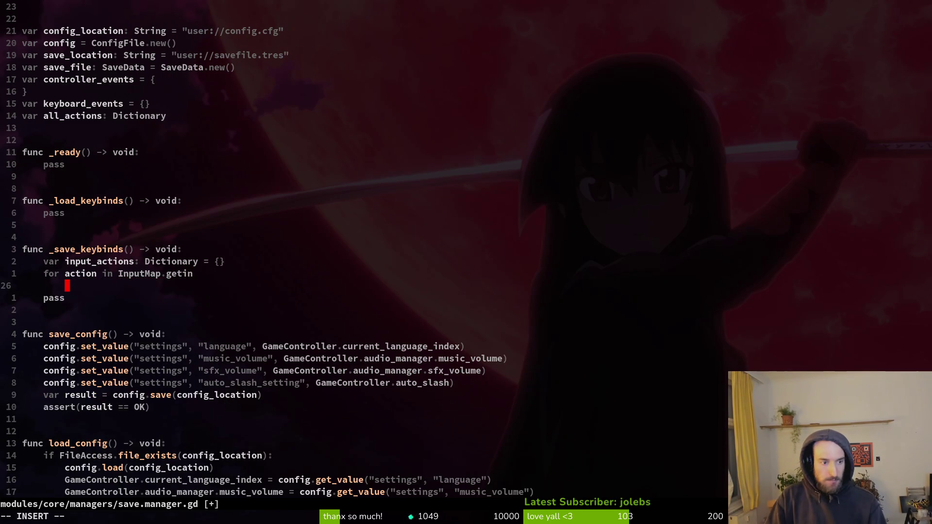
{"action": "type", "text": "# get "}
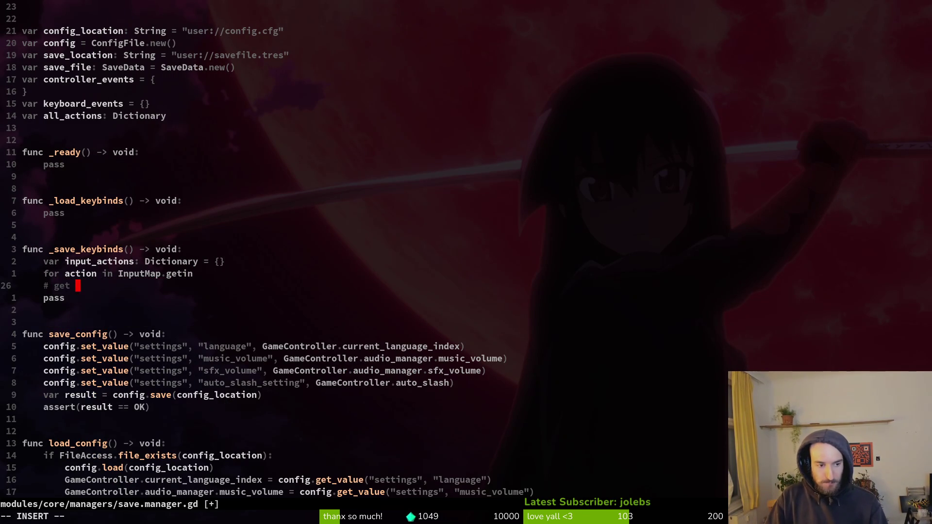
{"action": "type", "text": "only the ac"}
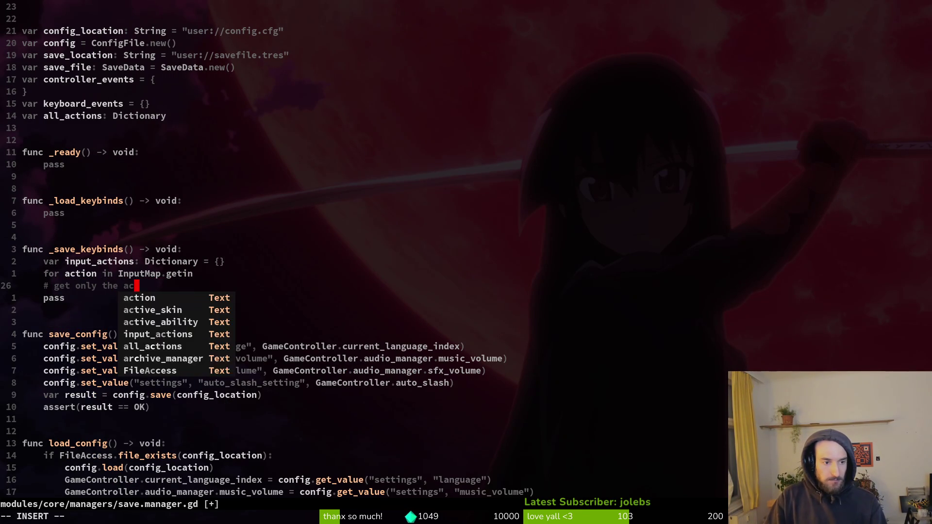
{"action": "type", "text": "tions needed"}
{"action": "key", "text": "Escape"}
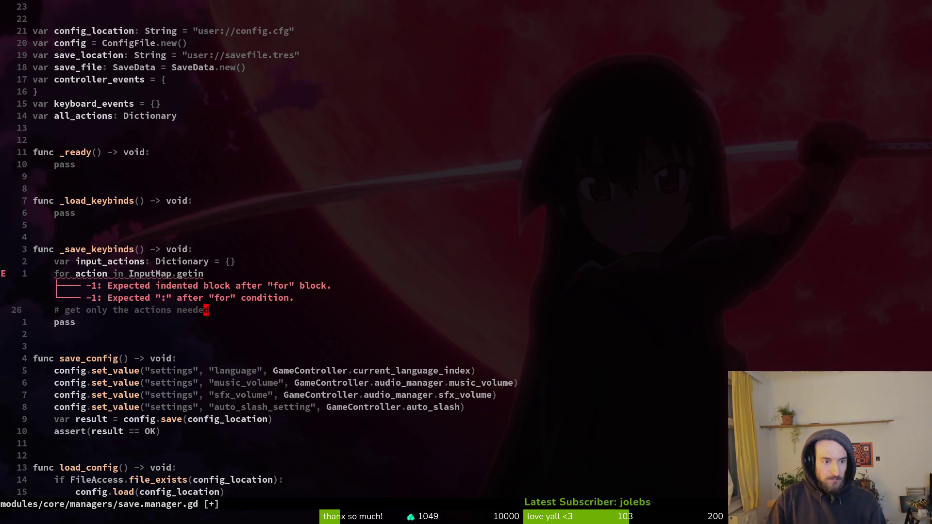
{"action": "type", "text": ":w"}
{"action": "key", "text": "Return"}
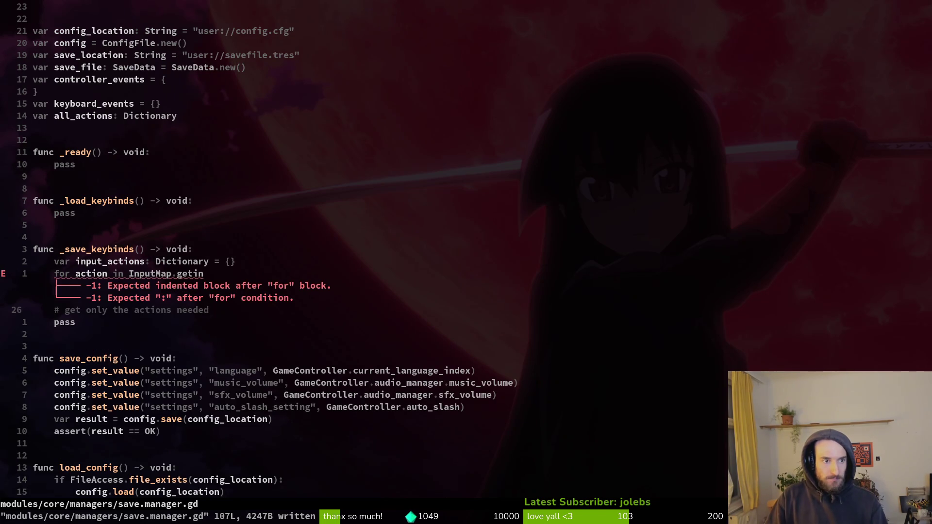
{"action": "key", "text": "space"}
Step: Open game.controller.gd with the file finder and look over its exported manager variables
{"action": "key", "text": "f"}
{"action": "key", "text": "f"}
{"action": "type", "text": "gamecontro"}
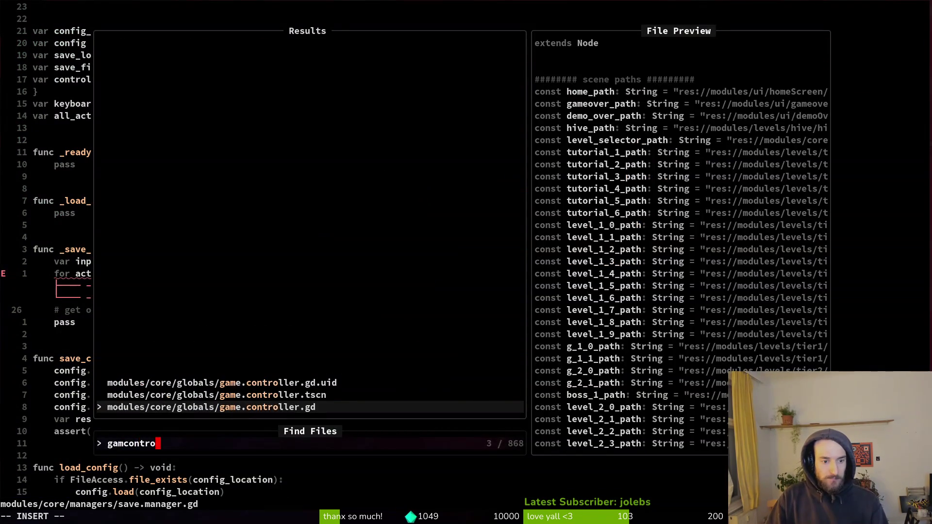
{"action": "key", "text": "Return"}
{"action": "key", "text": "ctrl+d"}
{"action": "key", "text": "ctrl+d"}
{"action": "key", "text": "ctrl+u"}
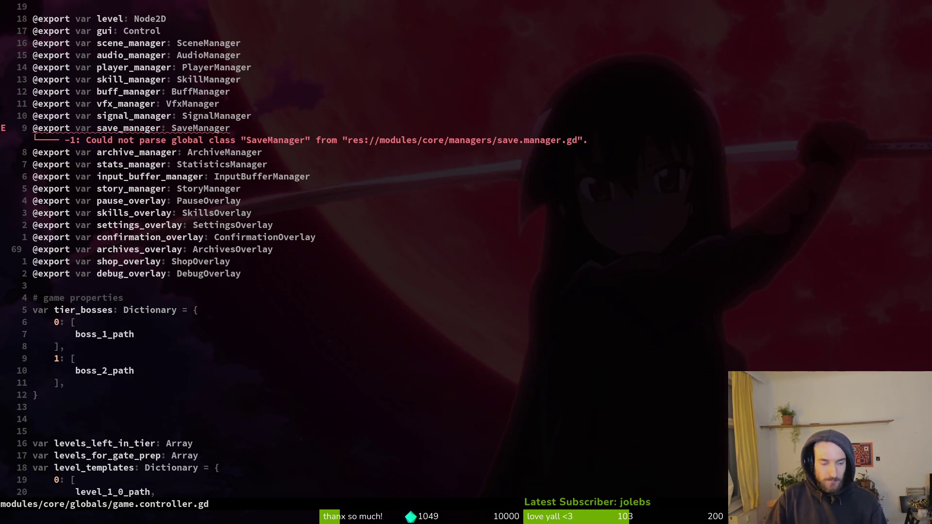
{"action": "key", "text": "j"}
{"action": "key", "text": "j"}
{"action": "key", "text": "j"}
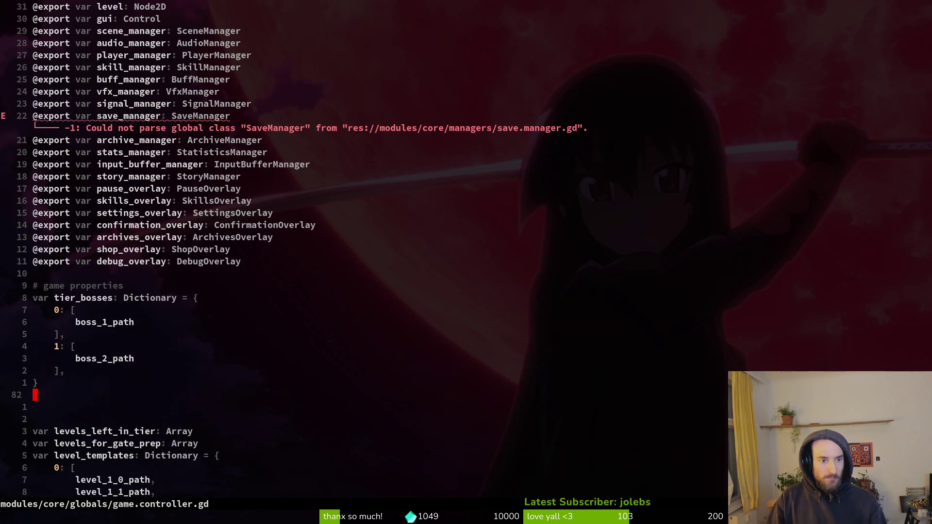
Step: In save.manager.gd, delete the unfinished for loop line, comment out input_actions, and save
{"action": "key", "text": "ctrl+6"}
{"action": "key", "text": "k"}
{"action": "key", "text": "k"}
{"action": "key", "text": "j"}
{"action": "key", "text": "d"}
{"action": "key", "text": "d"}
{"action": "type", "text": "k:w"}
{"action": "key", "text": "Return"}
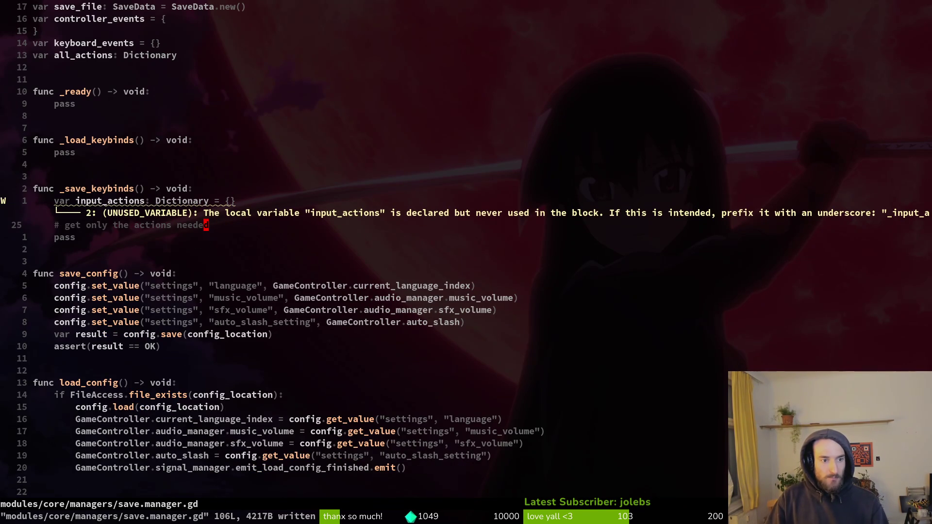
{"action": "key", "text": "0"}
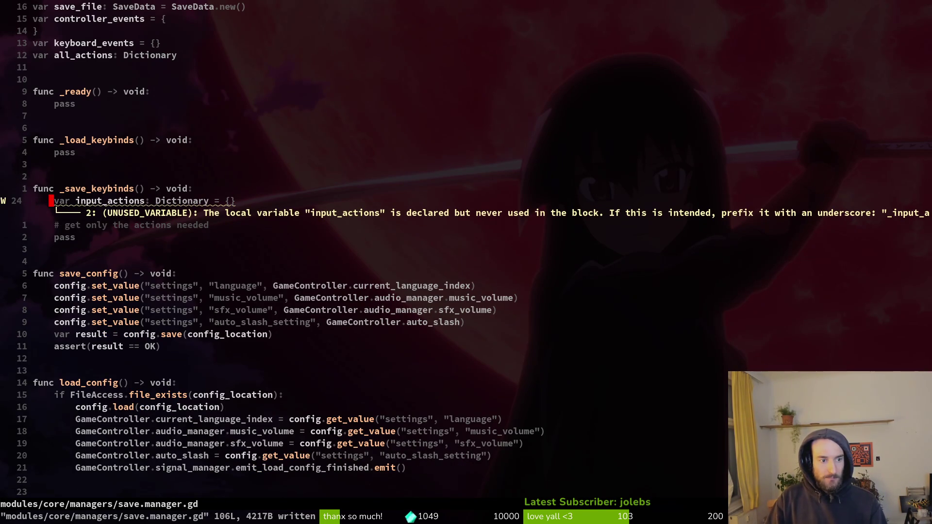
{"action": "type", "text": "wi_"}
{"action": "key", "text": "Escape"}
{"action": "type", "text": ":w"}
{"action": "key", "text": "Return"}
Step: Recheck the forum example, then review game.controller.gd's remapping, level_cleared and aim_assist variables
{"action": "key", "text": "alt+Tab"}
{"action": "key", "text": "alt+Tab"}
{"action": "key", "text": "ctrl+o"}
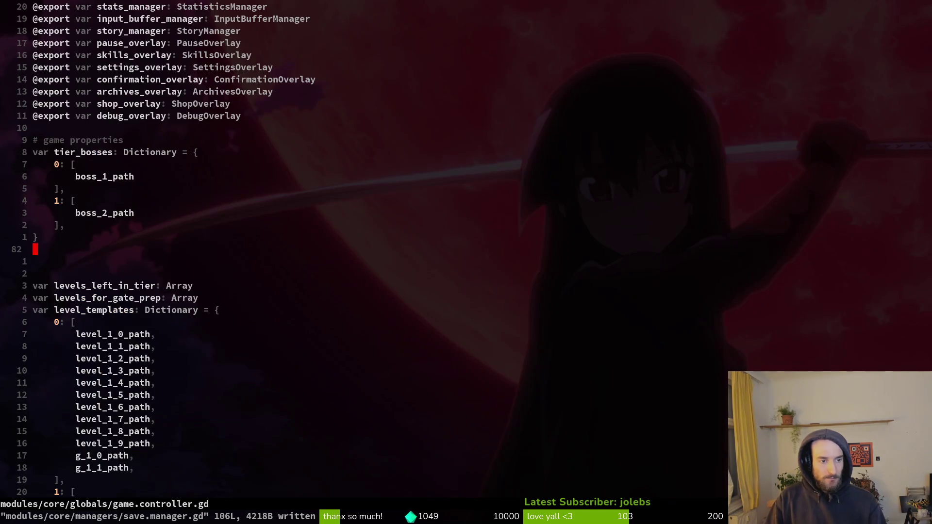
{"action": "key", "text": "j"}
{"action": "key", "text": "j"}
{"action": "key", "text": "j"}
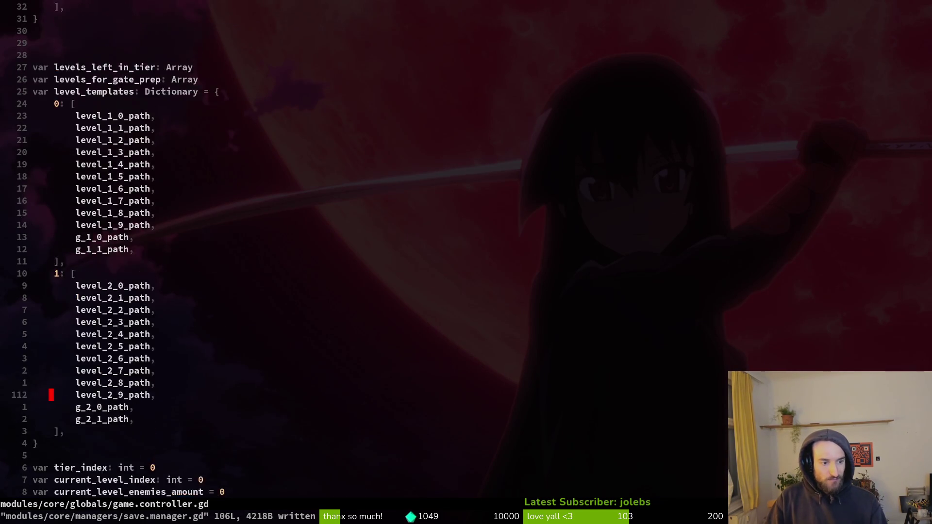
{"action": "key", "text": "j"}
{"action": "key", "text": "j"}
{"action": "key", "text": "j"}
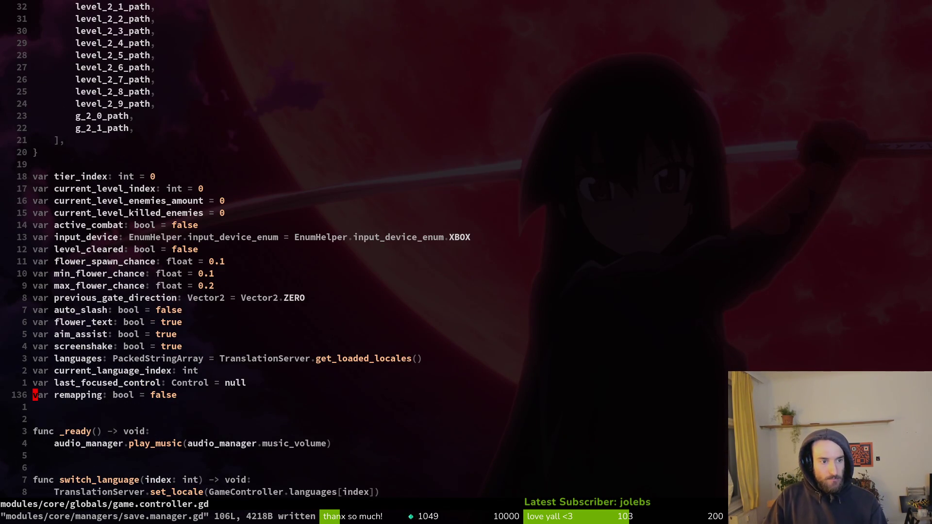
{"action": "key", "text": "k"}
{"action": "key", "text": "k"}
{"action": "key", "text": "k"}
{"action": "key", "text": "j"}
{"action": "key", "text": "j"}
{"action": "key", "text": "j"}
{"action": "key", "text": "j"}
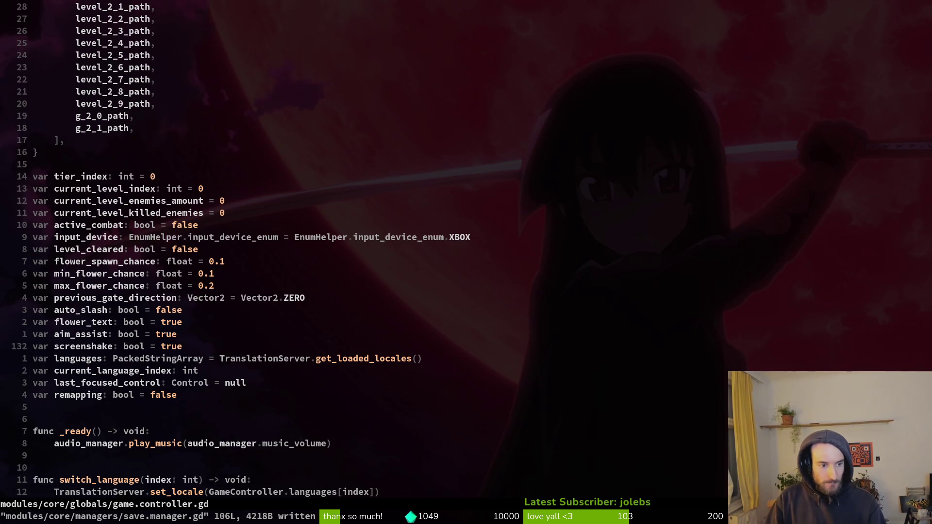
{"action": "key", "text": "ctrl+6"}
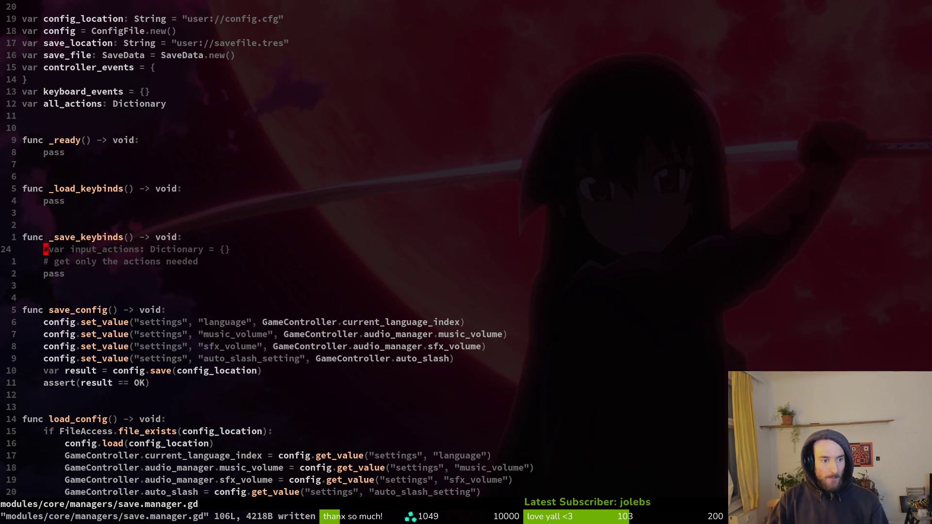
Step: Inspect the screenshake, languages and aim_assist lines in game.controller.gd
{"action": "key", "text": "ctrl+6"}
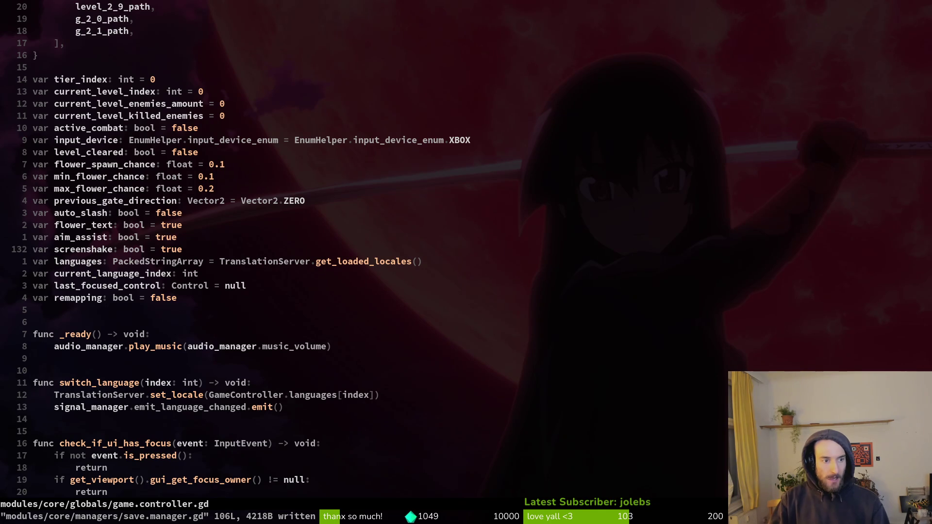
{"action": "key", "text": "shift+v"}
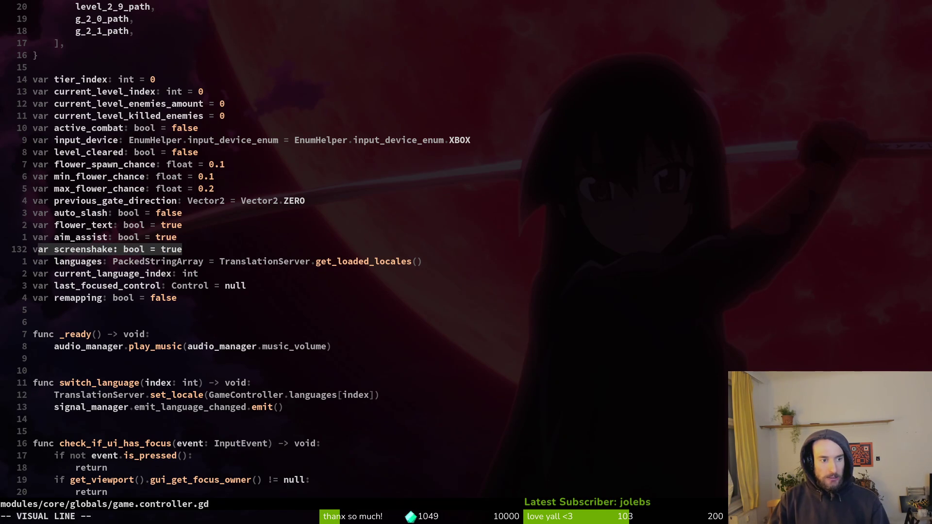
{"action": "key", "text": "y"}
{"action": "key", "text": "j"}
{"action": "key", "text": "j"}
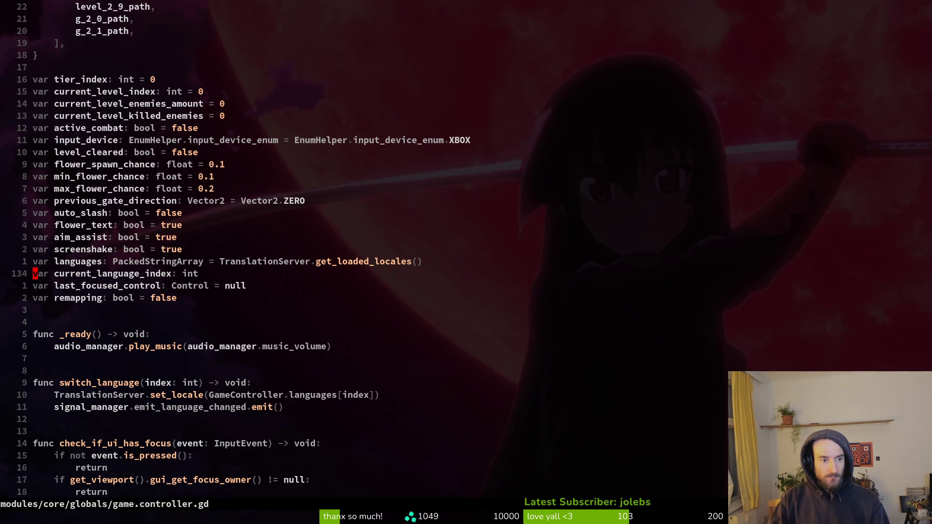
{"action": "key", "text": "k"}
{"action": "key", "text": "k"}
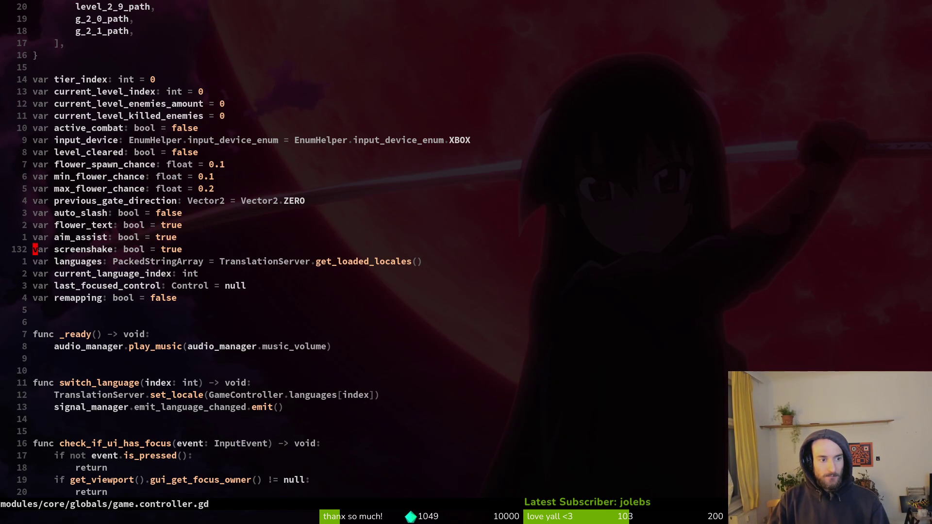
{"action": "key", "text": "k"}
{"action": "key", "text": "j"}
{"action": "key", "text": "j"}
{"action": "key", "text": "j"}
{"action": "key", "text": "j"}
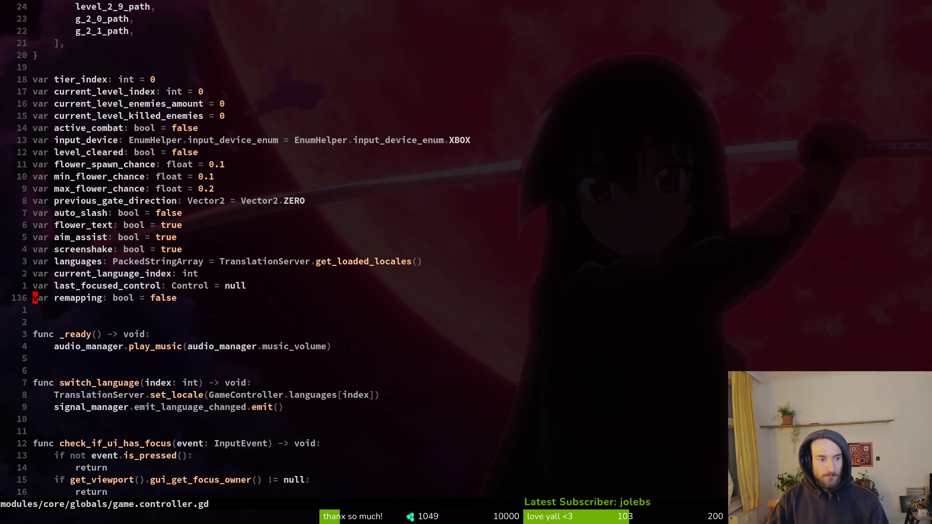
Step: Keep 'var remapping: bool = false' uncommented and save game.controller.gd
{"action": "key", "text": "g"}
{"action": "key", "text": "c"}
{"action": "key", "text": "c"}
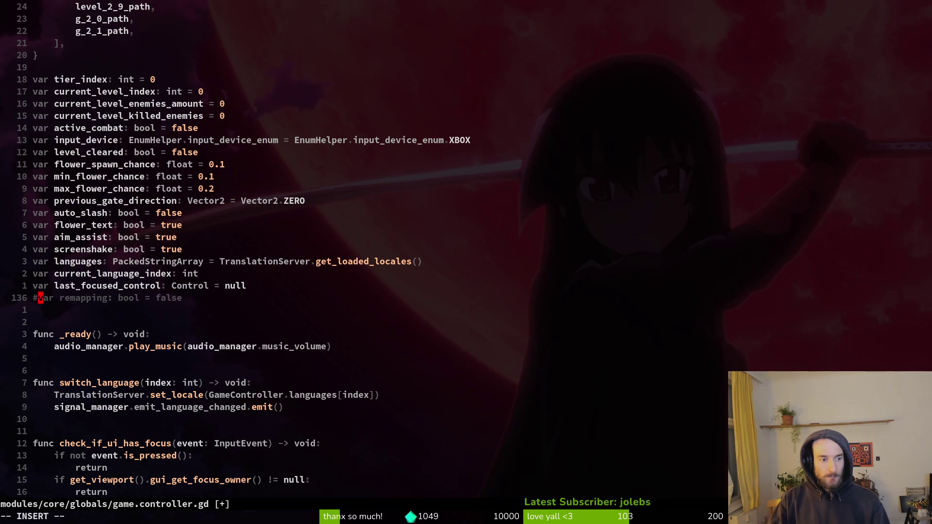
{"action": "type", "text": "u:w"}
{"action": "key", "text": "Return"}
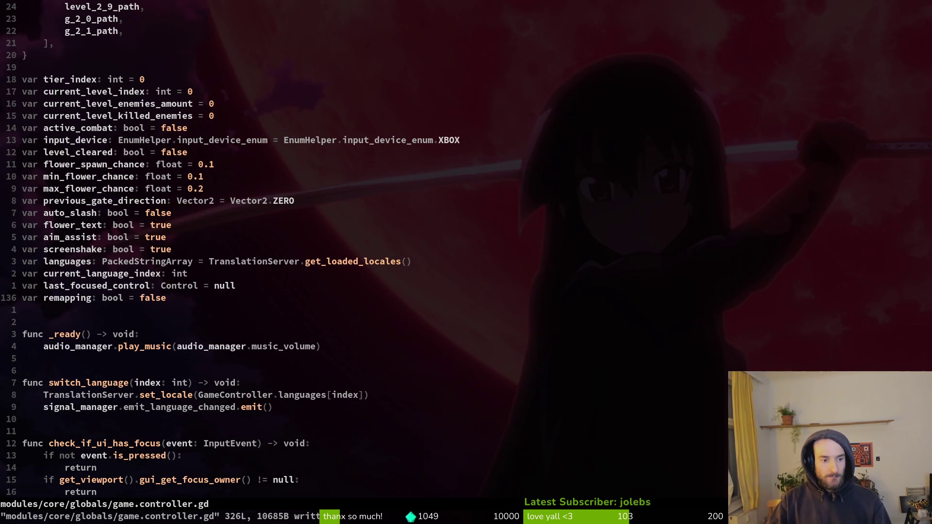
Step: Copy the word remapping and grep the project for where it is used
{"action": "key", "text": "w"}
{"action": "key", "text": "v"}
{"action": "key", "text": "e"}
{"action": "key", "text": "y"}
{"action": "key", "text": "space"}
{"action": "key", "text": "f"}
{"action": "key", "text": "w"}
{"action": "key", "text": "Up"}
{"action": "key", "text": "Up"}
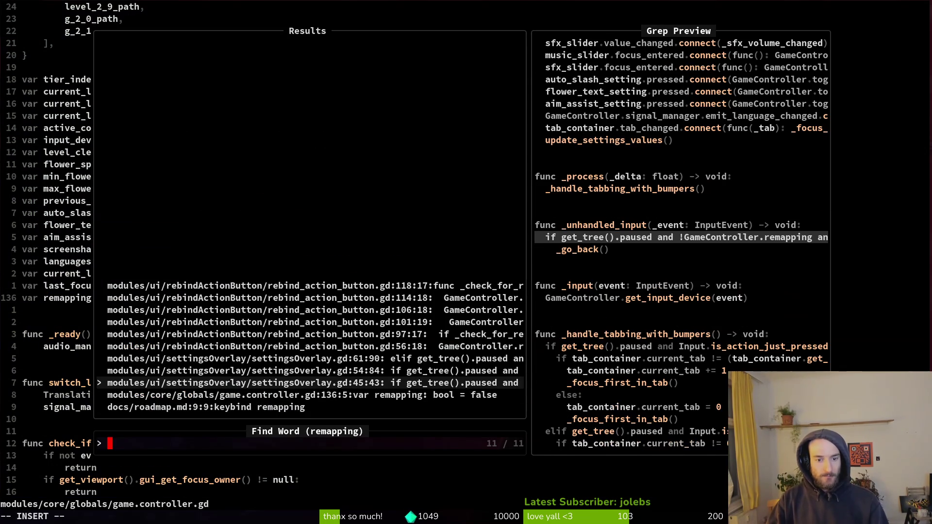
{"action": "key", "text": "Escape"}
{"action": "key", "text": "Escape"}
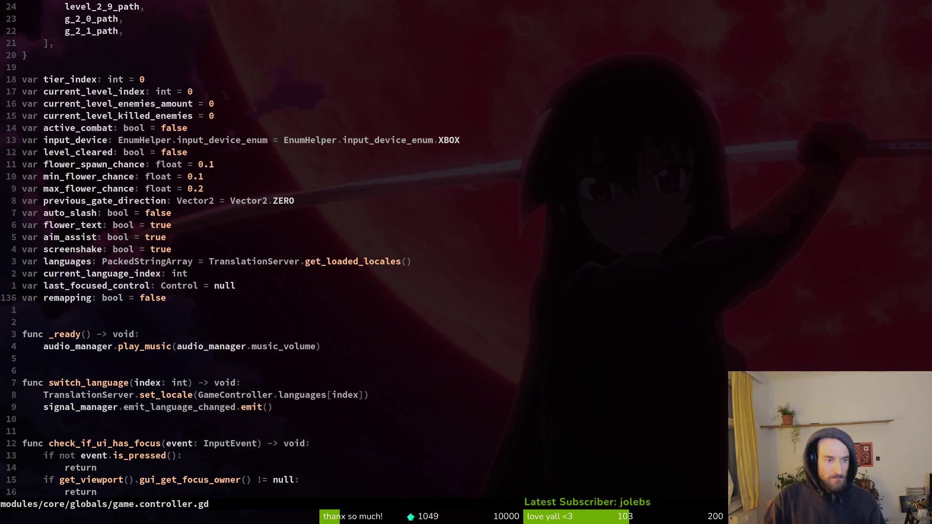
{"action": "key", "text": "g"}
{"action": "key", "text": "e"}
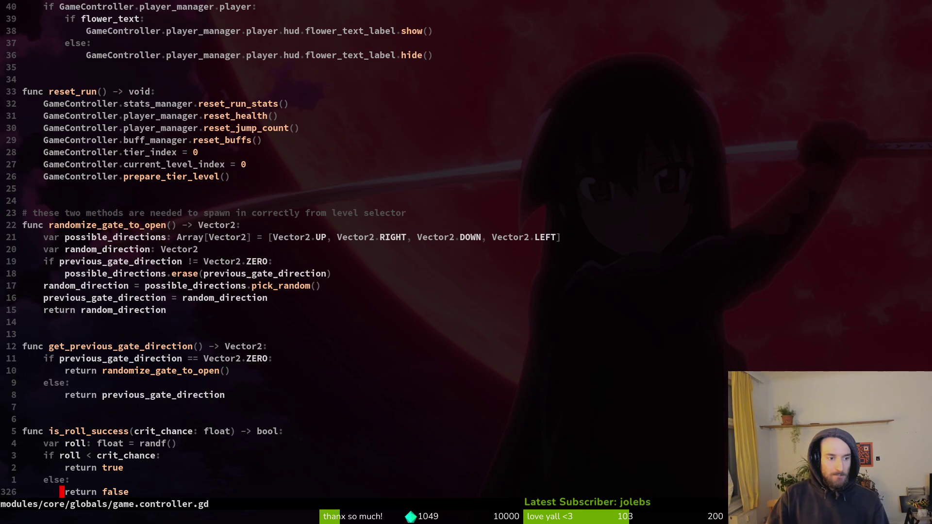
{"action": "key", "text": "ctrl+6"}
Step: Make room for a new function at the end of save.manager.gd
{"action": "key", "text": "k"}
{"action": "key", "text": "k"}
{"action": "key", "text": "k"}
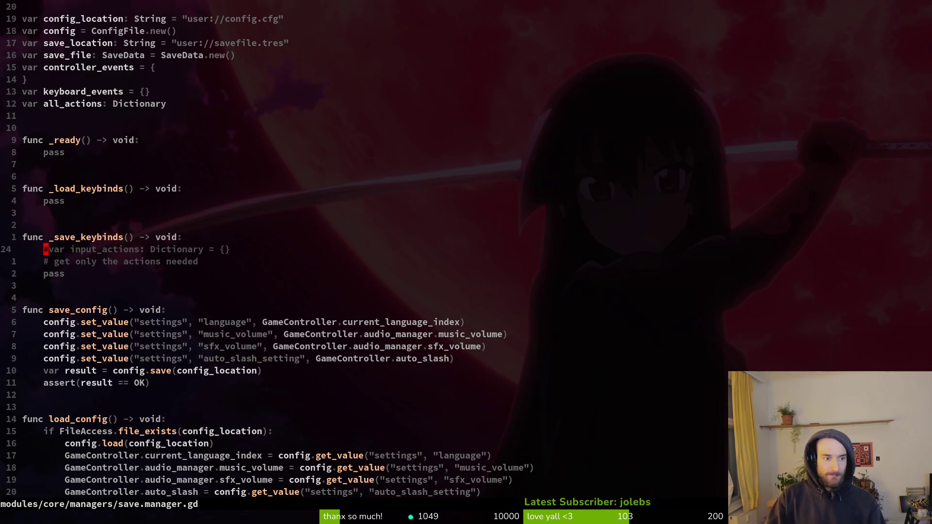
{"action": "key", "text": "j"}
{"action": "key", "text": "j"}
{"action": "key", "text": "j"}
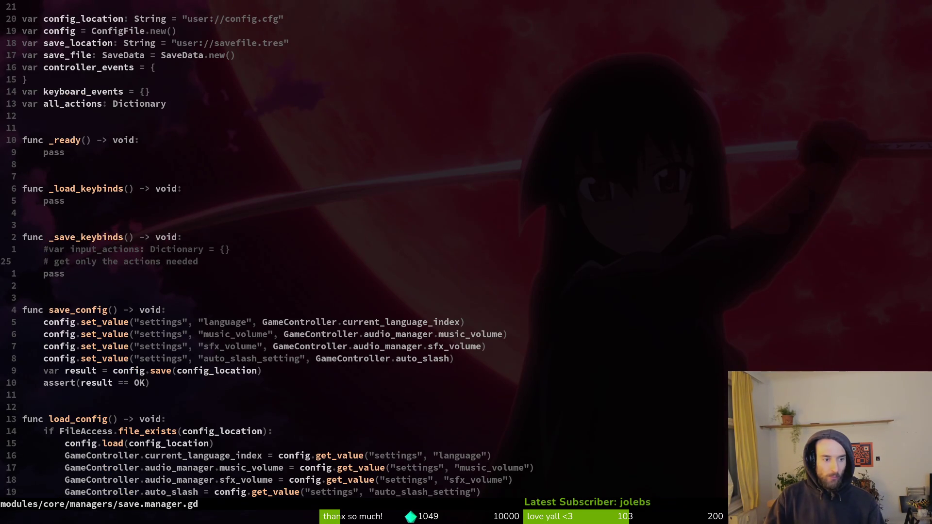
{"action": "key", "text": "j"}
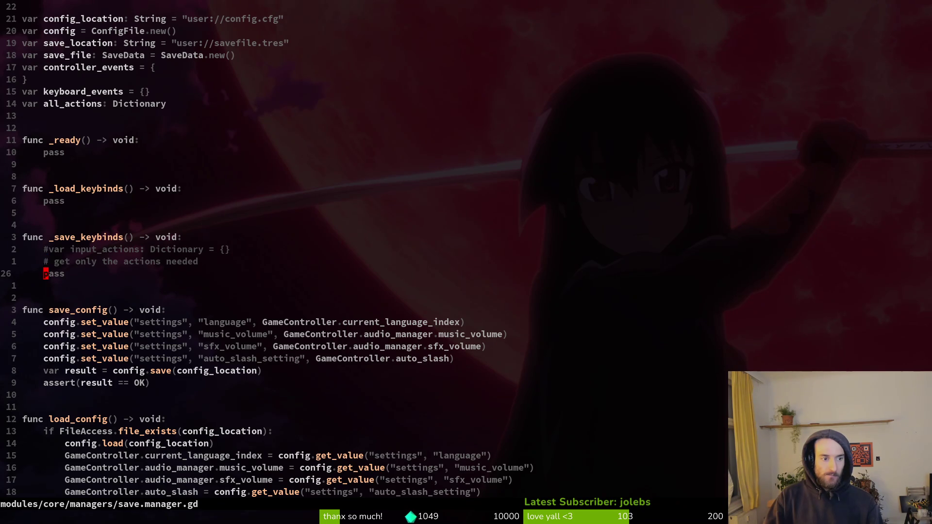
{"action": "key", "text": "shift+g"}
{"action": "key", "text": "o"}
{"action": "key", "text": "Return"}
{"action": "key", "text": "Return"}
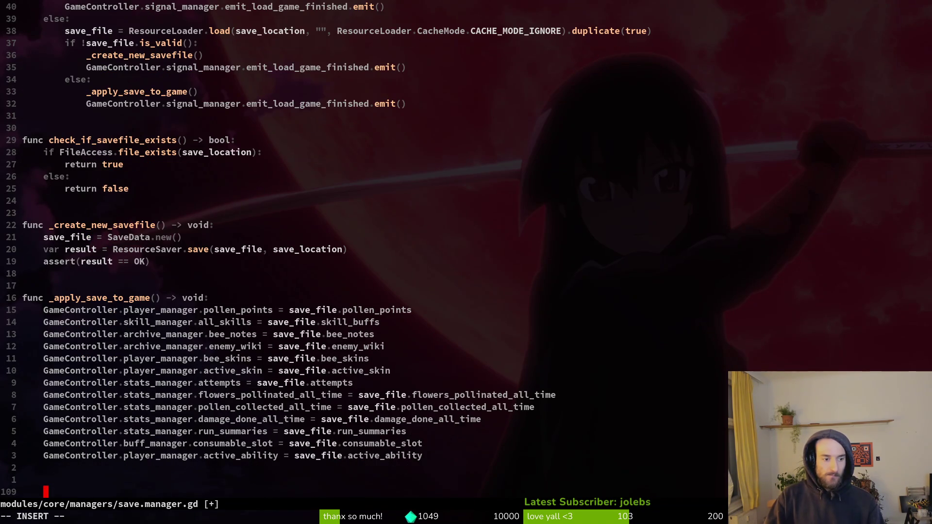
Step: Declare 'func _get_input_actions_for_remapping() -> void:' and save the file
{"action": "type", "text": "func _get"}
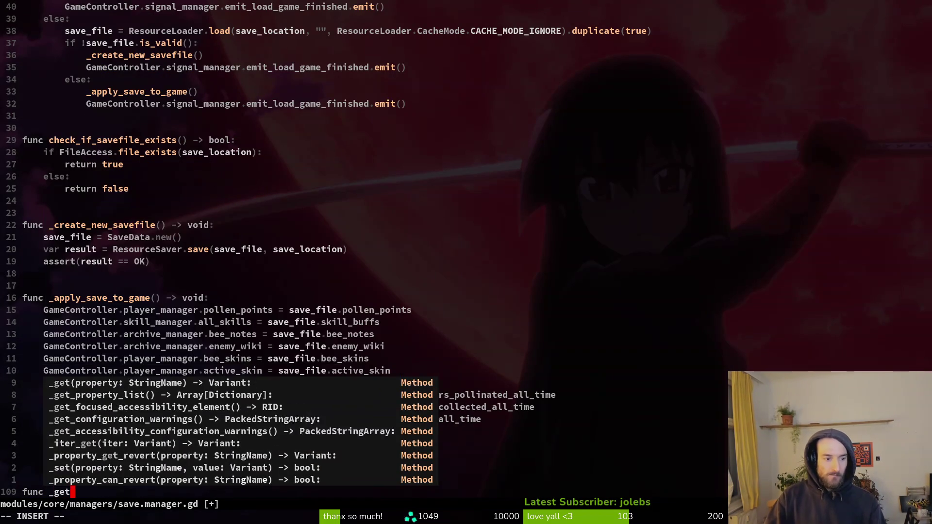
{"action": "type", "text": "_ac"}
{"action": "key", "text": "BackSpace"}
{"action": "key", "text": "BackSpace"}
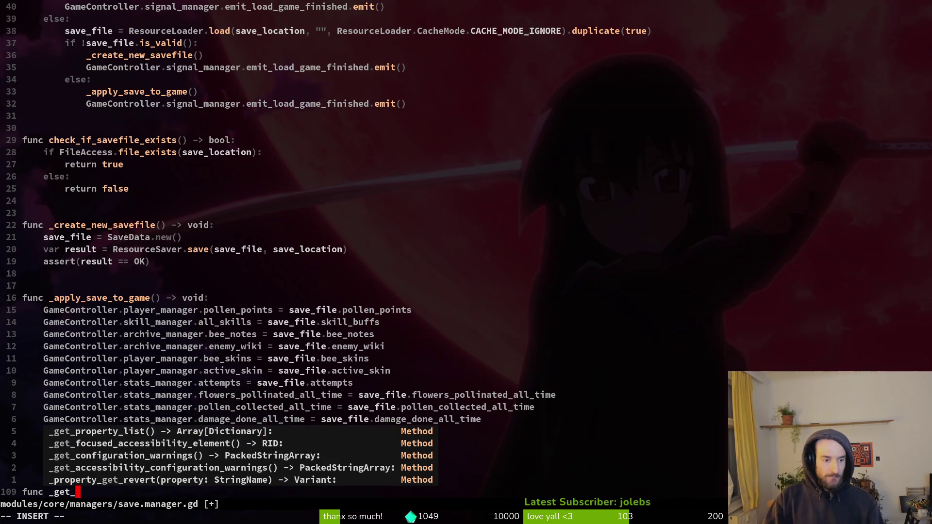
{"action": "type", "text": "input_actions_"}
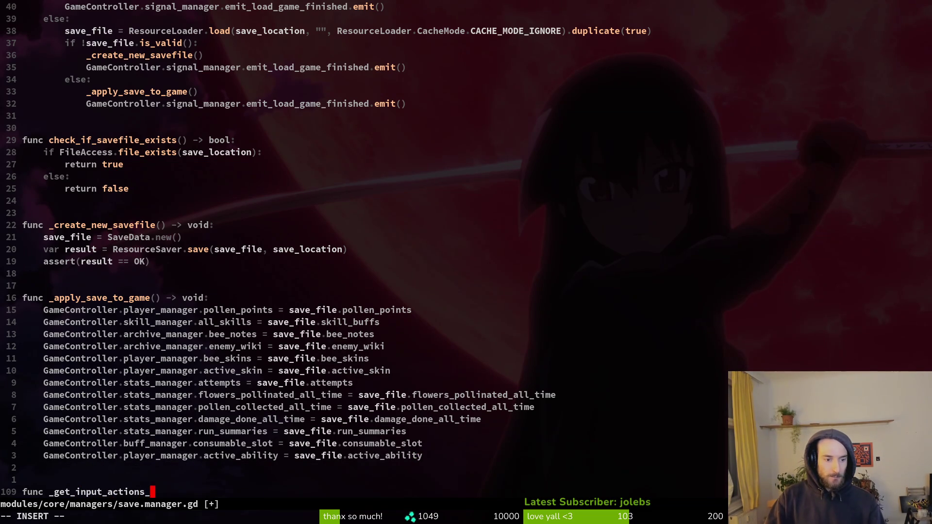
{"action": "type", "text": "for_remapping"}
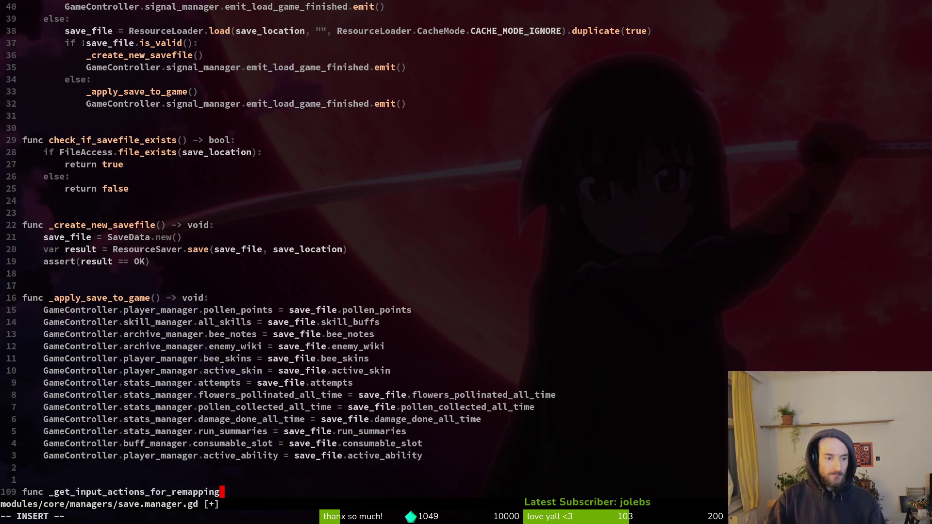
{"action": "type", "text": "()"}
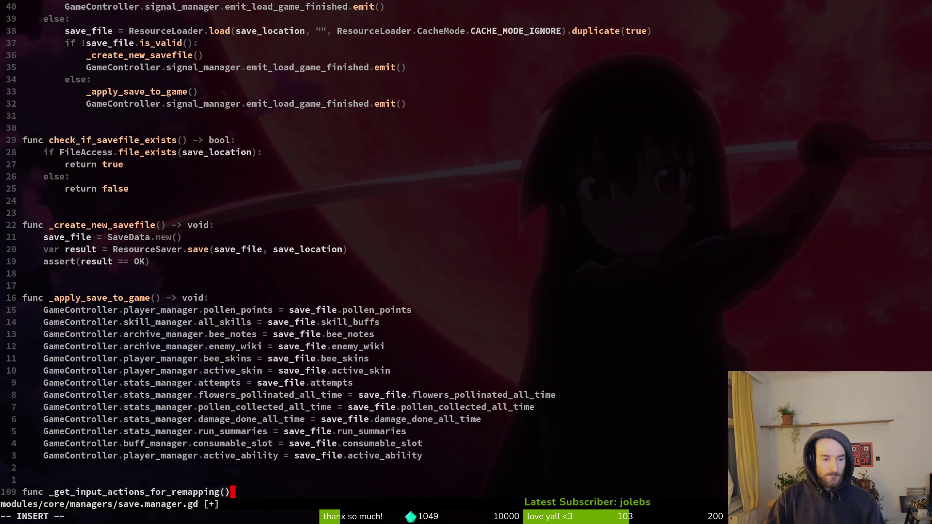
{"action": "type", "text": " ->:"}
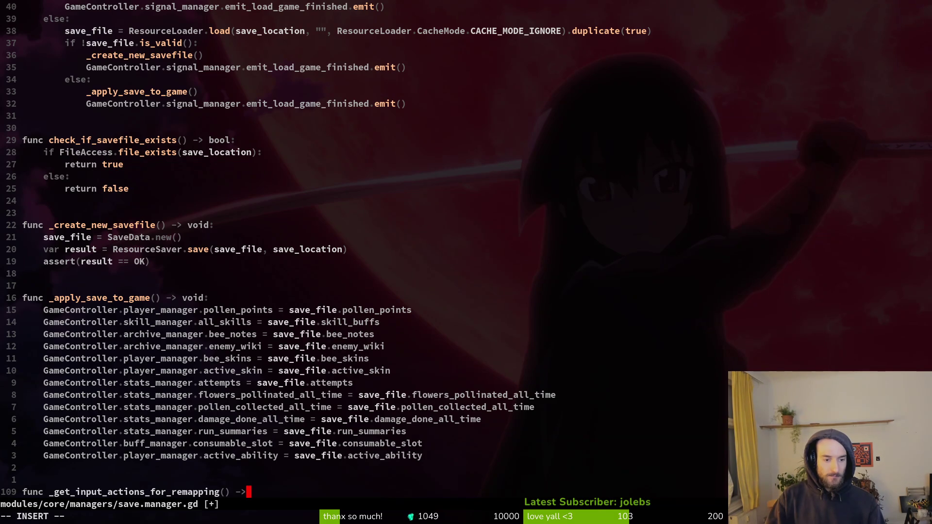
{"action": "key", "text": "Left"}
{"action": "type", "text": "void"}
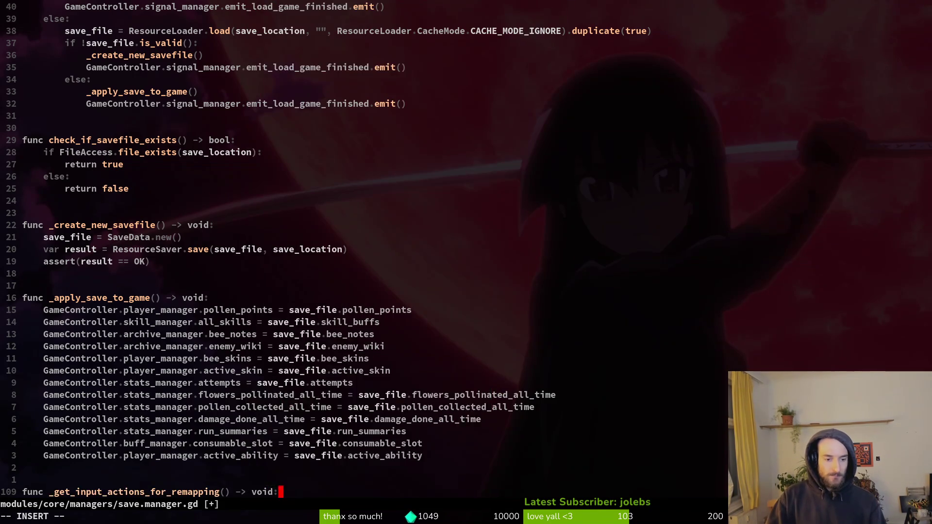
{"action": "key", "text": "End"}
{"action": "key", "text": "Return"}
{"action": "key", "text": "Escape"}
{"action": "type", "text": ":w"}
{"action": "key", "text": "Return"}
Step: Start the function body with 'var actions =' and glance at the forum thread on controller mappings
{"action": "key", "text": "shift+o"}
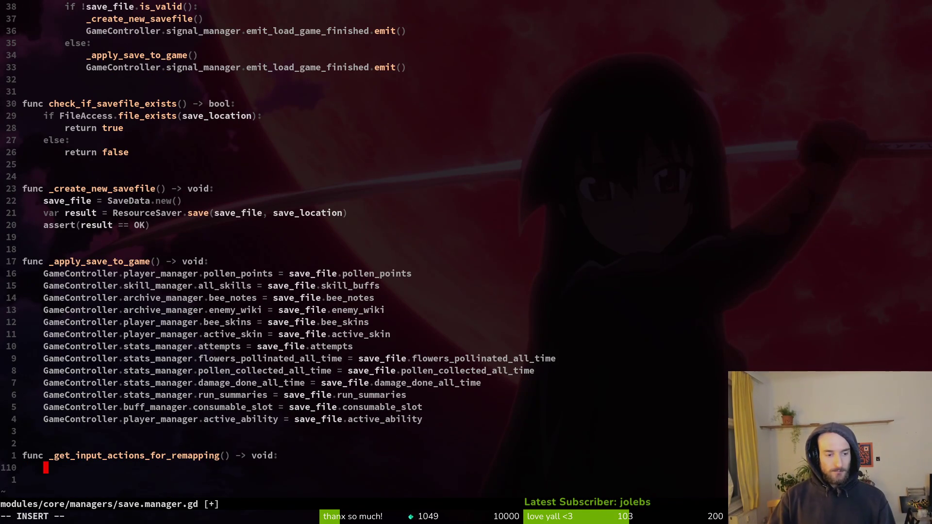
{"action": "type", "text": "var ac"}
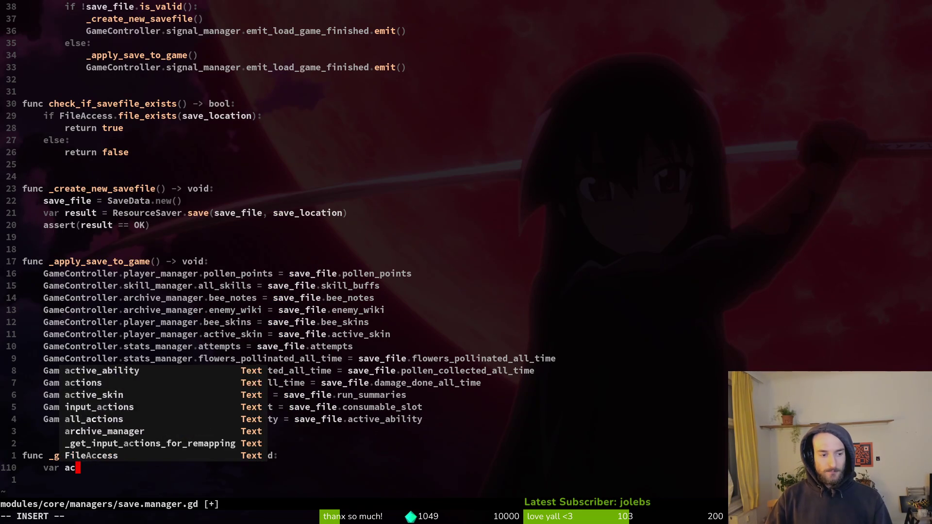
{"action": "type", "text": "tions ="}
{"action": "key", "text": "alt+Tab"}
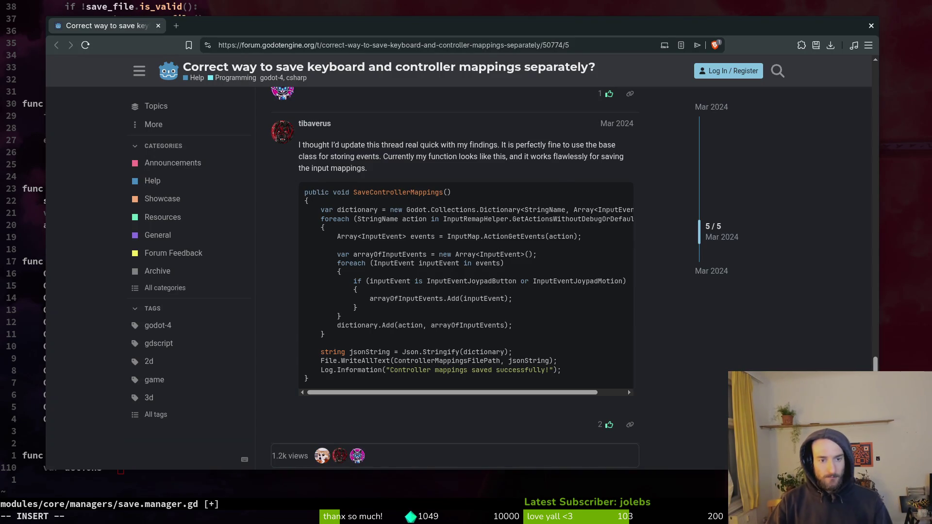
{"action": "key", "text": "alt+Tab"}
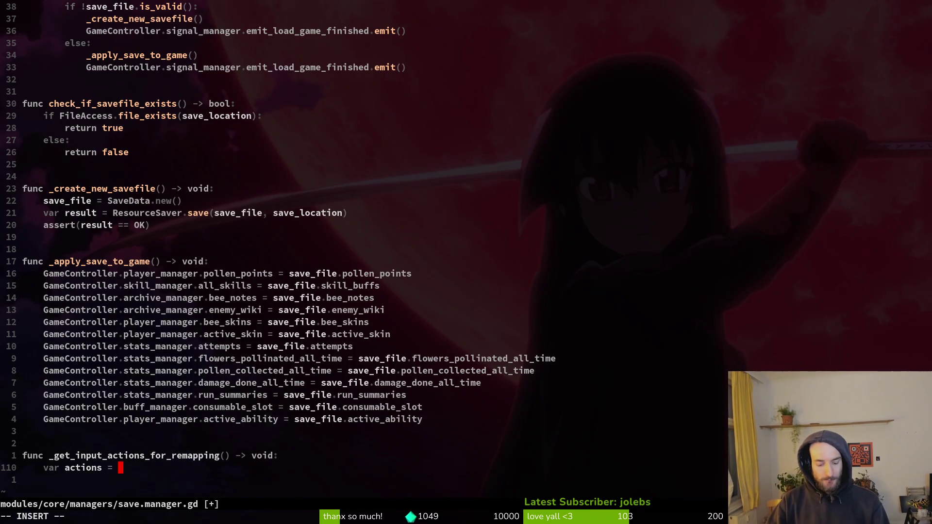
Step: Complete 'var actions = {}' and bring up the forum thread on saving mappings separately
{"action": "type", "text": "{}"}
{"action": "key", "text": "Escape"}
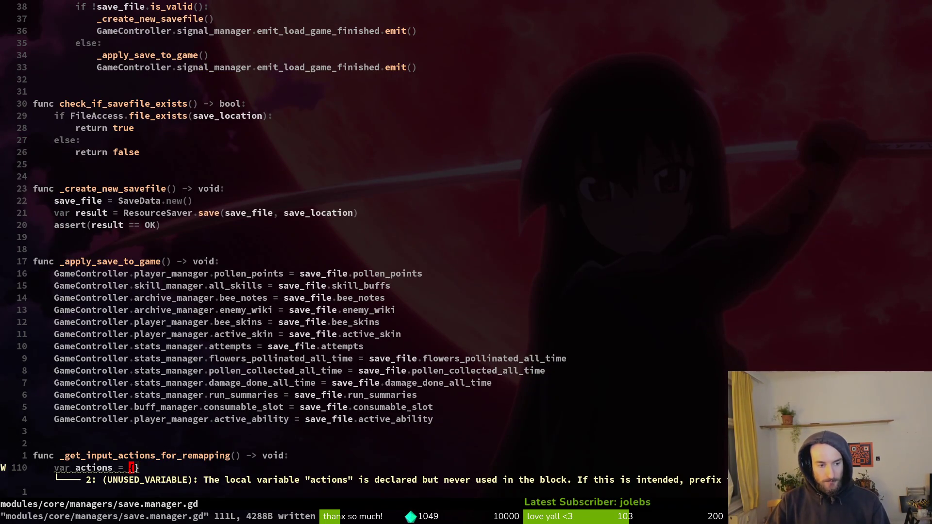
{"action": "key", "text": "o"}
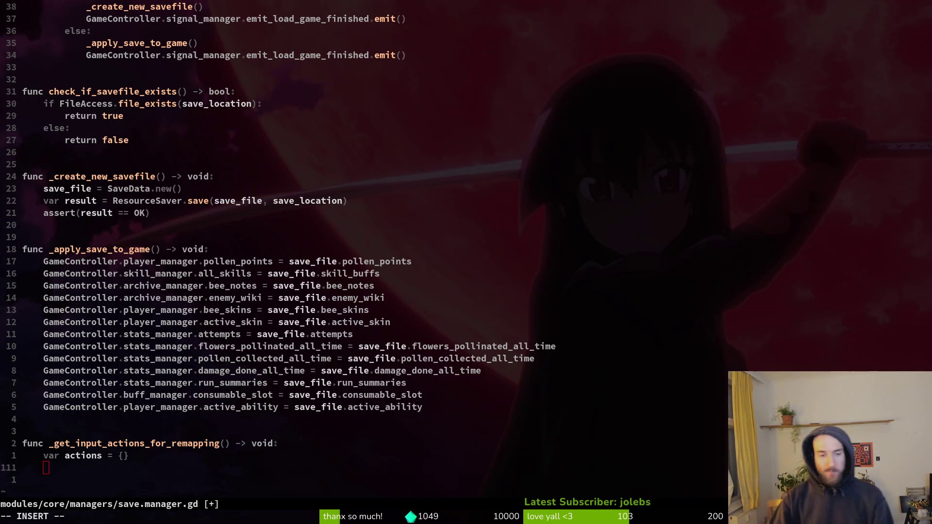
{"action": "key", "text": "alt+Tab"}
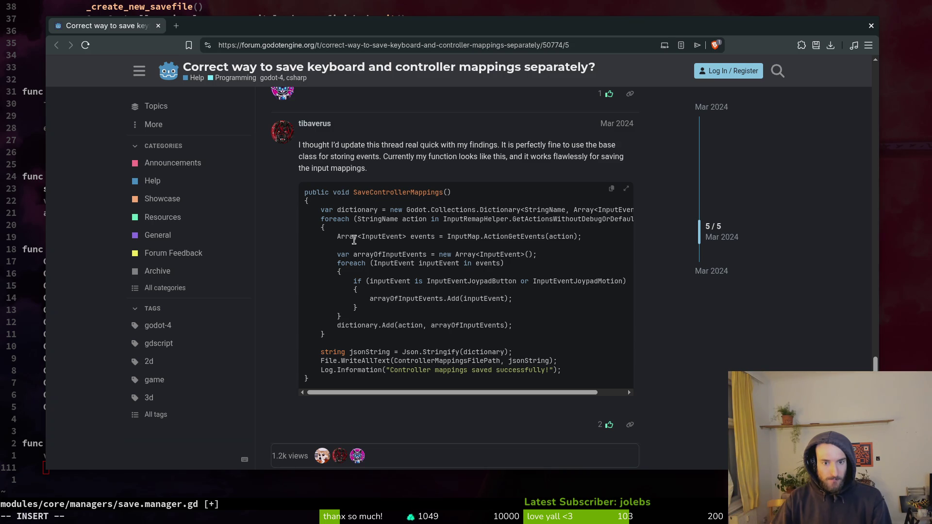
Step: Return to the script, try code completion on the empty line, and recheck the forum snippet
{"action": "key", "text": "ctrl+w"}
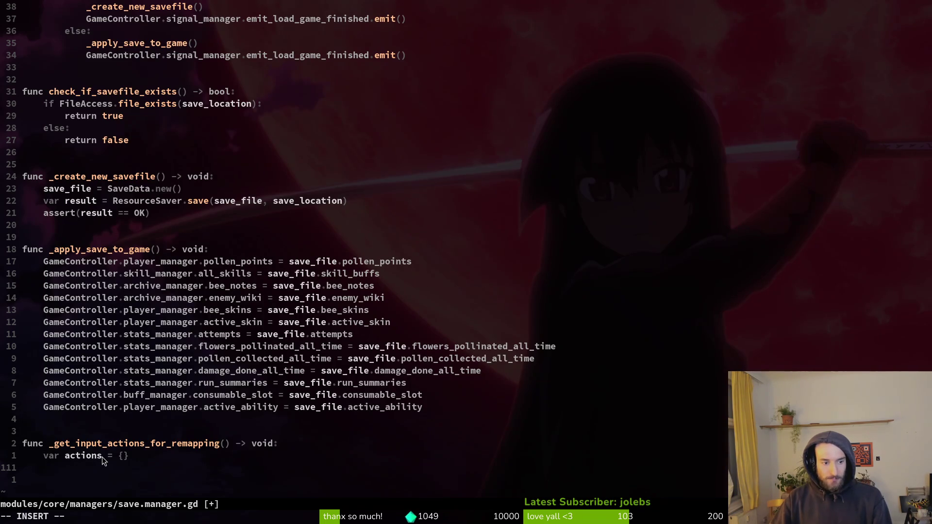
{"action": "key", "text": "ctrl+space"}
{"action": "key", "text": "ctrl+e"}
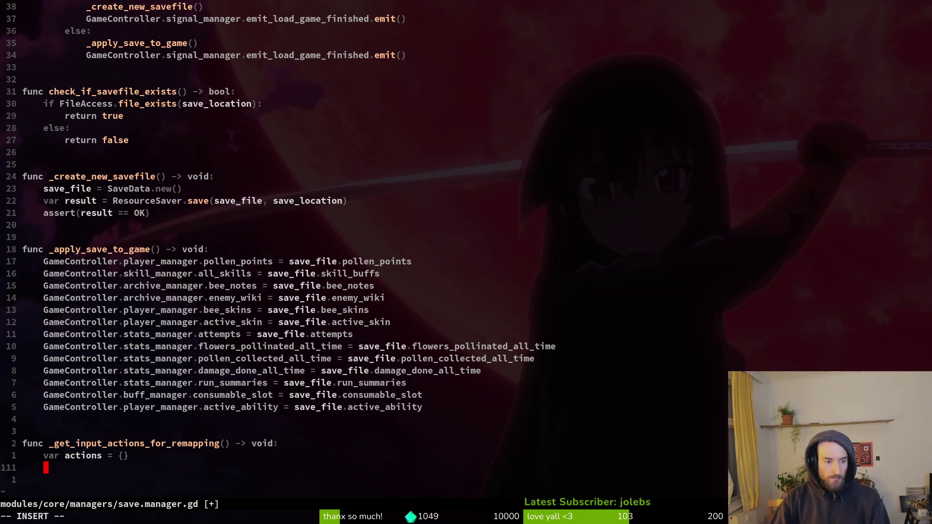
{"action": "key", "text": "alt+Tab"}
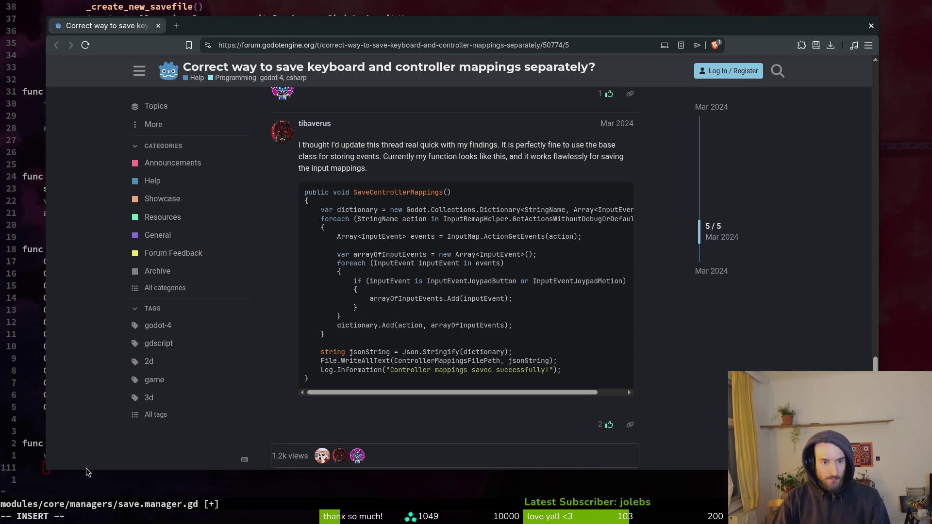
{"action": "key", "text": "alt+Tab"}
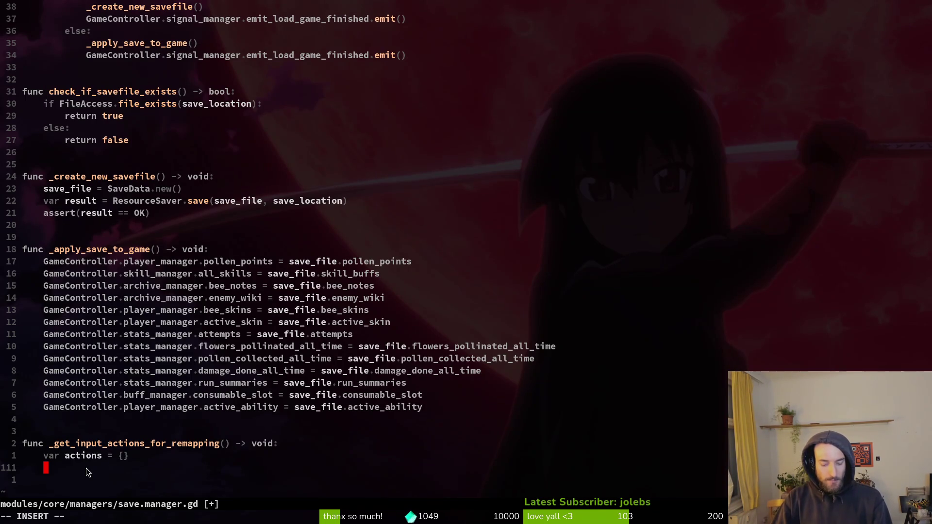
Step: Delete the {} initializer so the line reads 'var actions', consulting the forum again
{"action": "key", "text": "Escape"}
{"action": "key", "text": "k"}
{"action": "key", "text": "w"}
{"action": "key", "text": "w"}
{"action": "key", "text": "w"}
{"action": "key", "text": "D"}
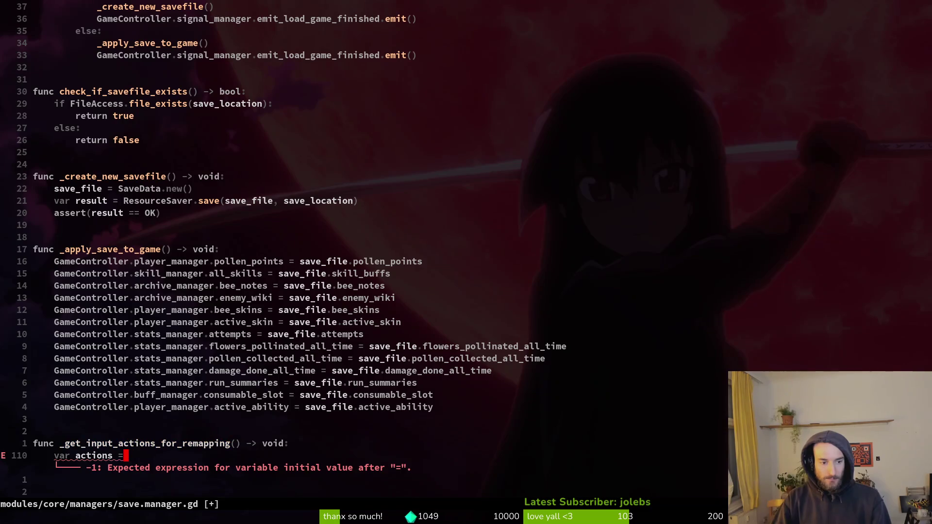
{"action": "key", "text": "alt+Tab"}
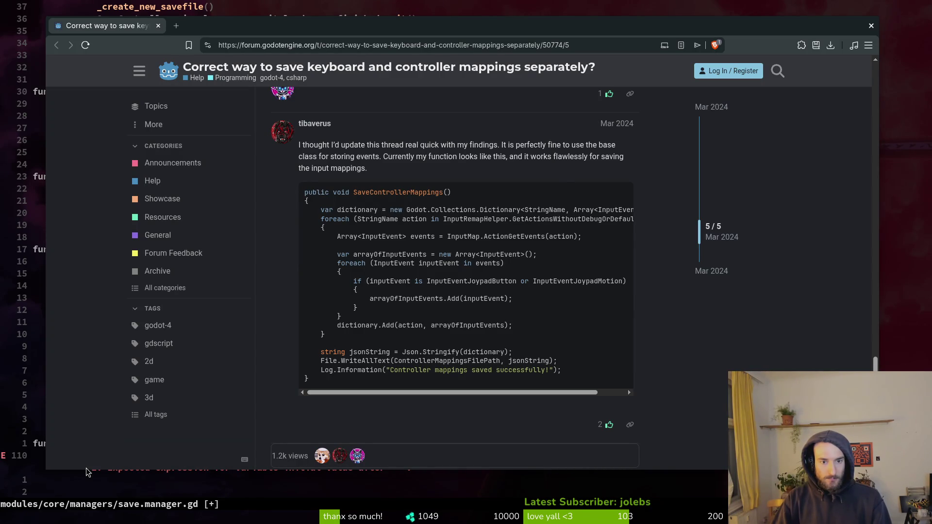
{"action": "key", "text": "alt+Tab"}
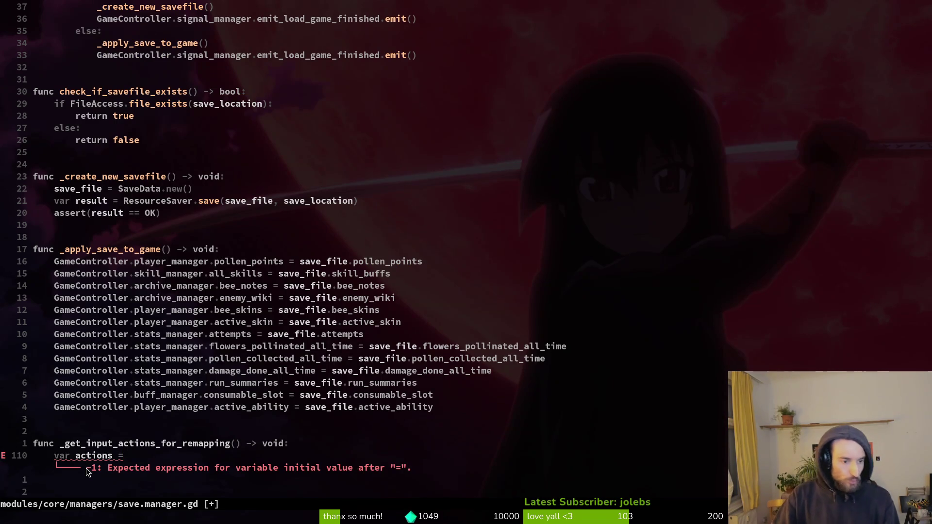
Step: Rename the variable to actions_for_remapping, initialize it to [], and save
{"action": "key", "text": "i"}
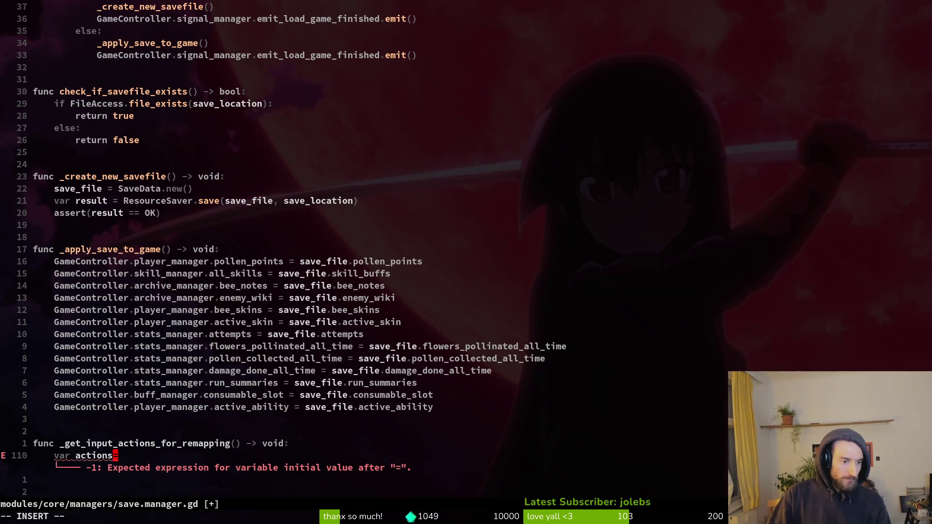
{"action": "key", "text": "BackSpace"}
{"action": "type", "text": "_for_remapping"}
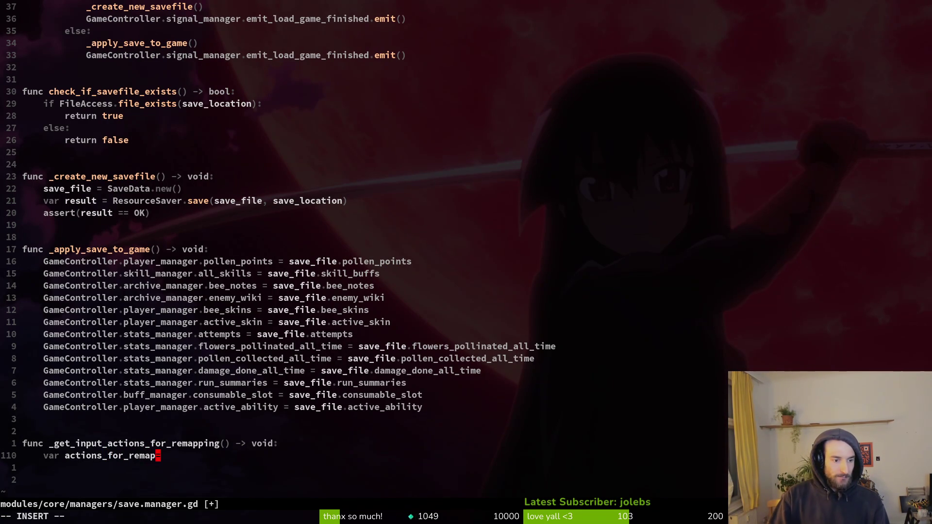
{"action": "key", "text": "Right"}
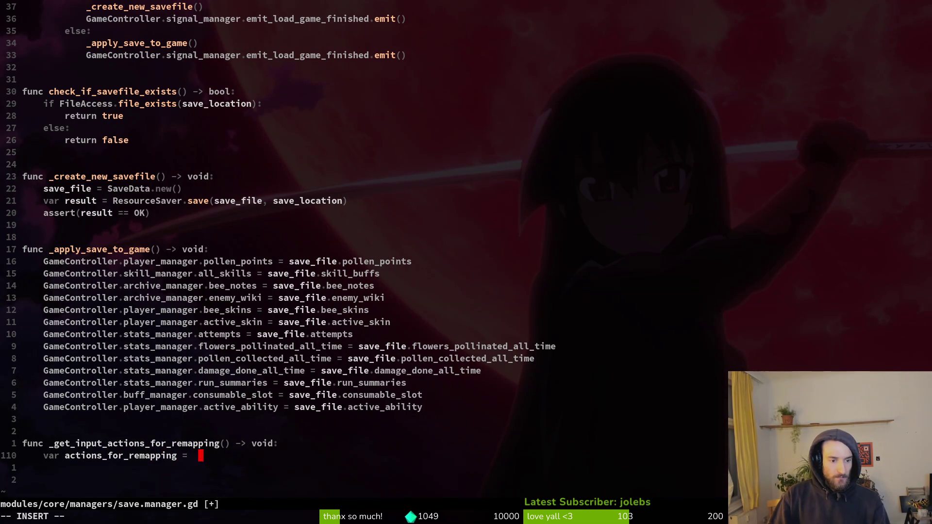
{"action": "type", "text": "["}
{"action": "key", "text": "Escape"}
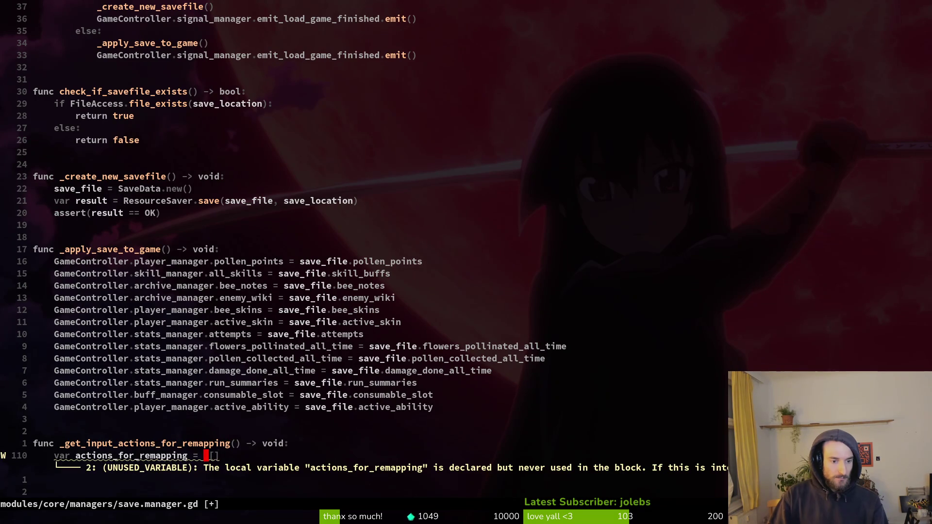
{"action": "type", "text": "hX:w"}
{"action": "key", "text": "Return"}
Step: Begin a second line declaring jump_action from InputMap
{"action": "key", "text": "o"}
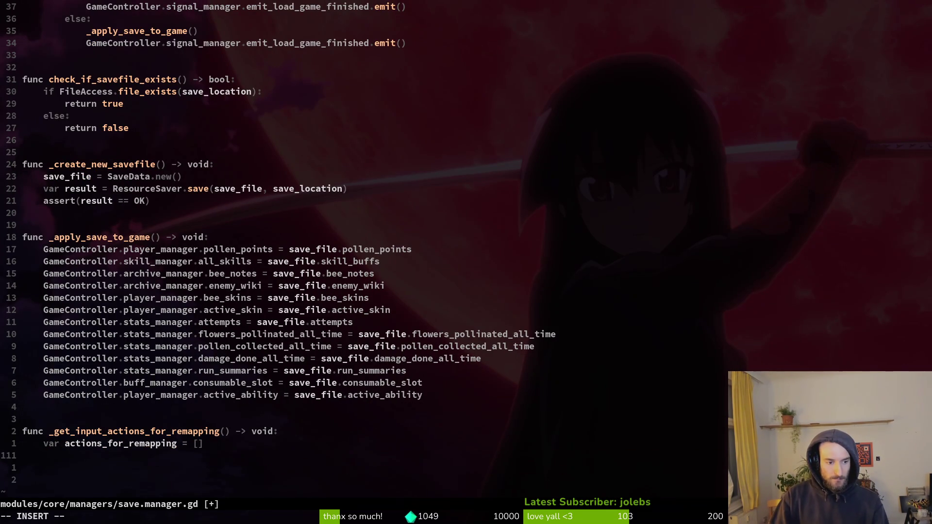
{"action": "type", "text": "ac"}
{"action": "key", "text": "Tab"}
{"action": "key", "text": "BackSpace"}
{"action": "key", "text": "BackSpace"}
{"action": "type", "text": "inputMap"}
{"action": "key", "text": "Escape"}
{"action": "type", "text": "Ivar jump_"}
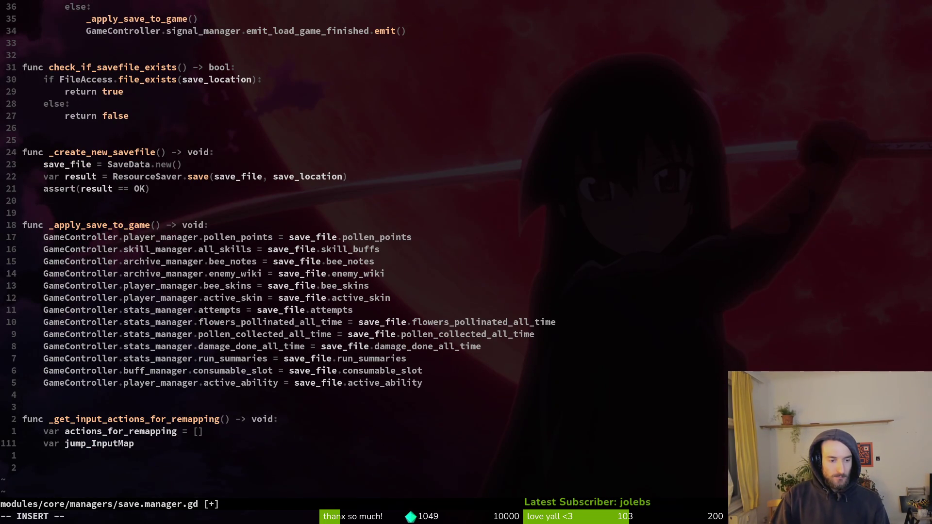
{"action": "type", "text": "action ="}
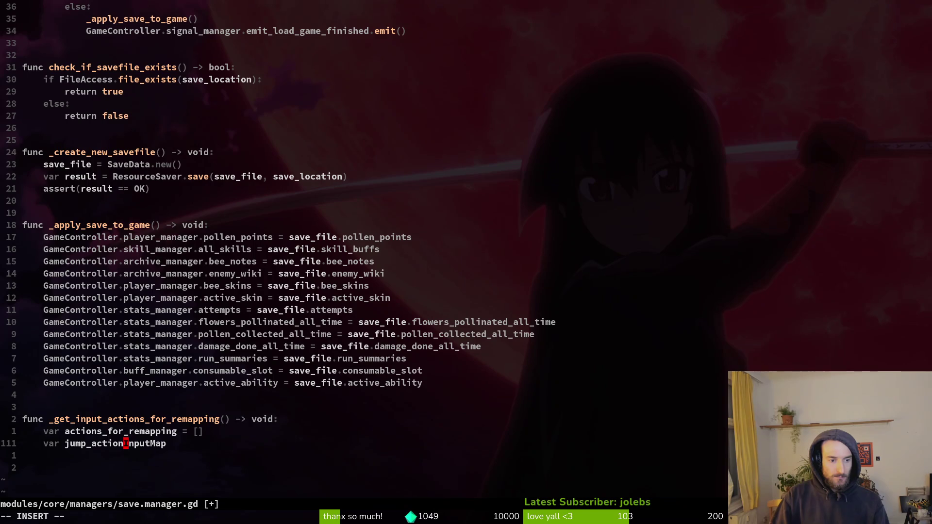
Step: Save, then duplicate the jump_action line several times
{"action": "key", "text": "Escape"}
{"action": "key", "text": "ctrl+s"}
{"action": "key", "text": "shift+v"}
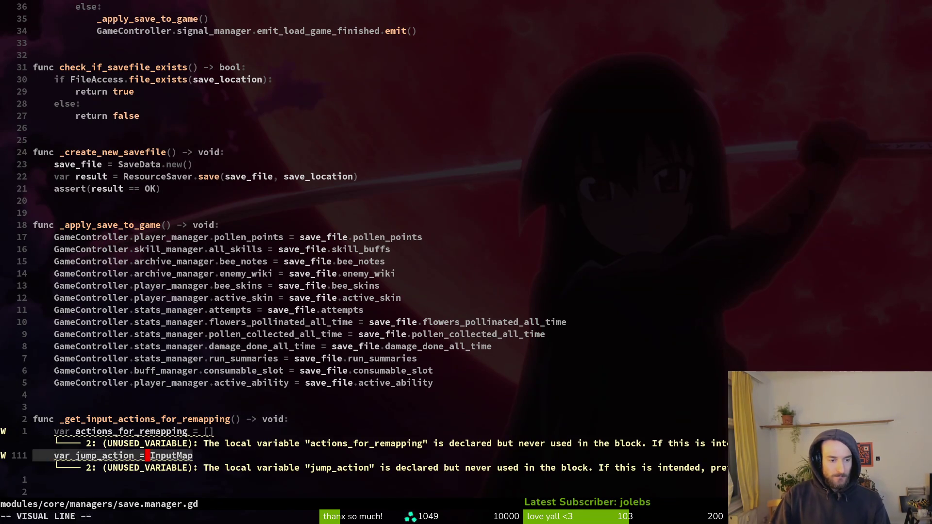
{"action": "key", "text": "y"}
{"action": "key", "text": "p"}
{"action": "key", "text": "p"}
{"action": "key", "text": "p"}
Step: Rename the duplicates to slash_action, smash_actions and consumable_action
{"action": "key", "text": "k"}
{"action": "key", "text": "k"}
{"action": "type", "text": "w"}
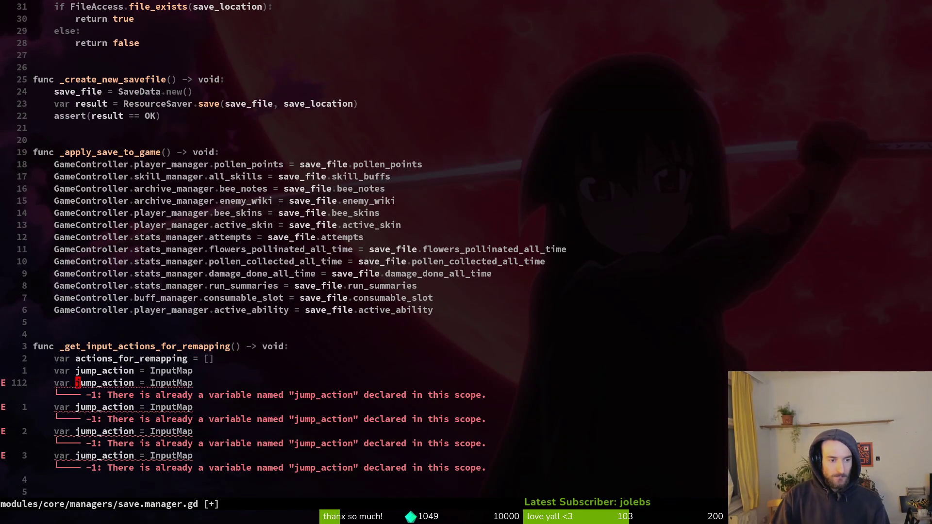
{"action": "type", "text": "cwslash_action"}
{"action": "key", "text": "Left"}
{"action": "key", "text": "Left"}
{"action": "key", "text": "Left"}
{"action": "type", "text": "s"}
{"action": "key", "text": "Escape"}
{"action": "type", "text": "xj"}
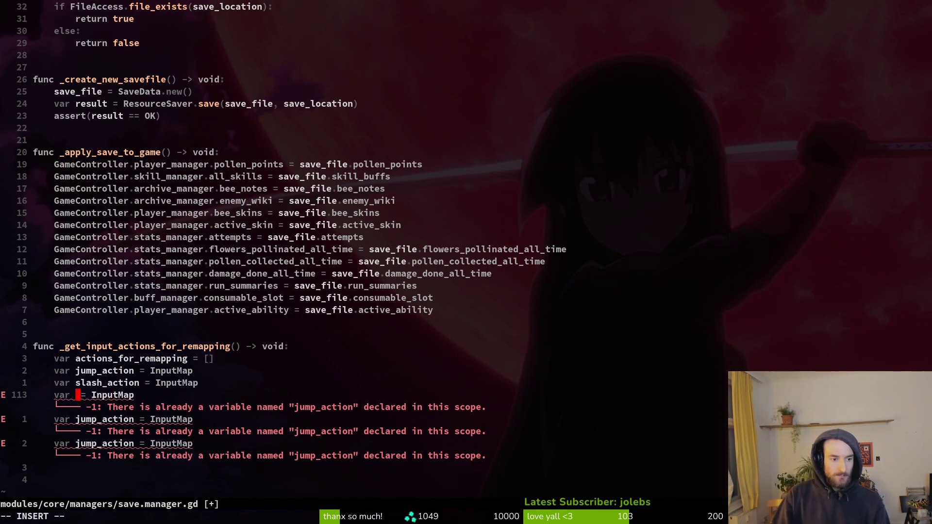
{"action": "type", "text": "ciwsmash_actions"}
{"action": "key", "text": "Escape"}
{"action": "type", "text": "jbciwconsumabe"}
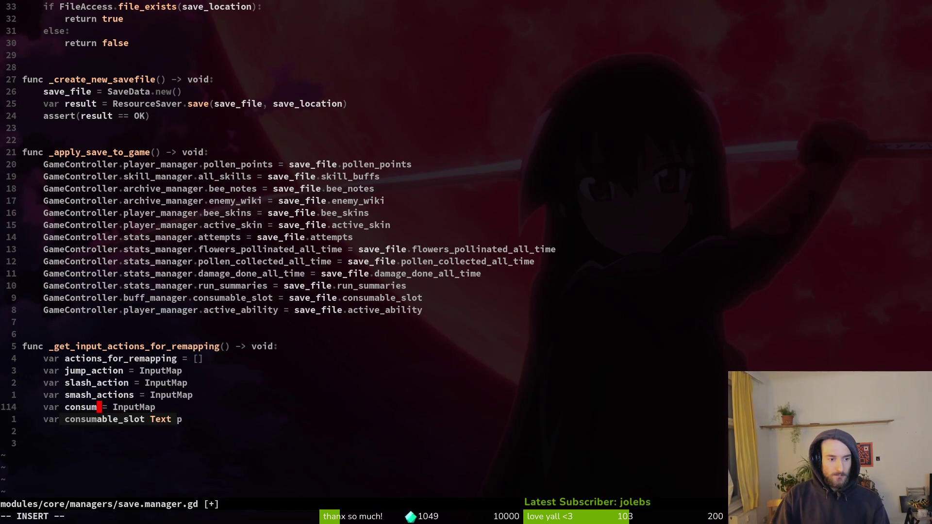
{"action": "key", "text": "BackSpace"}
{"action": "type", "text": "le_action"}
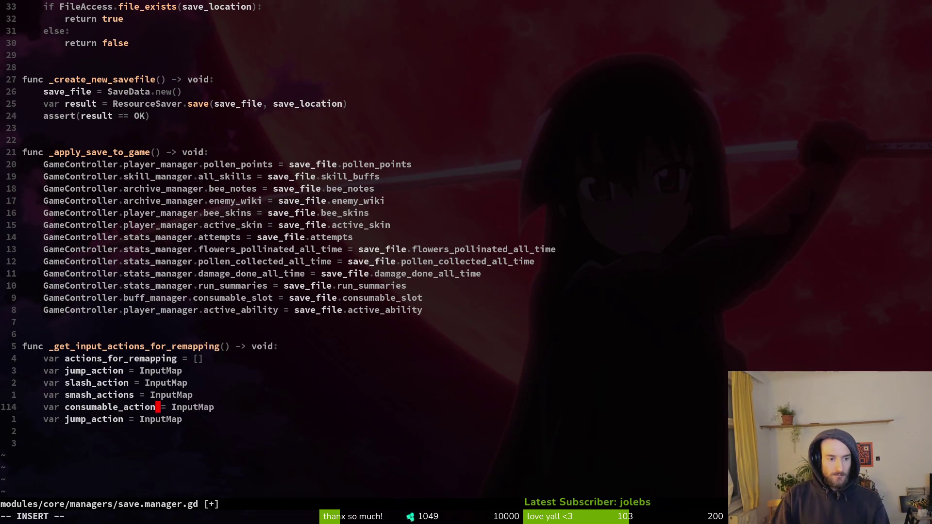
{"action": "key", "text": "Escape"}
Step: Fix smash_actions to smash_action and rename the remaining duplicate to dash_action
{"action": "key", "text": "j"}
{"action": "key", "text": "b"}
{"action": "key", "text": "b"}
{"action": "key", "text": "k"}
{"action": "key", "text": "k"}
{"action": "key", "text": "x"}
{"action": "key", "text": "j"}
{"action": "key", "text": "j"}
{"action": "key", "text": "h"}
{"action": "key", "text": "h"}
{"action": "type", "text": "ciwdash_actio"}
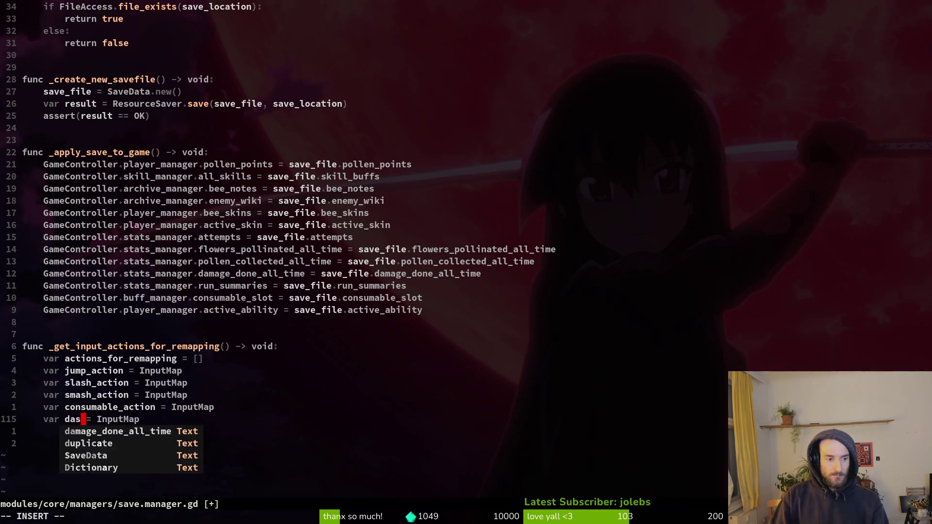
{"action": "type", "text": "n"}
{"action": "key", "text": "Escape"}
Step: Move the dash_action line above consumable_action and save the file
{"action": "key", "text": "V"}
{"action": "key", "text": "K"}
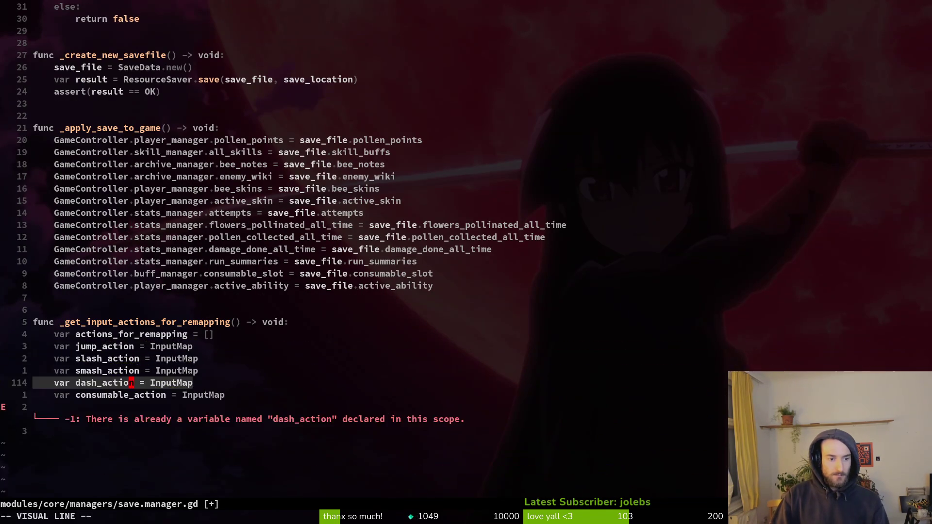
{"action": "key", "text": "Escape"}
{"action": "type", "text": ":w"}
{"action": "key", "text": "Return"}
{"action": "key", "text": "k"}
{"action": "key", "text": "k"}
{"action": "key", "text": "k"}
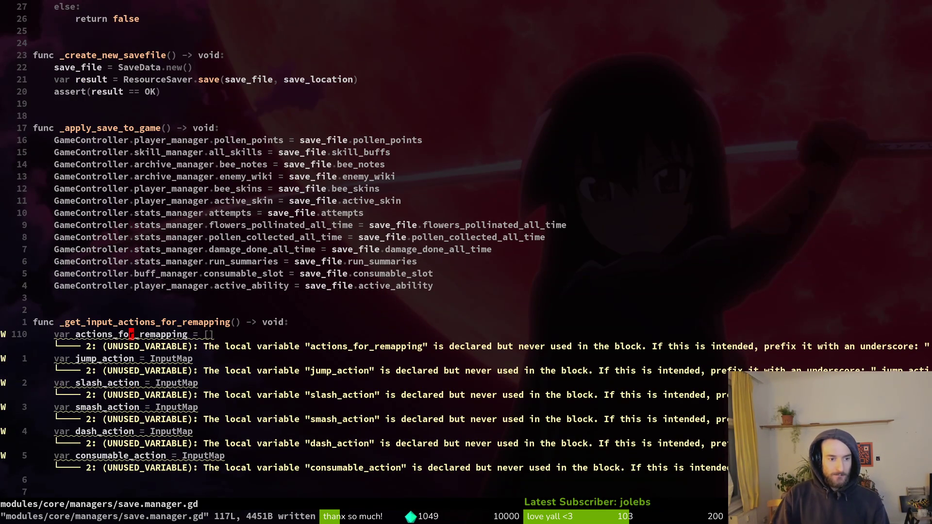
{"action": "type", "text": "jA.get"}
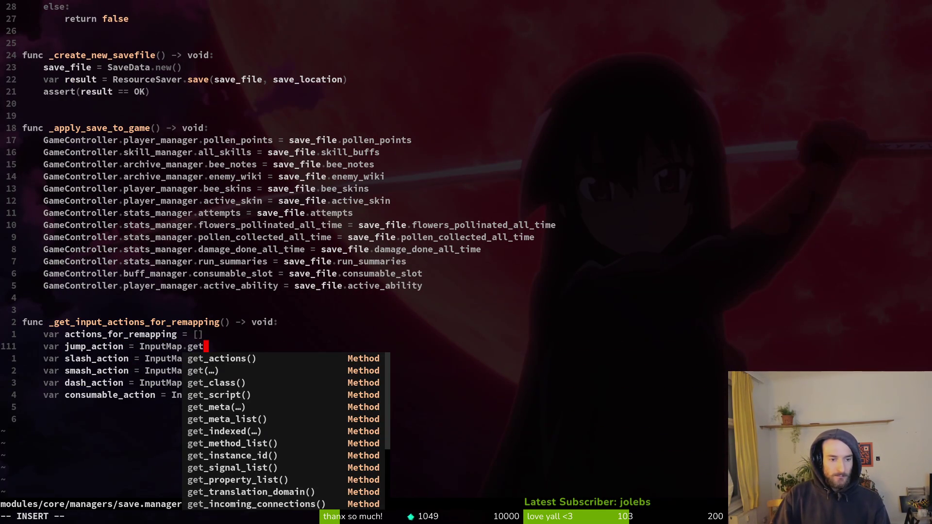
{"action": "type", "text": "act"}
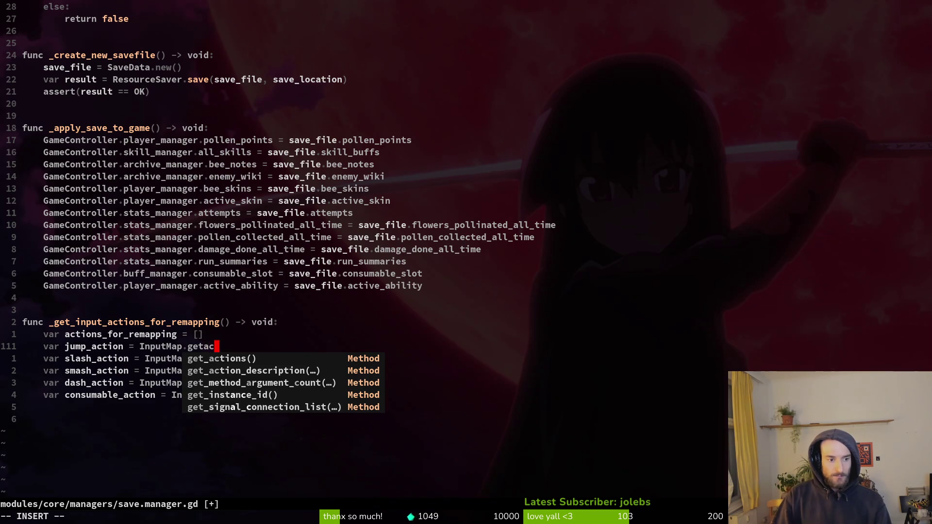
Step: Complete jump_action as InputMap.action_get_events("jump") and save the file with :w
{"action": "key", "text": "BackSpace"}
{"action": "key", "text": "BackSpace"}
{"action": "key", "text": "BackSpace"}
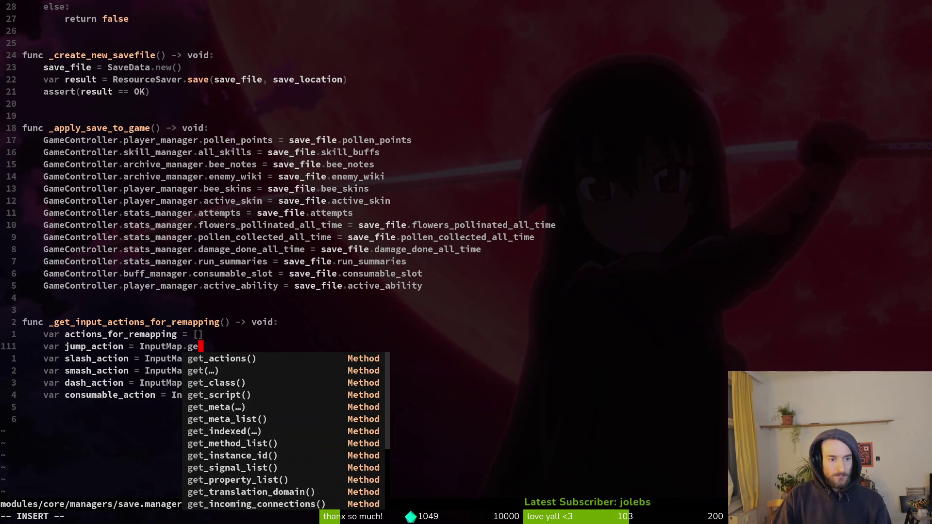
{"action": "key", "text": "ctrl+n"}
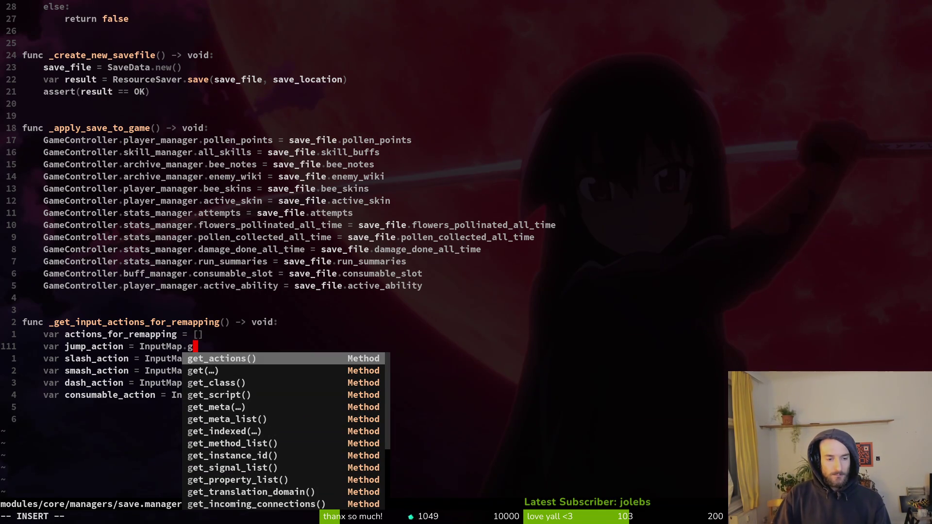
{"action": "key", "text": "Return"}
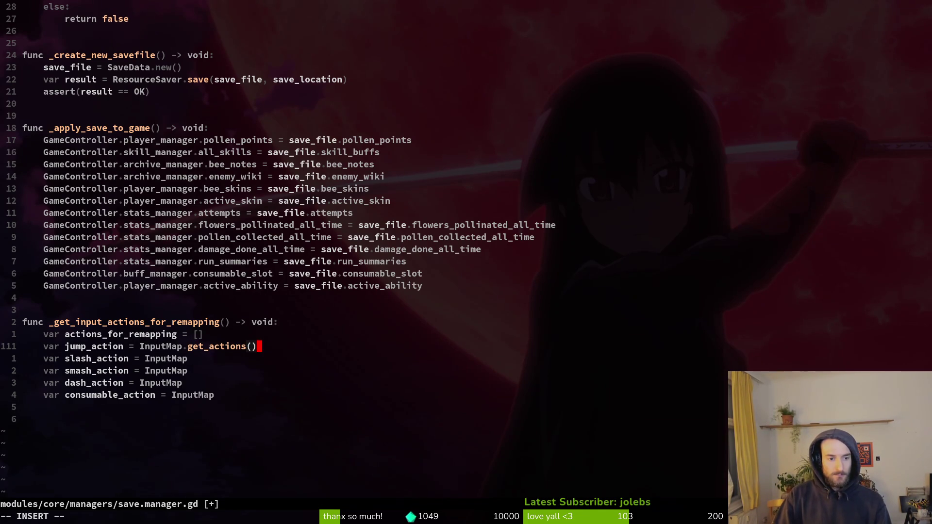
{"action": "key", "text": "BackSpace"}
{"action": "key", "text": "BackSpace"}
{"action": "key", "text": "BackSpace"}
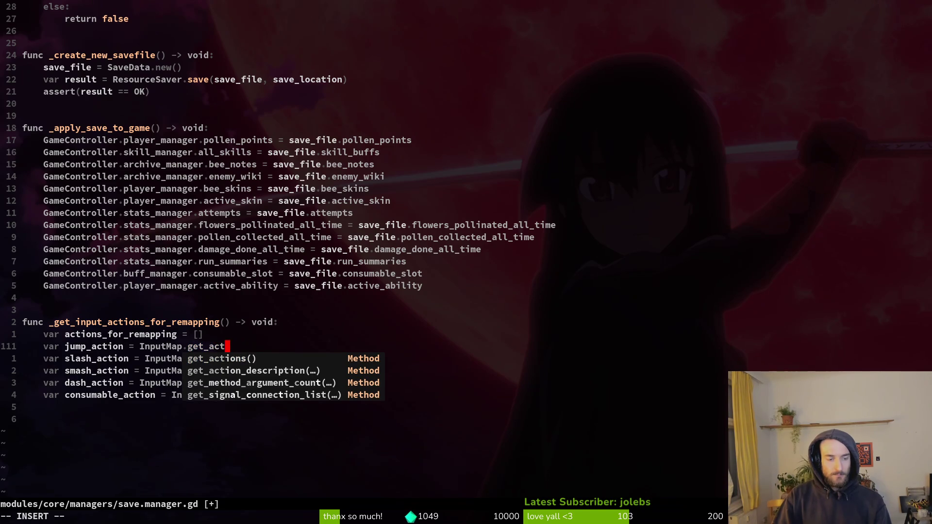
{"action": "key", "text": "BackSpace"}
{"action": "key", "text": "BackSpace"}
{"action": "key", "text": "BackSpace"}
{"action": "type", "text": "action"}
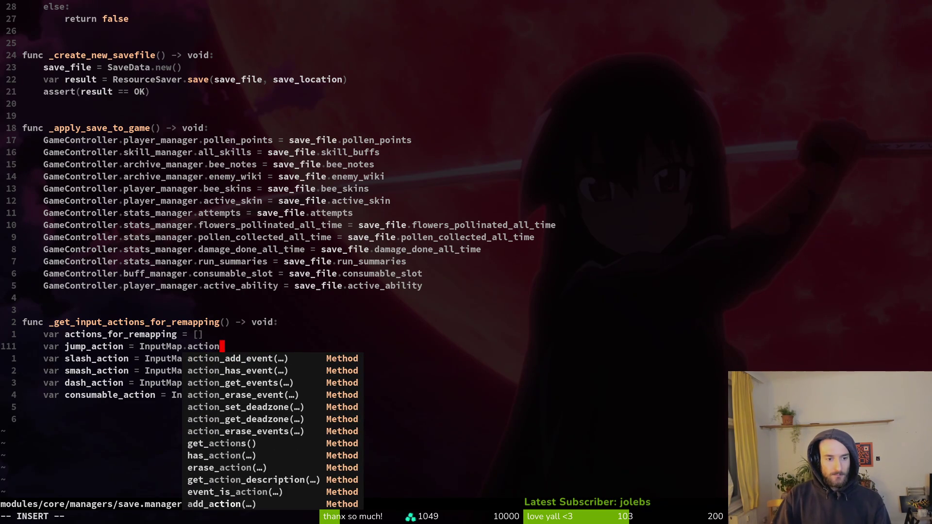
{"action": "type", "text": "ge"}
{"action": "key", "text": "Tab"}
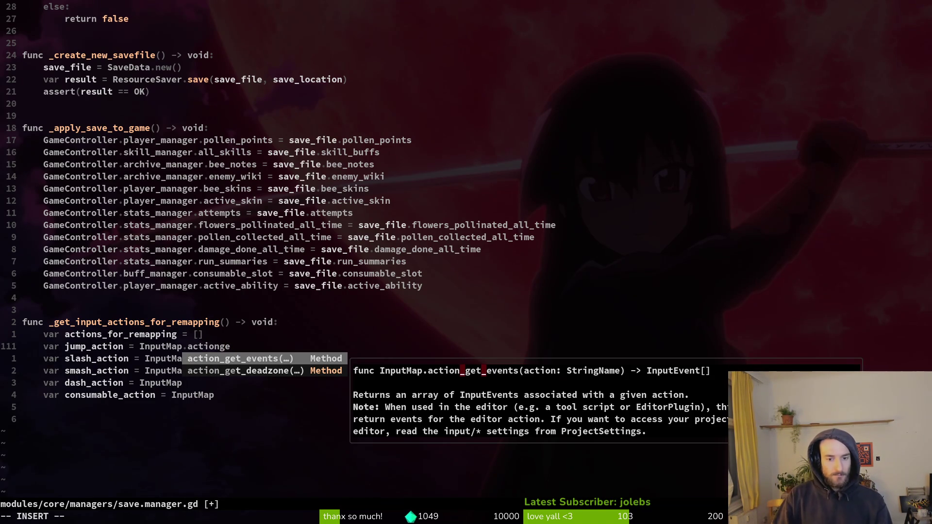
{"action": "key", "text": "Return"}
{"action": "type", "text": "\"jump\")"}
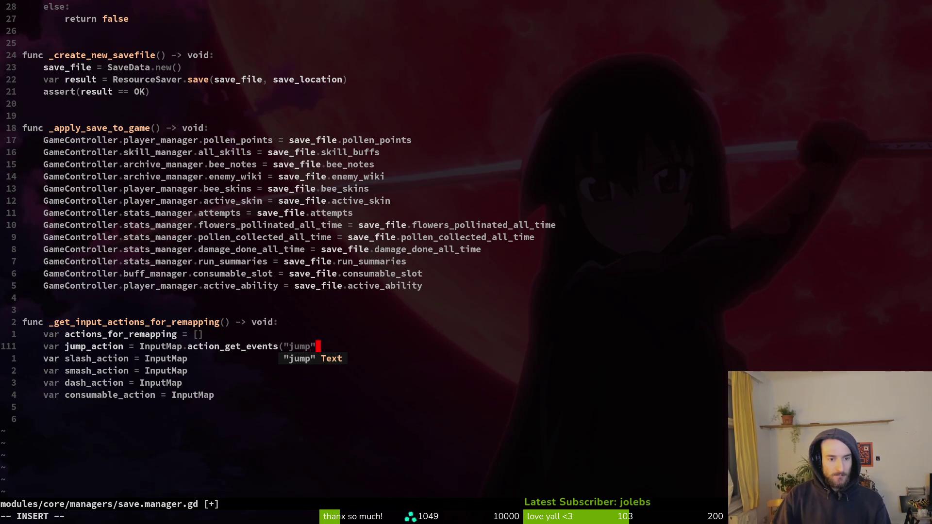
{"action": "key", "text": "Escape"}
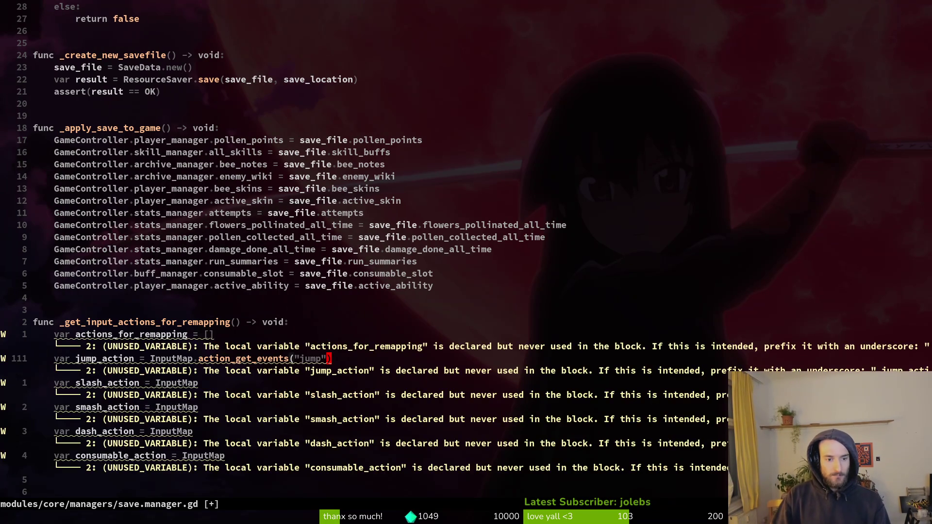
{"action": "type", "text": ":w"}
{"action": "key", "text": "Return"}
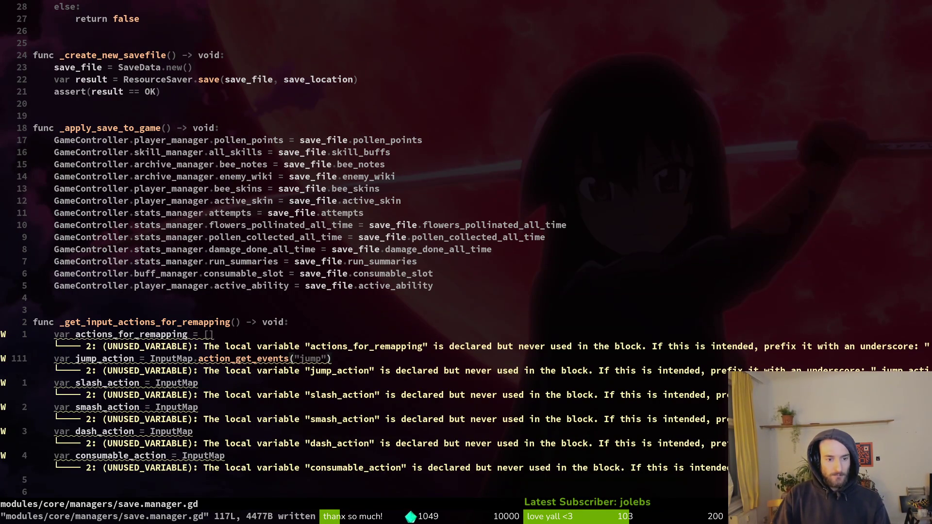
Step: Copy the .action_get_events call onto the slash_action and smash_action lines
{"action": "key", "text": "j"}
{"action": "key", "text": "k"}
{"action": "key", "text": "b"}
{"action": "key", "text": "b"}
{"action": "key", "text": "b"}
{"action": "key", "text": "v"}
{"action": "key", "text": "dollar"}
{"action": "key", "text": "y"}
{"action": "key", "text": "j"}
{"action": "key", "text": "p"}
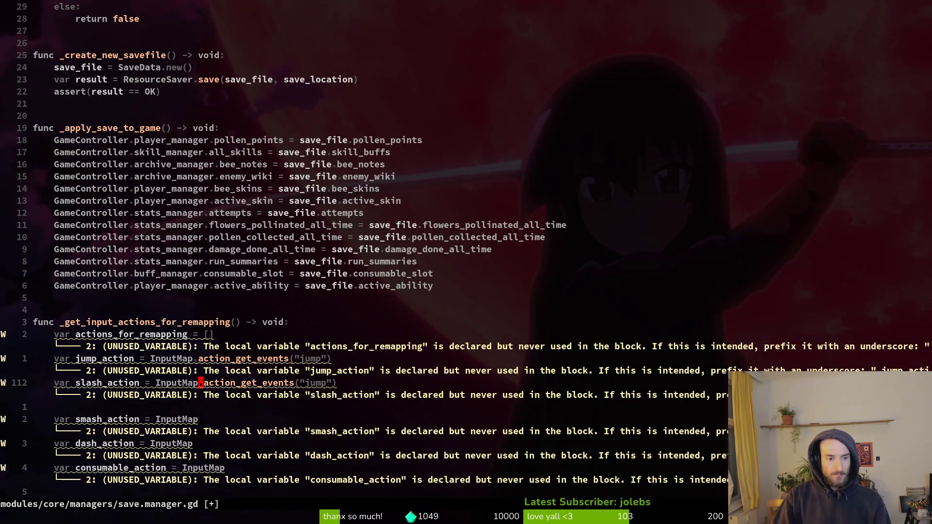
{"action": "key", "text": "j"}
{"action": "key", "text": "p"}
{"action": "key", "text": "u"}
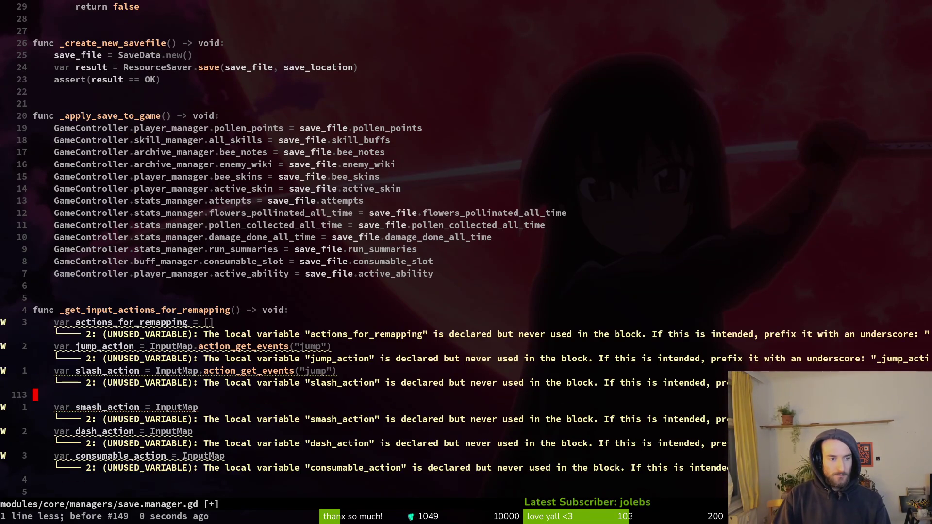
{"action": "key", "text": "j"}
{"action": "key", "text": "p"}
{"action": "key", "text": "j"}
{"action": "key", "text": "u"}
{"action": "key", "text": "j"}
{"action": "key", "text": "k"}
{"action": "key", "text": "$"}
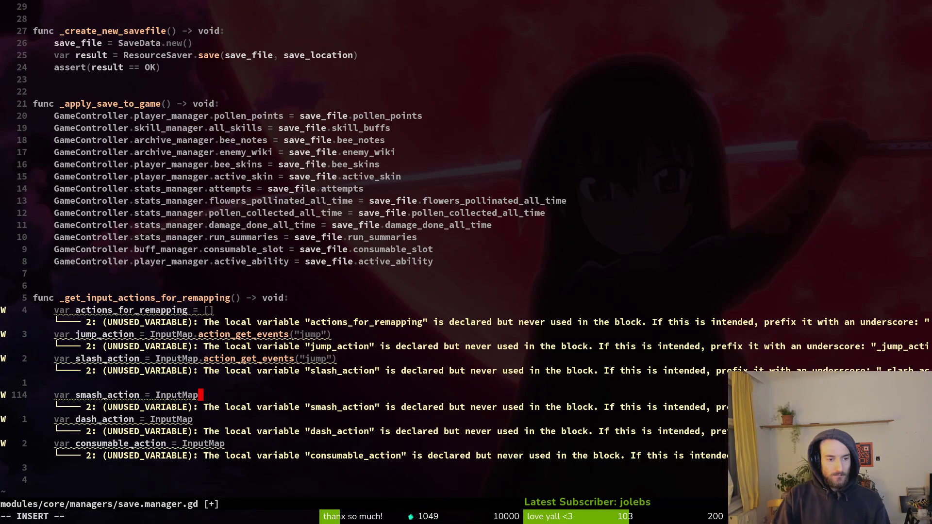
{"action": "key", "text": "p"}
Step: Paste the same call onto the dash_action and consumable_action lines and save
{"action": "key", "text": "j"}
{"action": "key", "text": "$"}
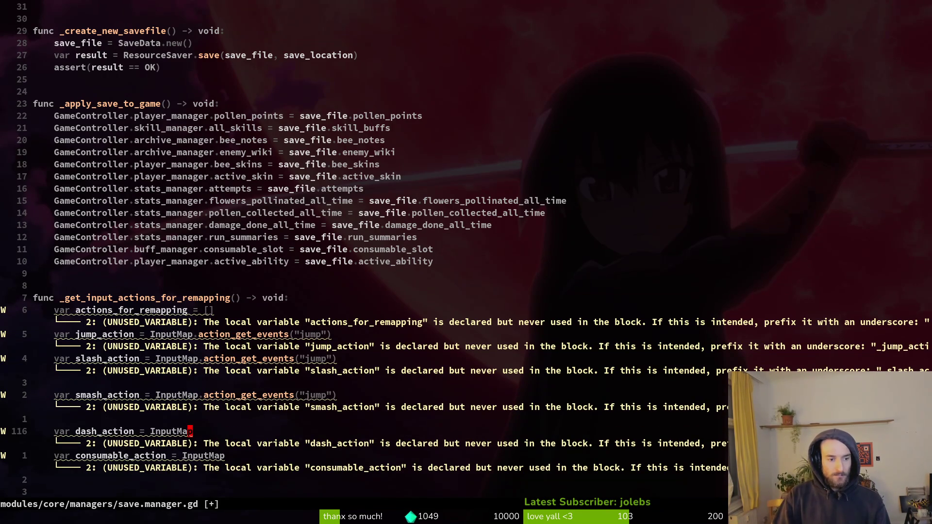
{"action": "key", "text": "h"}
{"action": "key", "text": "h"}
{"action": "key", "text": "h"}
{"action": "key", "text": "$"}
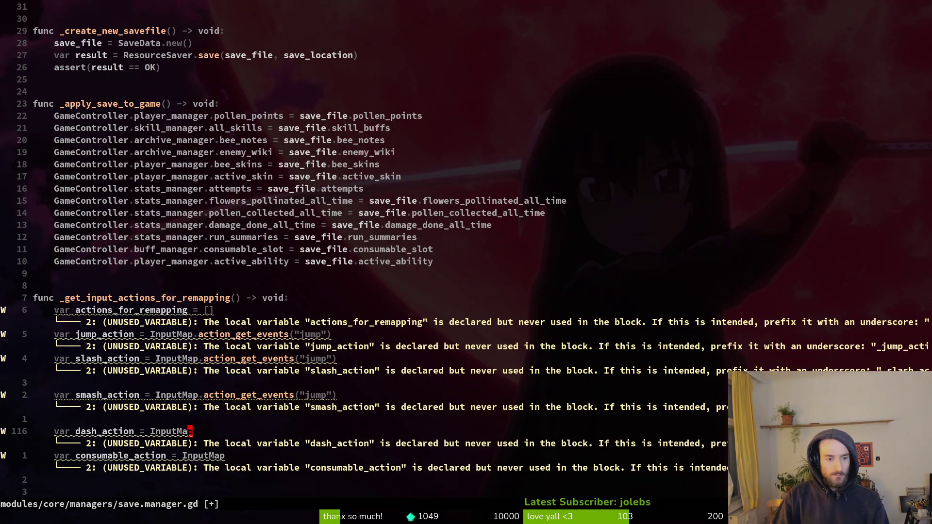
{"action": "key", "text": "p"}
{"action": "key", "text": "j"}
{"action": "key", "text": "j"}
{"action": "key", "text": "a"}
{"action": "key", "text": "ctrl+space"}
{"action": "key", "text": "Escape"}
{"action": "key", "text": "u"}
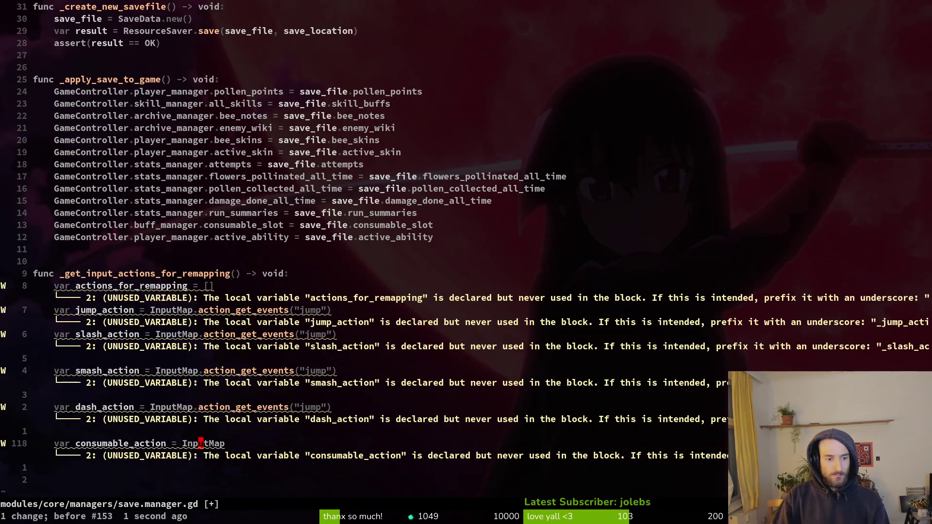
{"action": "key", "text": "A"}
{"action": "key", "text": "Escape"}
{"action": "type", "text": "p:w"}
{"action": "key", "text": "Return"}
Step: Change the copied arguments to "slash", "smash", "dash" and "consumable", then save
{"action": "key", "text": "k"}
{"action": "key", "text": "k"}
{"action": "key", "text": "k"}
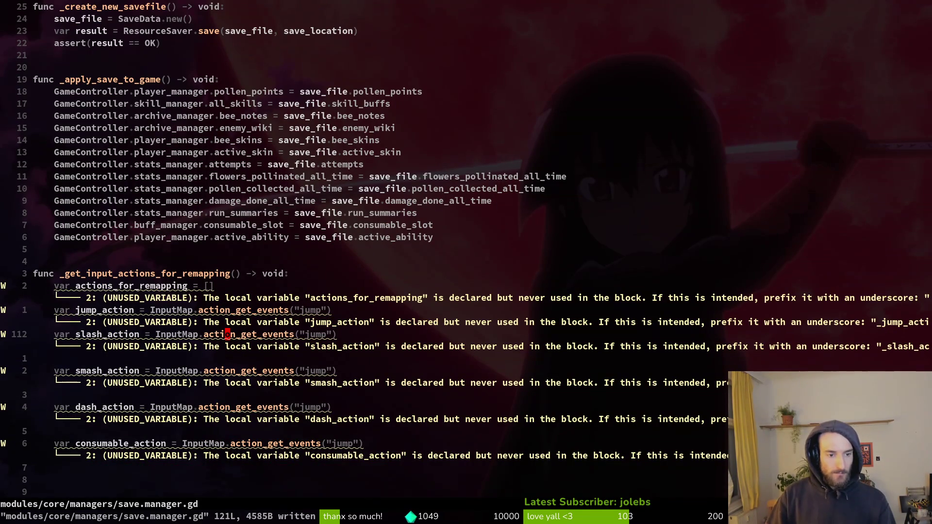
{"action": "key", "text": "k"}
{"action": "key", "text": "k"}
{"action": "key", "text": "w"}
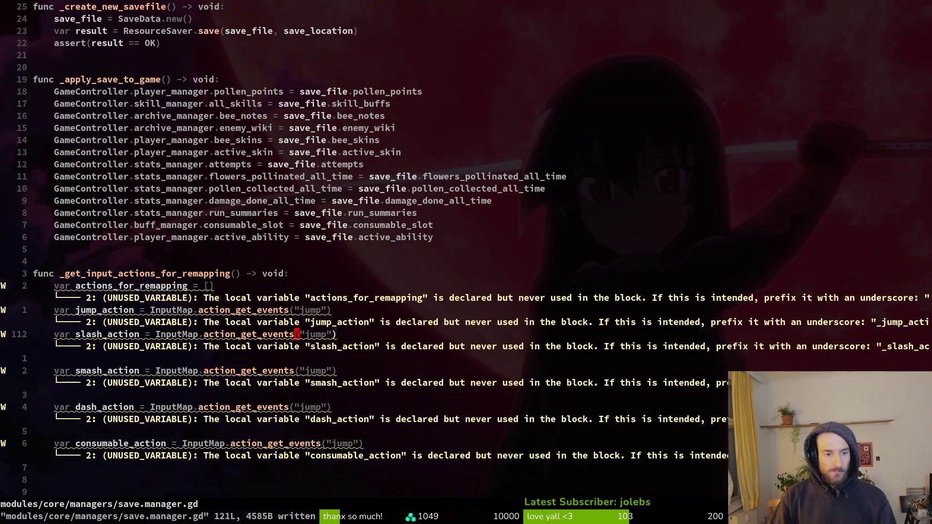
{"action": "type", "text": "ci\""}
{"action": "type", "text": "slash"}
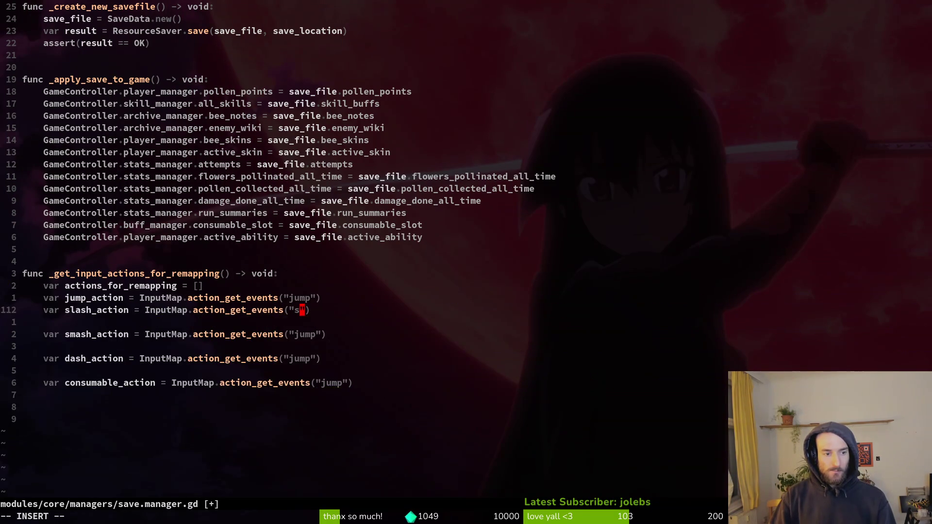
{"action": "key", "text": "Escape"}
{"action": "key", "text": "j"}
{"action": "key", "text": "j"}
{"action": "type", "text": "ci\"smash"}
{"action": "key", "text": "Escape"}
{"action": "key", "text": "j"}
{"action": "key", "text": "j"}
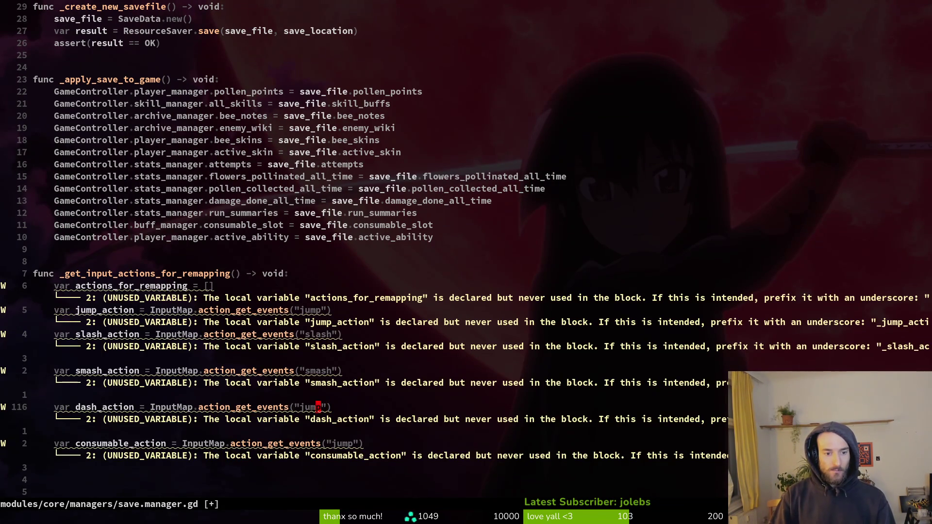
{"action": "type", "text": "ci\"dash"}
{"action": "key", "text": "Escape"}
{"action": "key", "text": "j"}
{"action": "key", "text": "j"}
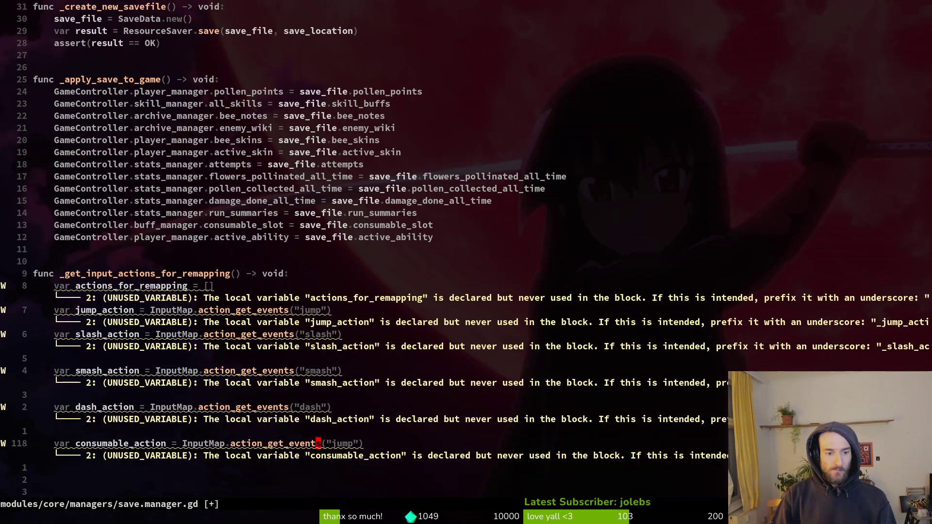
{"action": "type", "text": "ci\""}
{"action": "type", "text": "consumable"}
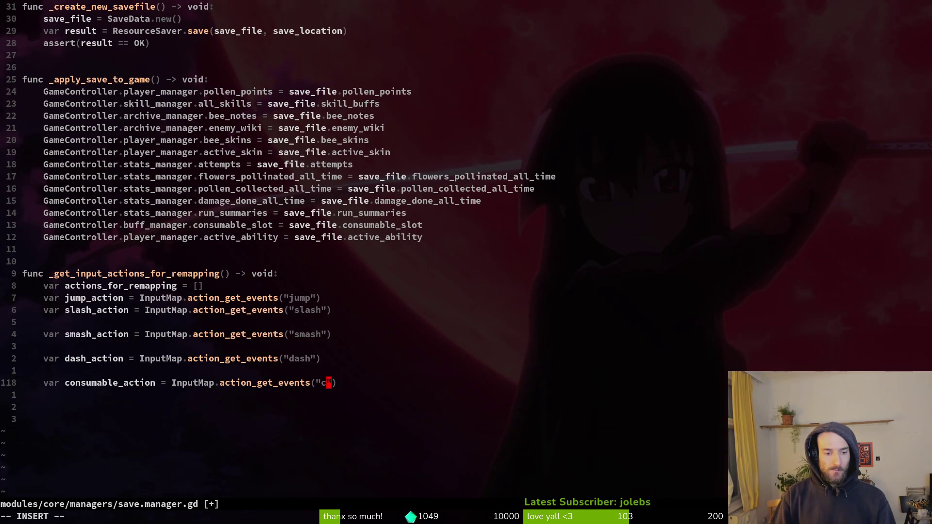
{"action": "key", "text": "Escape"}
{"action": "type", "text": ":w"}
{"action": "key", "text": "Return"}
{"action": "key", "text": "k"}
{"action": "key", "text": "k"}
{"action": "key", "text": "k"}
Step: Start a 'for event in jump_action' loop below jump_action and switch to the forum thread
{"action": "key", "text": "j"}
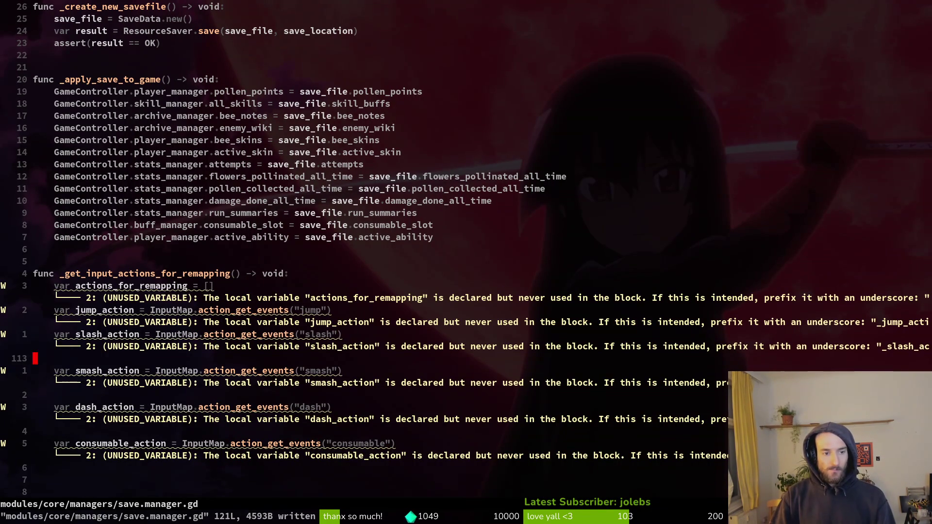
{"action": "key", "text": "k"}
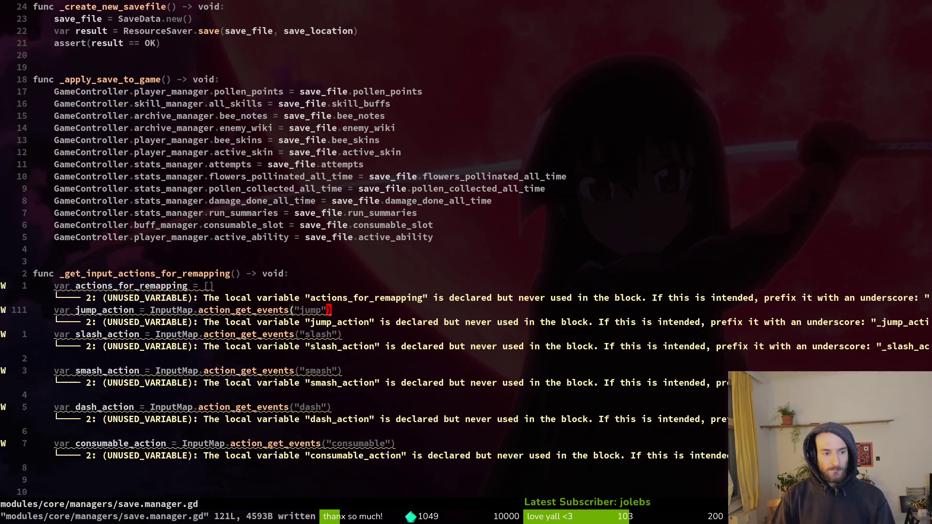
{"action": "type", "text": "ofor "}
{"action": "type", "text": "event in "}
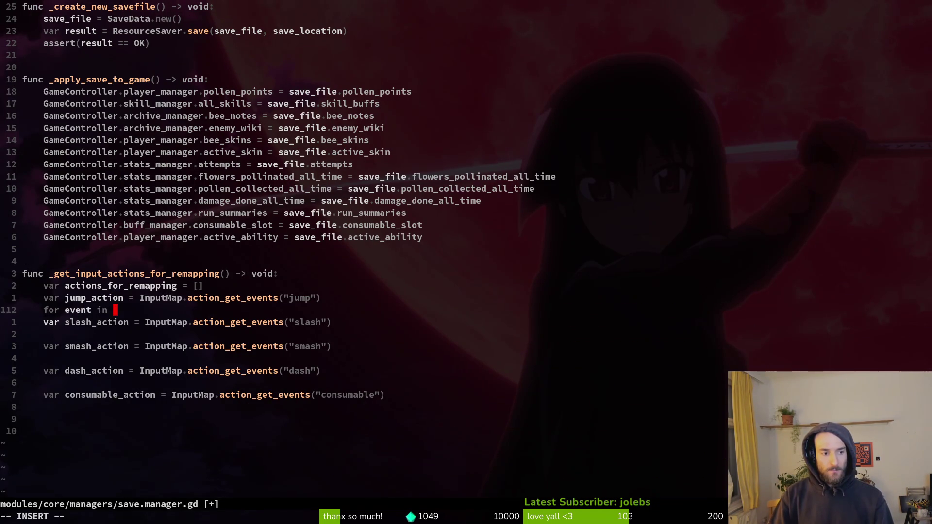
{"action": "type", "text": "jump_action.e"}
{"action": "key", "text": "BackSpace"}
{"action": "key", "text": "BackSpace"}
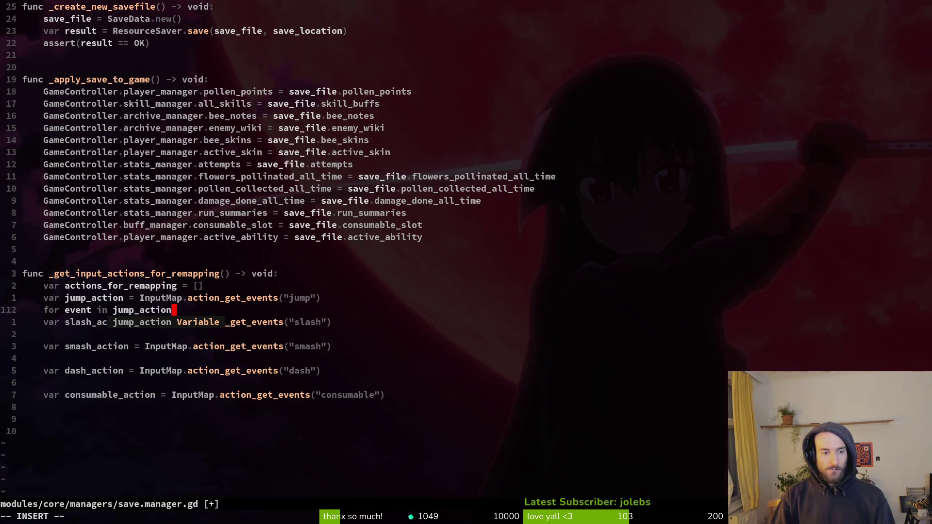
{"action": "key", "text": "alt+Tab"}
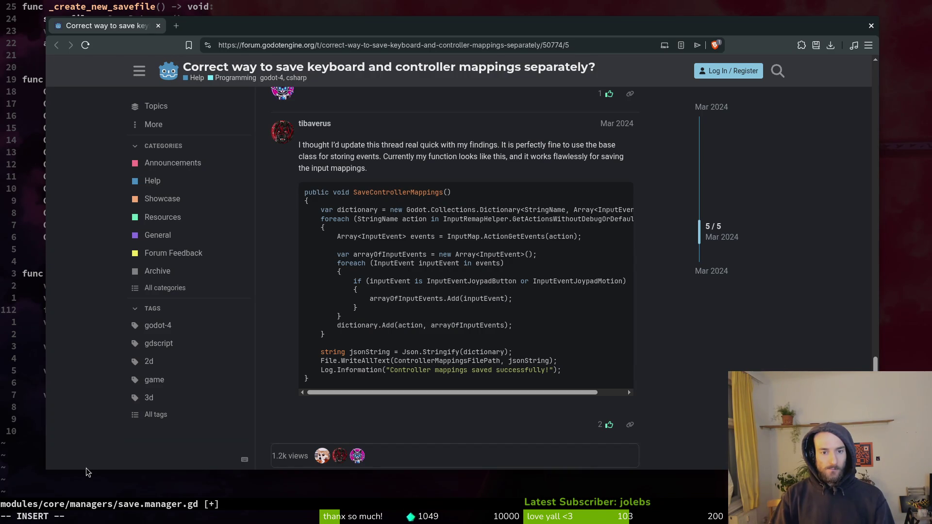
Step: Compare the forum post's joypad-only event filter code with the for-loop in save.manager.gd
{"action": "key", "text": "alt+Tab"}
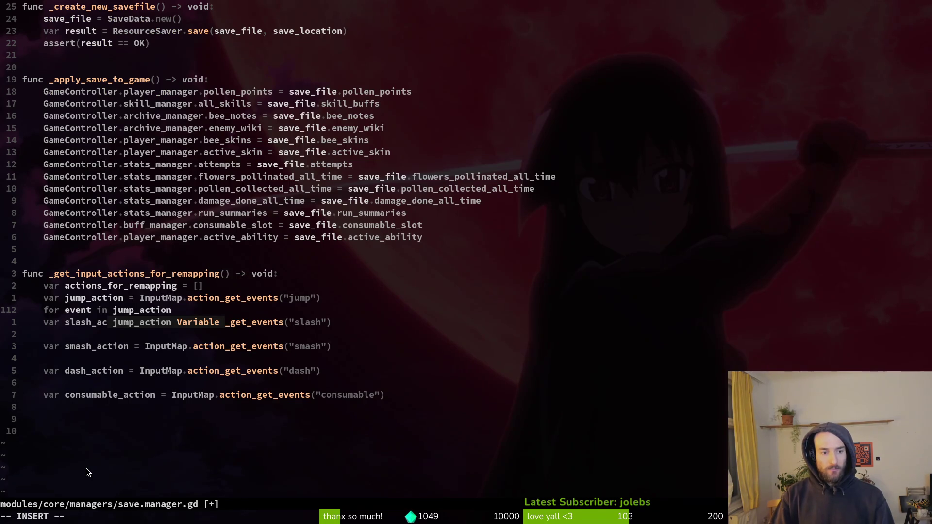
{"action": "key", "text": "alt+Tab"}
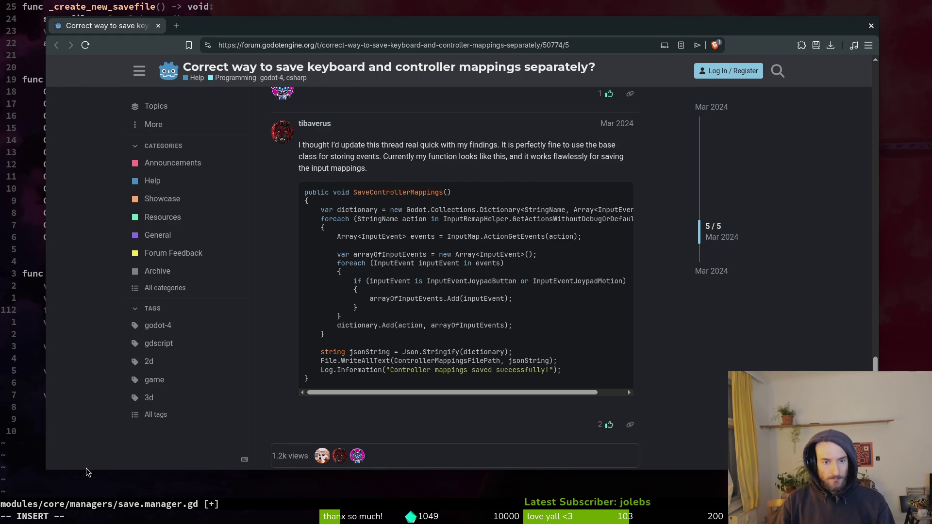
{"action": "key", "text": "ctrl+w"}
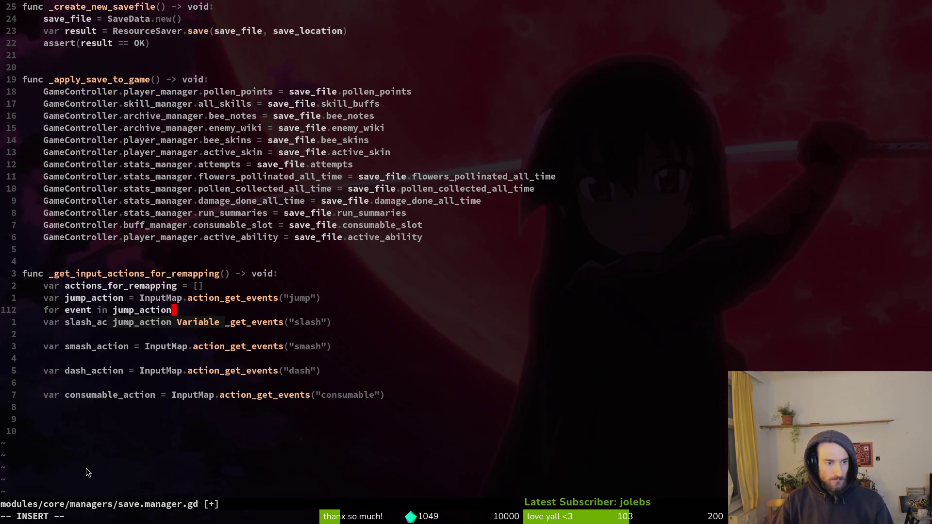
{"action": "key", "text": "Escape"}
{"action": "key", "text": "k"}
{"action": "key", "text": "w"}
{"action": "key", "text": "w"}
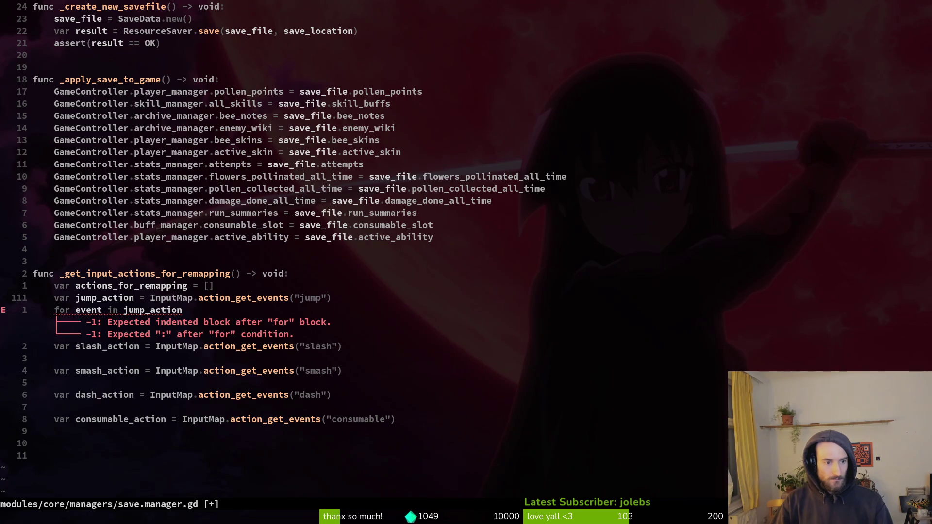
{"action": "key", "text": "j"}
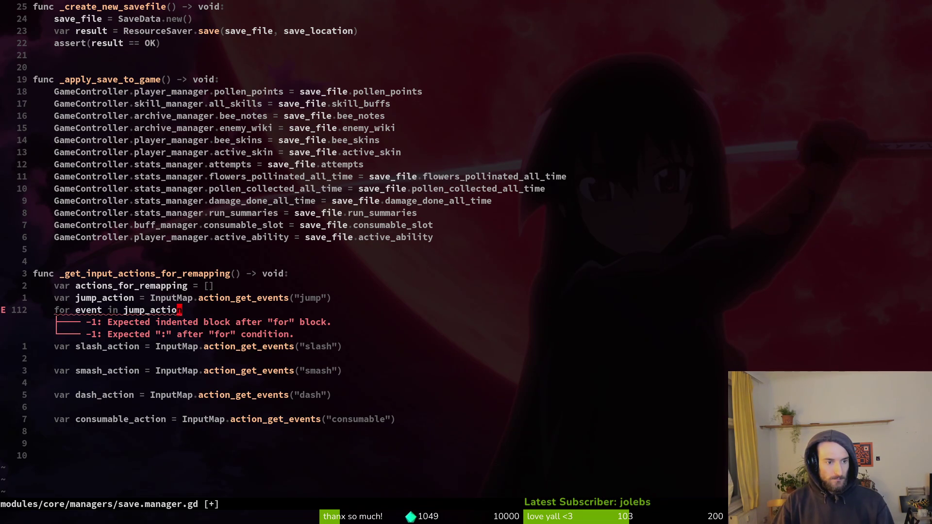
{"action": "key", "text": "alt+Tab"}
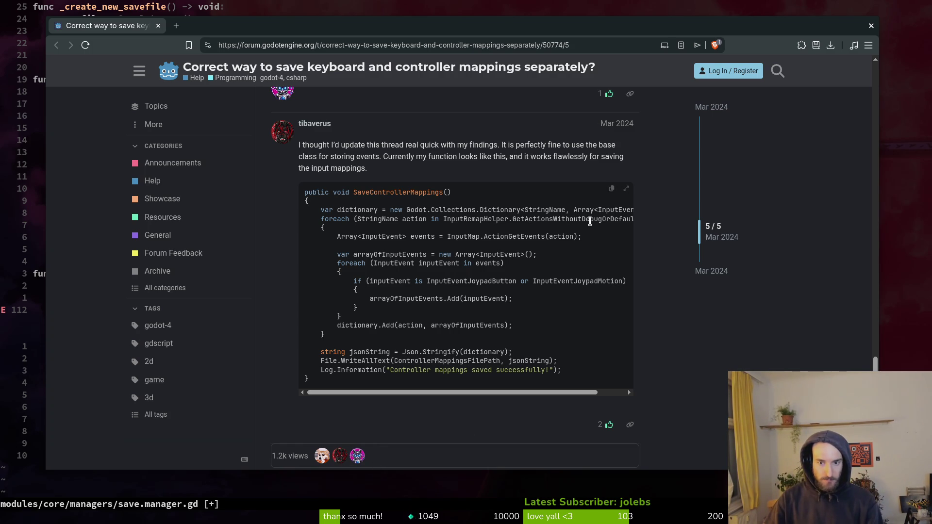
{"action": "mouse_move", "coordinate": [520, 391]}
{"action": "left_mouse_down"}
{"action": "mouse_move", "coordinate": [548, 391]}
{"action": "mouse_move", "coordinate": [414, 375]}
{"action": "left_mouse_up"}
{"action": "key", "text": "ctrl+w"}
Step: Save save.manager.gd and open rebind_action_button.gd through the Telescope 'rebind' file search
{"action": "left_click", "coordinate": [267, 287]}
{"action": "type", "text": ":w"}
{"action": "key", "text": "Return"}
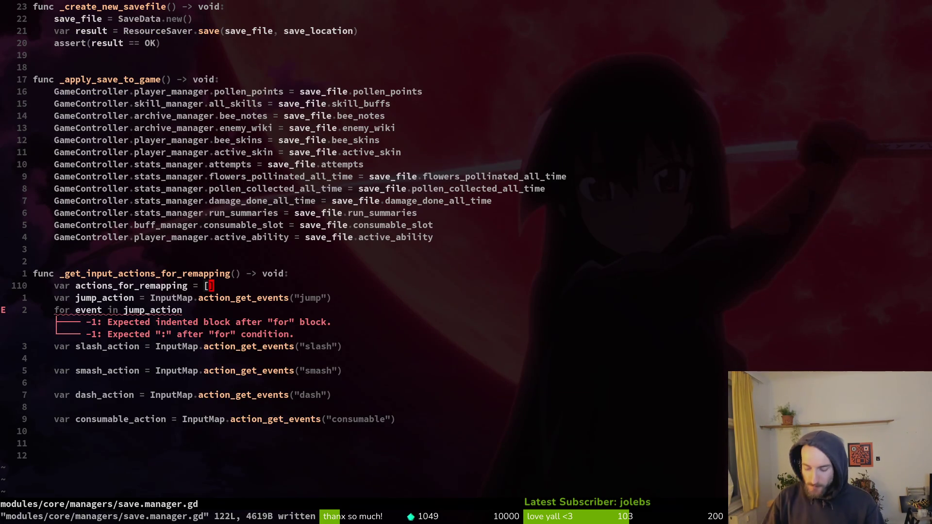
{"action": "key", "text": "space"}
{"action": "key", "text": "f"}
{"action": "key", "text": "f"}
{"action": "type", "text": "rebind"}
{"action": "key", "text": "Return"}
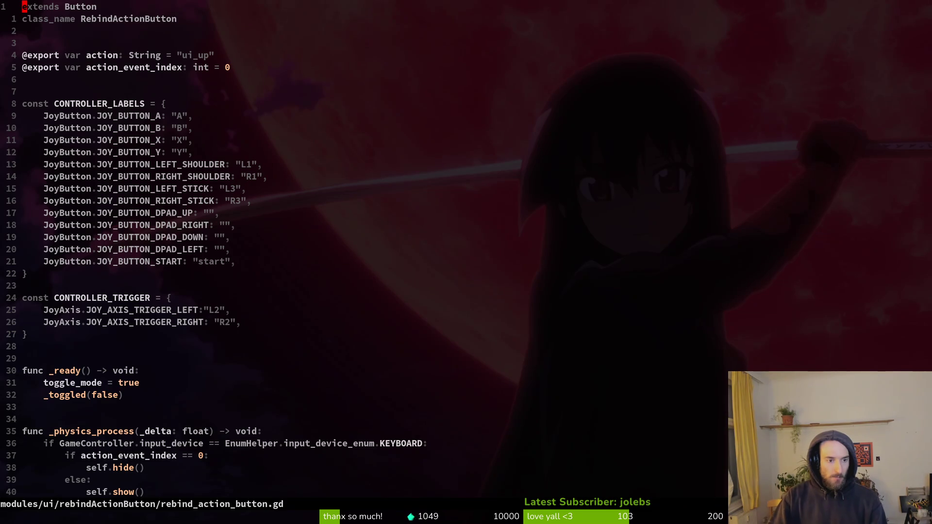
Step: Inspect the action_events_list line using InputMap.action_get_events in rebind_action_button.gd
{"action": "scroll", "coordinate": [235, 223], "scroll_direction": "down", "scroll_amount": 10}
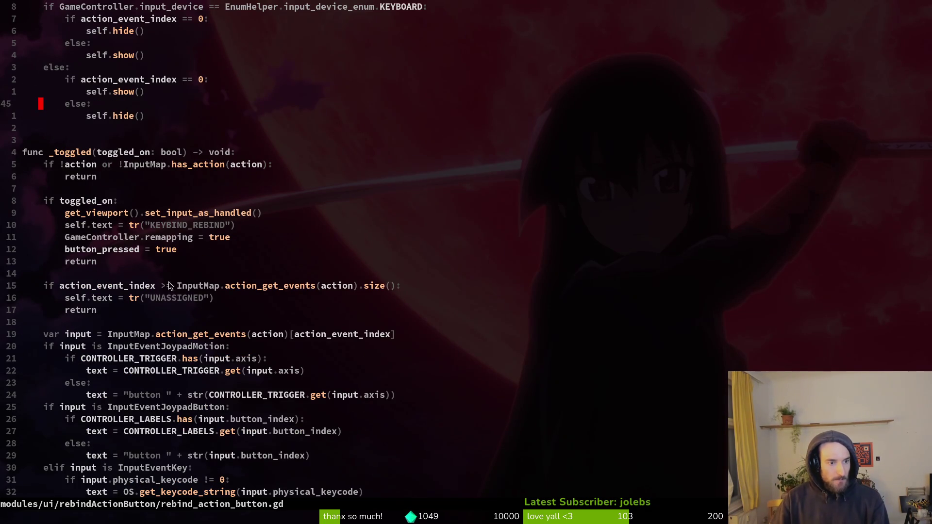
{"action": "scroll", "coordinate": [161, 179], "scroll_direction": "down", "scroll_amount": 8}
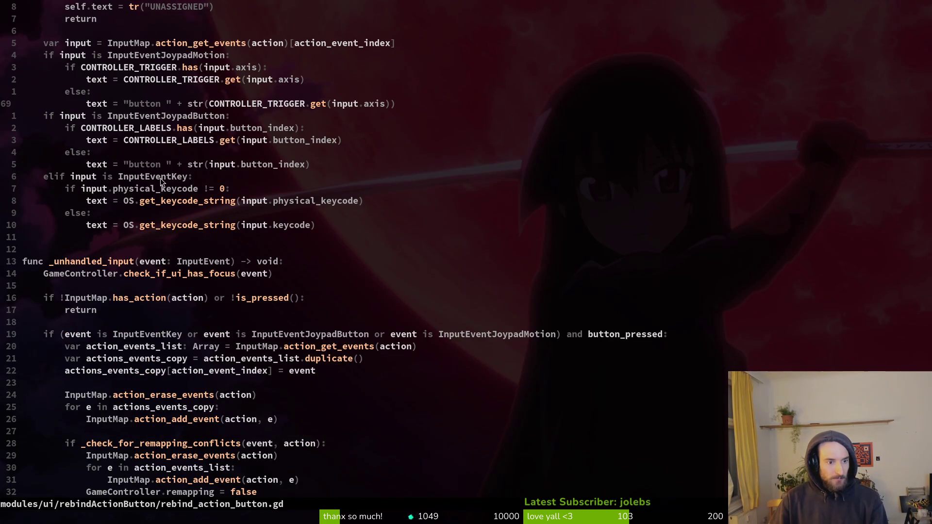
{"action": "left_click", "coordinate": [125, 351]}
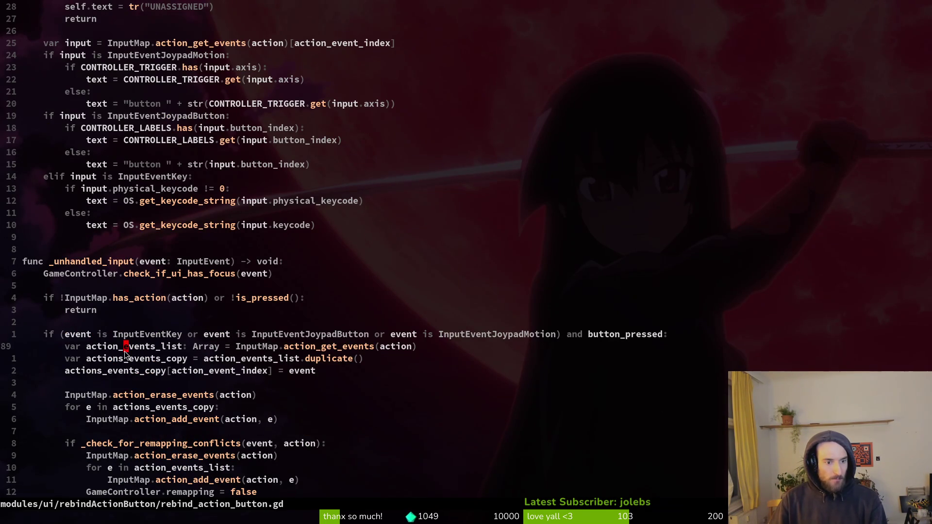
{"action": "left_click", "coordinate": [284, 351]}
{"action": "left_click", "coordinate": [247, 348]}
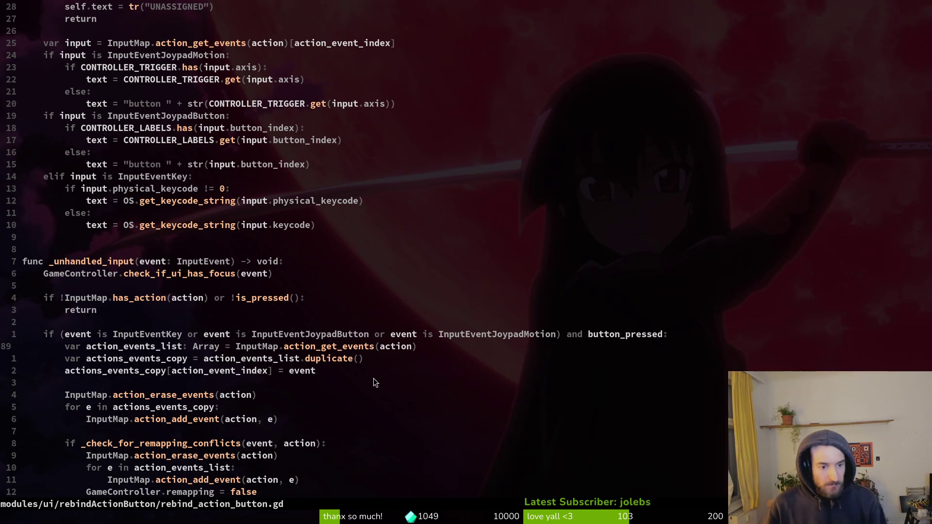
{"action": "left_click", "coordinate": [396, 348]}
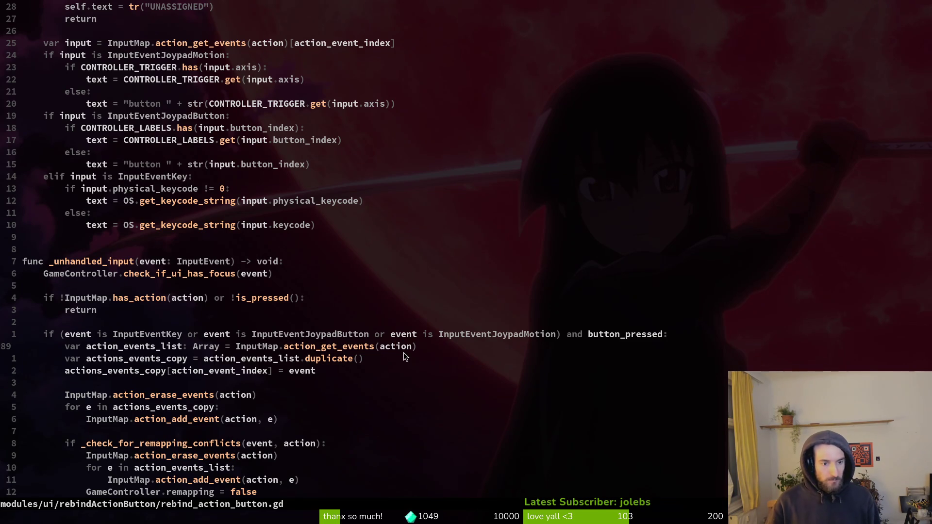
Step: Select the _check_for_remapping_conflicts lines from 'var all_actions' through 'return false' for copying
{"action": "scroll", "coordinate": [257, 179], "scroll_direction": "up", "scroll_amount": 4}
{"action": "scroll", "coordinate": [285, 180], "scroll_direction": "up", "scroll_amount": 10}
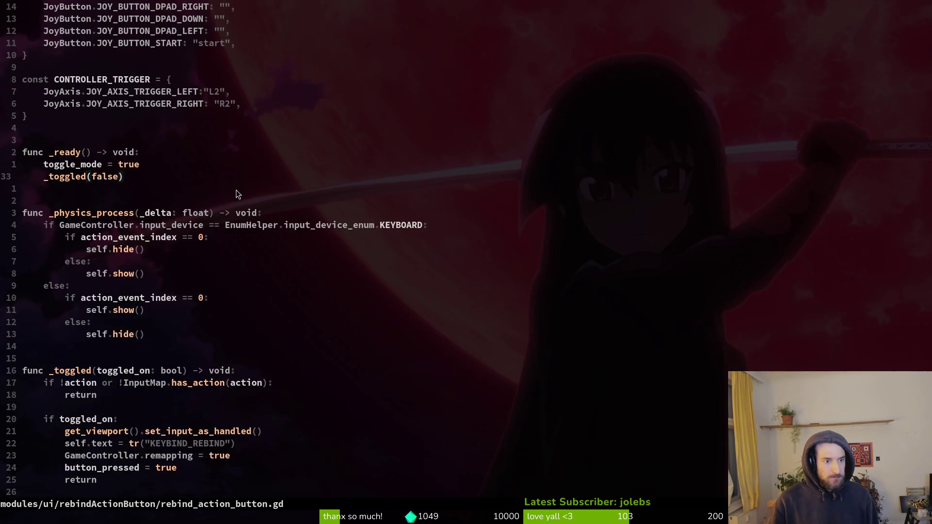
{"action": "scroll", "coordinate": [237, 190], "scroll_direction": "down", "scroll_amount": 6}
{"action": "scroll", "coordinate": [247, 237], "scroll_direction": "down", "scroll_amount": 7}
{"action": "scroll", "coordinate": [248, 229], "scroll_direction": "down", "scroll_amount": 12}
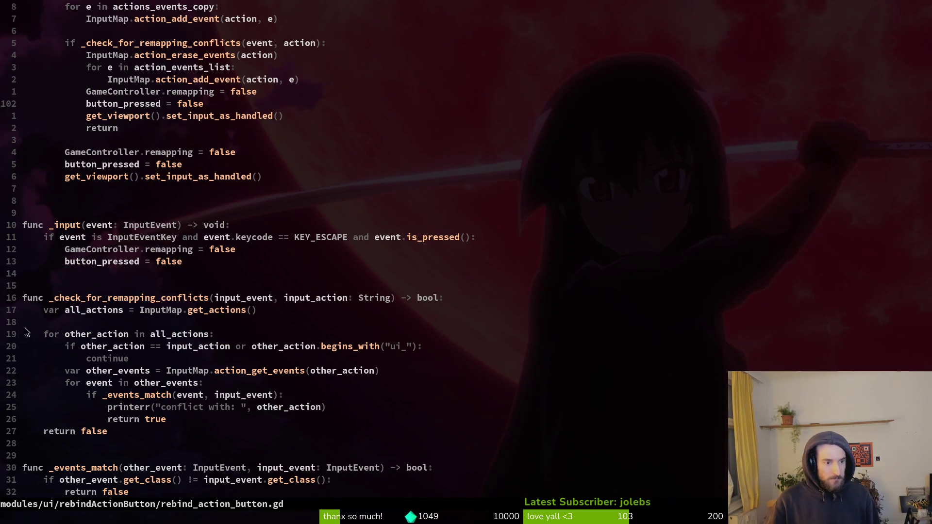
{"action": "left_click_drag", "start_coordinate": [45, 314], "coordinate": [249, 314]}
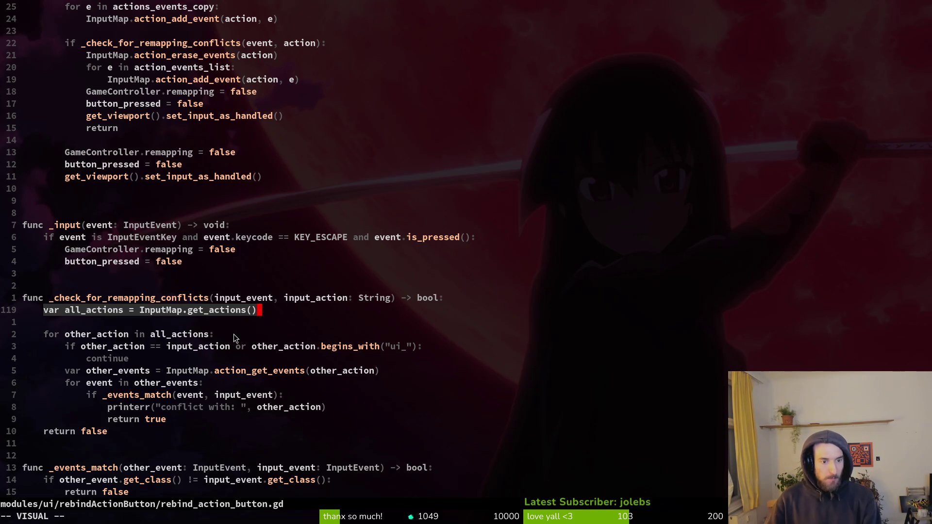
{"action": "left_click_drag", "start_coordinate": [44, 335], "coordinate": [175, 397]}
{"action": "left_click_drag", "start_coordinate": [37, 312], "coordinate": [178, 431]}
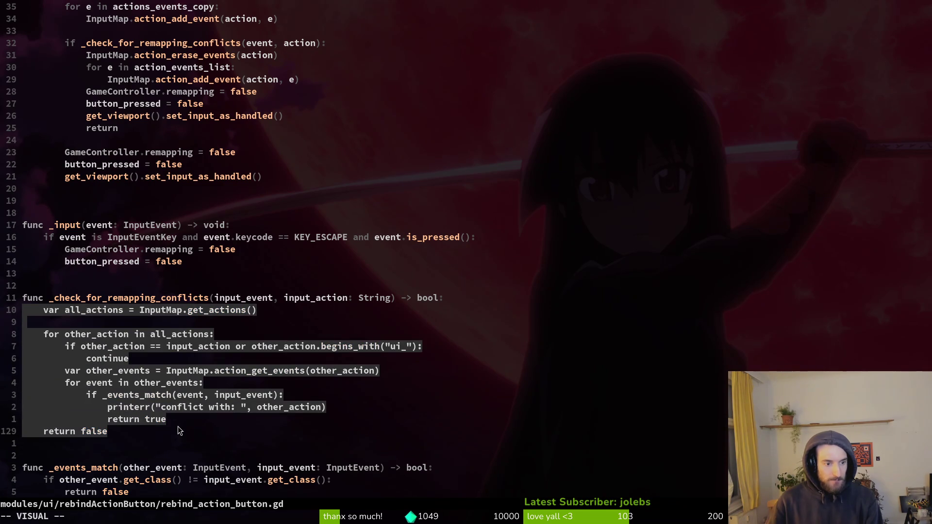
Step: Paste the copied 12-line conflict loop into _get_input_actions_for_remapping in save.manager.gd
{"action": "key", "text": "y"}
{"action": "key", "text": "ctrl+o"}
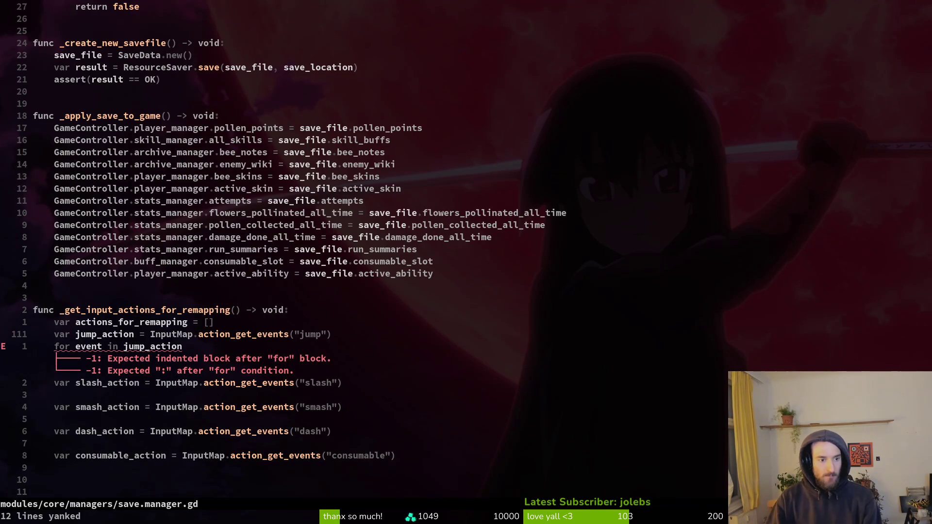
{"action": "key", "text": "k"}
{"action": "key", "text": "k"}
{"action": "key", "text": "o"}
{"action": "key", "text": "Return"}
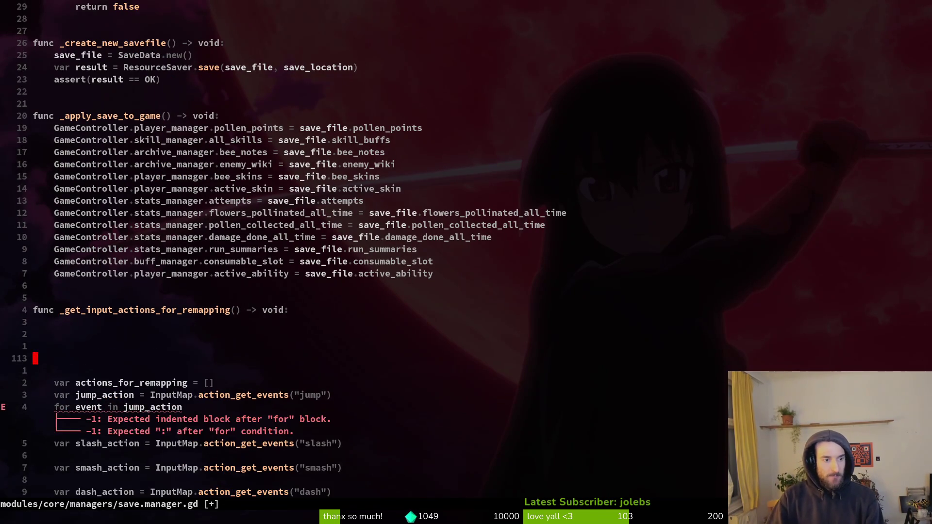
{"action": "key", "text": "Escape"}
{"action": "key", "text": "P"}
Step: Delete the old actions_for_remapping and jump_action lines and save
{"action": "key", "text": "}"}
{"action": "key", "text": "}"}
{"action": "key", "text": "j"}
{"action": "key", "text": "j"}
{"action": "key", "text": "j"}
{"action": "key", "text": "V"}
{"action": "key", "text": "k"}
{"action": "key", "text": "y"}
{"action": "key", "text": "V"}
{"action": "key", "text": "j"}
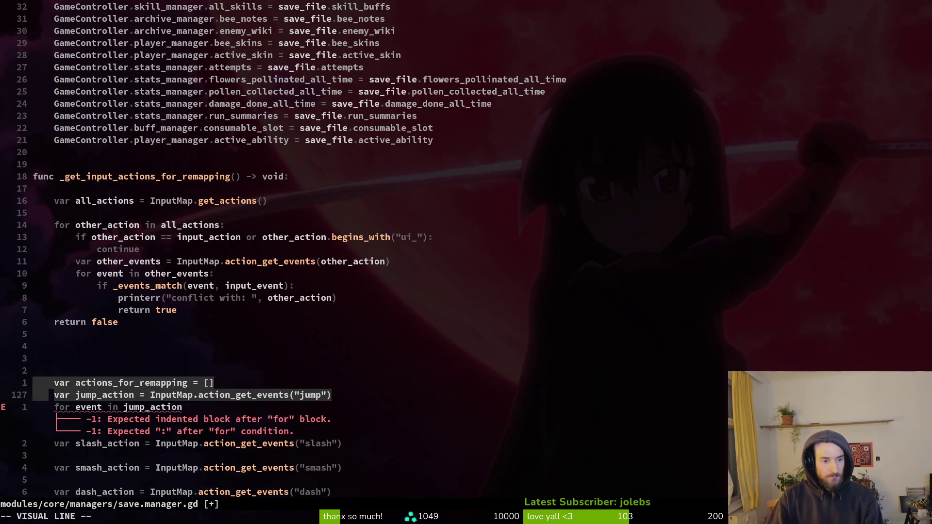
{"action": "type", "text": "jd:w"}
{"action": "key", "text": "Return"}
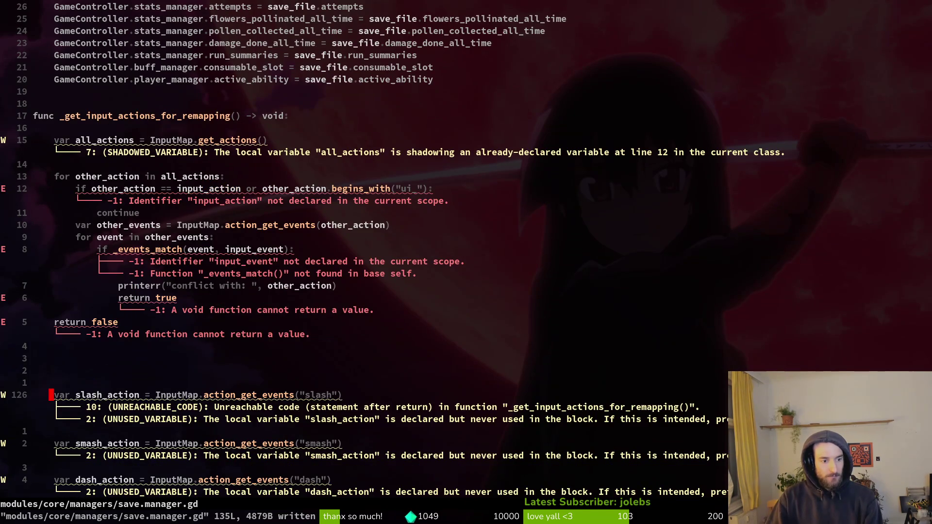
Step: Comment out the slash, smash, dash and consumable action lines and save
{"action": "key", "text": "V"}
{"action": "key", "text": "ctrl+v"}
{"action": "key", "text": "j"}
{"action": "key", "text": "j"}
{"action": "key", "text": "j"}
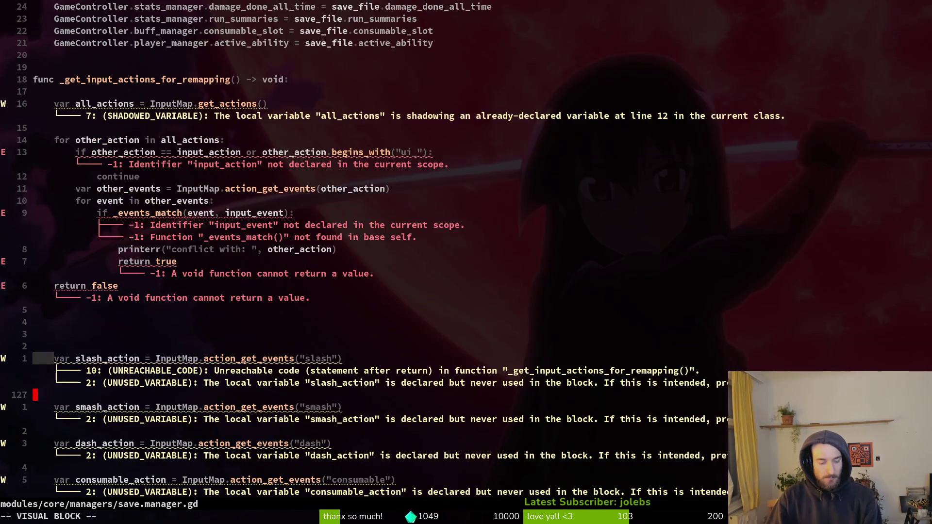
{"action": "type", "text": "I#"}
{"action": "key", "text": "Escape"}
{"action": "type", "text": ":w"}
{"action": "key", "text": "Return"}
Step: Rename the for-loop variable to action and save
{"action": "key", "text": "k"}
{"action": "key", "text": "k"}
{"action": "key", "text": "k"}
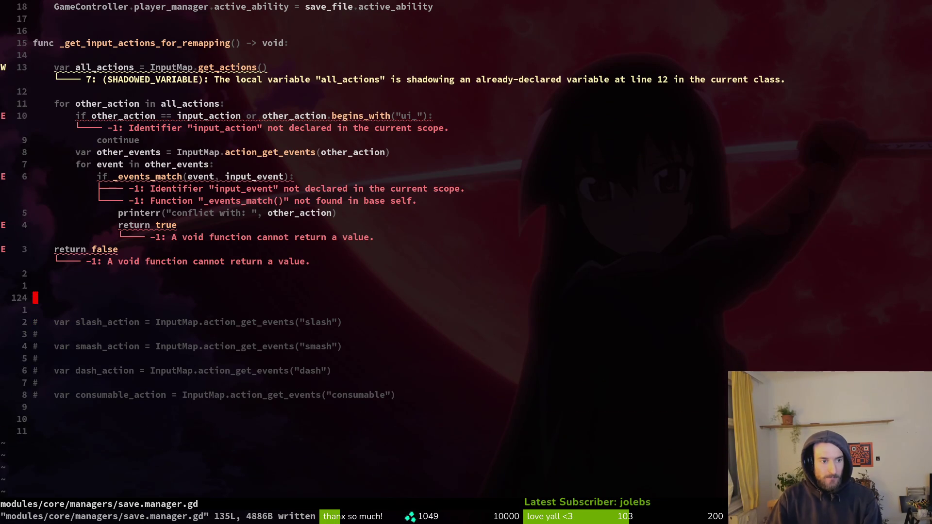
{"action": "key", "text": "k"}
{"action": "key", "text": "k"}
{"action": "key", "text": "k"}
{"action": "key", "text": "ctrl+y"}
{"action": "key", "text": "k"}
{"action": "key", "text": "k"}
{"action": "key", "text": "j"}
{"action": "key", "text": "w"}
{"action": "key", "text": "w"}
{"action": "key", "text": "k"}
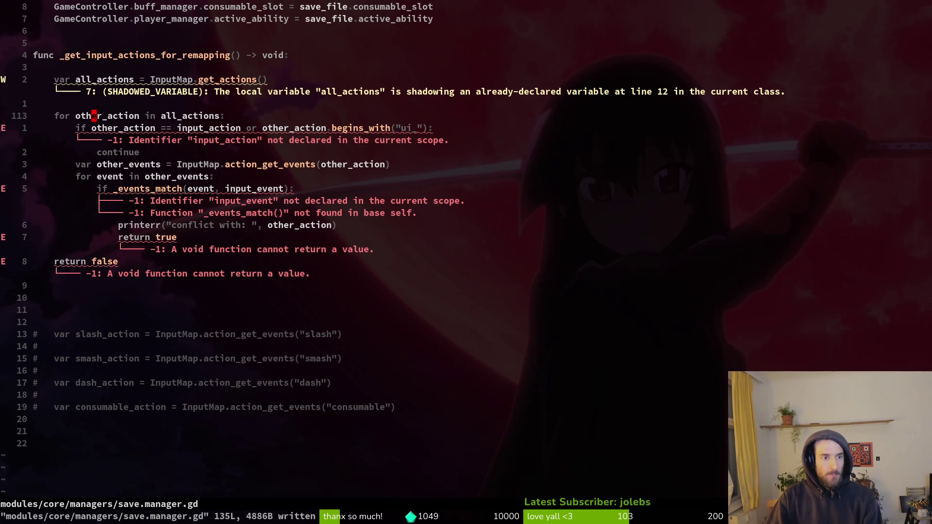
{"action": "type", "text": "ciwaction"}
{"action": "key", "text": "Escape"}
{"action": "type", "text": ":w"}
{"action": "key", "text": "Return"}
Step: Delete the ui_ filter and continue lines and save
{"action": "key", "text": "j"}
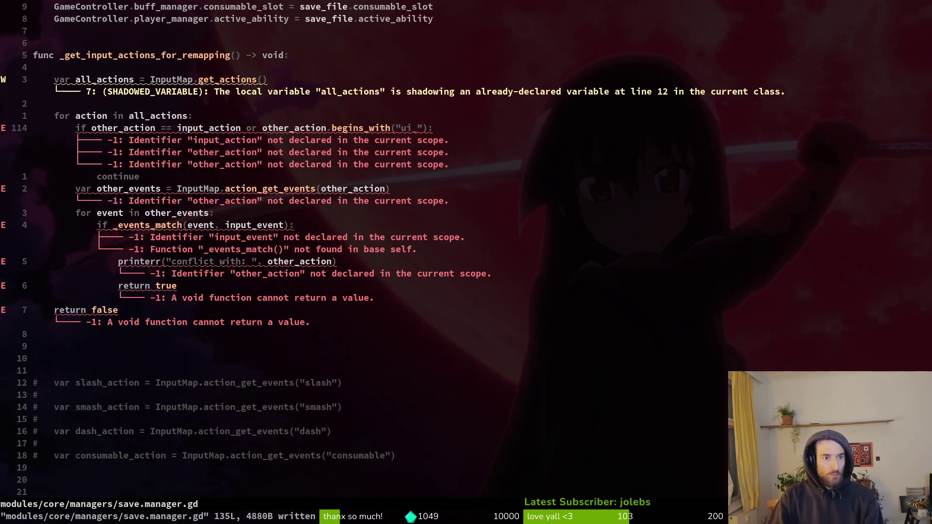
{"action": "key", "text": "shift+v"}
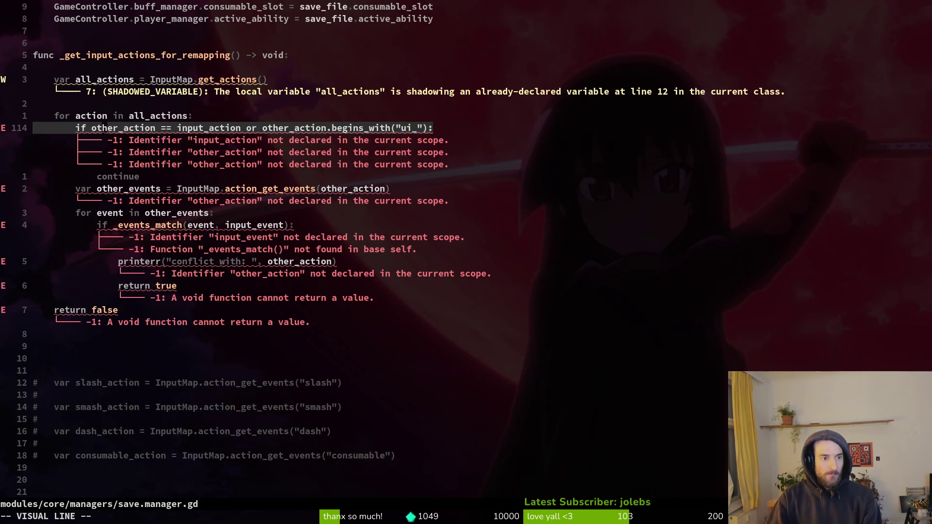
{"action": "key", "text": "j"}
{"action": "key", "text": "j"}
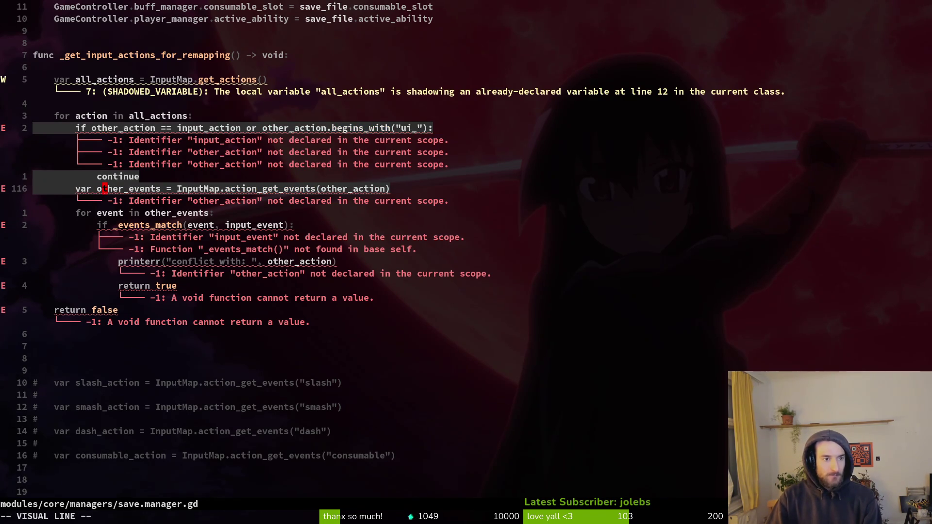
{"action": "key", "text": "Escape"}
{"action": "key", "text": "k"}
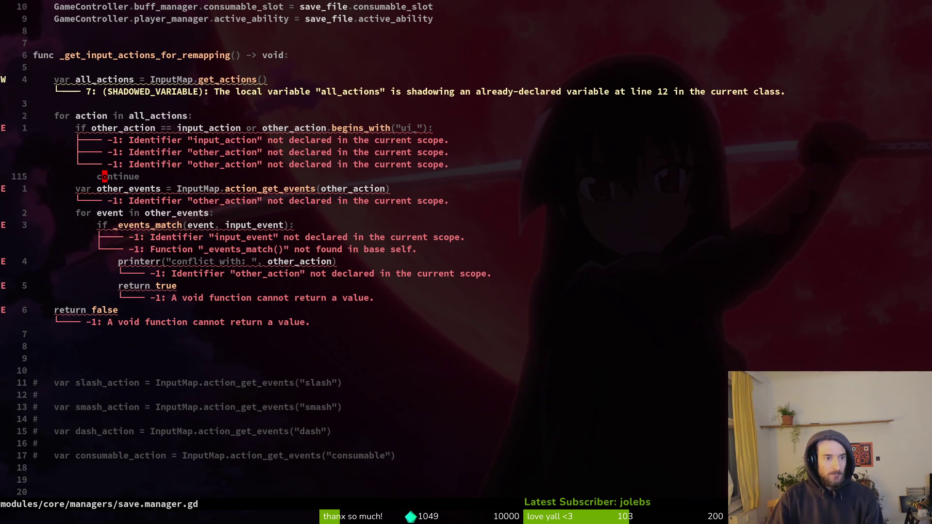
{"action": "key", "text": "shift+v"}
{"action": "type", "text": "kd:w"}
{"action": "key", "text": "Return"}
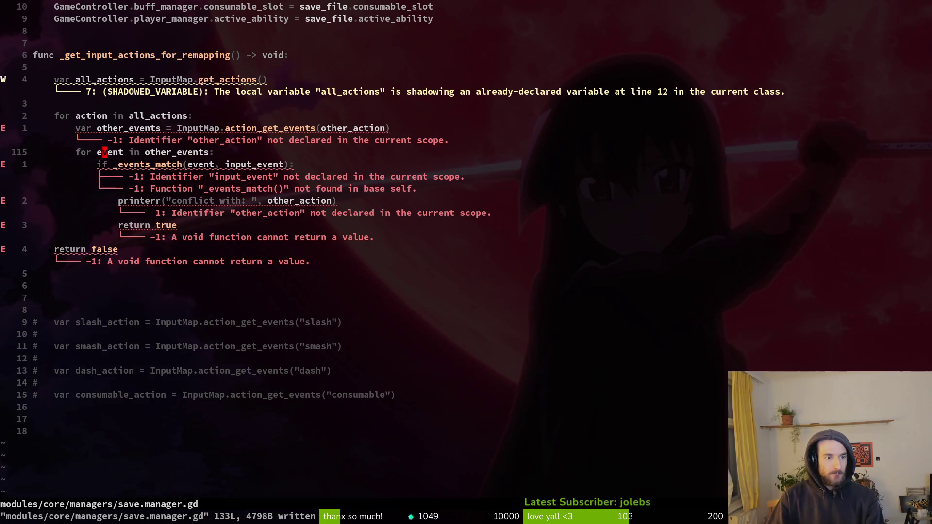
Step: Rename the loop word to action and name its collection events, then save
{"action": "type", "text": "ciwaction"}
{"action": "key", "text": "Escape"}
{"action": "key", "text": "b"}
{"action": "key", "text": "b"}
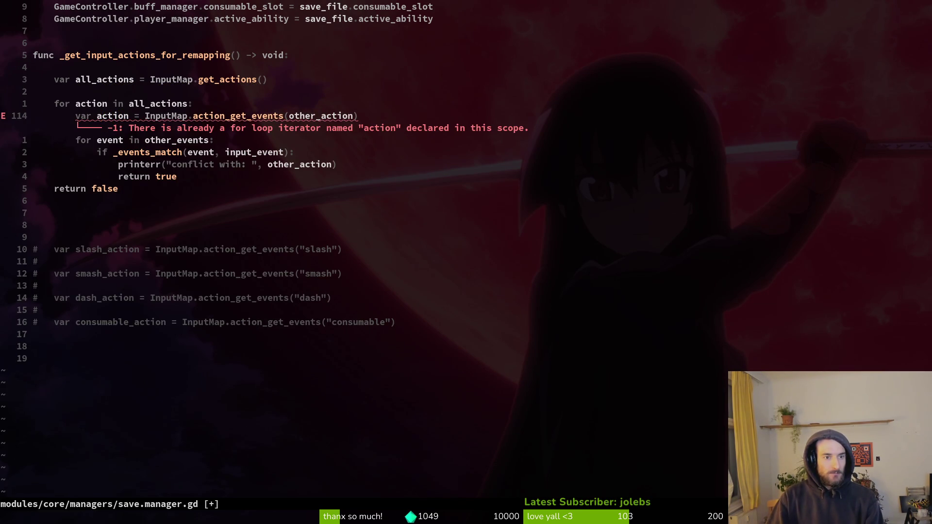
{"action": "type", "text": "wciw"}
{"action": "type", "text": "events"}
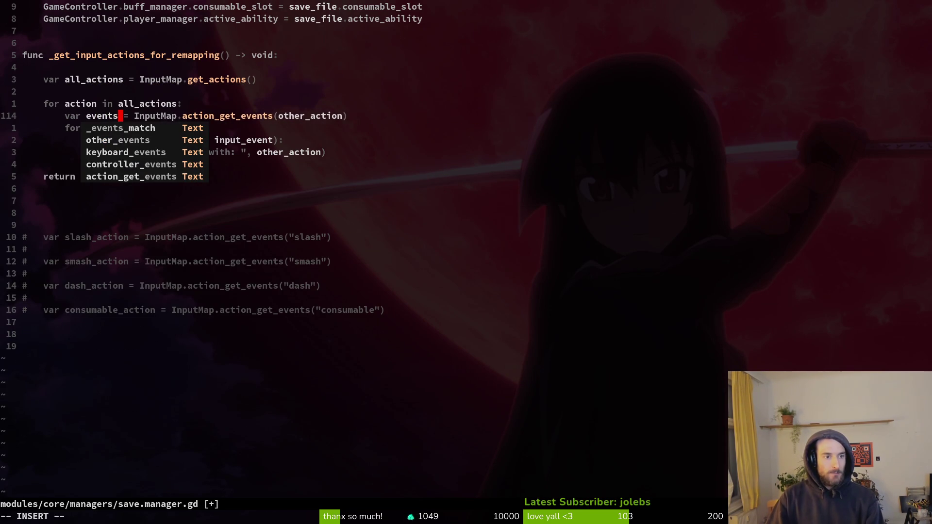
{"action": "key", "text": "Escape"}
{"action": "key", "text": "j"}
{"action": "key", "text": "shift+v"}
{"action": "key", "text": "Escape"}
{"action": "key", "text": "k"}
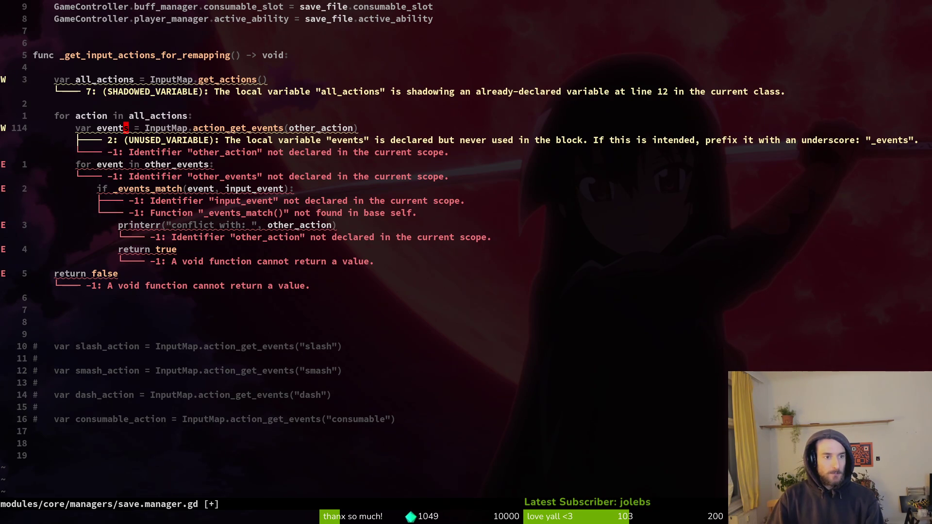
{"action": "type", "text": "jwwciwevents"}
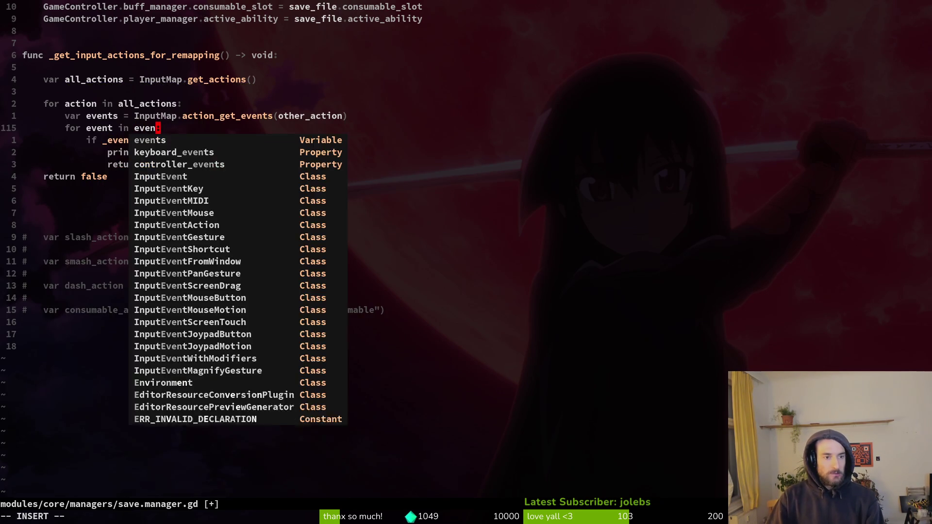
{"action": "key", "text": "Escape"}
{"action": "type", "text": ":w"}
{"action": "key", "text": "Return"}
Step: Change the other_action argument to action in the events line and save
{"action": "key", "text": "k"}
{"action": "key", "text": "w"}
{"action": "key", "text": "w"}
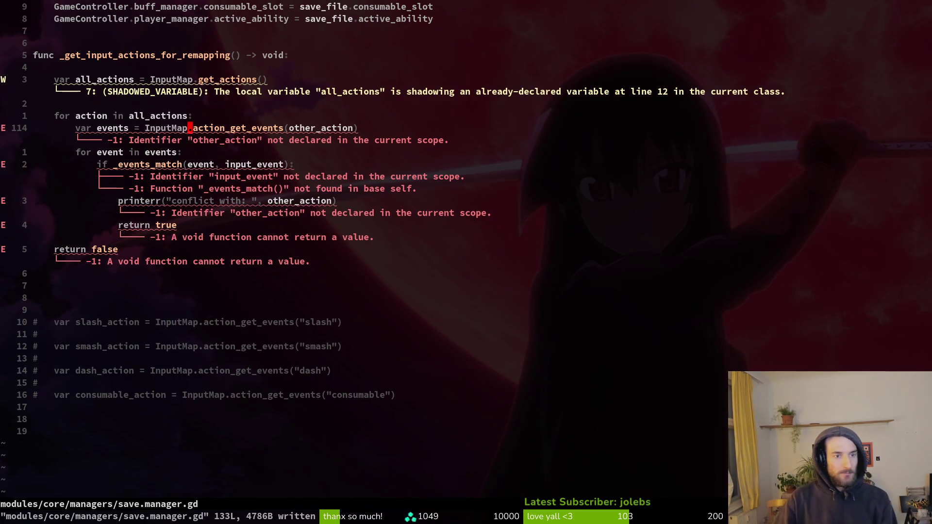
{"action": "key", "text": "w"}
{"action": "key", "text": "w"}
{"action": "type", "text": "ciwaction"}
{"action": "key", "text": "Escape"}
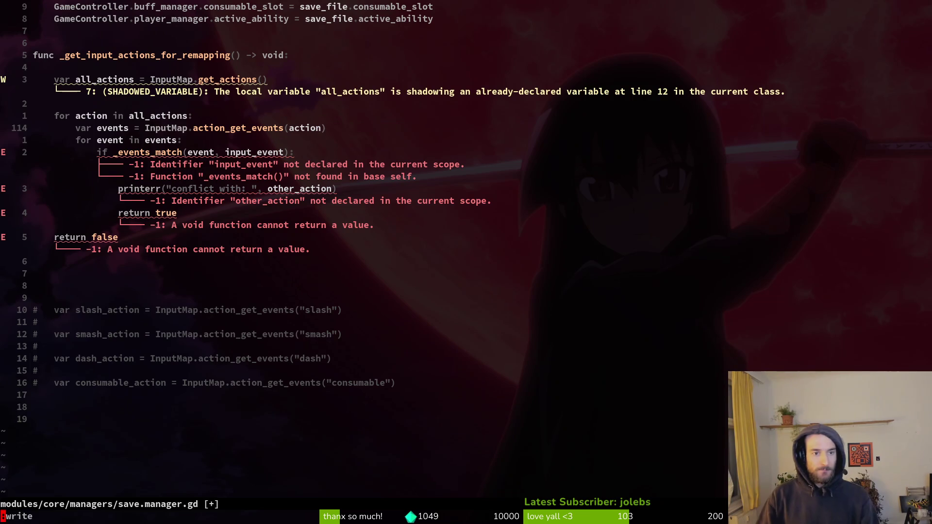
{"action": "type", "text": ":w"}
{"action": "key", "text": "Return"}
Step: Move onto the all_actions variable to search the project for it
{"action": "key", "text": "j"}
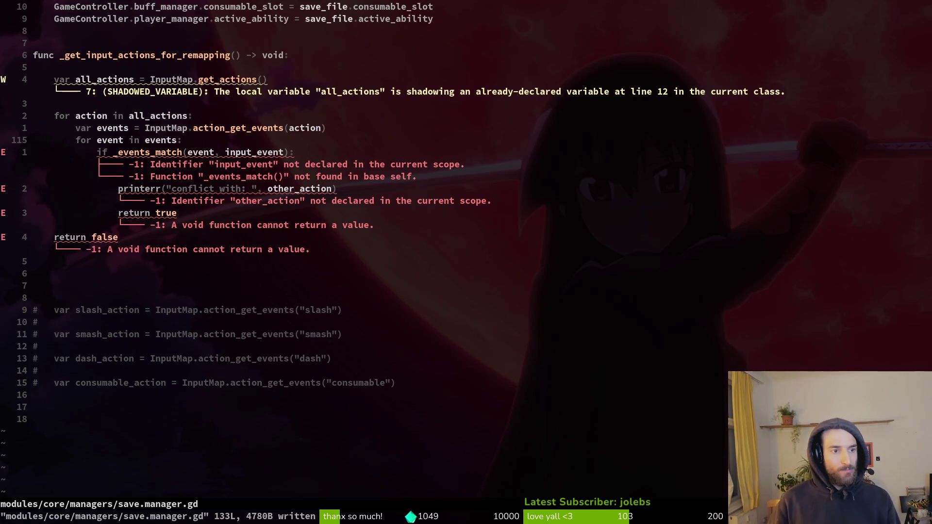
{"action": "key", "text": "k"}
{"action": "key", "text": "k"}
{"action": "key", "text": "k"}
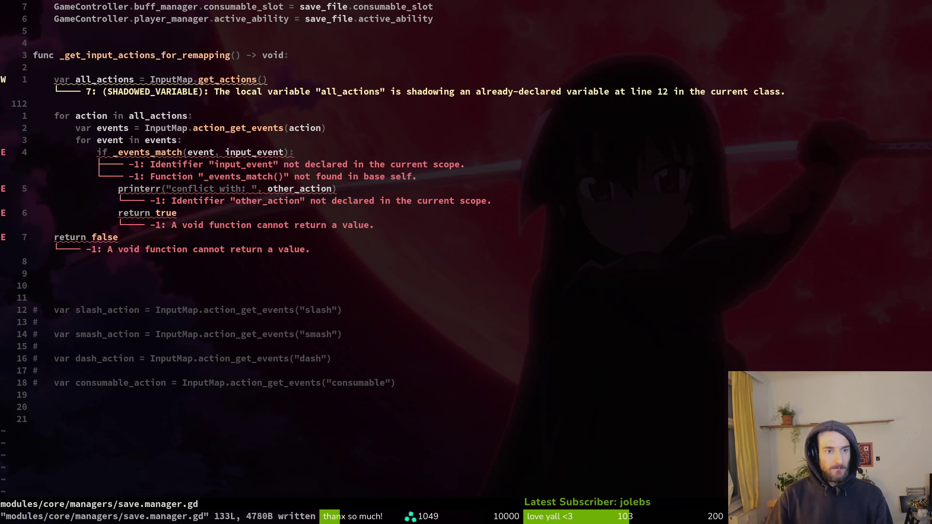
{"action": "key", "text": "k"}
{"action": "key", "text": "b"}
{"action": "key", "text": "b"}
{"action": "key", "text": "b"}
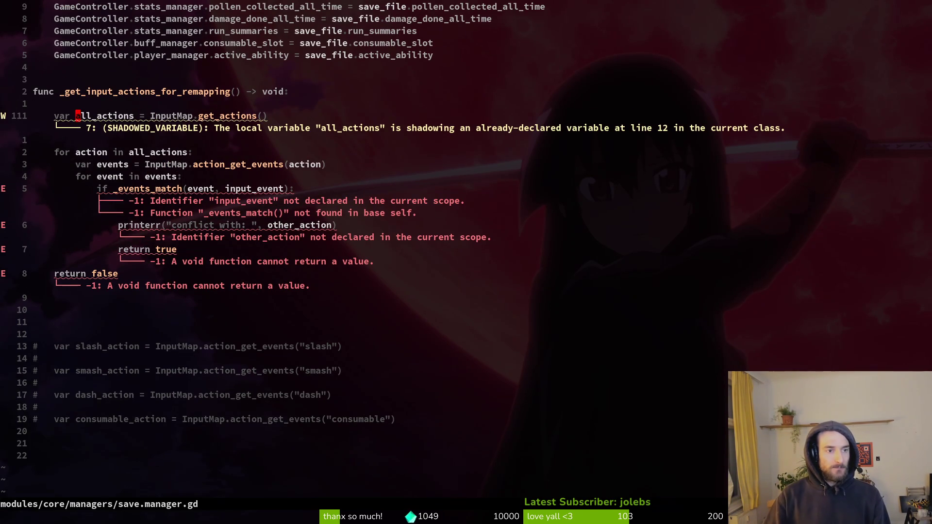
{"action": "key", "text": "space"}
Step: Find all_actions with Telescope, delete the class-level 'var all_actions: Dictionary' at line 12, and save
{"action": "key", "text": "f"}
{"action": "key", "text": "w"}
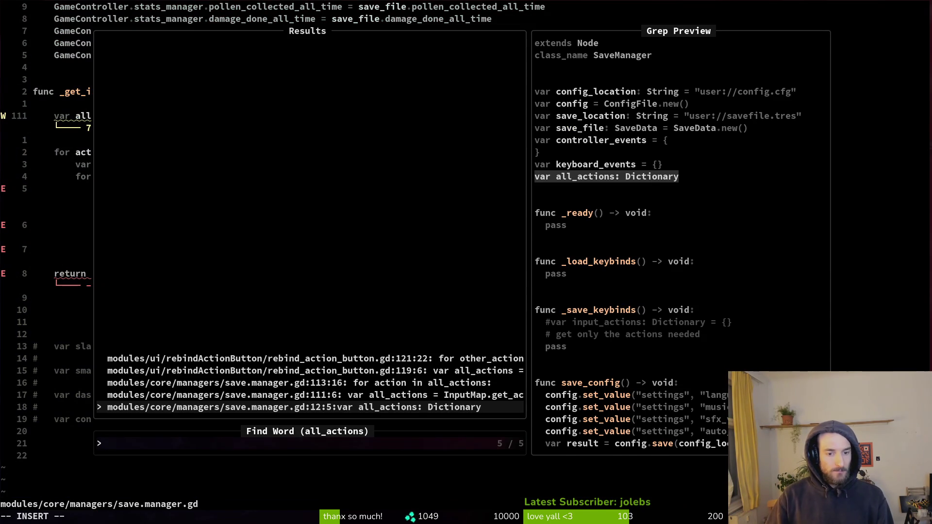
{"action": "key", "text": "Up"}
{"action": "key", "text": "Up"}
{"action": "key", "text": "Up"}
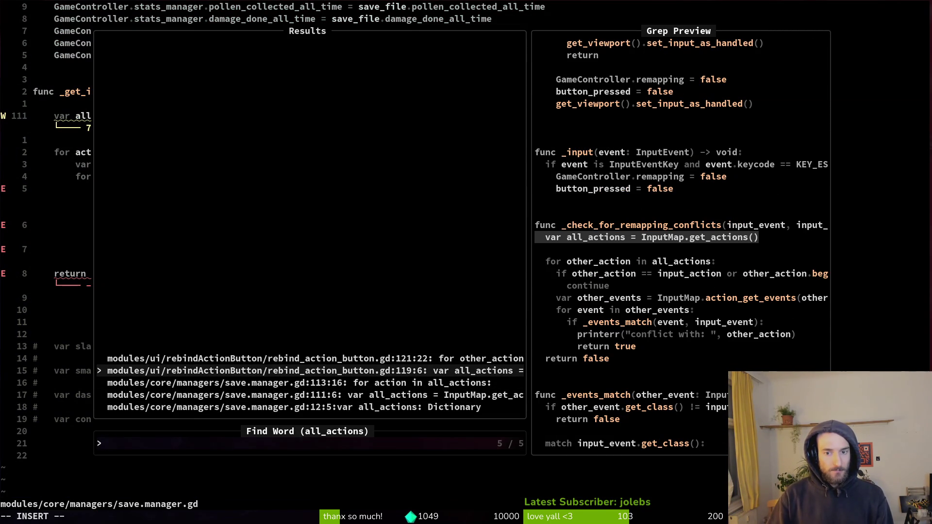
{"action": "key", "text": "Down"}
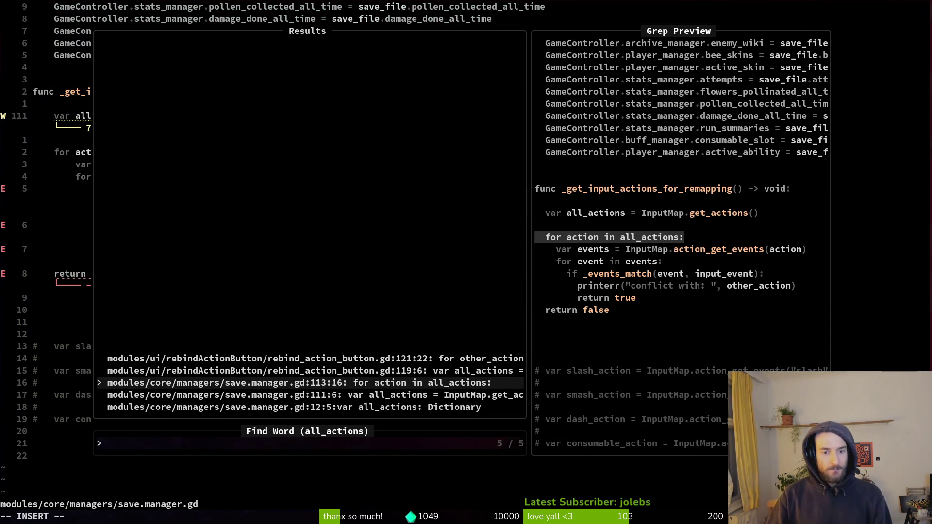
{"action": "key", "text": "Down"}
{"action": "key", "text": "Down"}
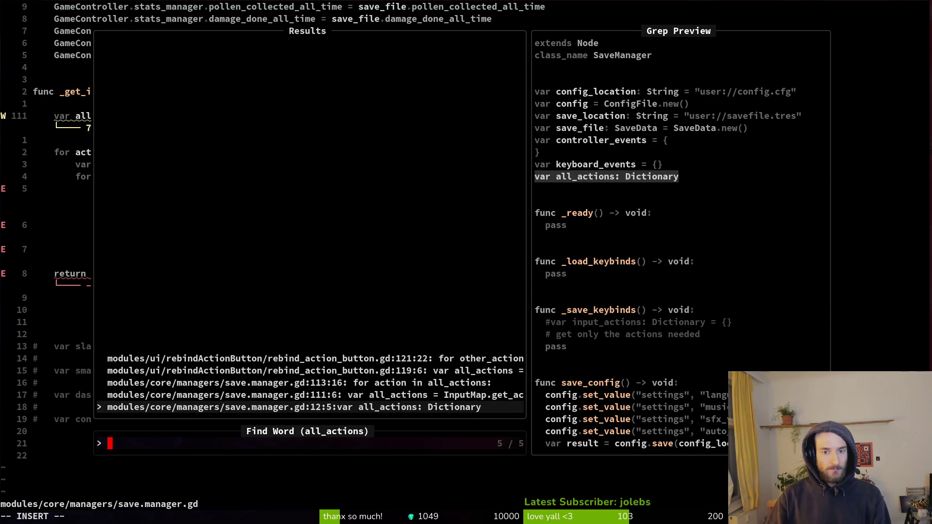
{"action": "key", "text": "Return"}
{"action": "key", "text": "d"}
{"action": "key", "text": "d"}
{"action": "type", "text": ":w"}
{"action": "key", "text": "Return"}
{"action": "key", "text": "ctrl+d"}
{"action": "key", "text": "ctrl+d"}
{"action": "key", "text": "ctrl+d"}
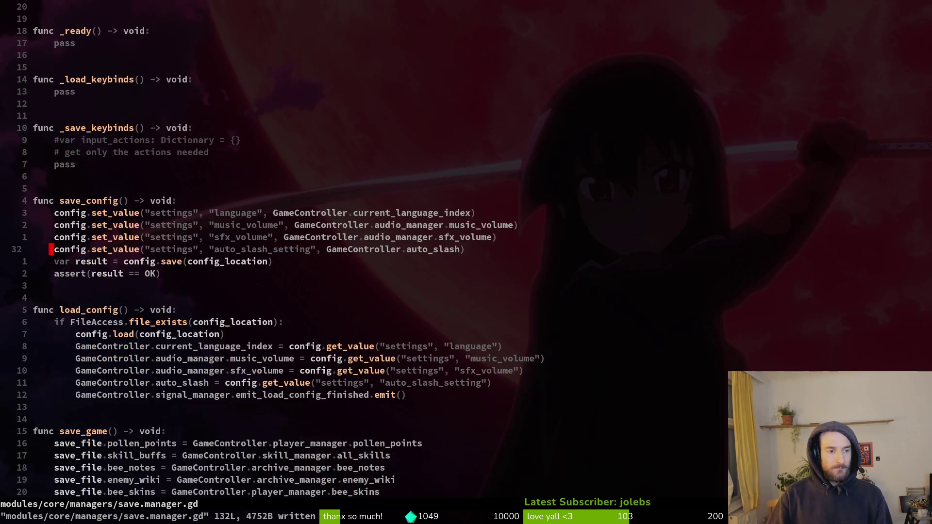
Step: Delete the if/printerr/return conflict-check lines and the return false line, then save
{"action": "key", "text": "ctrl+d"}
{"action": "key", "text": "ctrl+d"}
{"action": "key", "text": "j"}
{"action": "key", "text": "j"}
{"action": "key", "text": "j"}
{"action": "key", "text": "shift+v"}
{"action": "key", "text": "j"}
{"action": "key", "text": "j"}
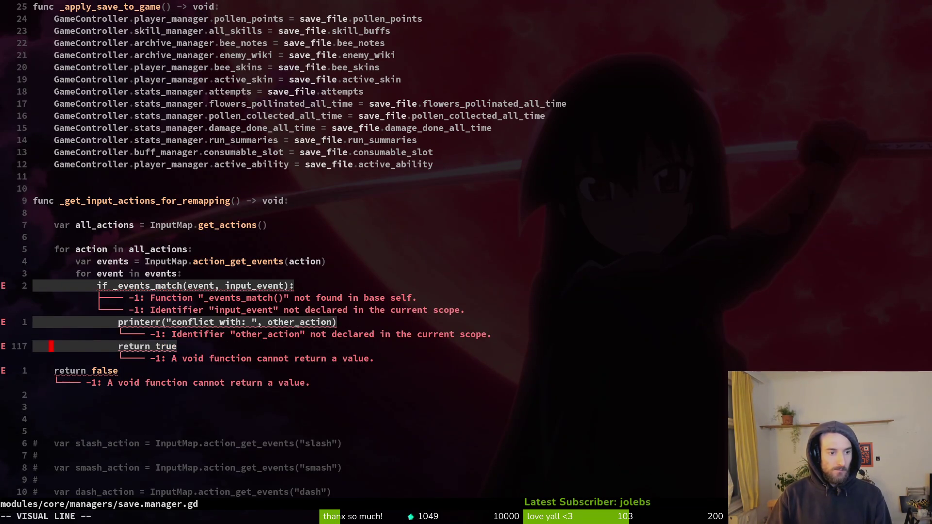
{"action": "key", "text": "d"}
{"action": "key", "text": "d"}
{"action": "key", "text": "d"}
{"action": "type", "text": ":w"}
{"action": "key", "text": "Return"}
{"action": "key", "text": "k"}
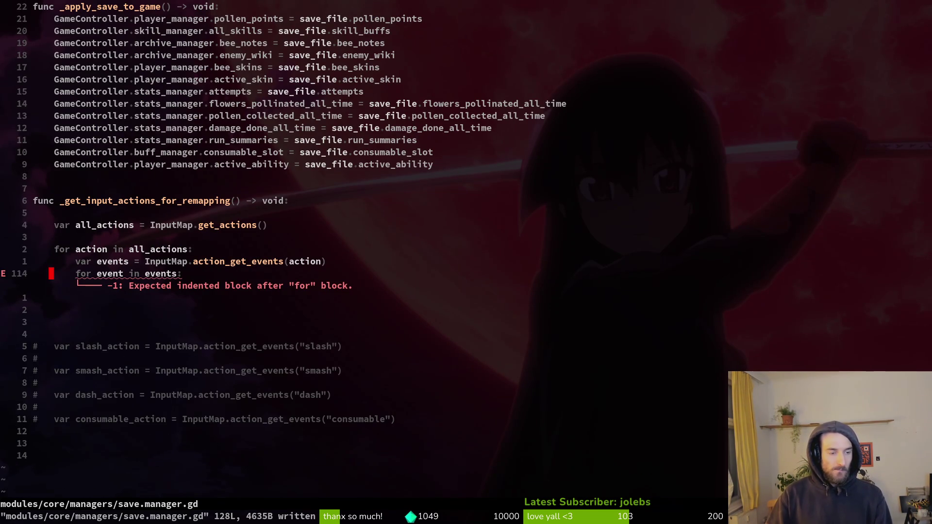
Step: Add print_debug(event) inside the events loop, save, and switch to rebind_action_button.gd
{"action": "type", "text": "opri"}
{"action": "key", "text": "Return"}
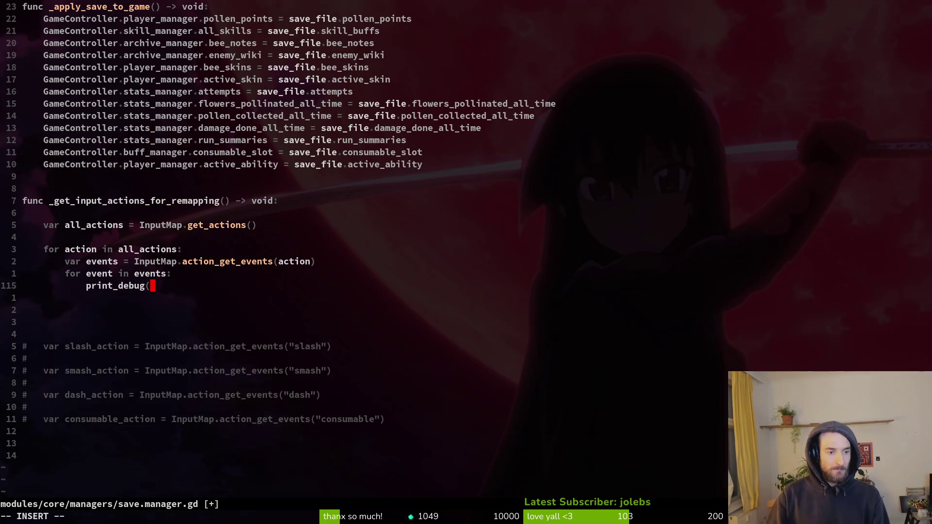
{"action": "type", "text": "event)"}
{"action": "key", "text": "Escape"}
{"action": "type", "text": ":w"}
{"action": "key", "text": "Return"}
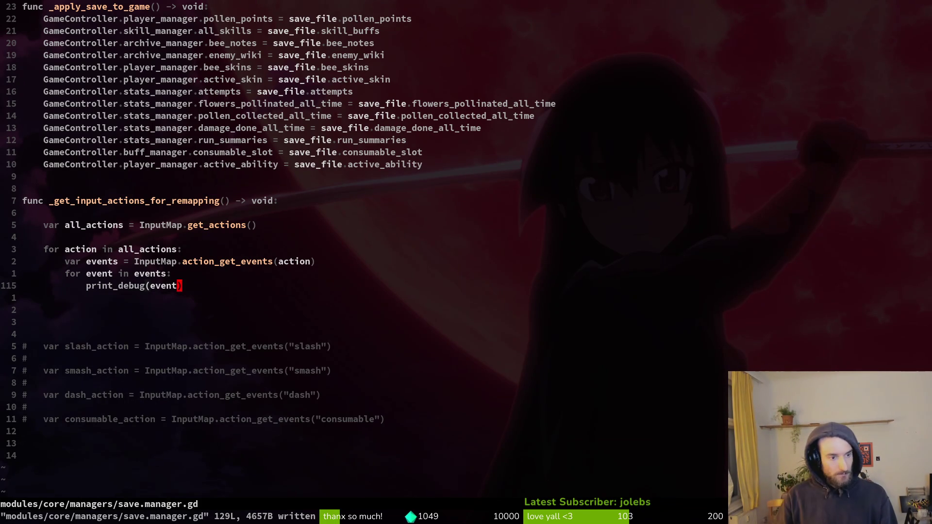
{"action": "key", "text": "alt+Tab"}
{"action": "key", "text": "alt+Tab"}
{"action": "key", "text": "ctrl+o"}
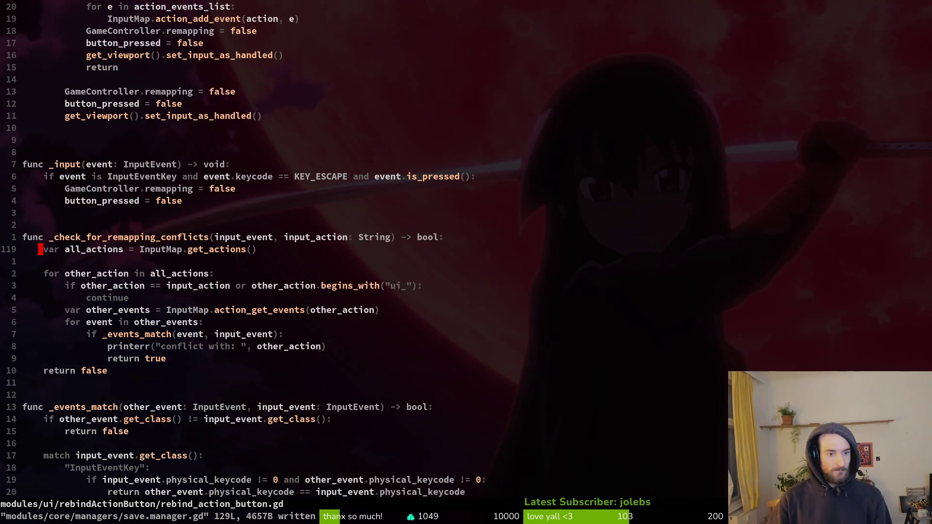
Step: Copy the ui_ filter if/continue lines from rebind_action_button.gd under save.manager.gd's action loop
{"action": "key", "text": "j"}
{"action": "key", "text": "j"}
{"action": "key", "text": "V"}
{"action": "key", "text": "j"}
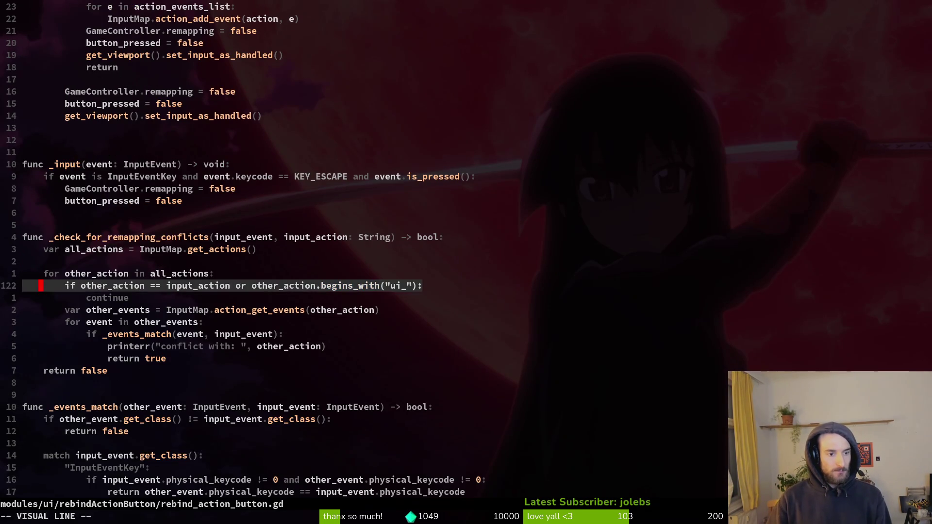
{"action": "key", "text": "y"}
{"action": "key", "text": "ctrl+i"}
{"action": "key", "text": "k"}
{"action": "key", "text": "k"}
{"action": "key", "text": "k"}
{"action": "key", "text": "k"}
{"action": "key", "text": "j"}
{"action": "key", "text": "k"}
{"action": "key", "text": "p"}
Step: Indent the events lines one level
{"action": "key", "text": "j"}
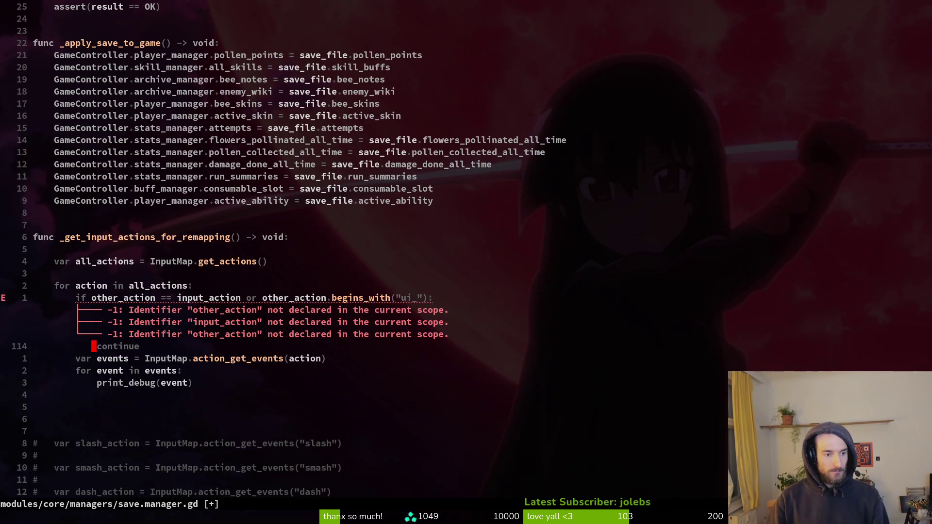
{"action": "key", "text": "j"}
{"action": "key", "text": "V"}
{"action": "key", "text": "j"}
{"action": "key", "text": "j"}
{"action": "key", "text": "greater"}
Step: Simplify the filter to action.begins_with("ui_") and save
{"action": "type", "text": "kk"}
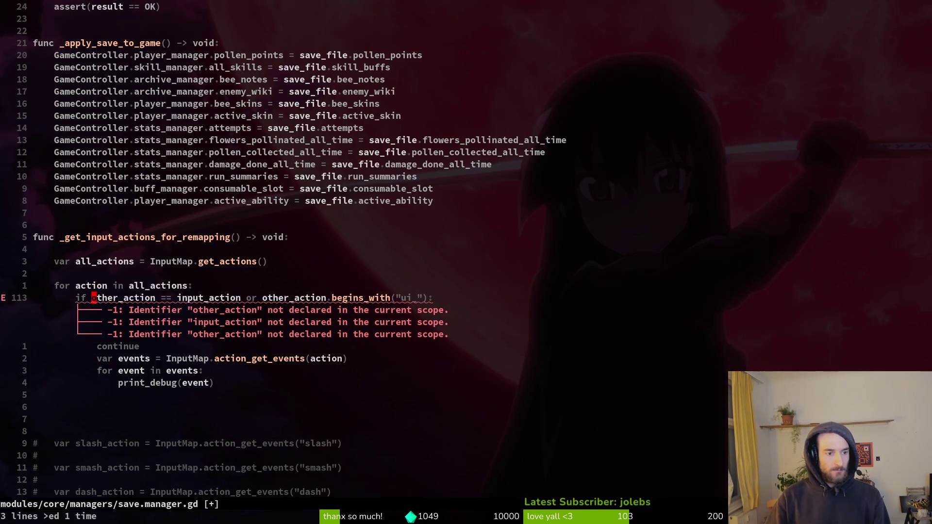
{"action": "type", "text": "cwaction"}
{"action": "key", "text": "Escape"}
{"action": "key", "text": "l"}
{"action": "key", "text": "v"}
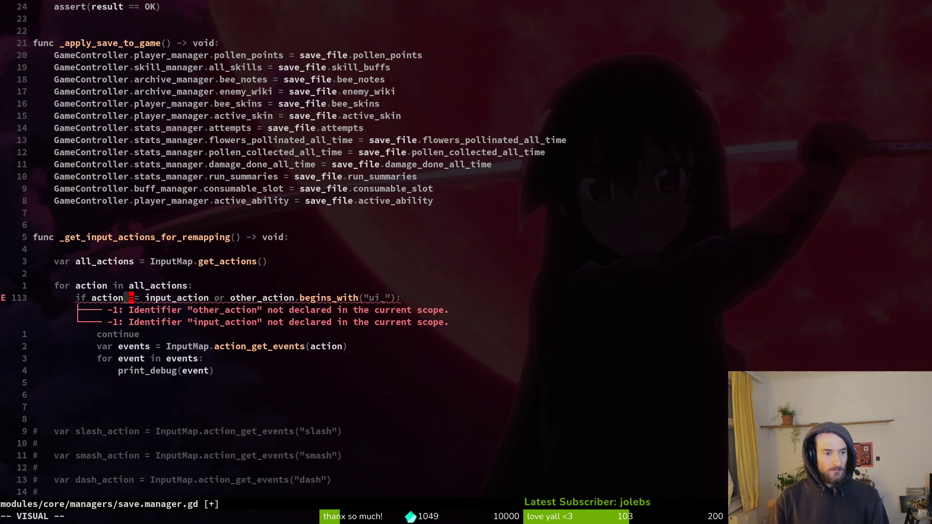
{"action": "key", "text": "w"}
{"action": "key", "text": "w"}
{"action": "key", "text": "w"}
{"action": "key", "text": "w"}
{"action": "key", "text": "w"}
{"action": "key", "text": "h"}
{"action": "type", "text": "d"}
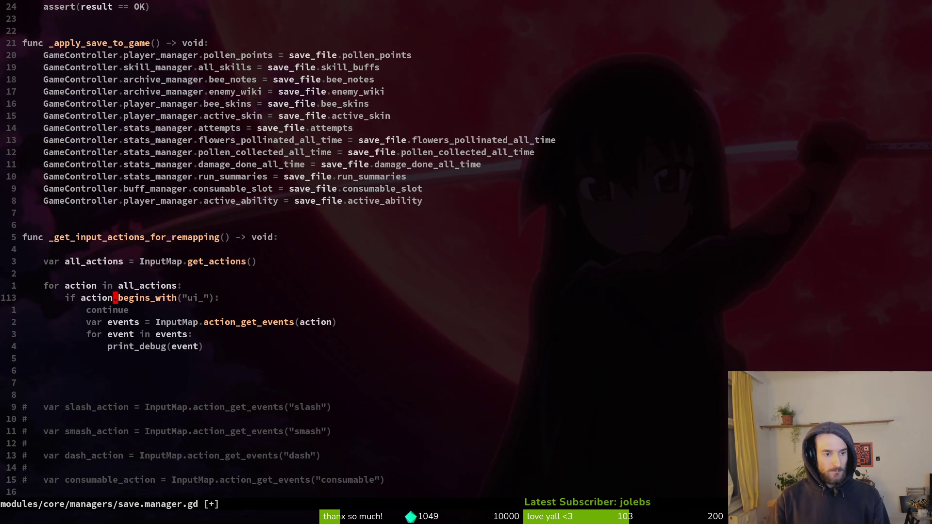
{"action": "type", "text": ":w"}
{"action": "key", "text": "Return"}
Step: Tidy the line above var events and save
{"action": "key", "text": "j"}
{"action": "key", "text": "j"}
{"action": "key", "text": "O"}
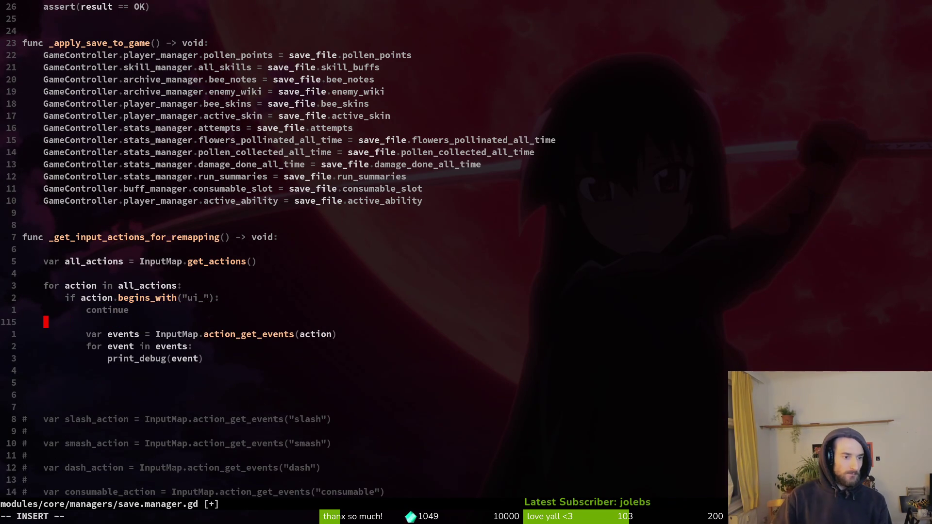
{"action": "key", "text": "Escape"}
{"action": "key", "text": "d"}
{"action": "key", "text": "d"}
{"action": "type", "text": ":w"}
{"action": "key", "text": "Return"}
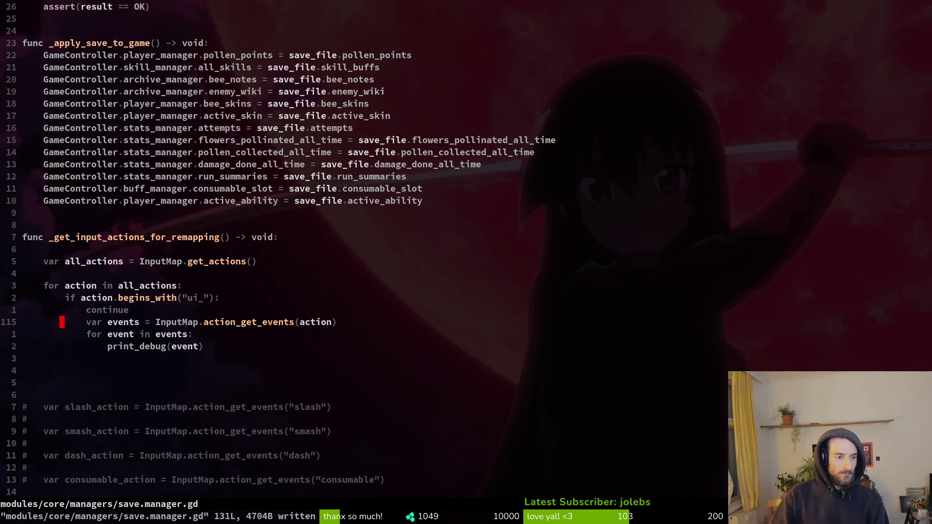
Step: Outdent the events and loop lines out of the continue block to match rebind_action_button.gd, and save
{"action": "key", "text": "alt+Tab"}
{"action": "key", "text": "alt+Tab"}
{"action": "key", "text": "ctrl+6"}
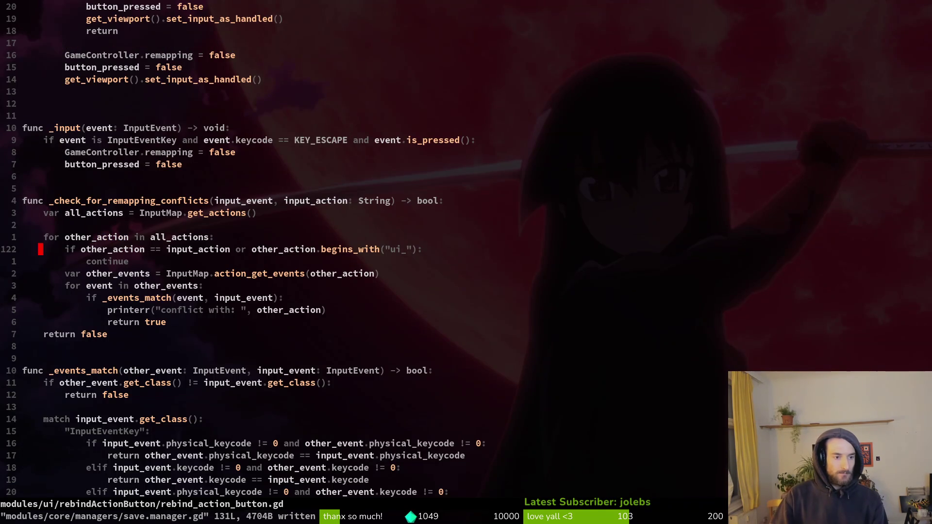
{"action": "key", "text": "ctrl+6"}
{"action": "key", "text": "j"}
{"action": "key", "text": "shift+v"}
{"action": "key", "text": "k"}
{"action": "key", "text": "Escape"}
{"action": "key", "text": "shift+v"}
{"action": "key", "text": "j"}
{"action": "key", "text": "j"}
{"action": "key", "text": "less"}
{"action": "type", "text": ":w"}
{"action": "key", "text": "Return"}
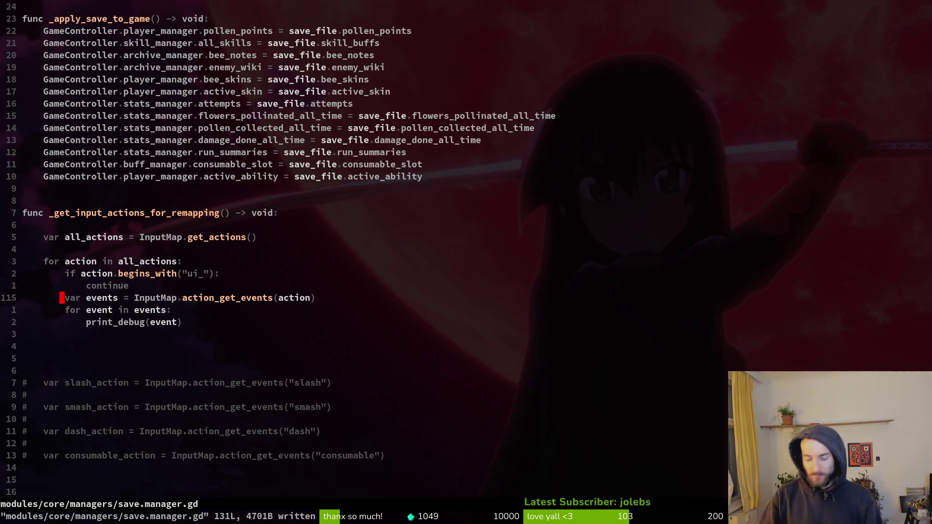
{"action": "key", "text": "alt+Tab"}
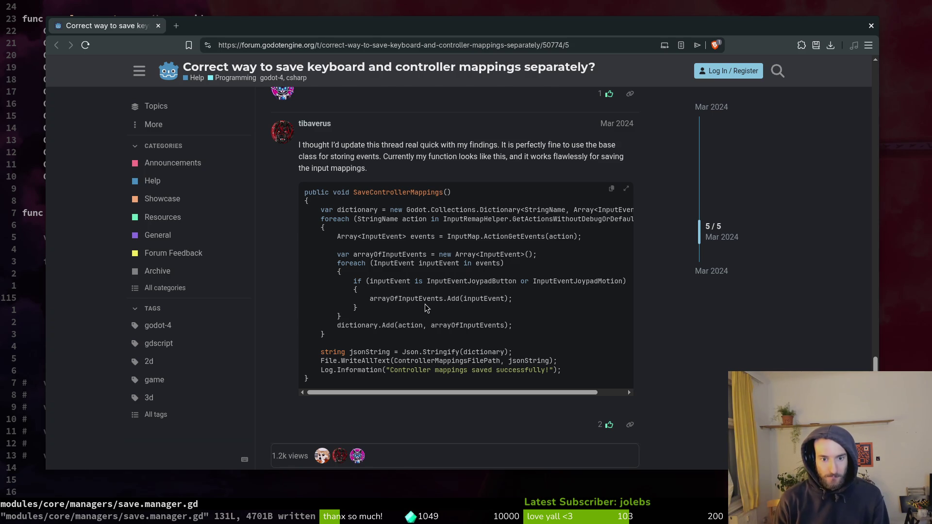
Step: Compare the script against the forum's code that keeps only joypad events per action
{"action": "key", "text": "super+minus"}
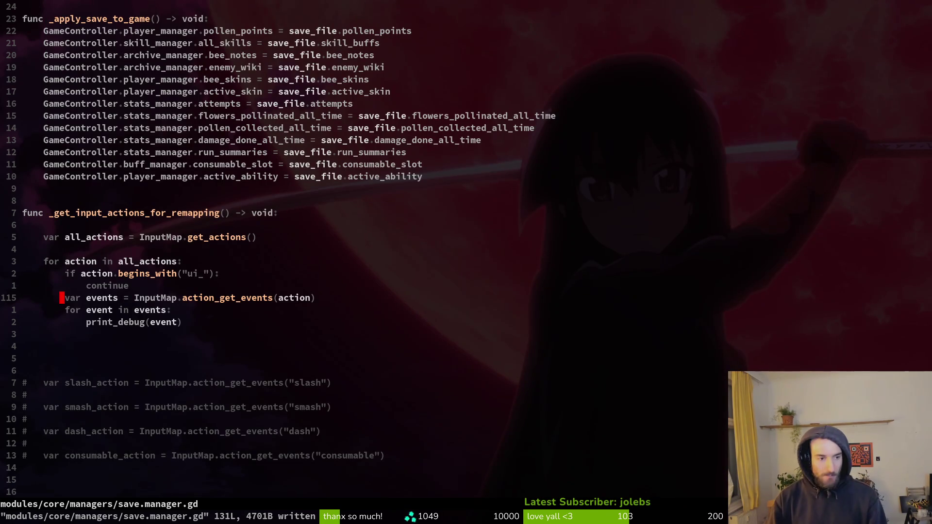
{"action": "key", "text": "super+minus"}
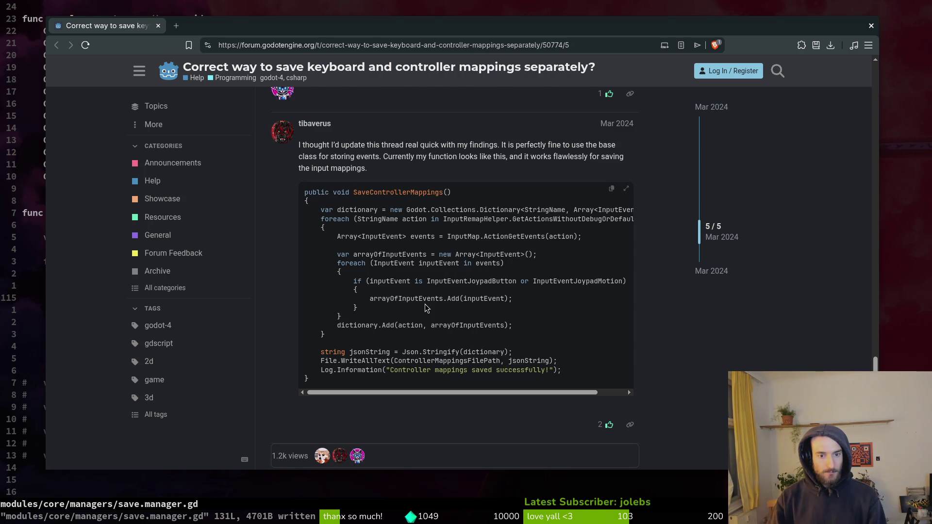
{"action": "key", "text": "super+minus"}
Step: Duplicate the events = InputMap.action_get_events(action) line and blank out the copy's variable name
{"action": "key", "text": "y"}
{"action": "key", "text": "y"}
{"action": "key", "text": "p"}
{"action": "key", "text": "w"}
{"action": "key", "text": "c"}
{"action": "key", "text": "i"}
{"action": "key", "text": "w"}
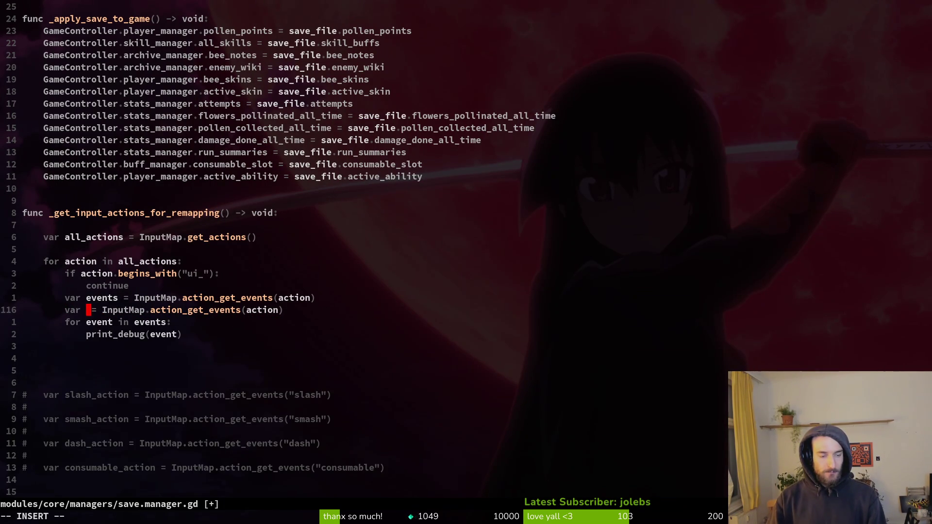
{"action": "key", "text": "super+minus"}
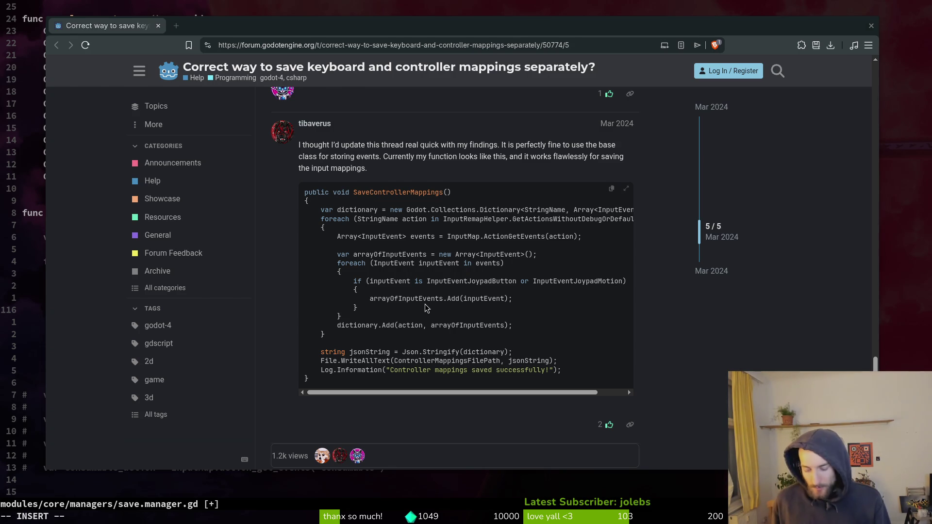
Step: Name the duplicated variable events_copy, after checking the forum code
{"action": "key", "text": "alt+Tab"}
{"action": "type", "text": "inputs"}
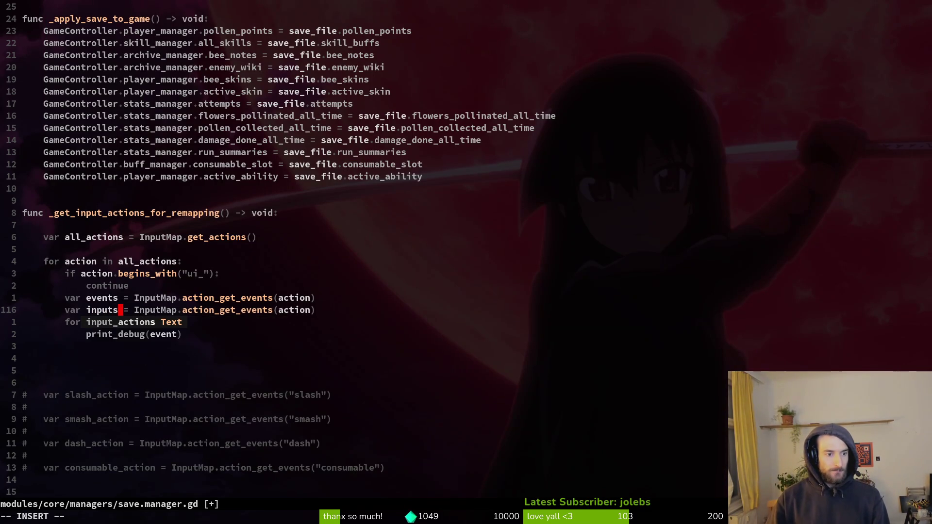
{"action": "key", "text": "BackSpace"}
{"action": "key", "text": "BackSpace"}
{"action": "key", "text": "BackSpace"}
{"action": "key", "text": "alt+Tab"}
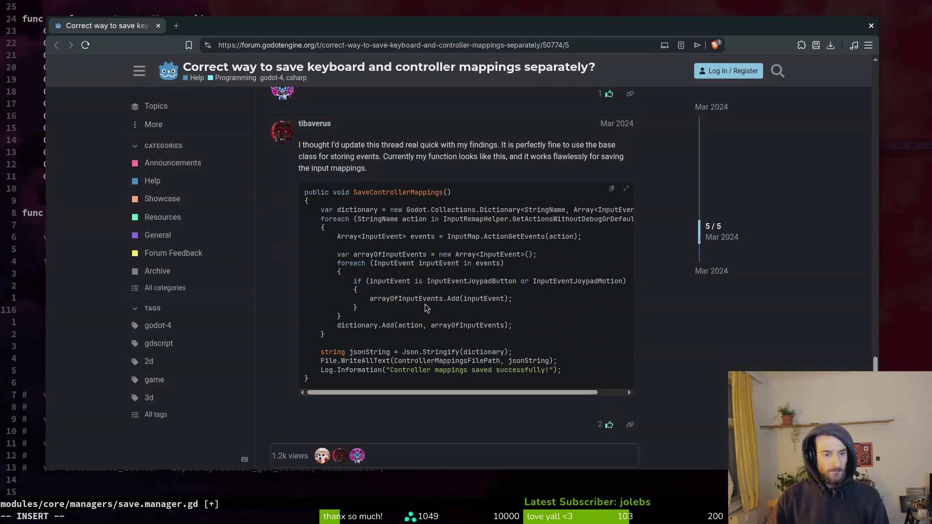
{"action": "key", "text": "alt+Tab"}
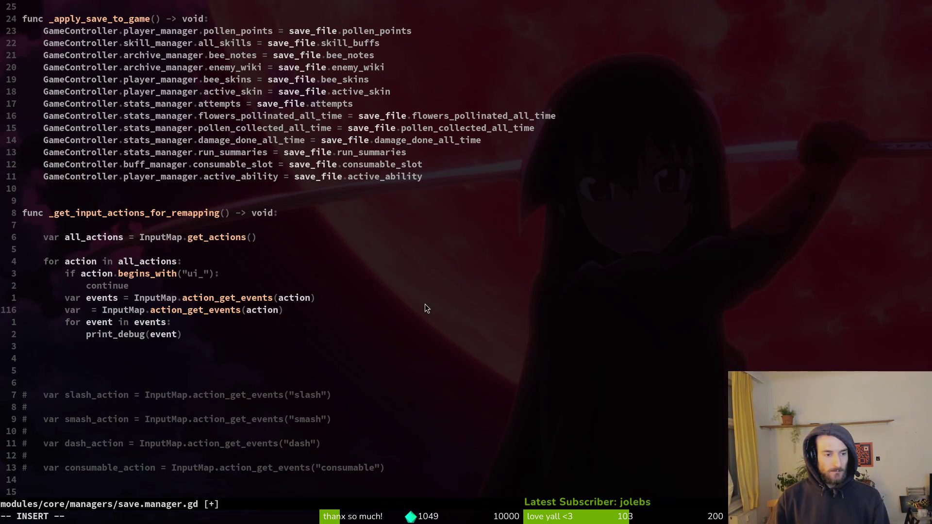
{"action": "type", "text": "events_copy"}
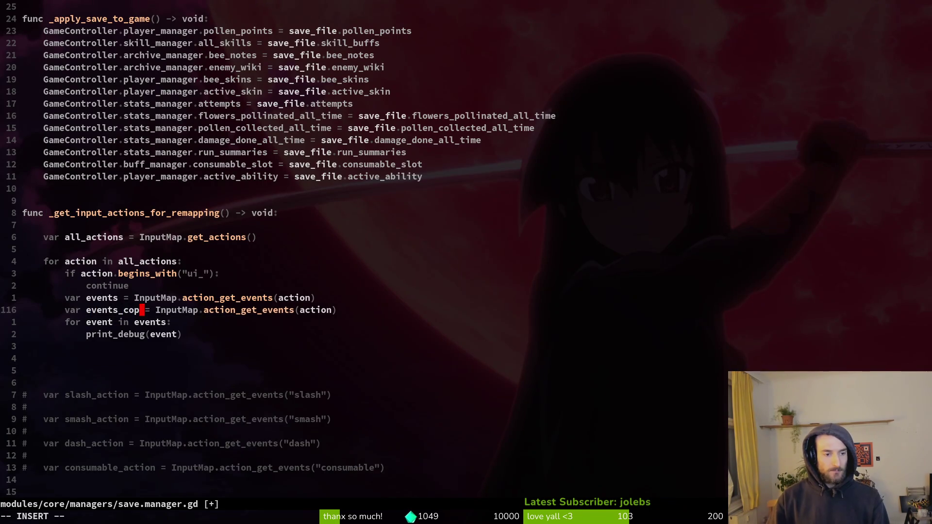
{"action": "key", "text": "Escape"}
Step: Delete the InputMap.action_get_events(action) call after '=' on the events_copy line
{"action": "key", "text": "w"}
{"action": "key", "text": "w"}
{"action": "key", "text": "b"}
{"action": "key", "text": "v"}
{"action": "key", "text": "w"}
{"action": "key", "text": "w"}
{"action": "key", "text": "w"}
{"action": "key", "text": "l"}
{"action": "key", "text": "l"}
{"action": "key", "text": "l"}
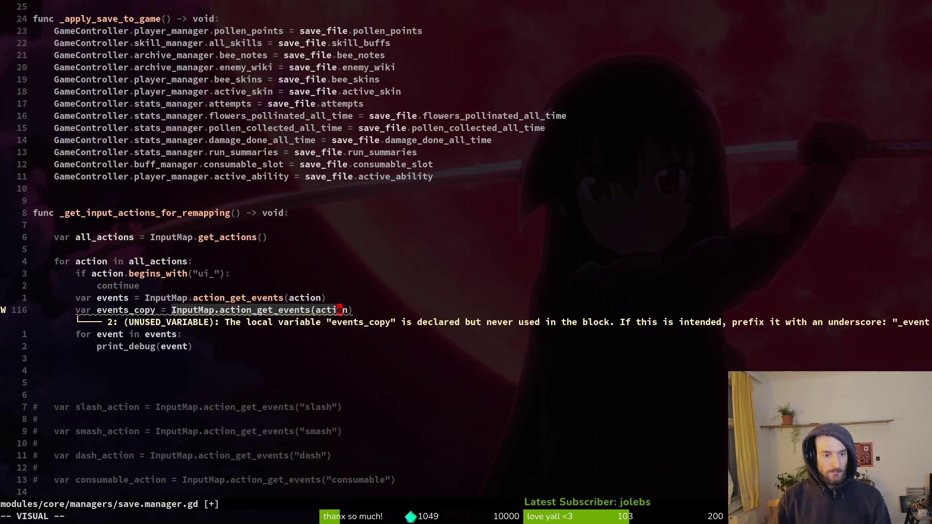
{"action": "key", "text": "d"}
{"action": "key", "text": "o"}
{"action": "key", "text": "Escape"}
{"action": "key", "text": "u"}
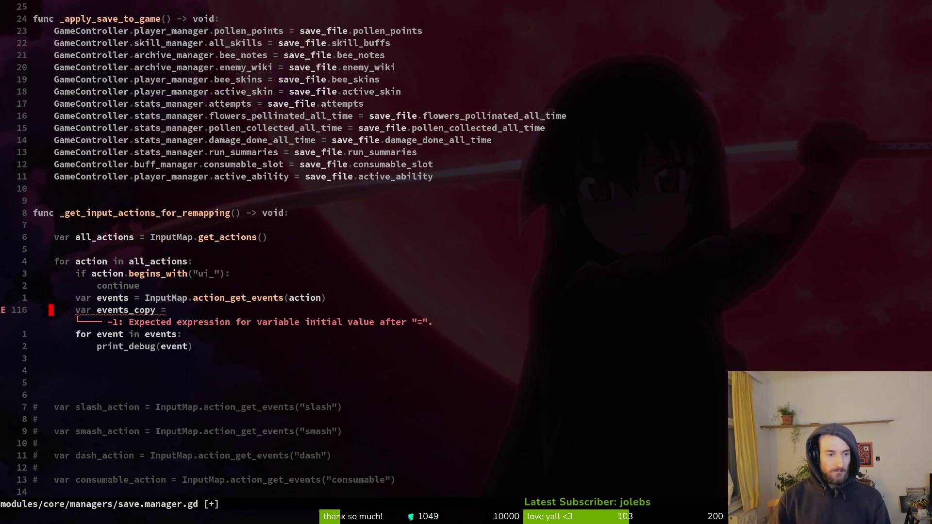
{"action": "key", "text": "A"}
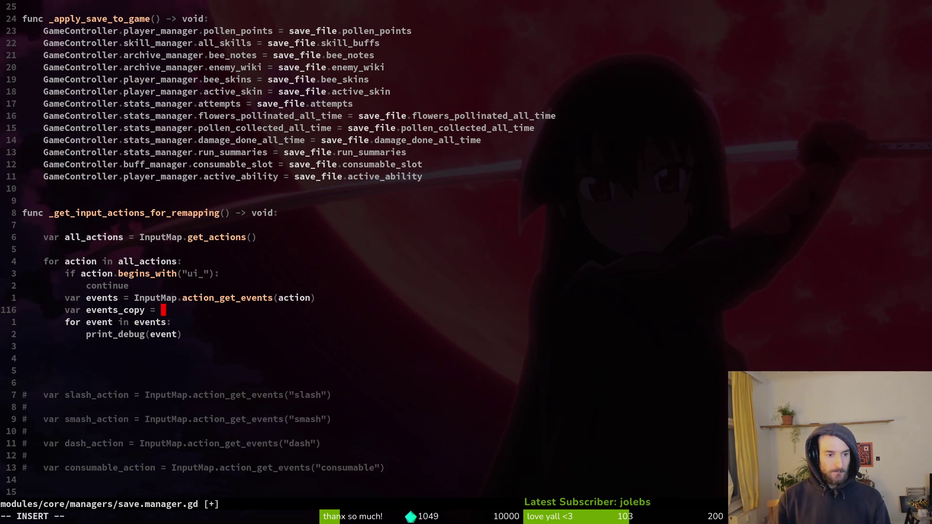
{"action": "key", "text": "Escape"}
Step: Save save.manager.gd with :w
{"action": "type", "text": ":w"}
{"action": "key", "text": "Return"}
{"action": "key", "text": "alt+Tab"}
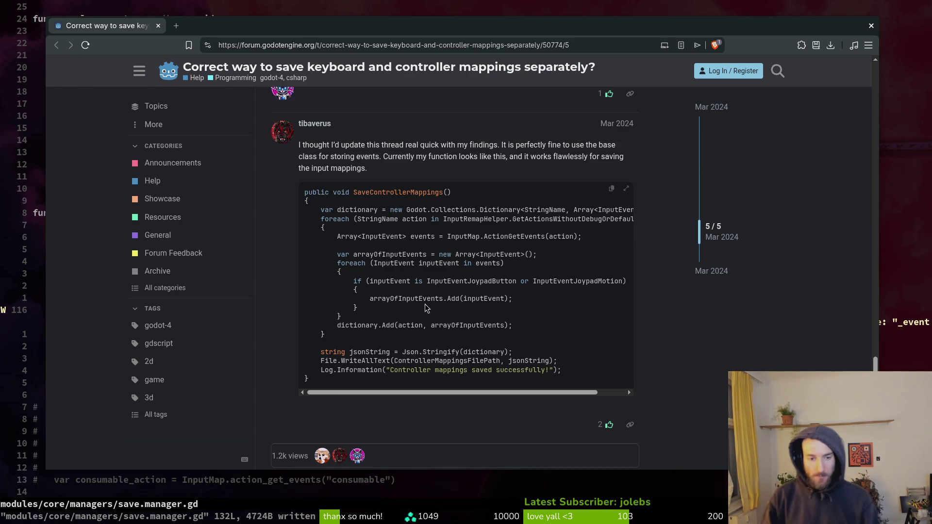
Step: Open a new blank line below the events_copy line in the script
{"action": "key", "text": "ctrl+w"}
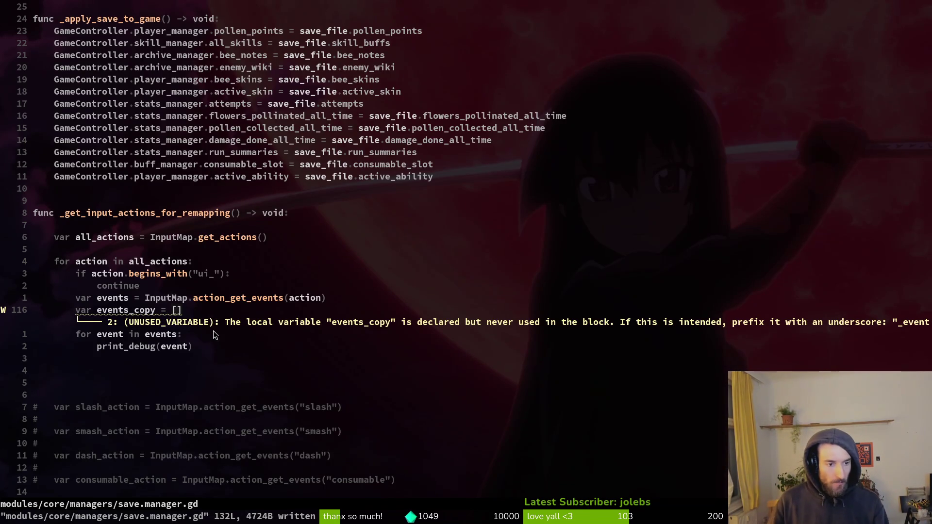
{"action": "scroll", "coordinate": [214, 330], "scroll_direction": "down", "scroll_amount": 2}
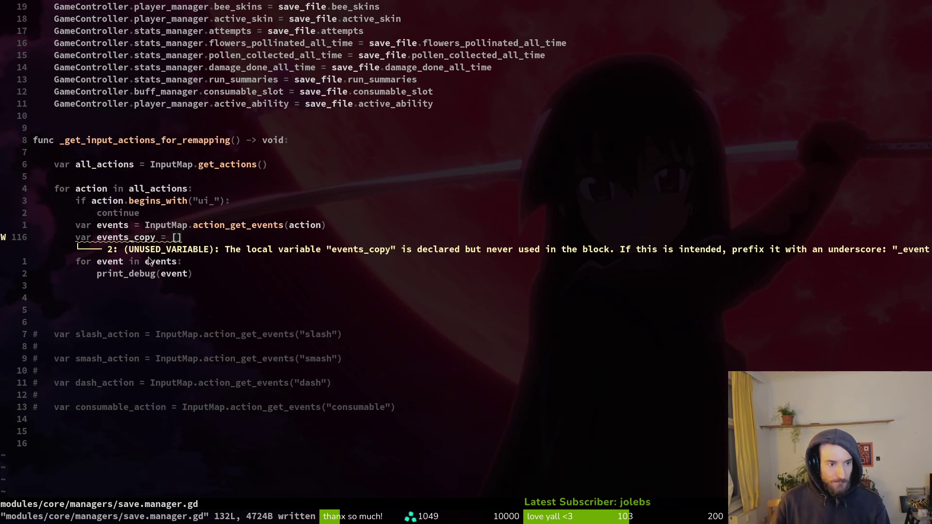
{"action": "left_click", "coordinate": [130, 239]}
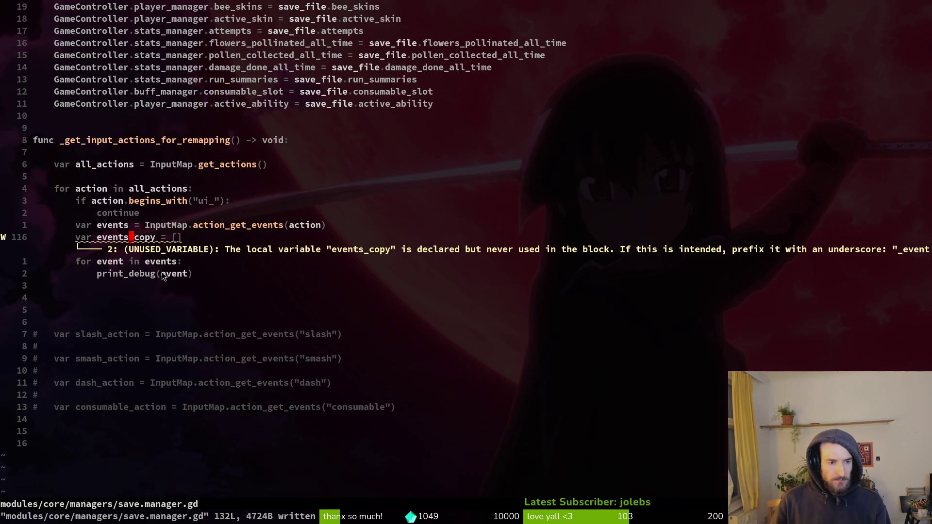
{"action": "key", "text": "alt+Tab"}
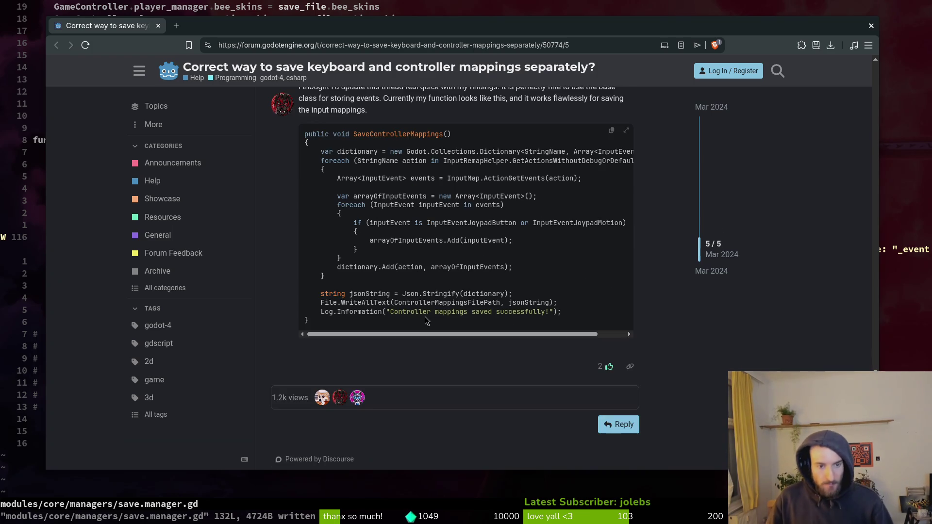
{"action": "key", "text": "alt+Tab"}
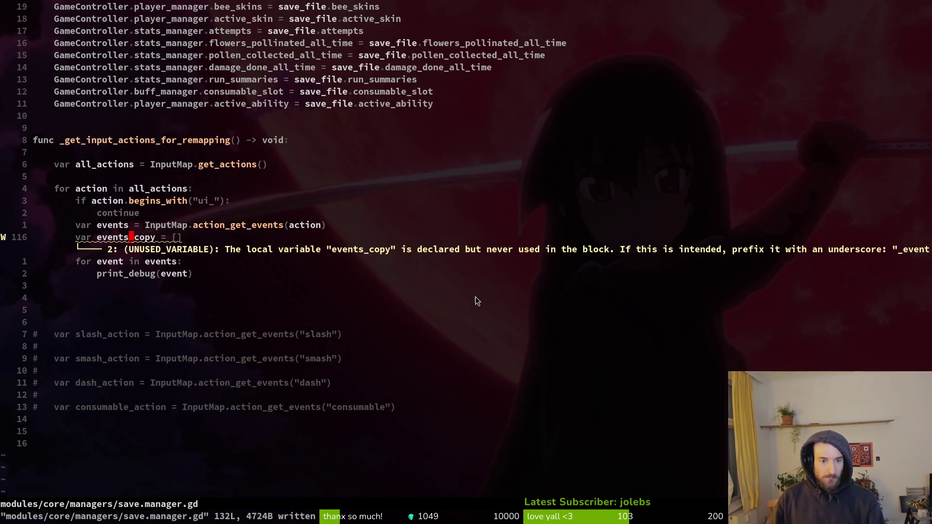
{"action": "key", "text": "$"}
{"action": "key", "text": "o"}
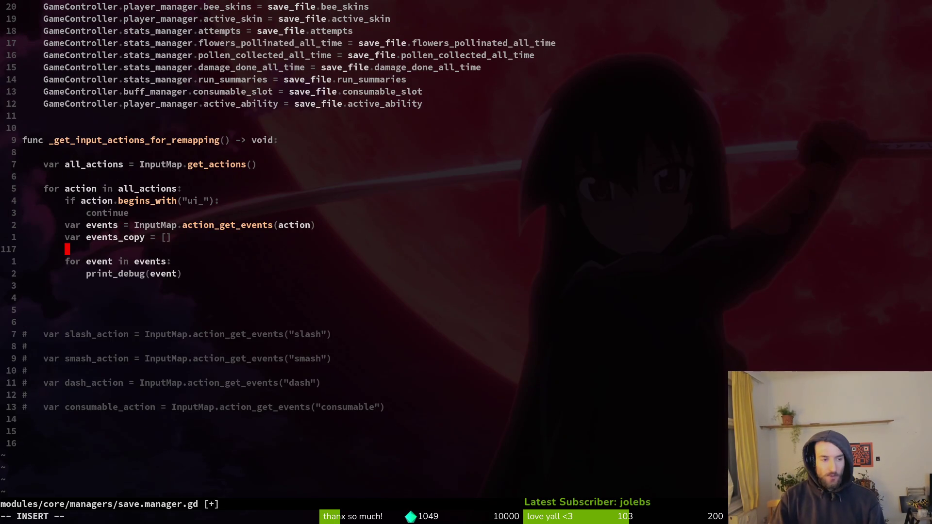
{"action": "key", "text": "alt+Tab"}
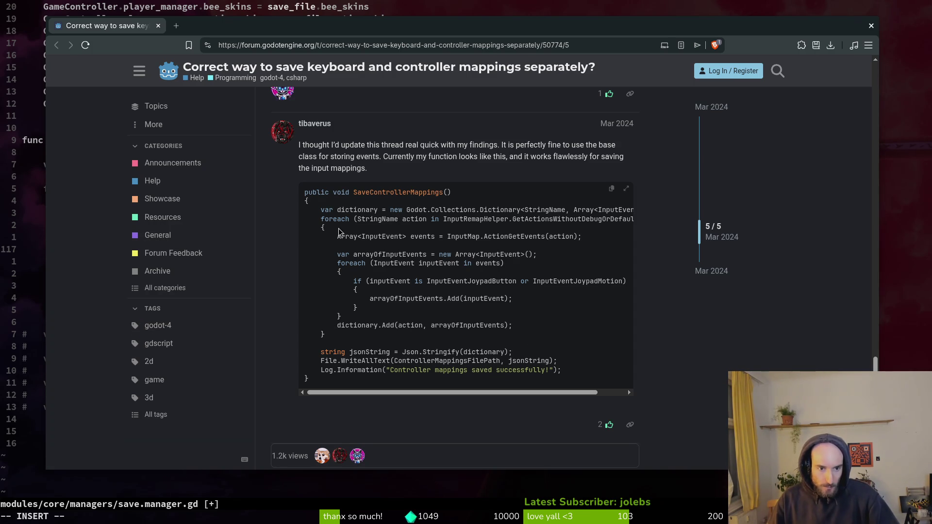
Step: Copy the forum's InputEventJoypadButton/InputEventJoypadMotion if-block from the SaveControllerMappings code
{"action": "key", "text": "alt+Tab"}
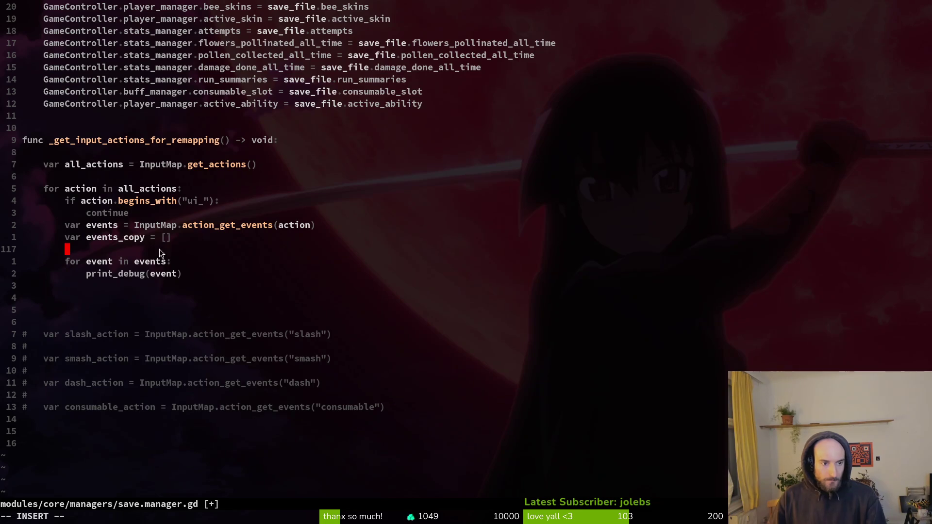
{"action": "key", "text": "alt+Tab"}
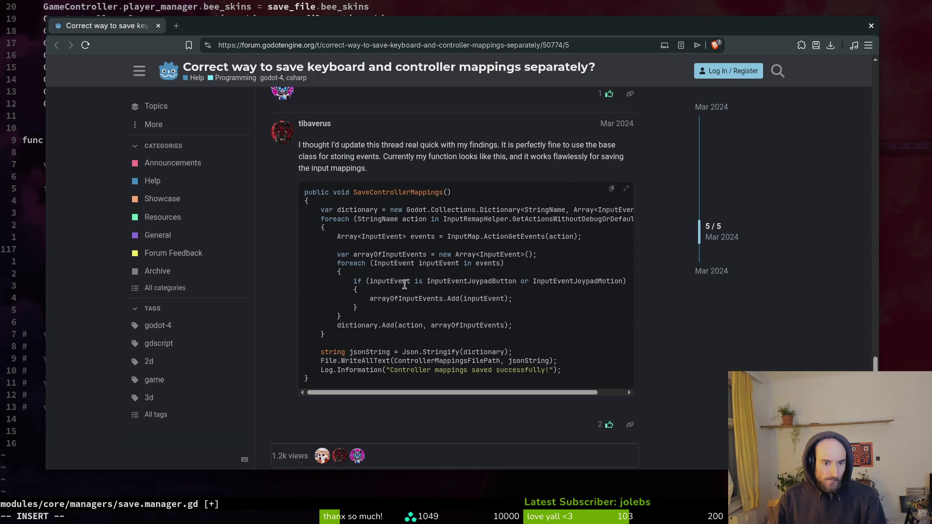
{"action": "key", "text": "alt+Tab"}
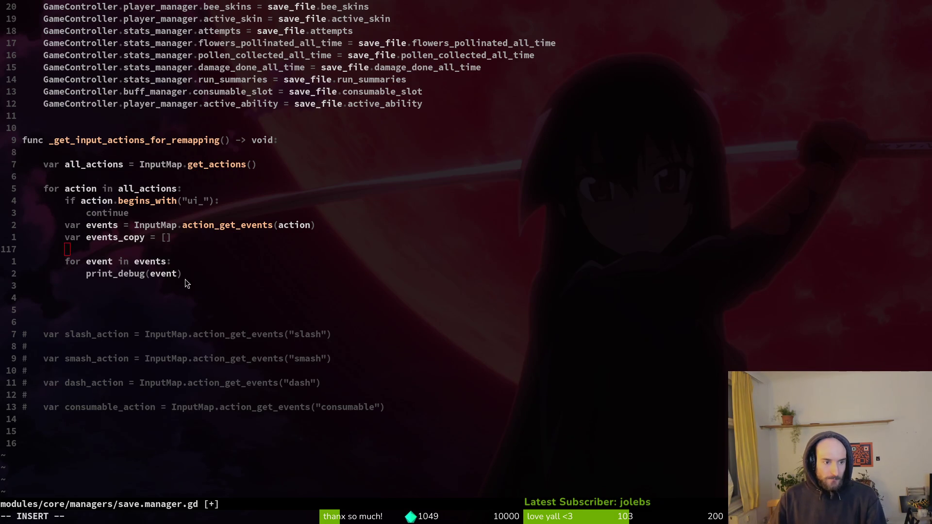
{"action": "key", "text": "alt+Tab"}
{"action": "left_click_drag", "start_coordinate": [353, 281], "coordinate": [381, 317]}
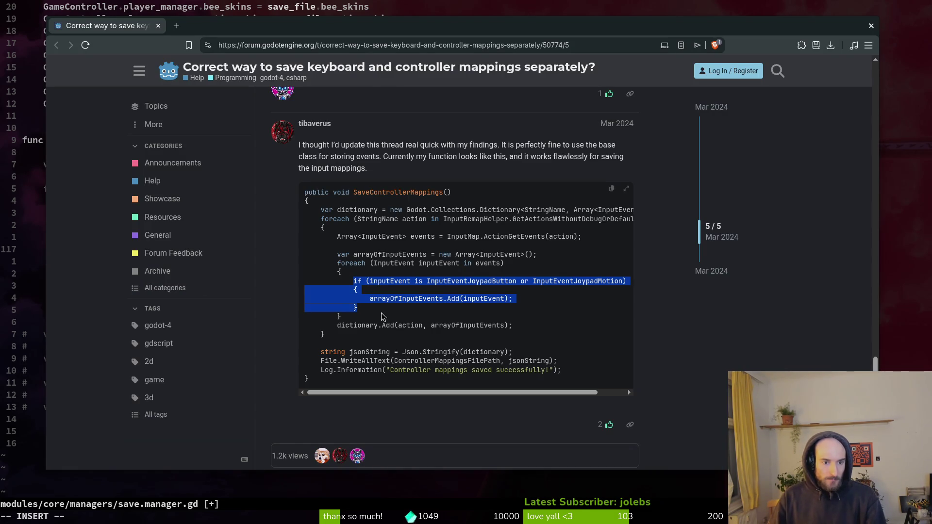
{"action": "key", "text": "alt+Tab"}
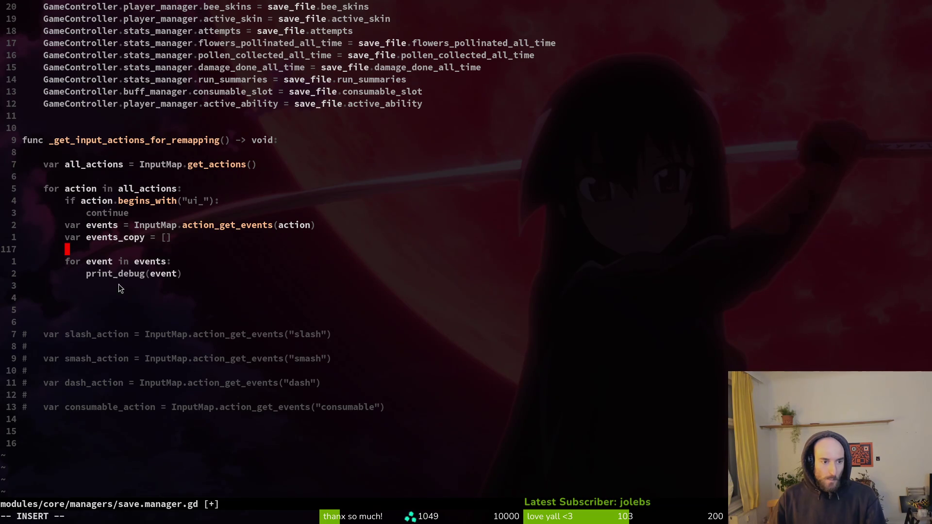
{"action": "left_click", "coordinate": [100, 286]}
Step: Paste the copied joypad if-block on the empty line under print_debug
{"action": "type", "text": "p"}
{"action": "key", "text": "Escape"}
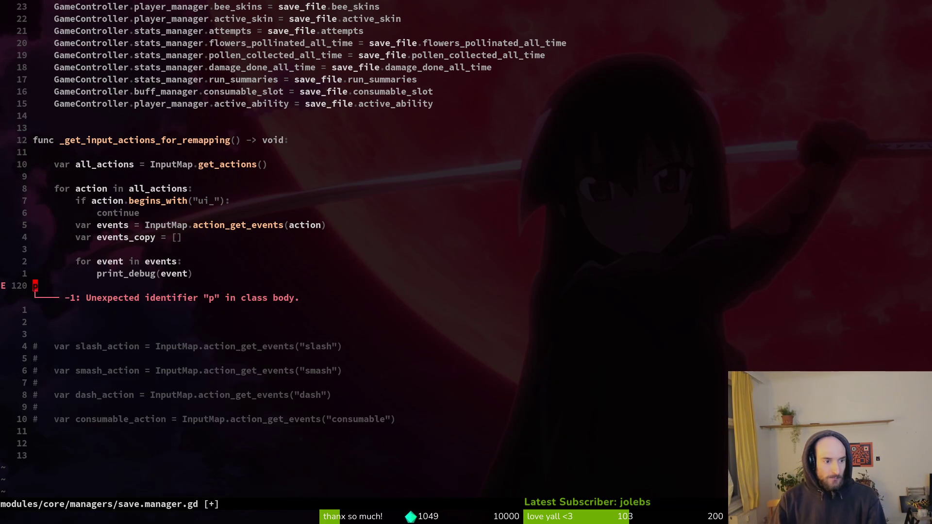
{"action": "key", "text": "p"}
{"action": "key", "text": "i"}
{"action": "key", "text": "Delete"}
{"action": "key", "text": "Escape"}
Step: Indent the pasted joypad block two levels so it sits inside the events loop
{"action": "key", "text": "V"}
{"action": "key", "text": "j"}
{"action": "key", "text": "j"}
{"action": "key", "text": "j"}
{"action": "key", "text": "greater"}
{"action": "key", "text": "V"}
{"action": "key", "text": "j"}
{"action": "key", "text": "j"}
{"action": "key", "text": "j"}
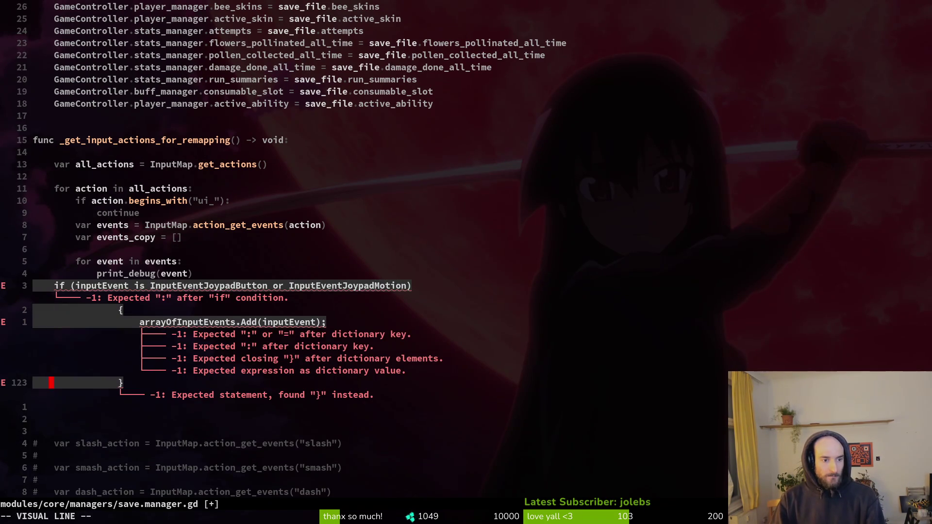
{"action": "key", "text": "j"}
{"action": "key", "text": "greater"}
{"action": "key", "text": "V"}
{"action": "key", "text": "j"}
{"action": "key", "text": "j"}
{"action": "key", "text": "j"}
{"action": "key", "text": "greater"}
{"action": "key", "text": "j"}
{"action": "key", "text": "j"}
{"action": "key", "text": "j"}
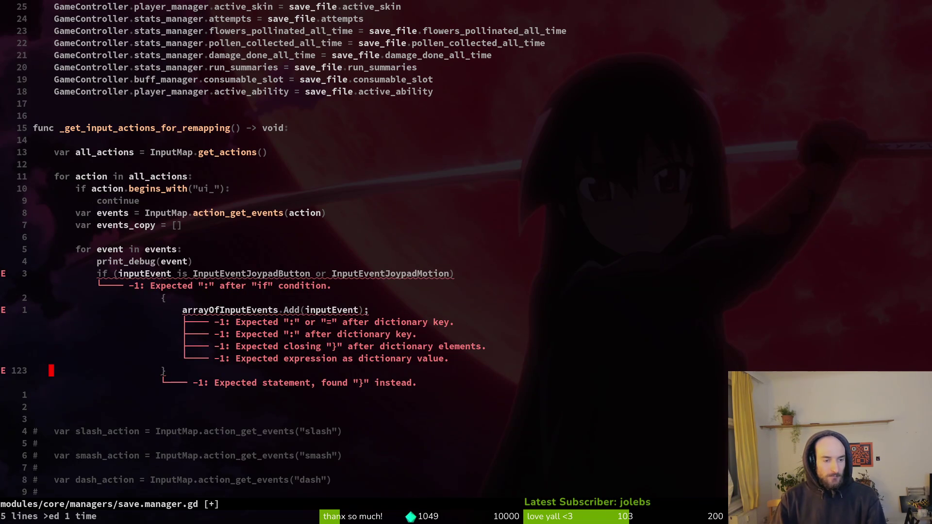
Step: Touch up the if condition on line 120 and save the script with :w
{"action": "key", "text": "k"}
{"action": "key", "text": "k"}
{"action": "key", "text": "k"}
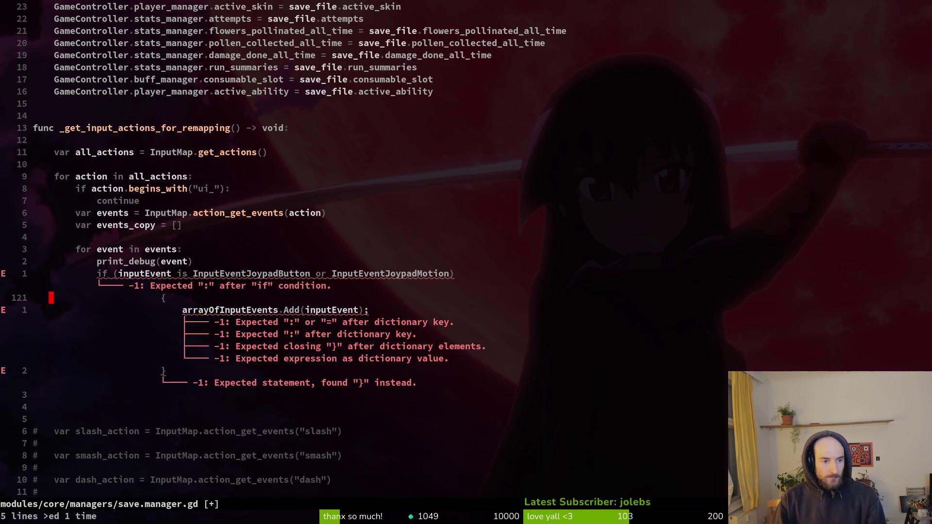
{"action": "key", "text": "w"}
{"action": "key", "text": "w"}
{"action": "key", "text": "w"}
{"action": "type", "text": "eciwe"}
{"action": "key", "text": "Escape"}
{"action": "type", "text": ":w"}
{"action": "key", "text": "Return"}
{"action": "key", "text": "alt+Tab"}
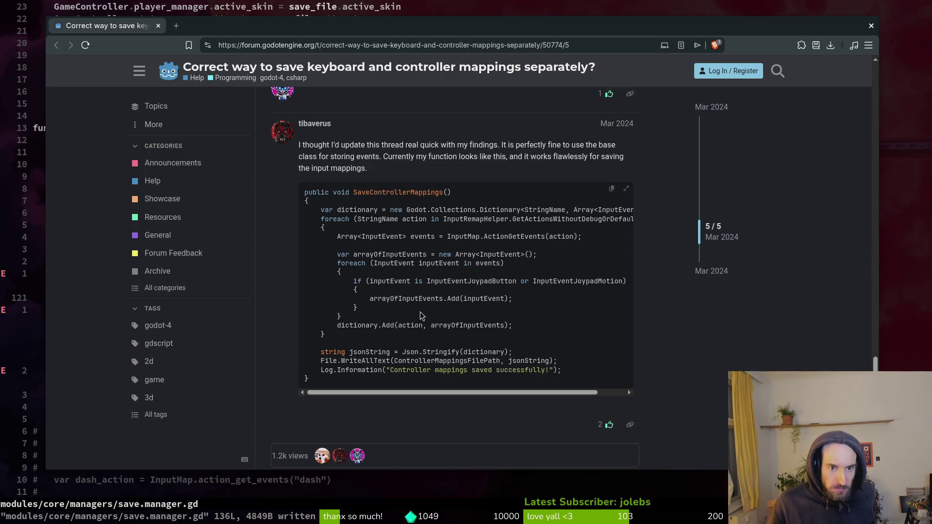
Step: Scroll through forum posts 1/5 to 5/5, rereading the SaveKeyboardMappings code and controller replies
{"action": "scroll", "coordinate": [272, 258], "scroll_direction": "up", "scroll_amount": 10}
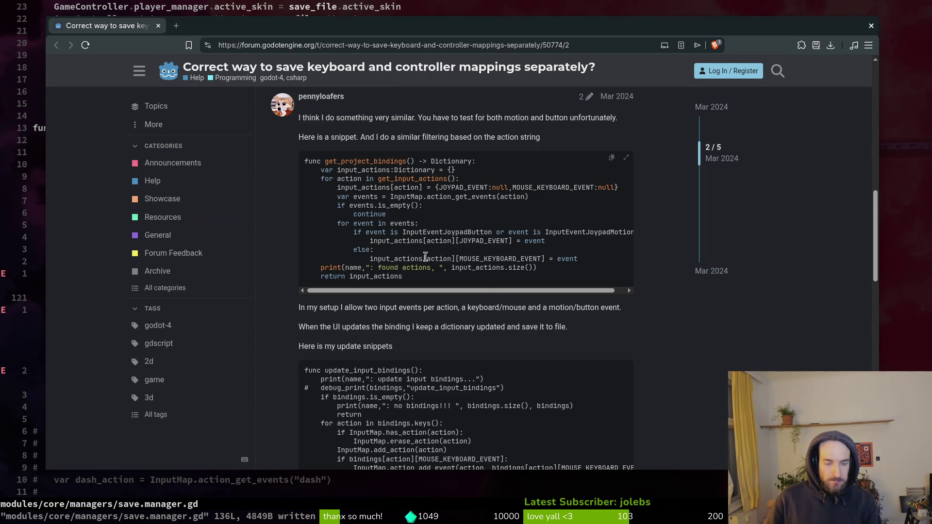
{"action": "scroll", "coordinate": [384, 255], "scroll_direction": "up", "scroll_amount": 5}
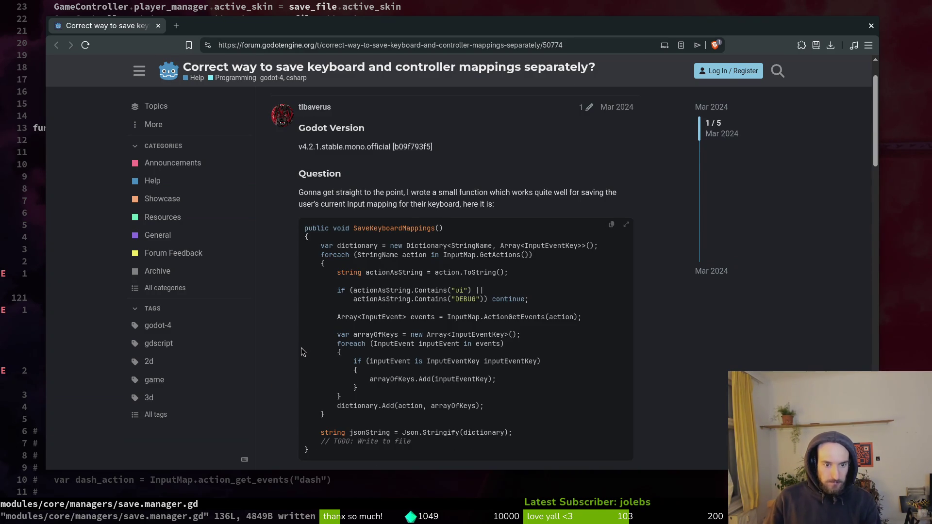
{"action": "scroll", "coordinate": [387, 313], "scroll_direction": "down", "scroll_amount": 10}
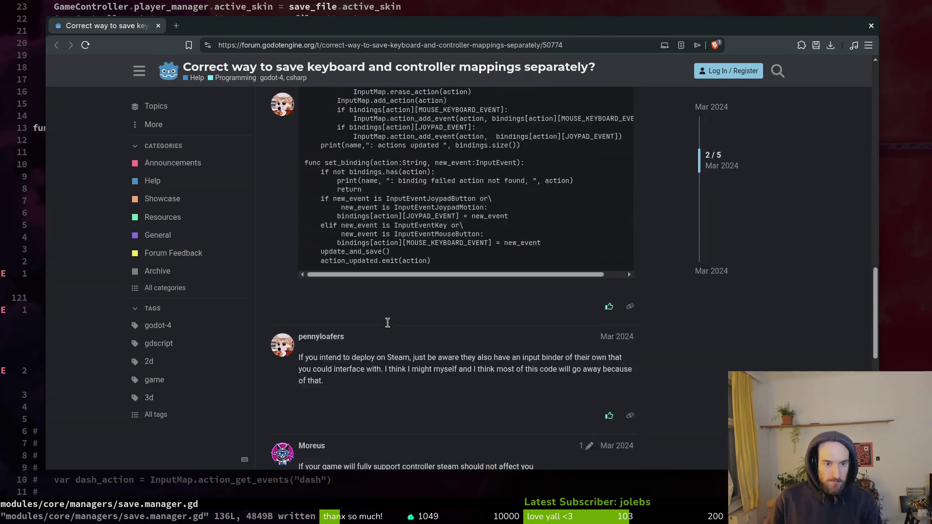
{"action": "scroll", "coordinate": [389, 329], "scroll_direction": "down", "scroll_amount": 4}
{"action": "scroll", "coordinate": [403, 301], "scroll_direction": "up", "scroll_amount": 12}
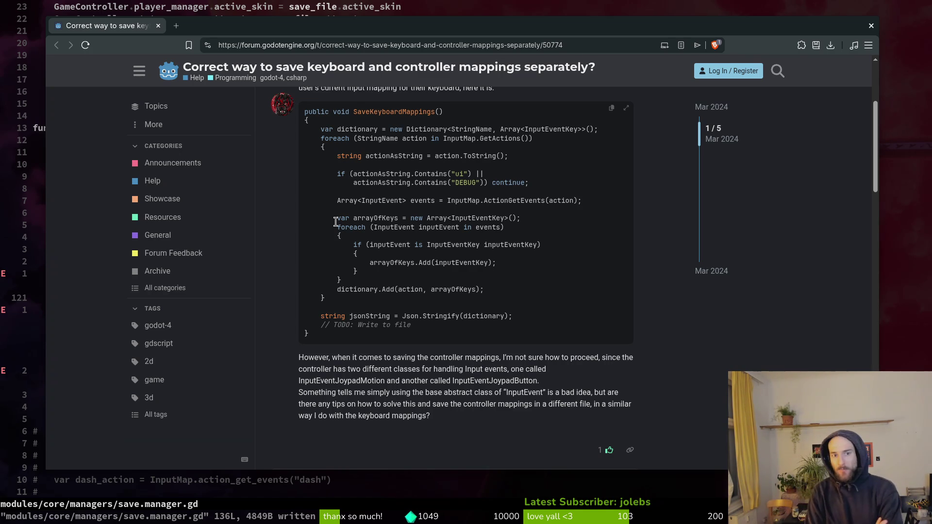
{"action": "key", "text": "ctrl+t"}
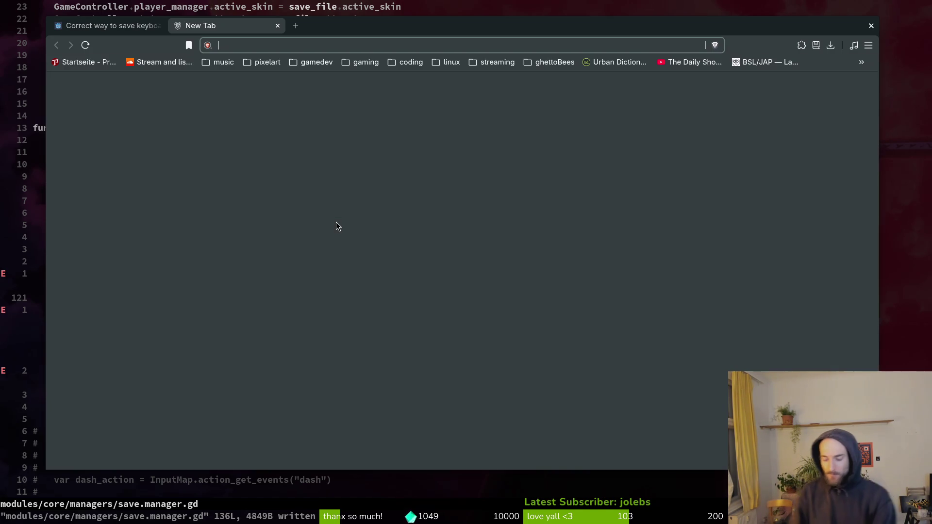
Step: Search Brave for 'controller keyboard remapping split ?'
{"action": "type", "text": "contr"}
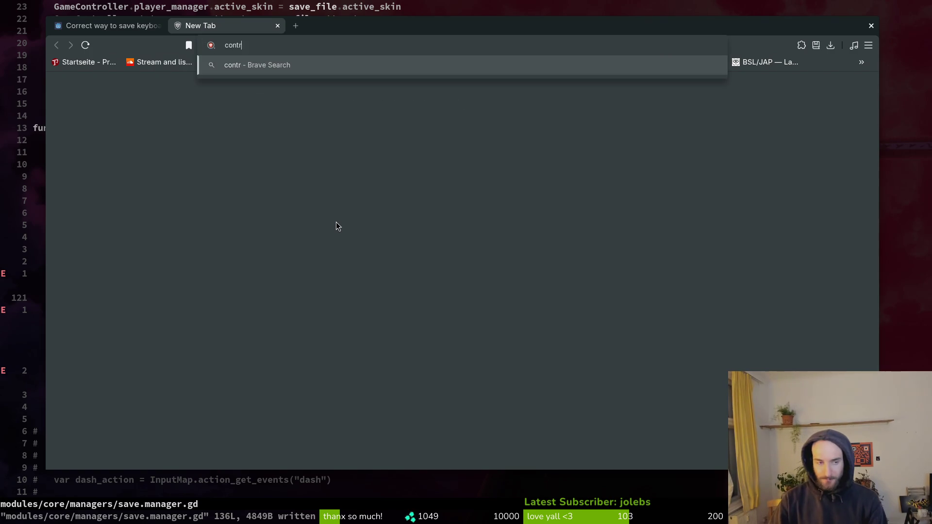
{"action": "type", "text": "oller keyboard repm"}
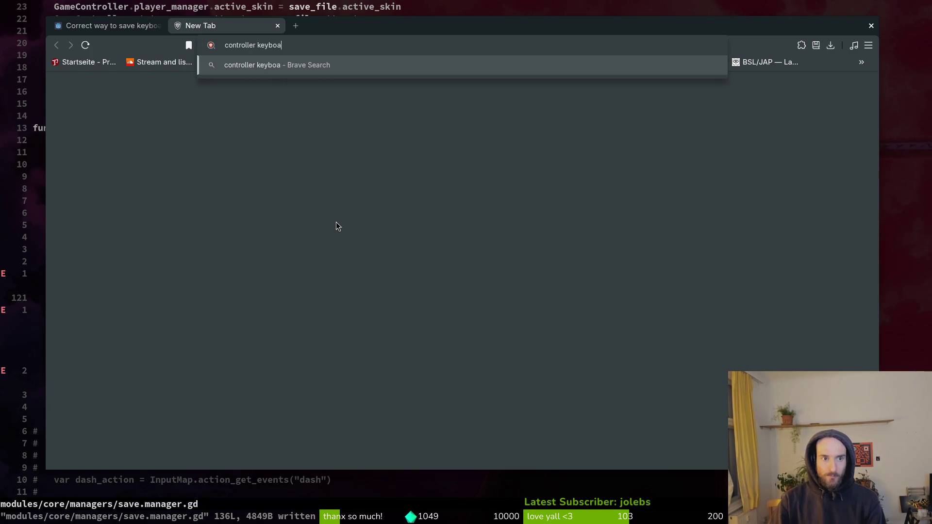
{"action": "key", "text": "BackSpace"}
{"action": "key", "text": "BackSpace"}
{"action": "type", "text": "mapping split "}
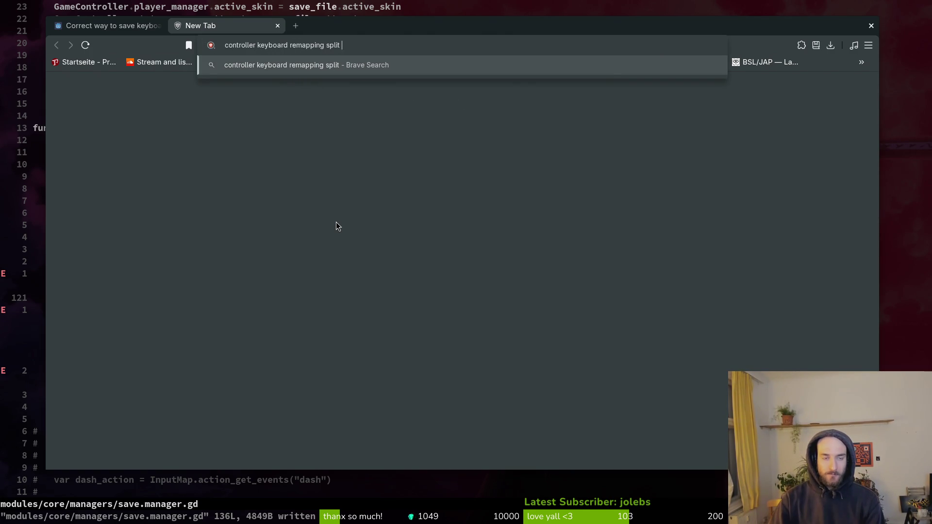
{"action": "type", "text": "?"}
{"action": "key", "text": "Return"}
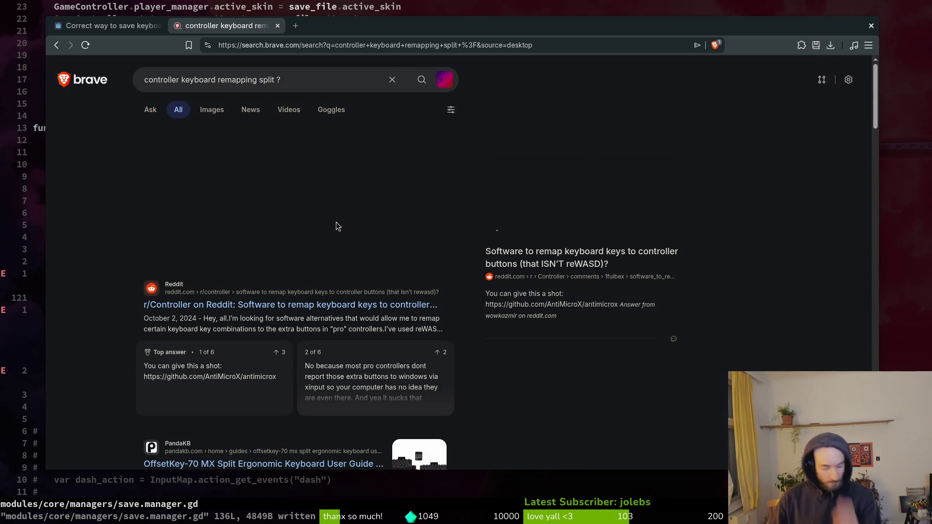
{"action": "key", "text": "ctrl+t"}
Step: Ask Claude whether separate controller and keyboard input maps would simplify saving keybinds to a file
{"action": "type", "text": "clau"}
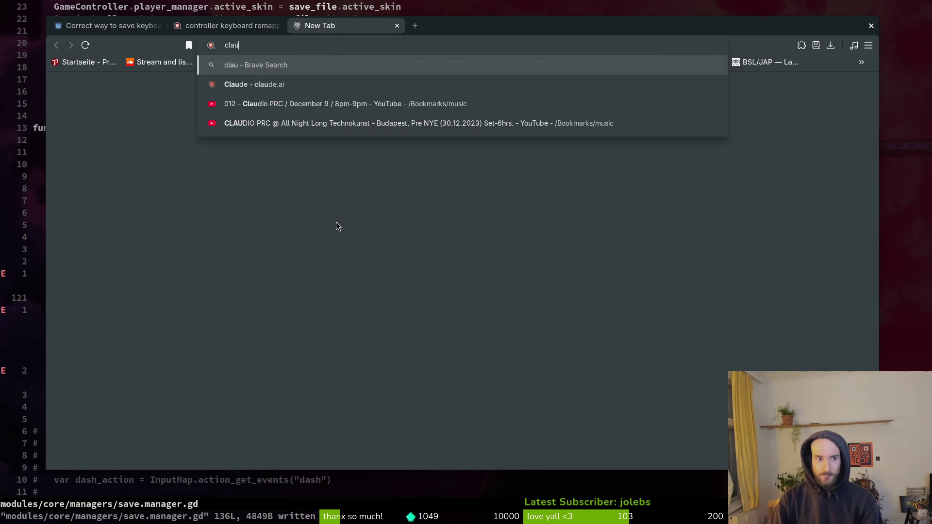
{"action": "key", "text": "Return"}
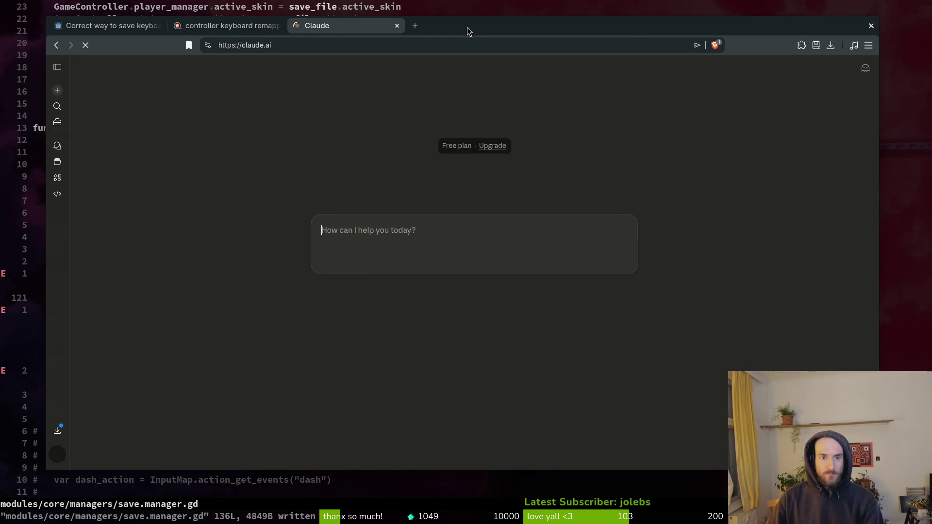
{"action": "type", "text": "hey"}
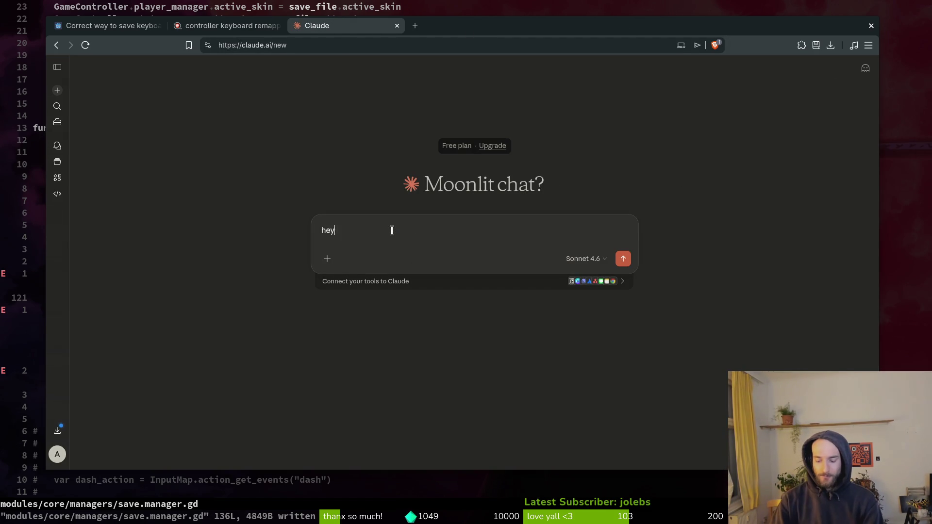
{"action": "type", "text": " i am starting to w"}
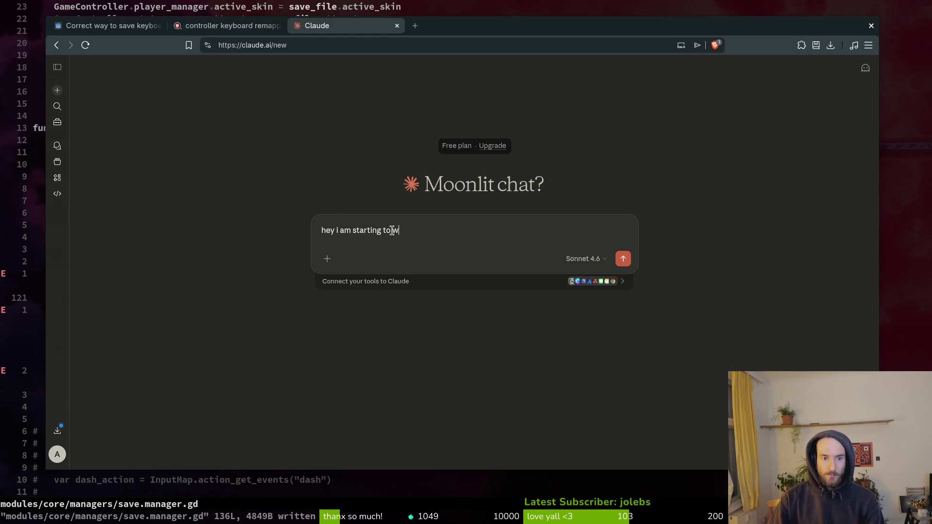
{"action": "type", "text": "onder if it makes "}
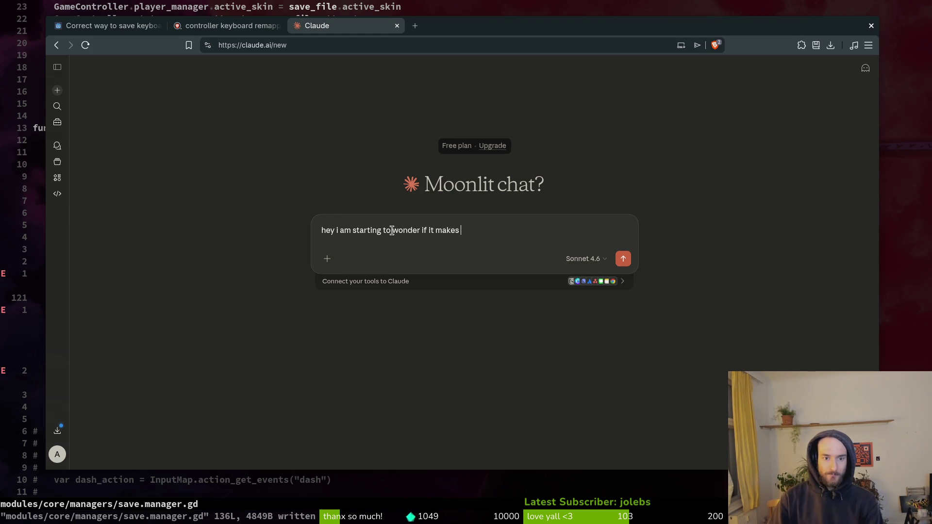
{"action": "type", "text": "more sense to s"}
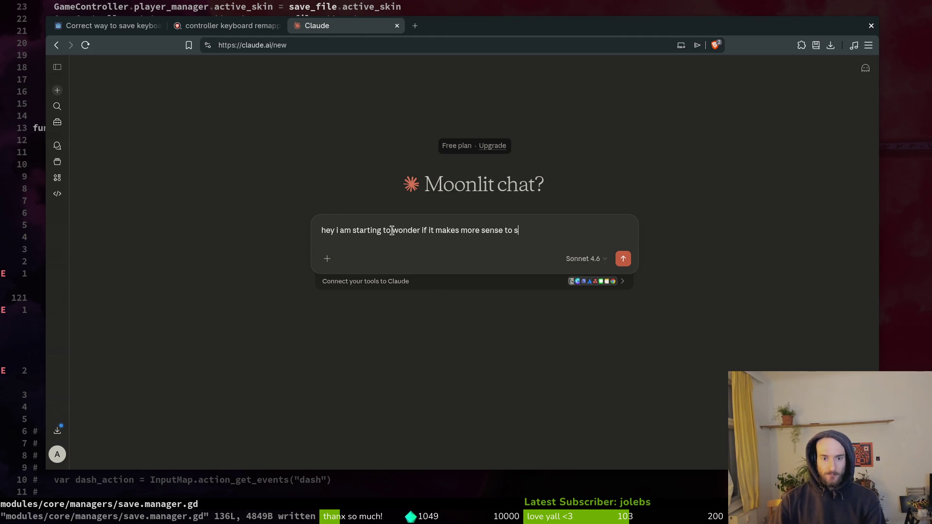
{"action": "type", "text": "plit controller and "}
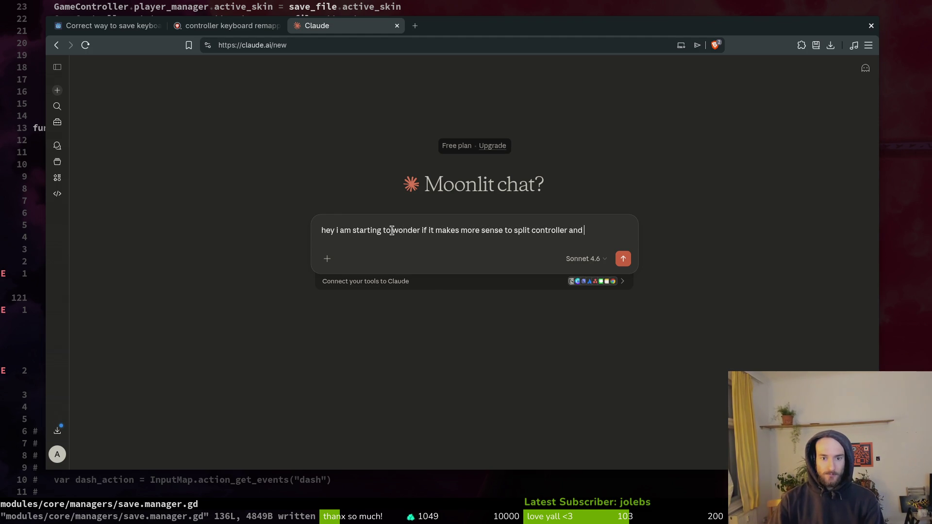
{"action": "type", "text": "keyboard i"}
{"action": "type", "text": "nto "}
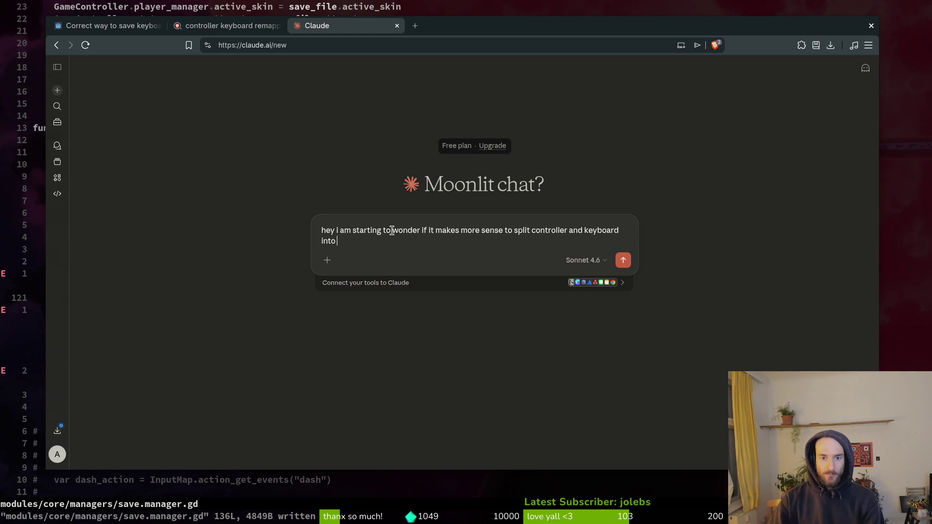
{"action": "type", "text": "two complet"}
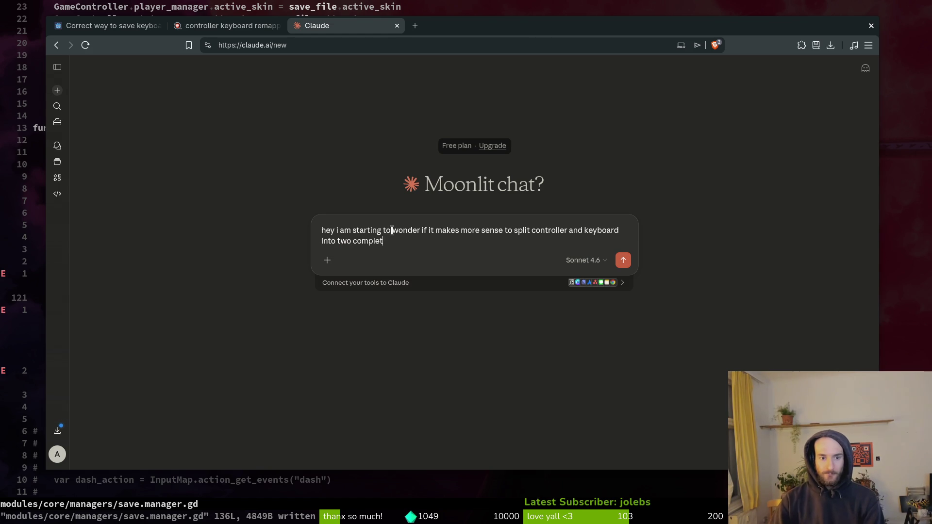
{"action": "type", "text": "ely different "}
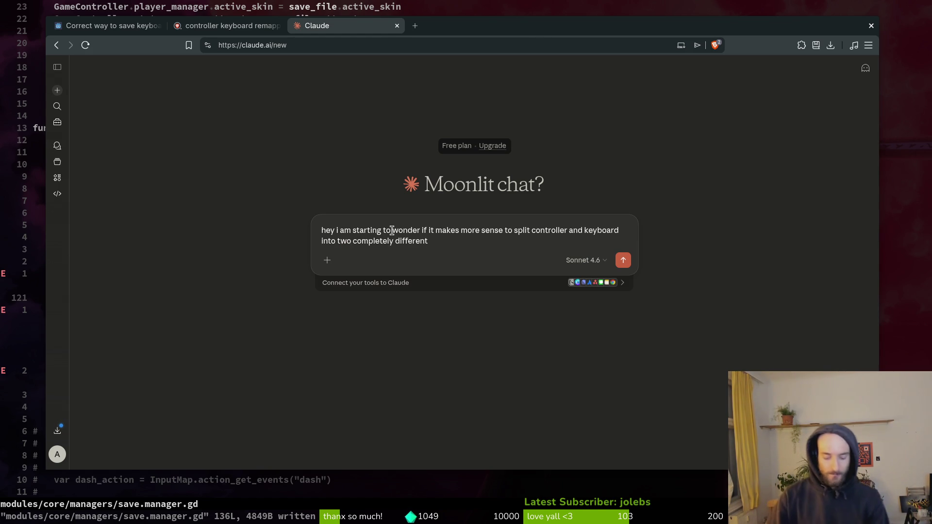
{"action": "type", "text": "inup"}
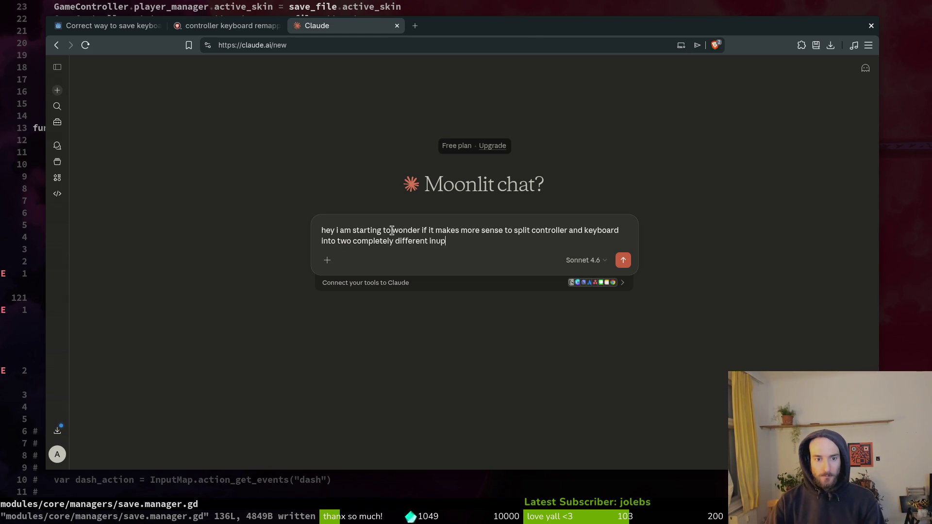
{"action": "key", "text": "BackSpace"}
{"action": "key", "text": "BackSpace"}
{"action": "type", "text": "put maps. wi"}
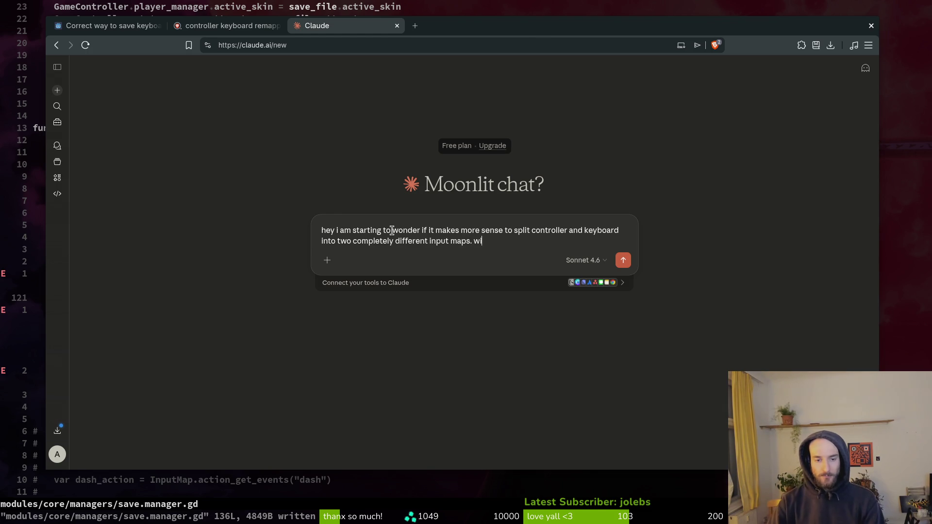
{"action": "type", "text": "th each device get"}
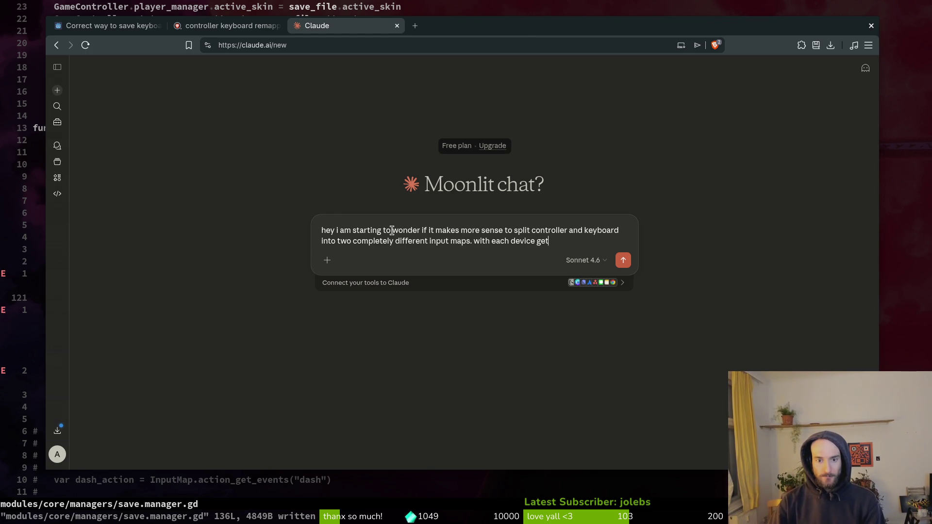
{"action": "type", "text": "g onting onvent per actions"}
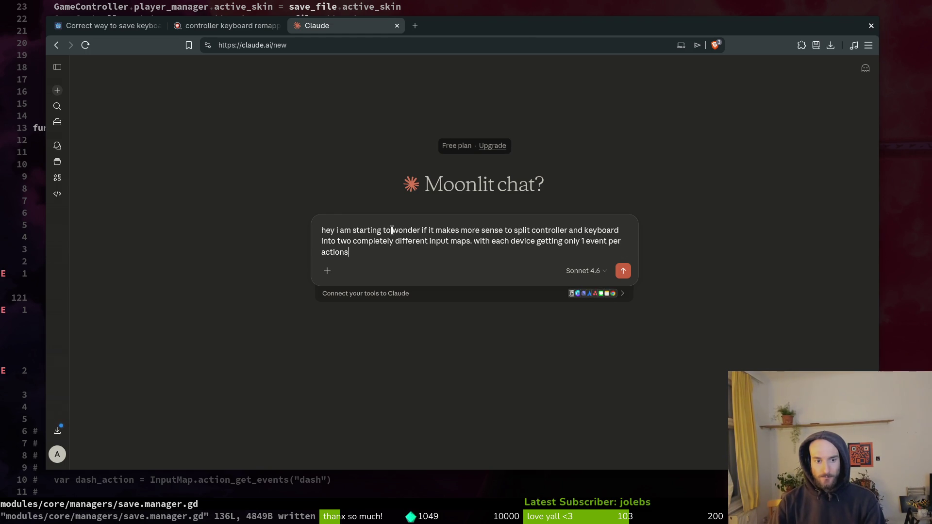
{"action": "type", "text": "and not havign controller and "}
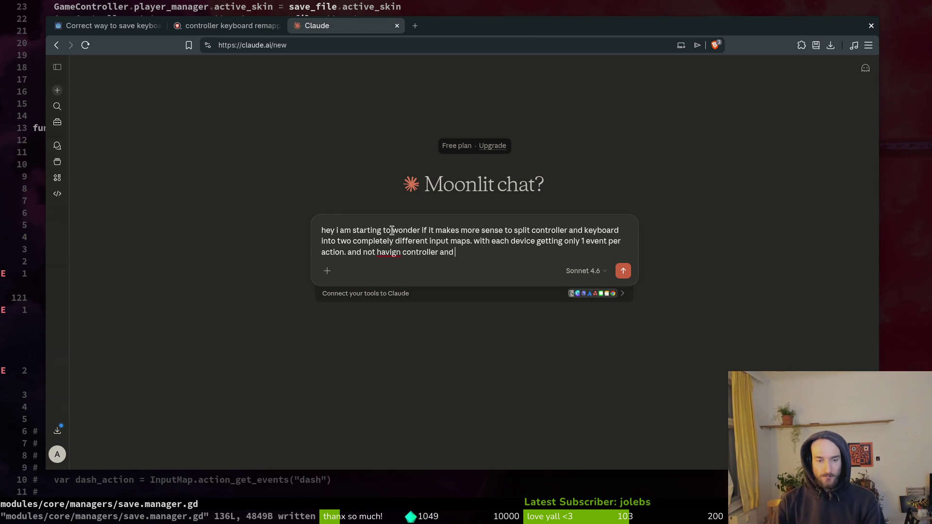
{"action": "type", "text": "keyboard eve"}
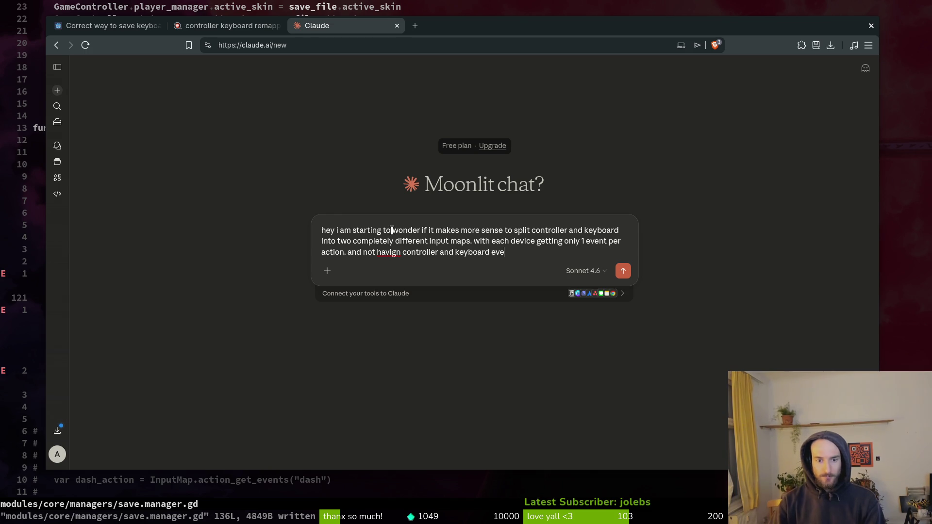
{"action": "type", "text": "nt bound to a"}
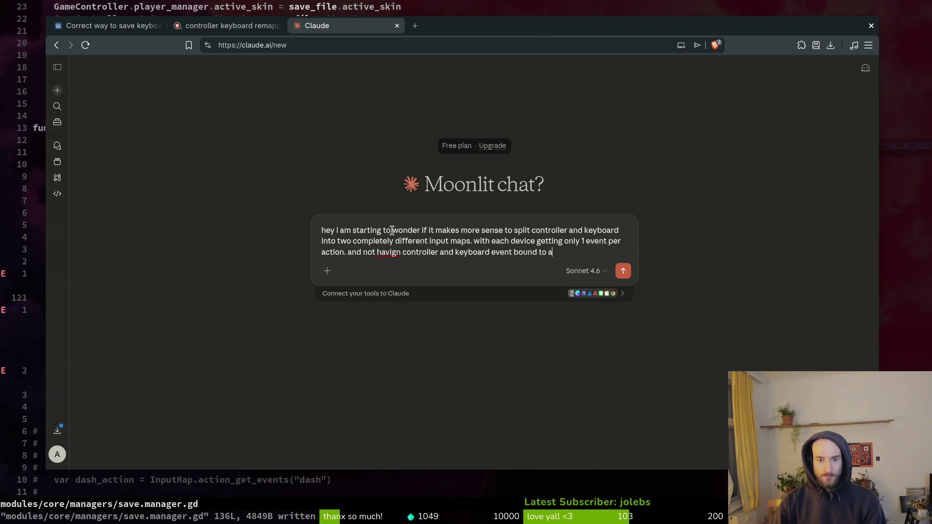
{"action": "key", "text": "BackSpace"}
{"action": "type", "text": "1 action. th"}
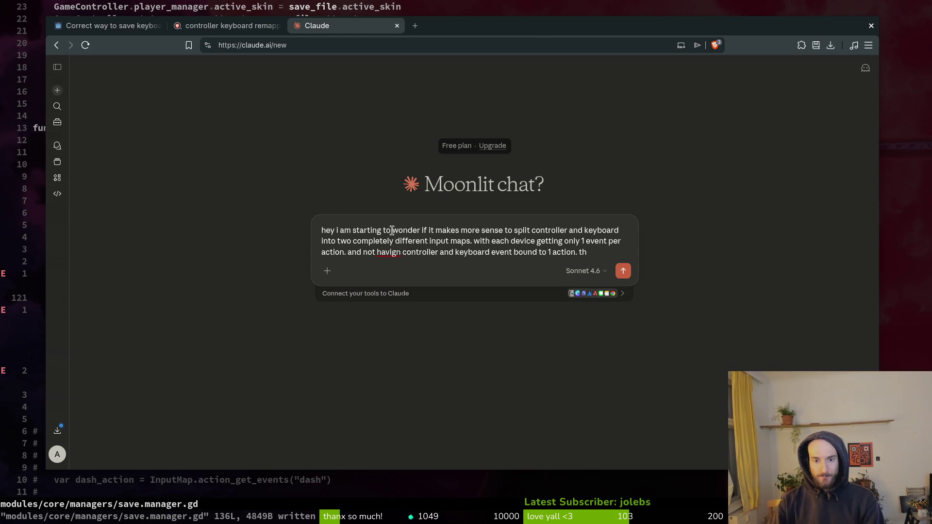
{"action": "type", "text": "is should make s"}
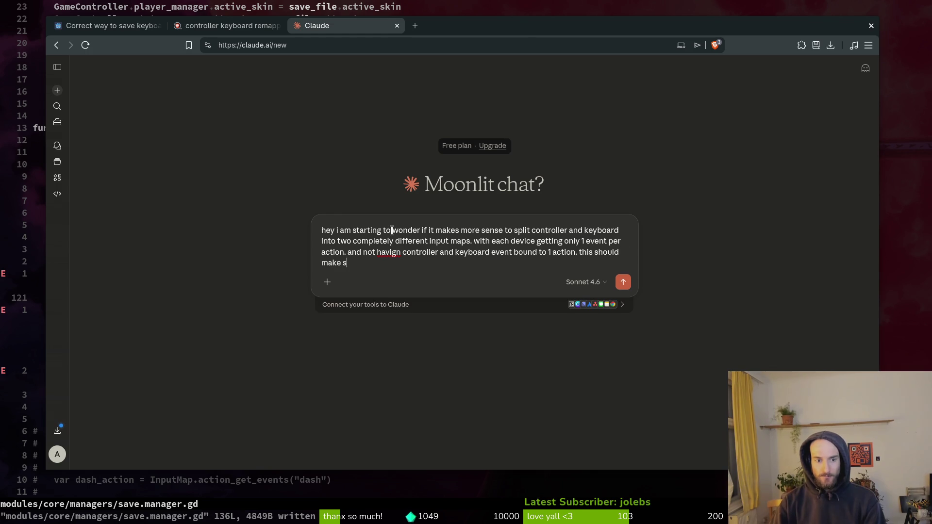
{"action": "type", "text": "ving i"}
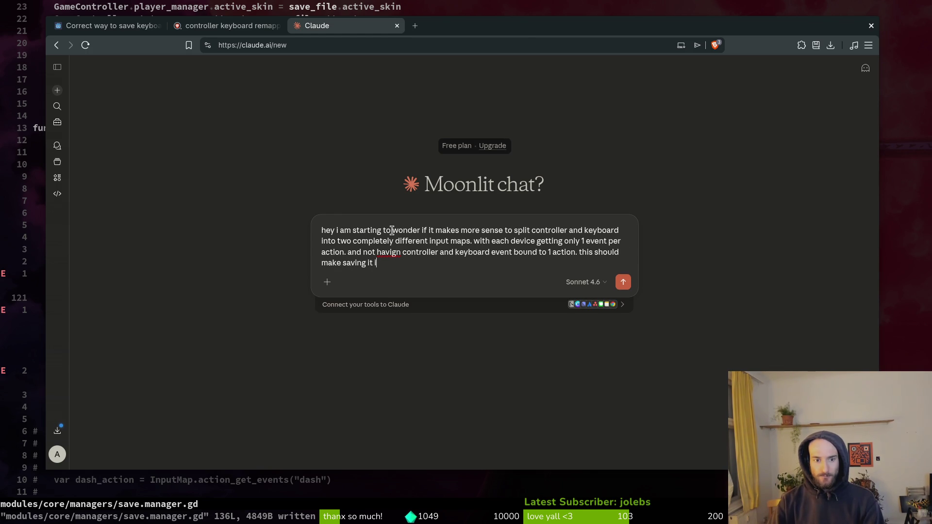
{"action": "key", "text": "BackSpace"}
{"action": "type", "text": "the key"}
{"action": "type", "text": "bind simp"}
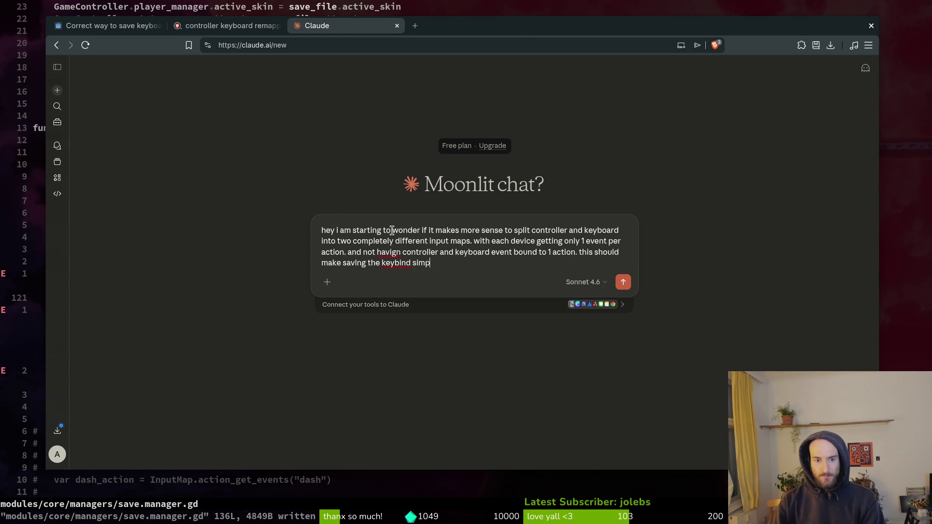
{"action": "key", "text": "BackSpace"}
{"action": "key", "text": "BackSpace"}
{"action": "key", "text": "BackSpace"}
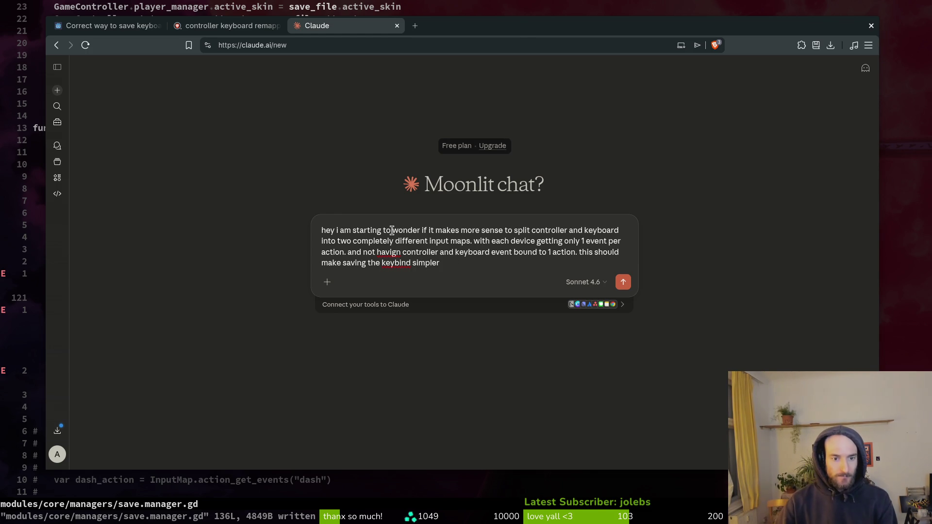
{"action": "type", "text": "ybinds into"}
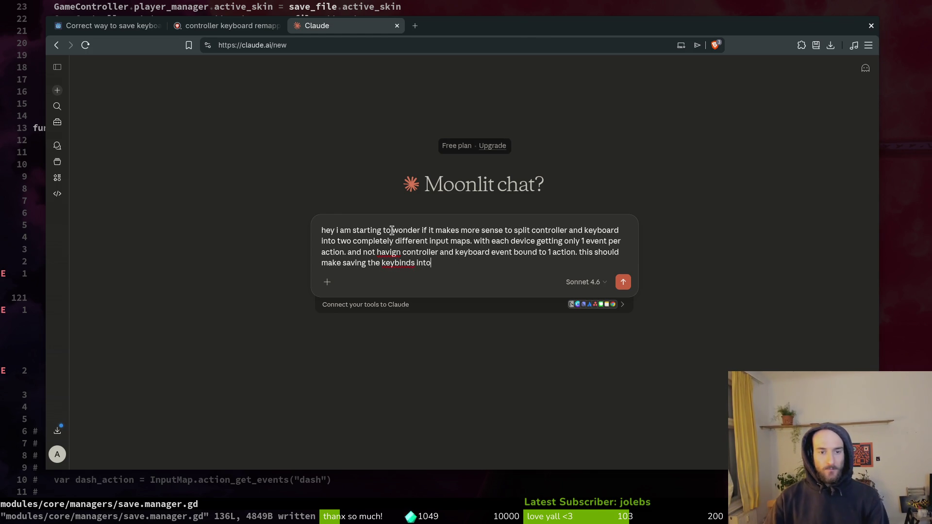
{"action": "type", "text": "  a savd"}
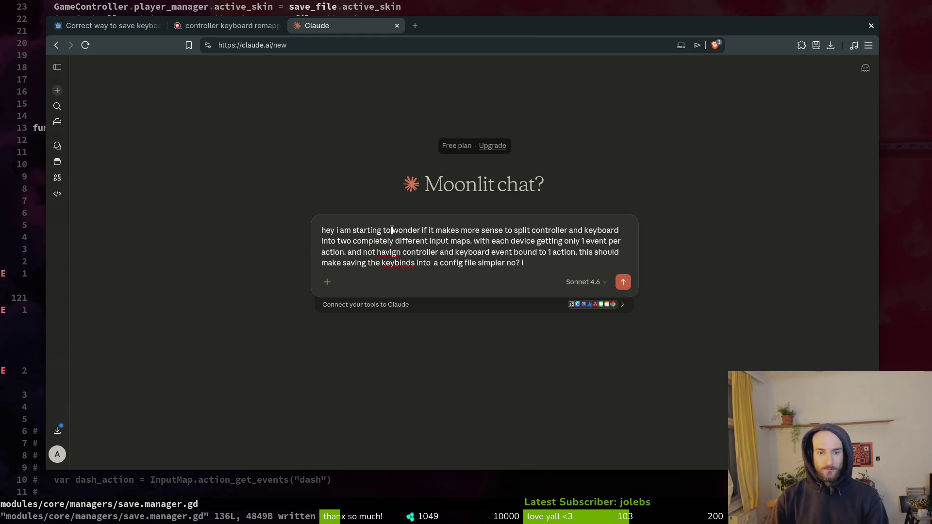
{"action": "key", "text": "Return"}
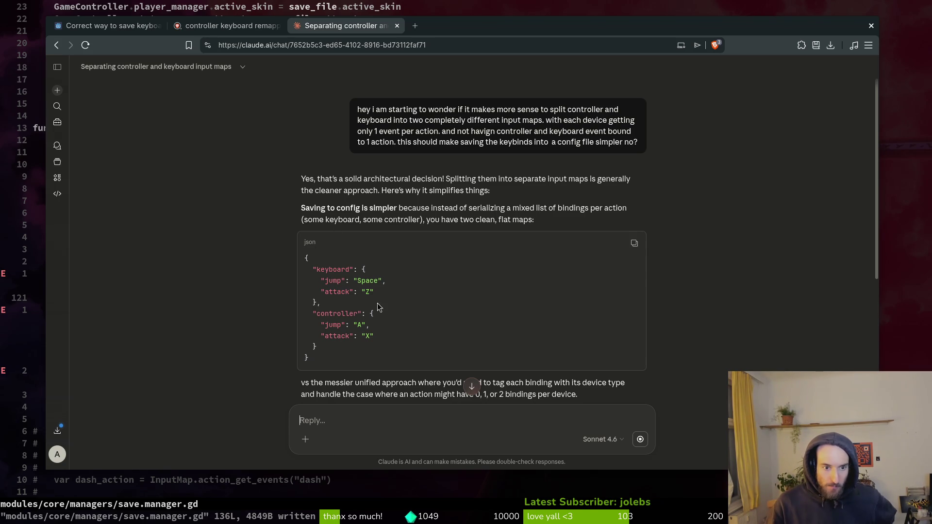
Step: Read Claude's reply showing separate keyboard/controller JSON maps, then close the chat tab
{"action": "scroll", "coordinate": [481, 315], "scroll_direction": "down", "scroll_amount": 1}
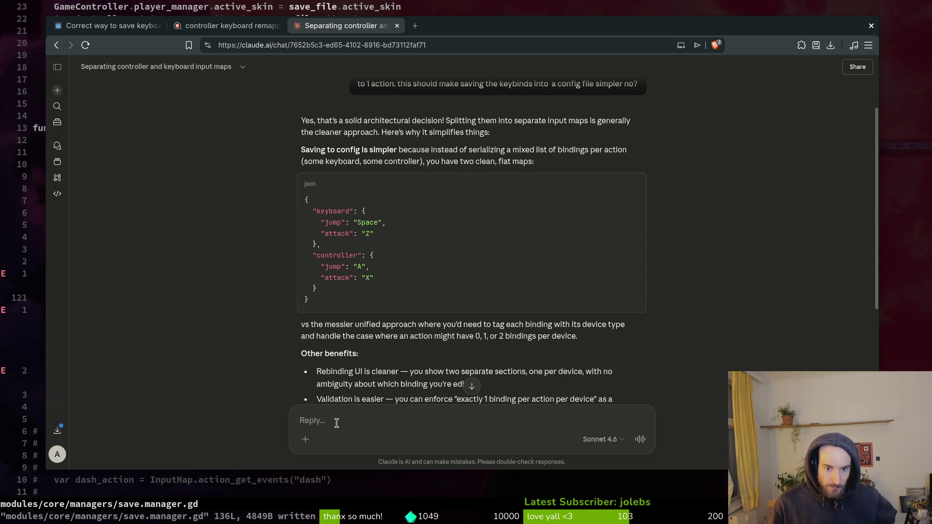
{"action": "scroll", "coordinate": [246, 339], "scroll_direction": "down", "scroll_amount": 3}
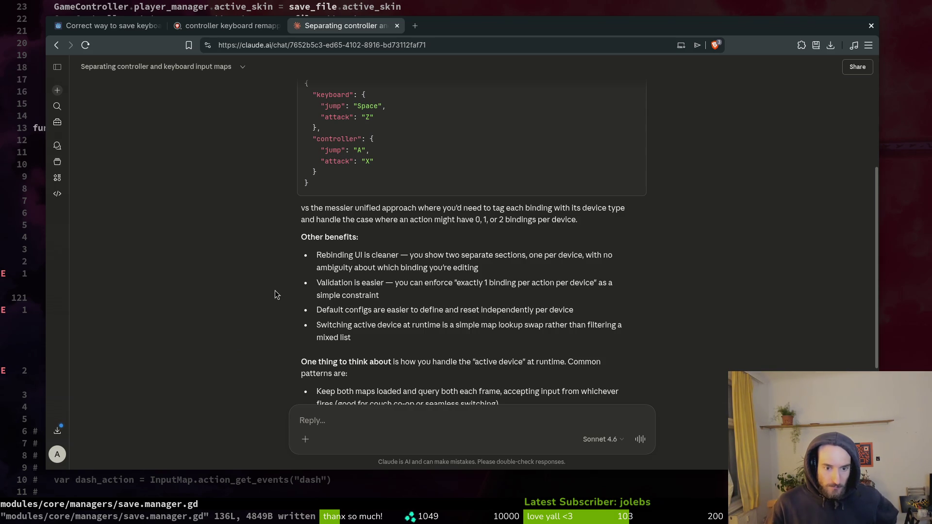
{"action": "left_click", "coordinate": [397, 27]}
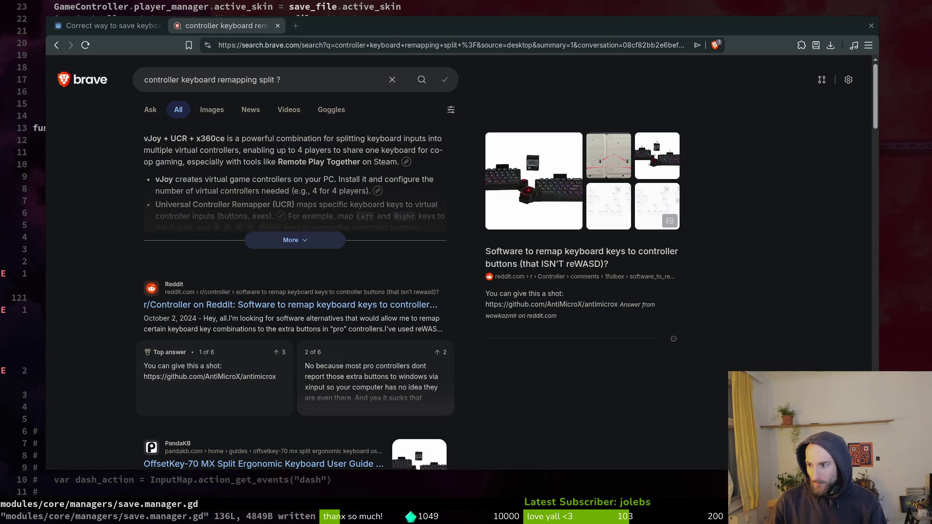
Step: Show the Input Map in Godot's Project Settings with move_left, move_right and other actions
{"action": "key", "text": "super+2"}
{"action": "left_click", "coordinate": [43, 28]}
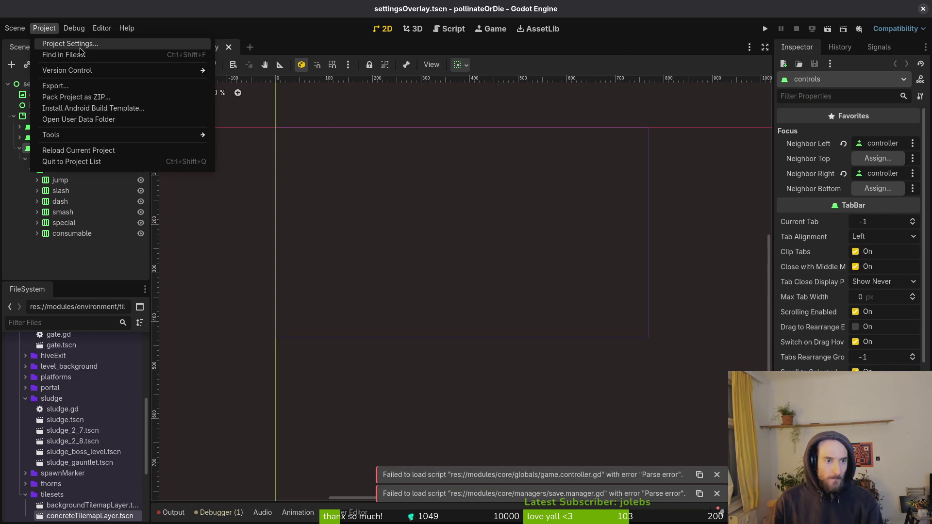
{"action": "left_click", "coordinate": [49, 43]}
{"action": "left_click", "coordinate": [108, 52]}
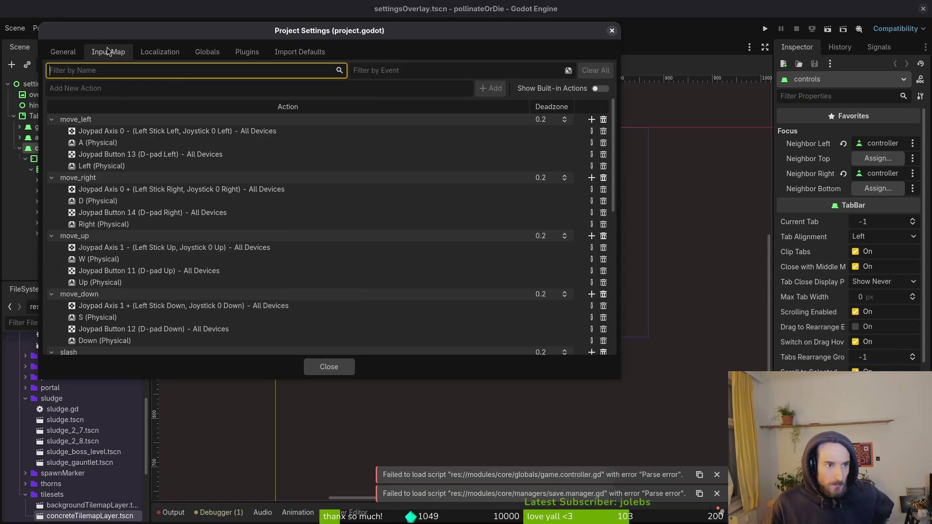
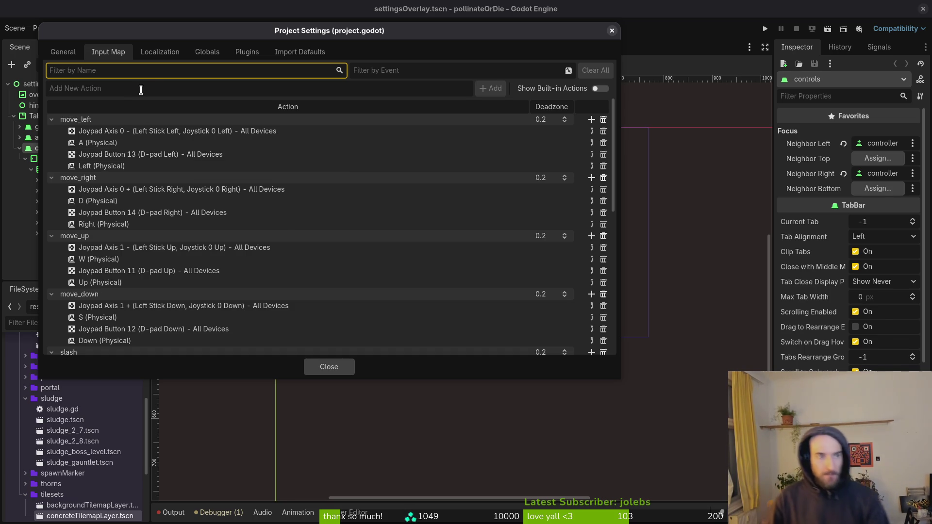
Step: Add a new input action named jump_controller
{"action": "left_click", "coordinate": [191, 73]}
{"action": "left_click", "coordinate": [100, 95]}
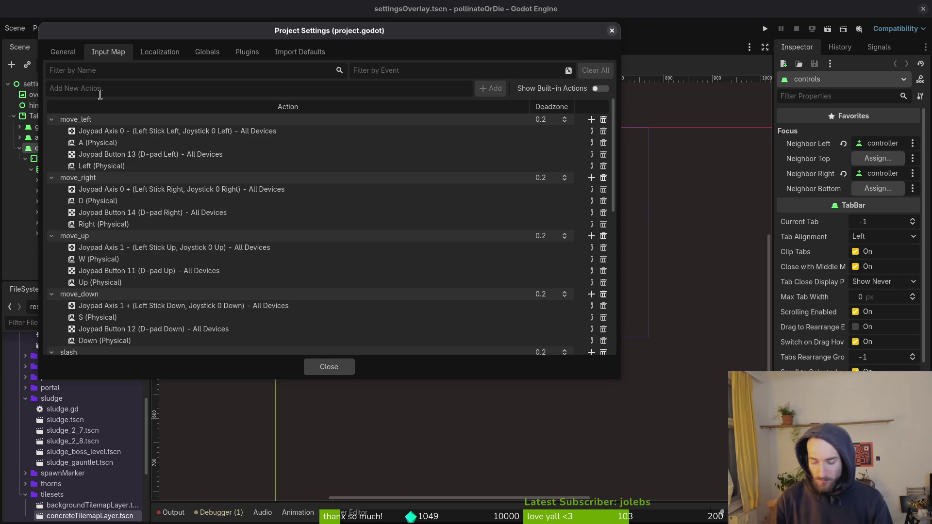
{"action": "type", "text": "jump_"}
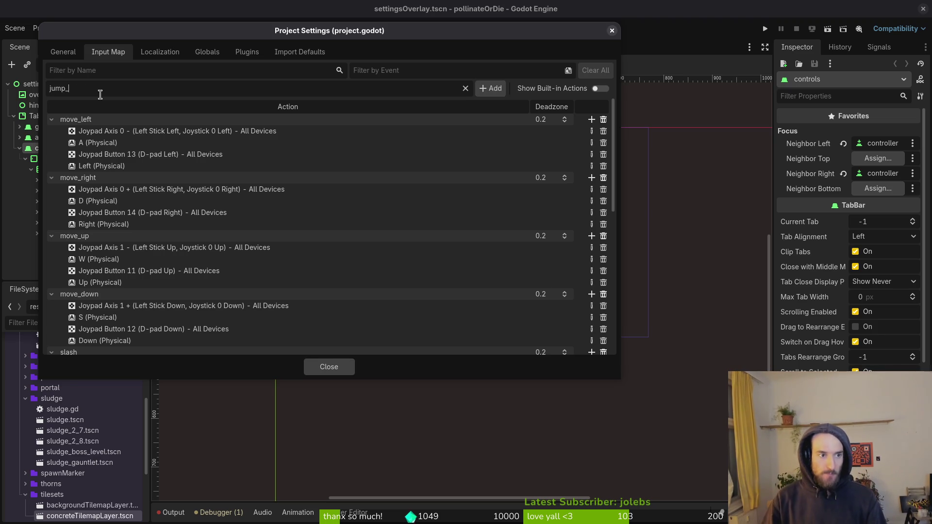
{"action": "key", "text": "BackSpace"}
{"action": "type", "text": "+con"}
{"action": "key", "text": "BackSpace"}
{"action": "type", "text": "_controller"}
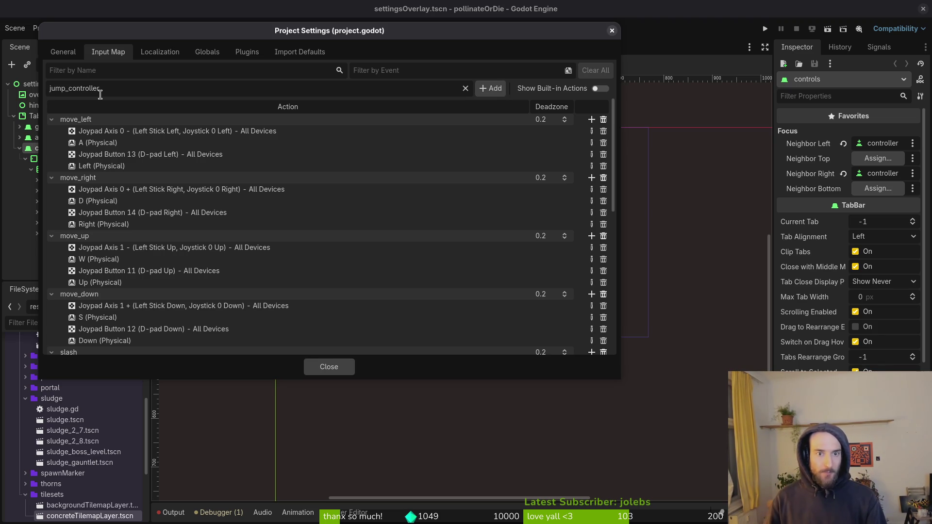
{"action": "left_click", "coordinate": [492, 91]}
Step: Add two more input actions, jump_ctrl and jump_kb
{"action": "left_click", "coordinate": [104, 88]}
{"action": "type", "text": "jump_keyboard"}
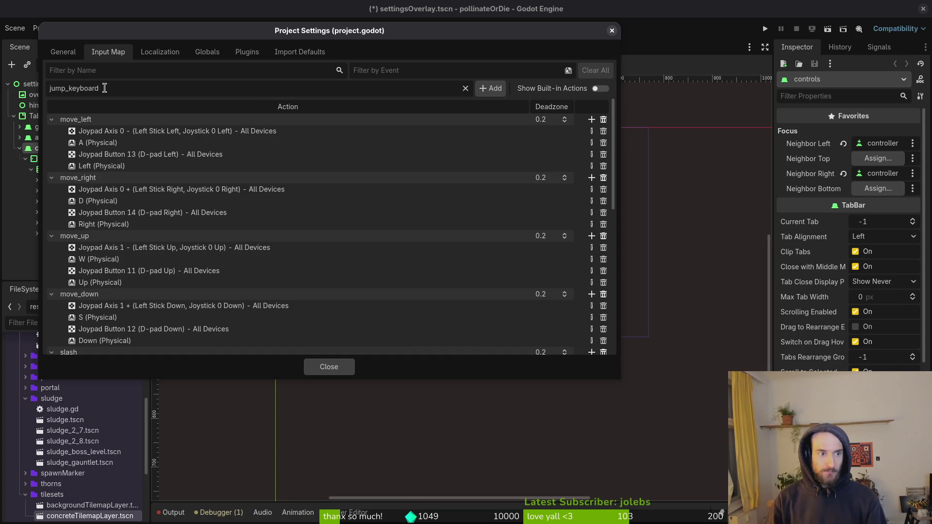
{"action": "double_click", "coordinate": [104, 88]}
{"action": "type", "text": "jump_ctrl"}
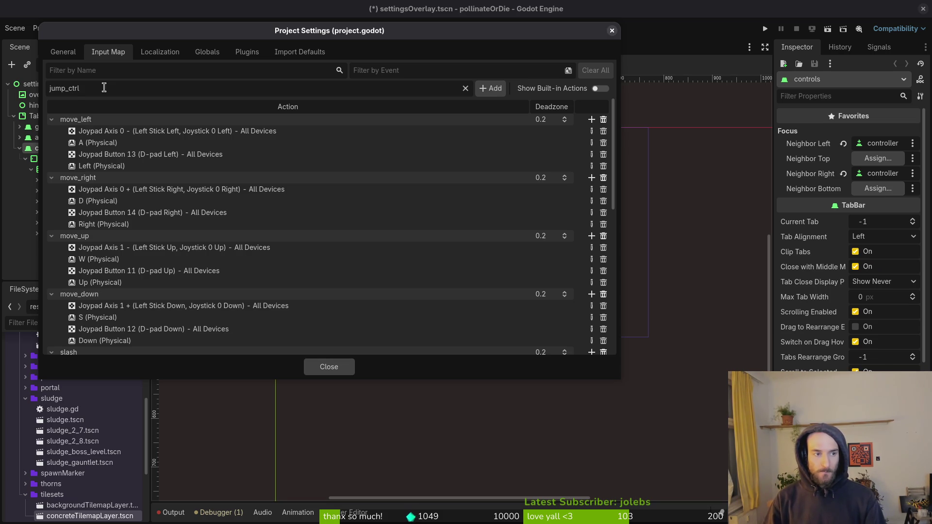
{"action": "key", "text": "Return"}
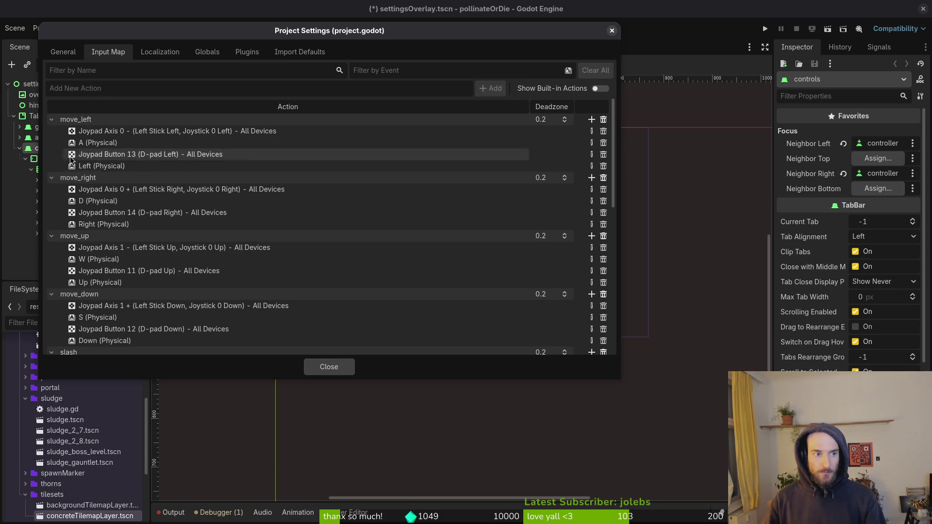
{"action": "type", "text": "jump_kb"}
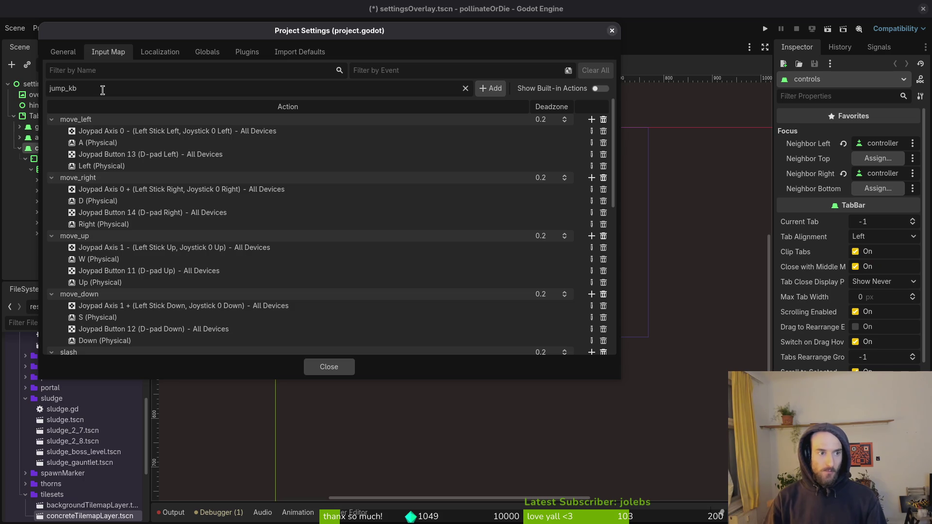
{"action": "key", "text": "Return"}
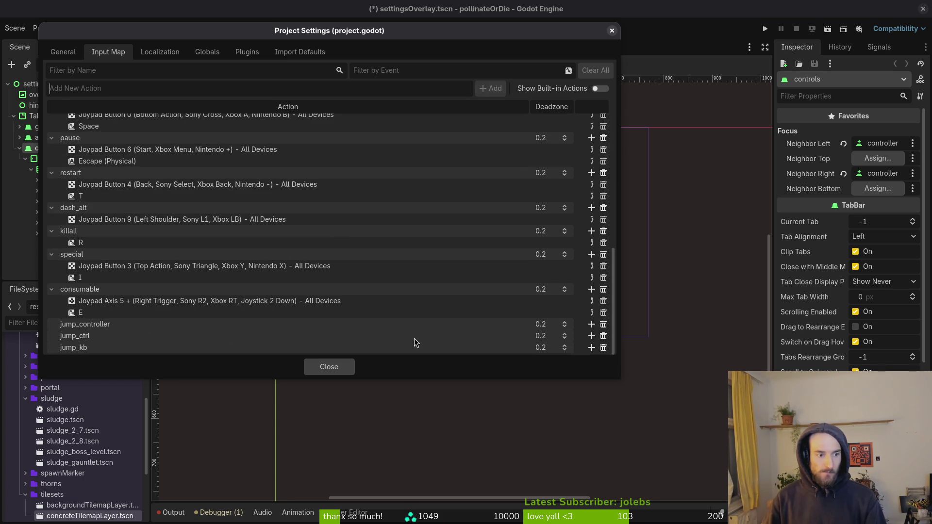
Step: Delete the jump_controller action from the Input Map
{"action": "left_click", "coordinate": [603, 324]}
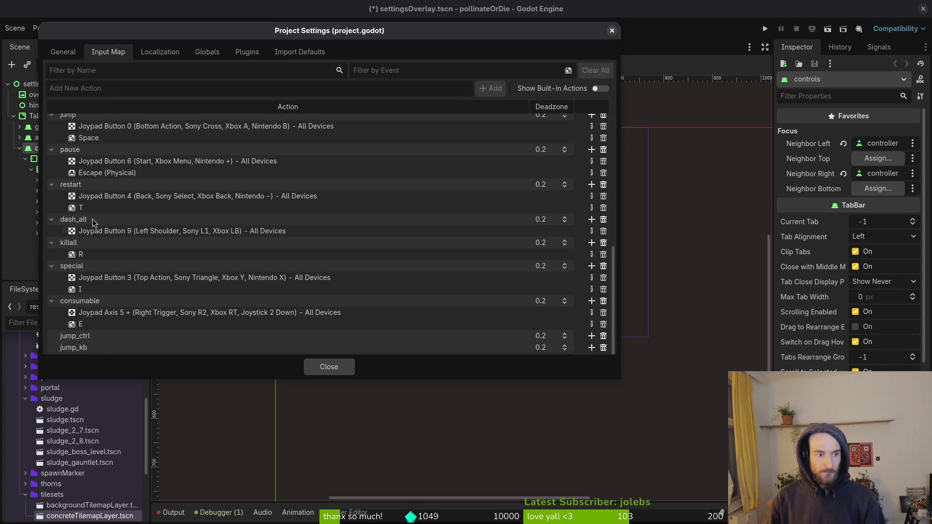
{"action": "scroll", "coordinate": [118, 208], "scroll_direction": "up", "scroll_amount": 3}
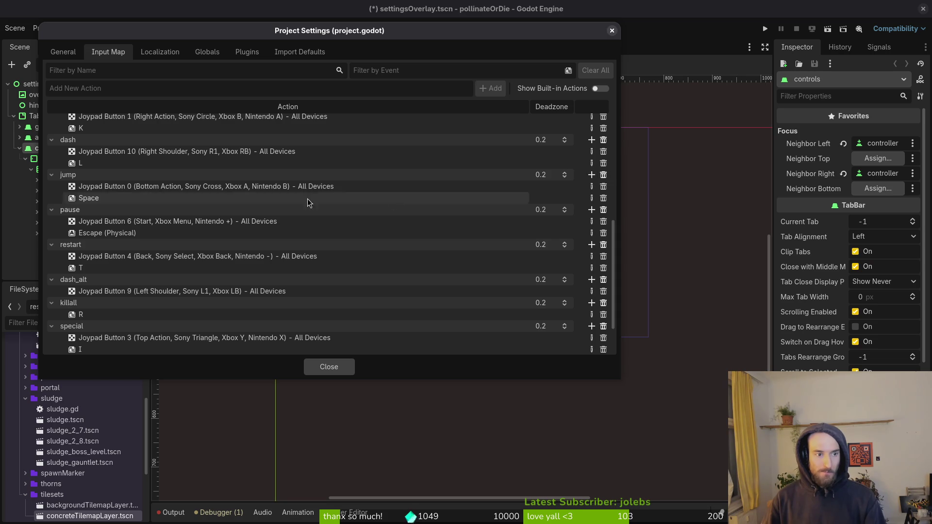
{"action": "scroll", "coordinate": [177, 264], "scroll_direction": "down", "scroll_amount": 3}
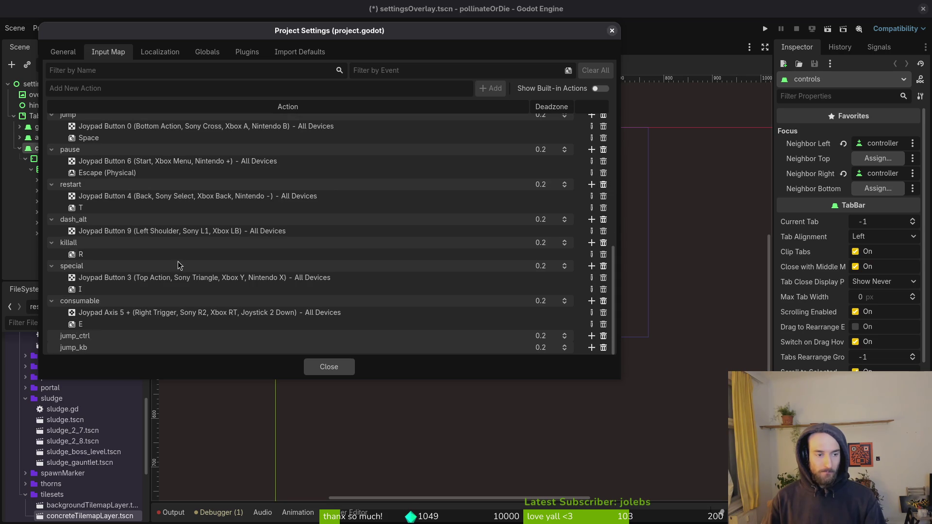
Step: Bind the physical Space key to the jump_kb action
{"action": "double_click", "coordinate": [92, 348]}
{"action": "key", "text": "BackSpace"}
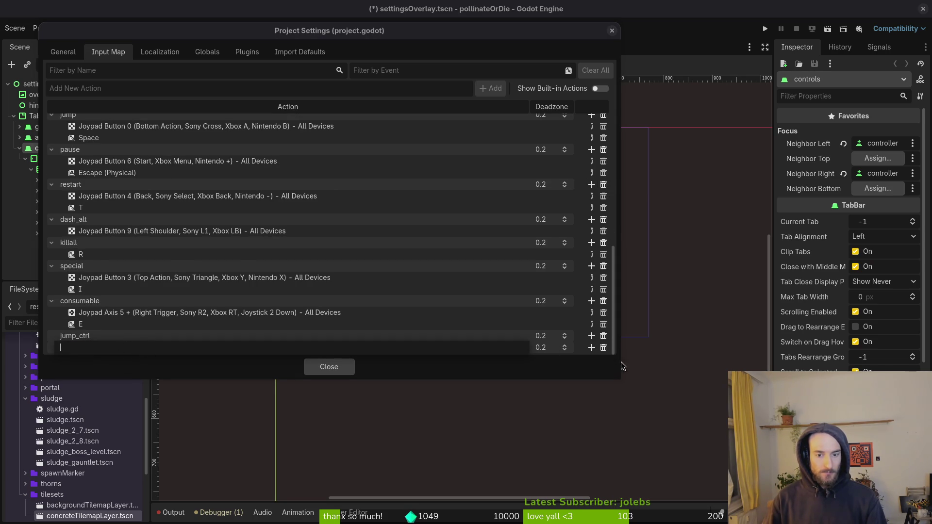
{"action": "left_click", "coordinate": [235, 344]}
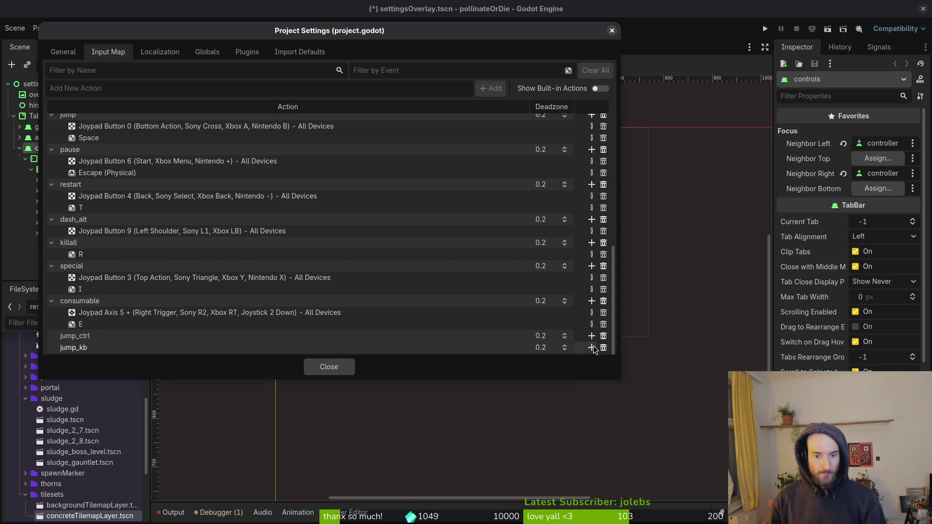
{"action": "left_click", "coordinate": [592, 347]}
{"action": "key", "text": "space"}
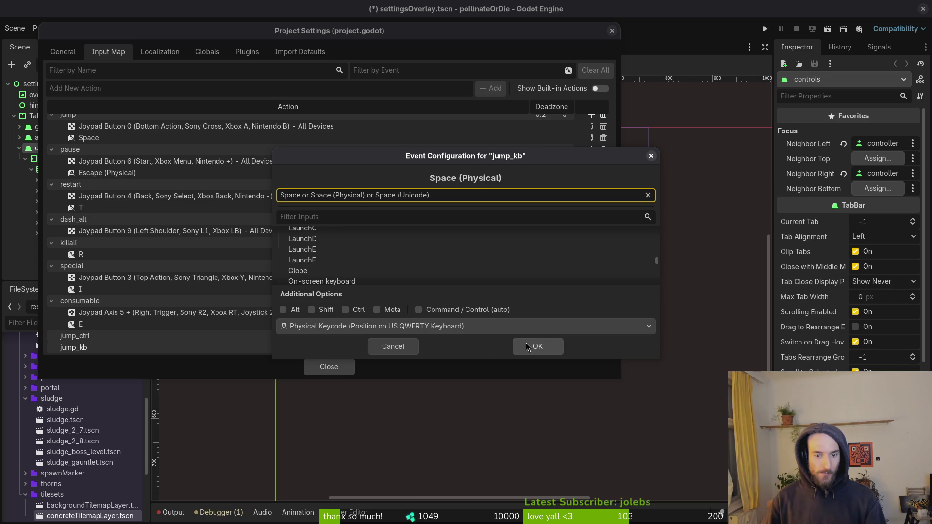
{"action": "left_click", "coordinate": [527, 347]}
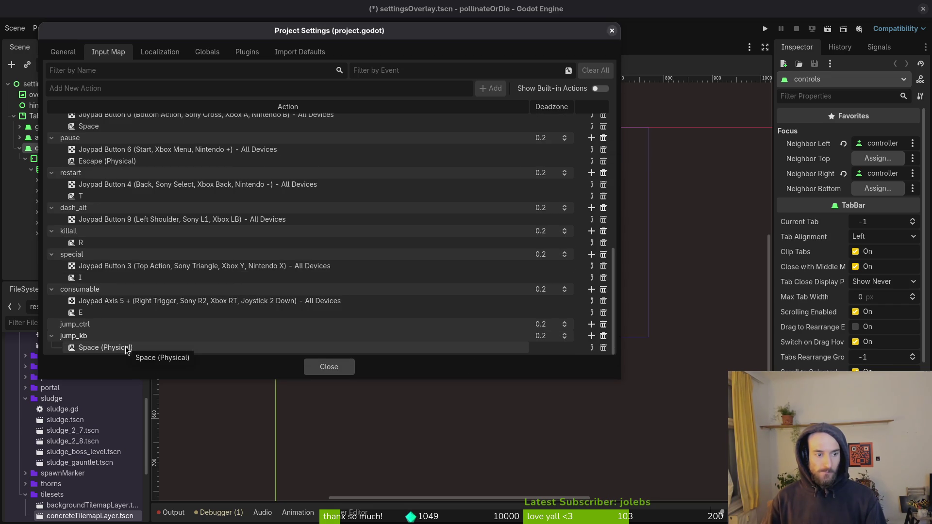
{"action": "left_click", "coordinate": [126, 350]}
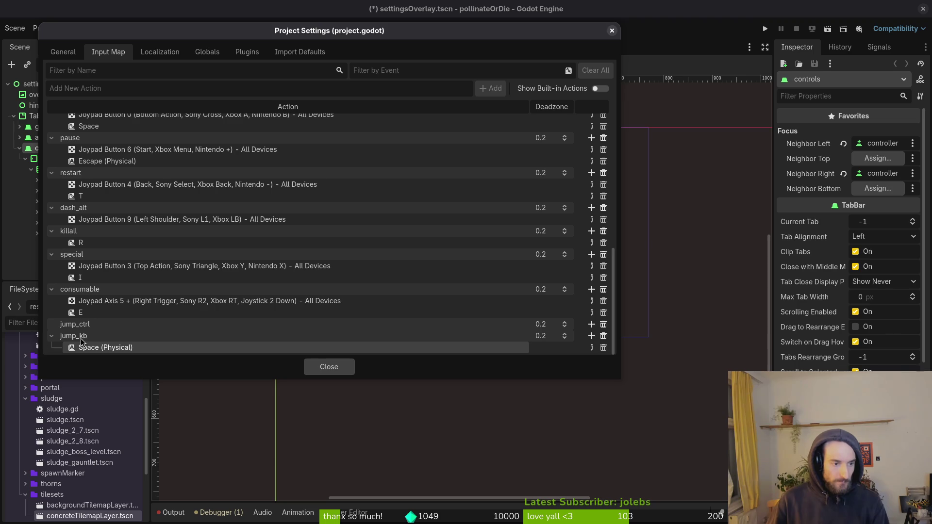
{"action": "left_click", "coordinate": [51, 336]}
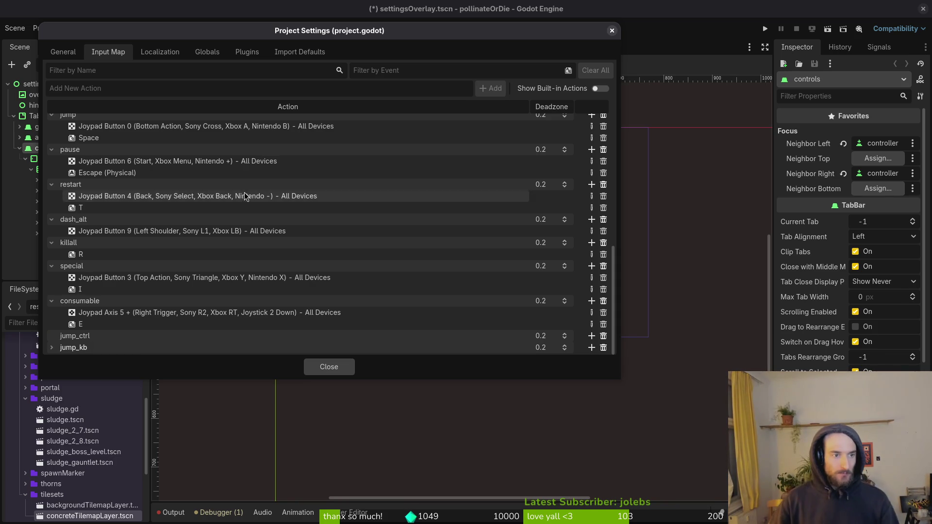
Step: Add the slash_kb and smash_kb input actions
{"action": "type", "text": "dash_ctrl"}
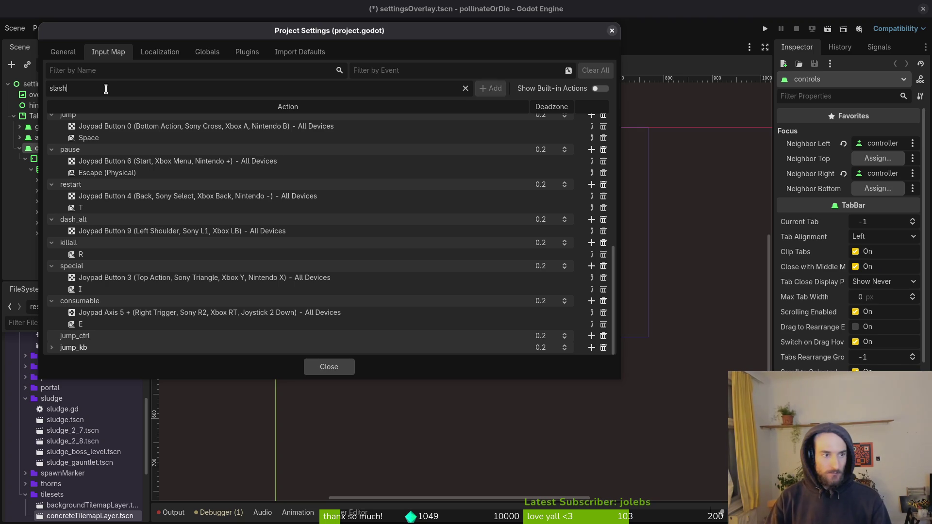
{"action": "key", "text": "Return"}
{"action": "type", "text": "smas"}
{"action": "key", "text": "Return"}
{"action": "type", "text": "smash"}
{"action": "key", "text": "BackSpace"}
{"action": "key", "text": "BackSpace"}
{"action": "key", "text": "BackSpace"}
{"action": "type", "text": "dash_k"}
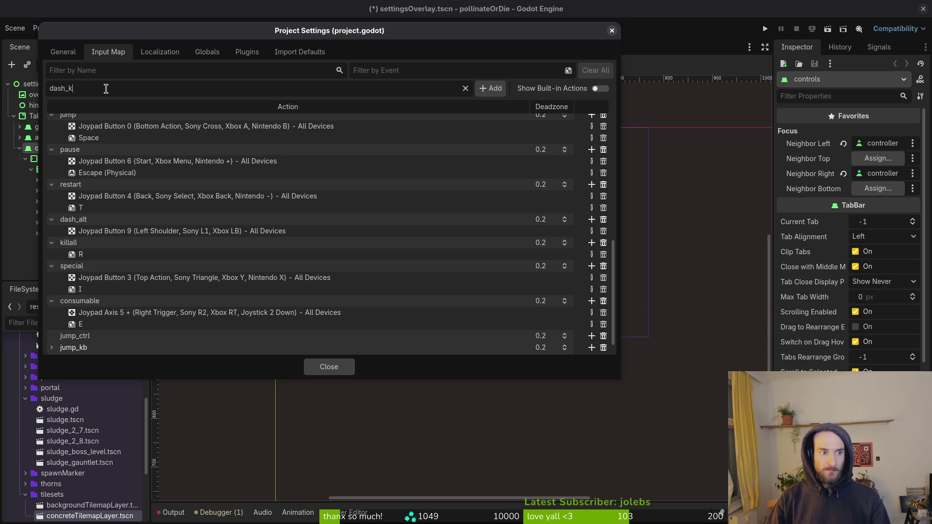
{"action": "key", "text": "BackSpace"}
{"action": "key", "text": "BackSpace"}
{"action": "key", "text": "BackSpace"}
{"action": "type", "text": "kb_"}
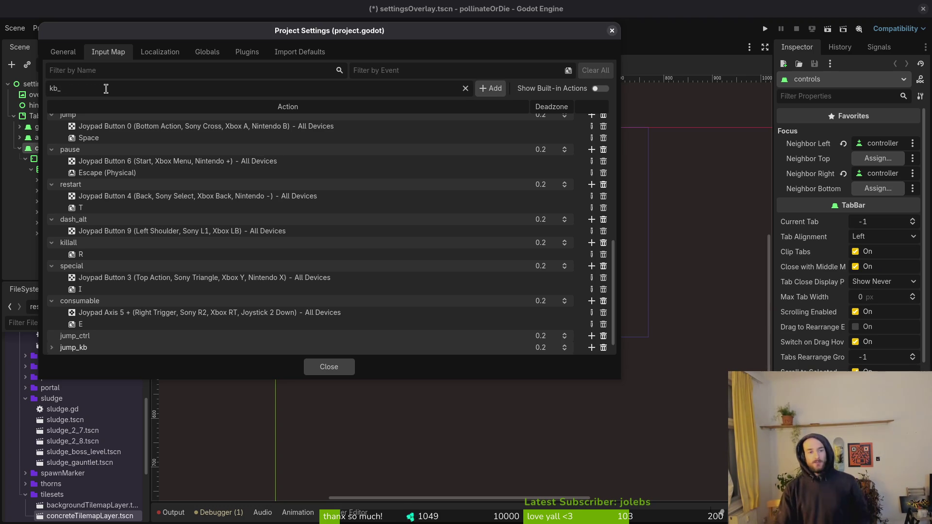
Step: Submit another kb_-prefixed jump action name
{"action": "scroll", "coordinate": [394, 206], "scroll_direction": "up", "scroll_amount": 3}
{"action": "scroll", "coordinate": [206, 201], "scroll_direction": "down", "scroll_amount": 5}
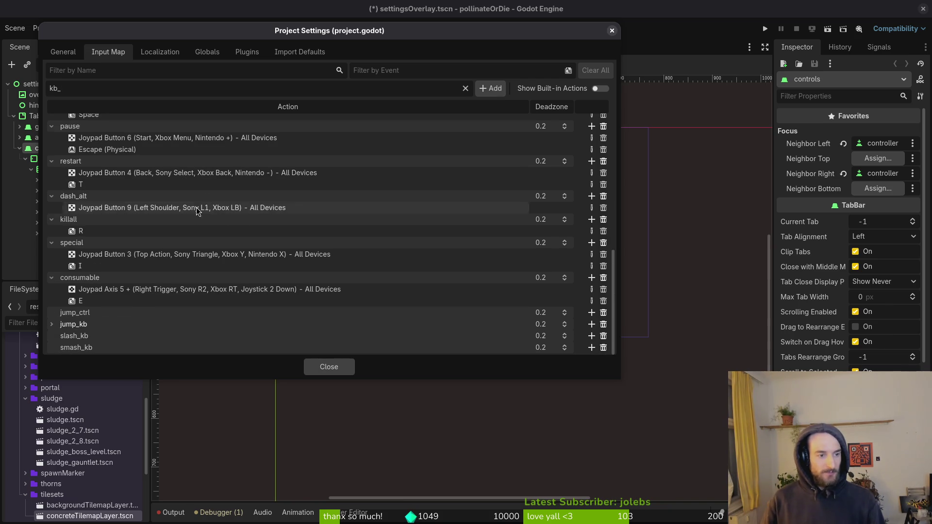
{"action": "left_click", "coordinate": [102, 313]}
{"action": "left_click", "coordinate": [59, 91]}
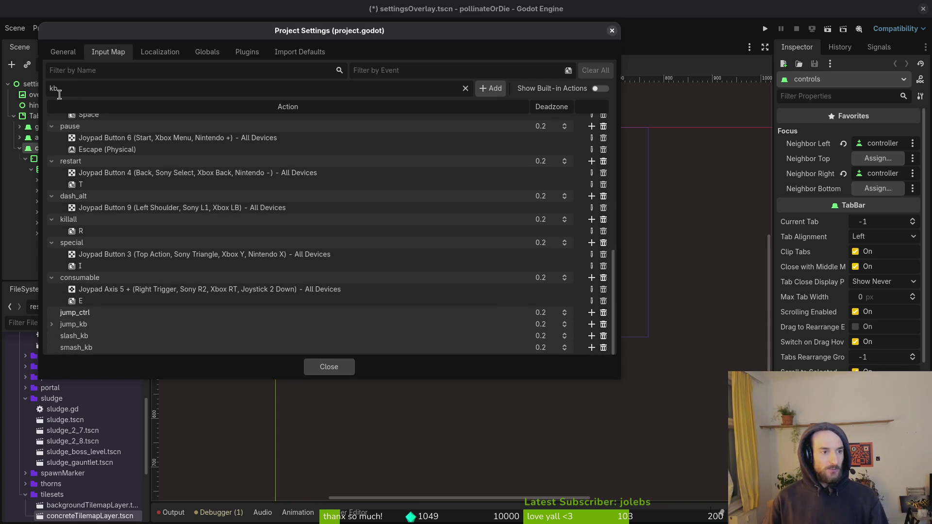
{"action": "double_click", "coordinate": [74, 92]}
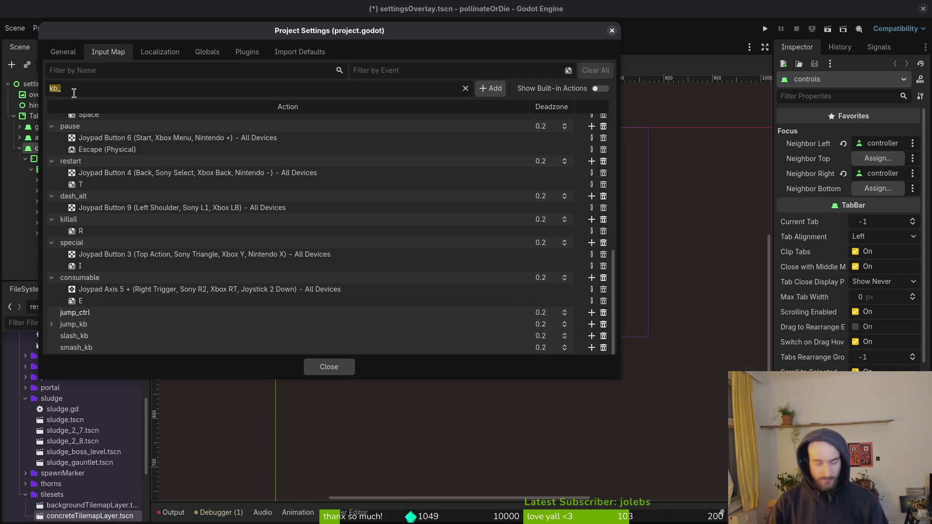
{"action": "type", "text": "kbmp"}
{"action": "key", "text": "Return"}
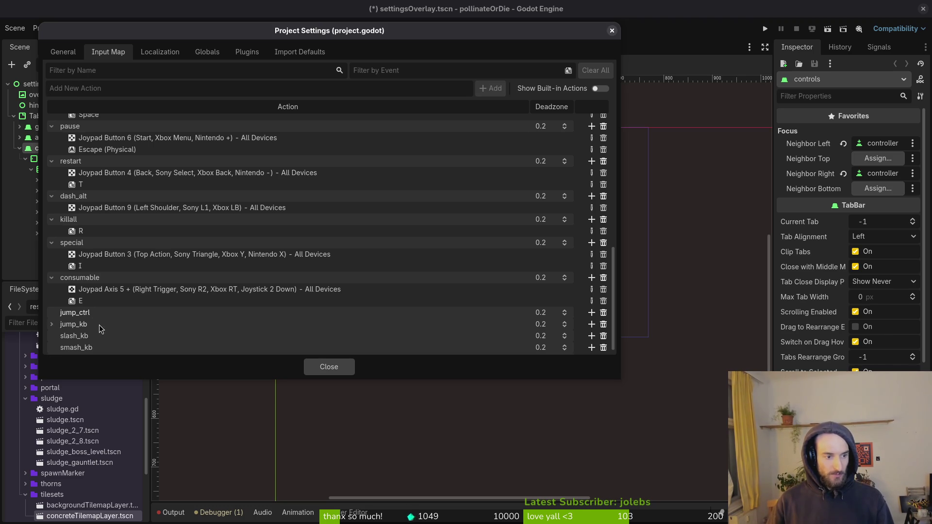
Step: Delete the smash_kb, slash_kb, jump_kb and jump_ctrl actions
{"action": "left_click", "coordinate": [604, 349]}
{"action": "left_click", "coordinate": [604, 348]}
{"action": "left_click", "coordinate": [604, 347]}
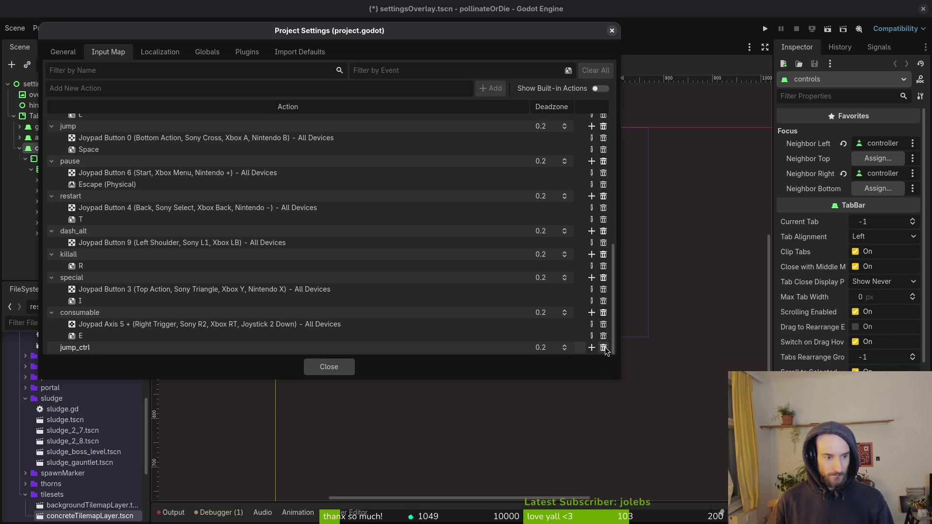
{"action": "left_click", "coordinate": [604, 349]}
{"action": "scroll", "coordinate": [156, 181], "scroll_direction": "up", "scroll_amount": 10}
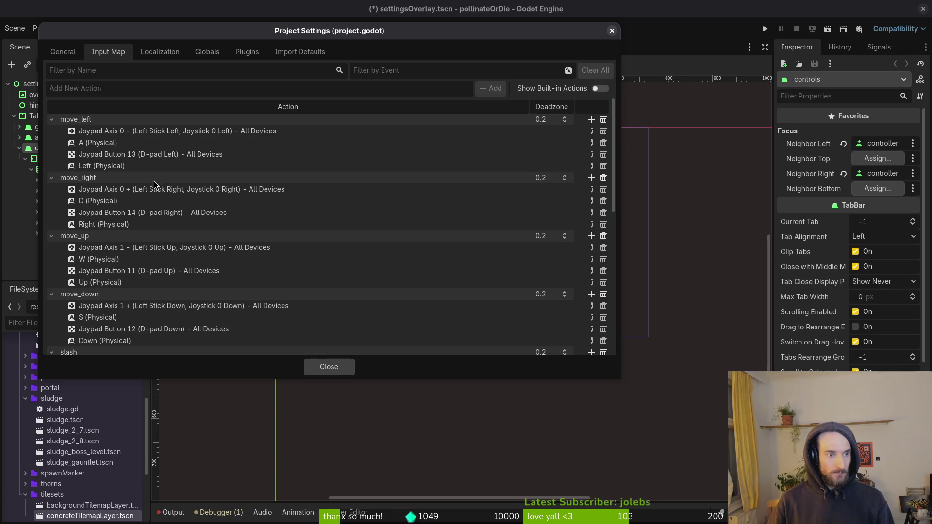
Step: Rename move_left, move_right, move_up and move_down with a kb_ prefix
{"action": "double_click", "coordinate": [112, 119]}
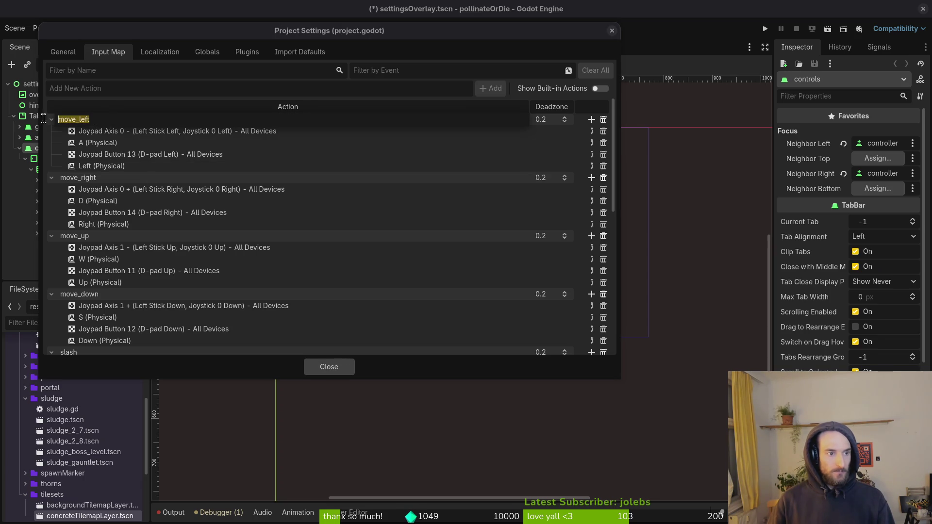
{"action": "type", "text": "kb"}
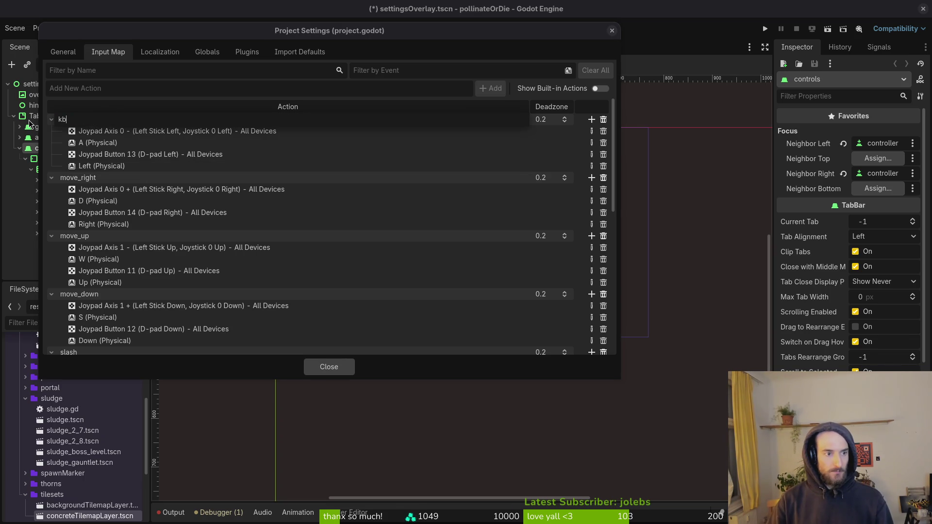
{"action": "type", "text": "_move_left"}
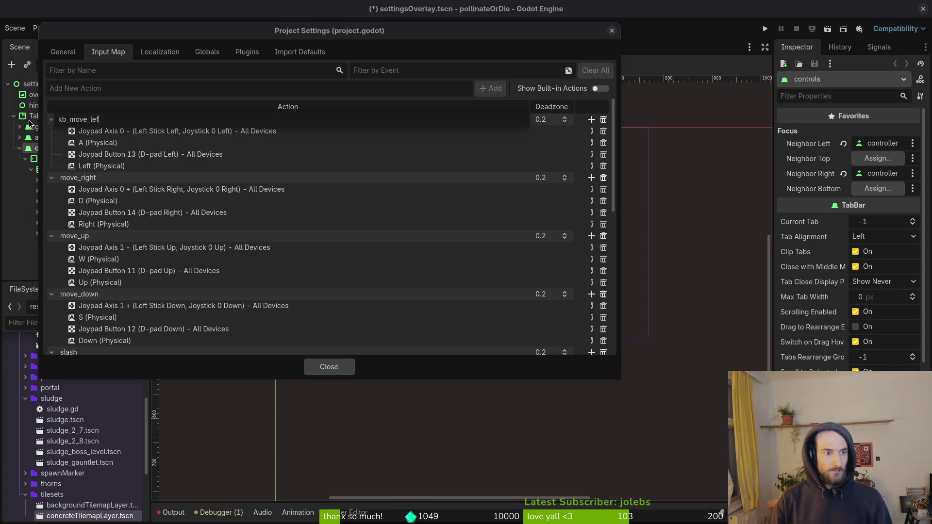
{"action": "key", "text": "Return"}
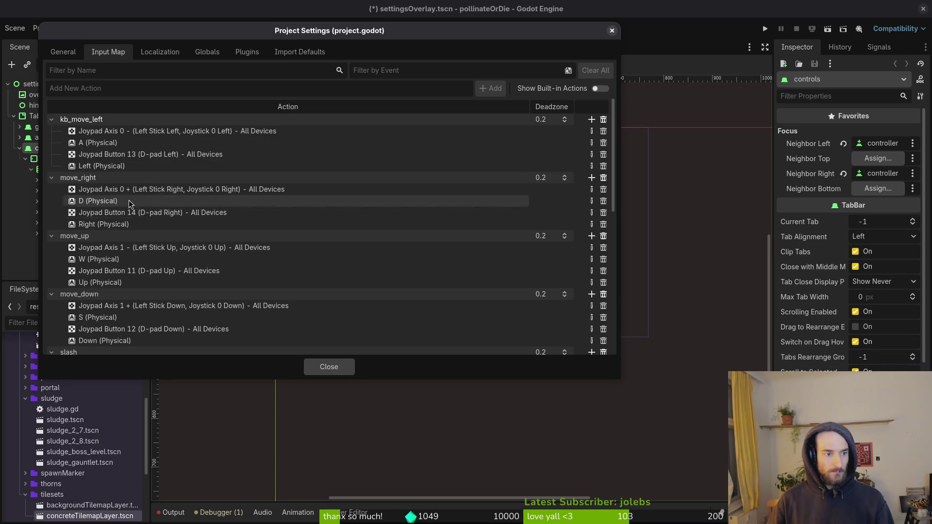
{"action": "double_click", "coordinate": [114, 178]}
{"action": "type", "text": "kb_"}
{"action": "key", "text": "Return"}
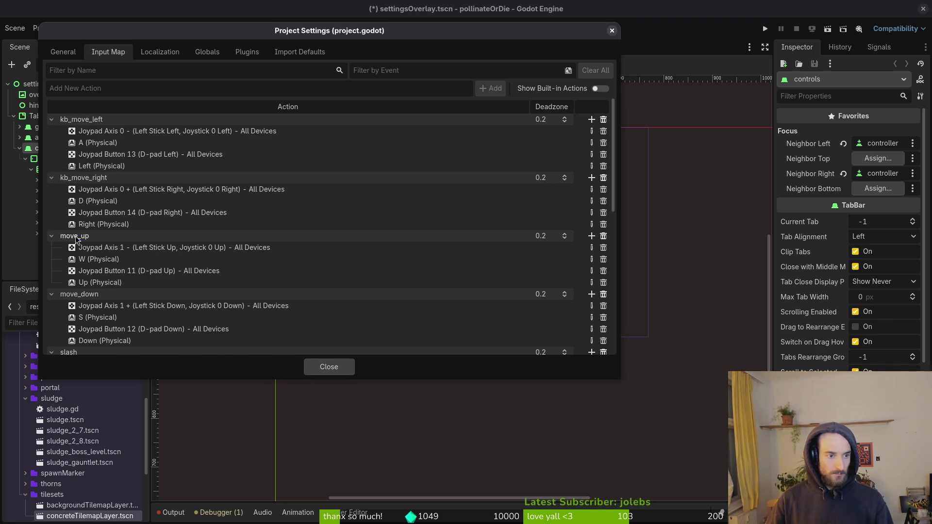
{"action": "left_click", "coordinate": [52, 236]}
{"action": "left_click", "coordinate": [51, 236]}
{"action": "double_click", "coordinate": [62, 237]}
{"action": "left_click", "coordinate": [62, 237]}
{"action": "type", "text": "kb_"}
{"action": "key", "text": "Return"}
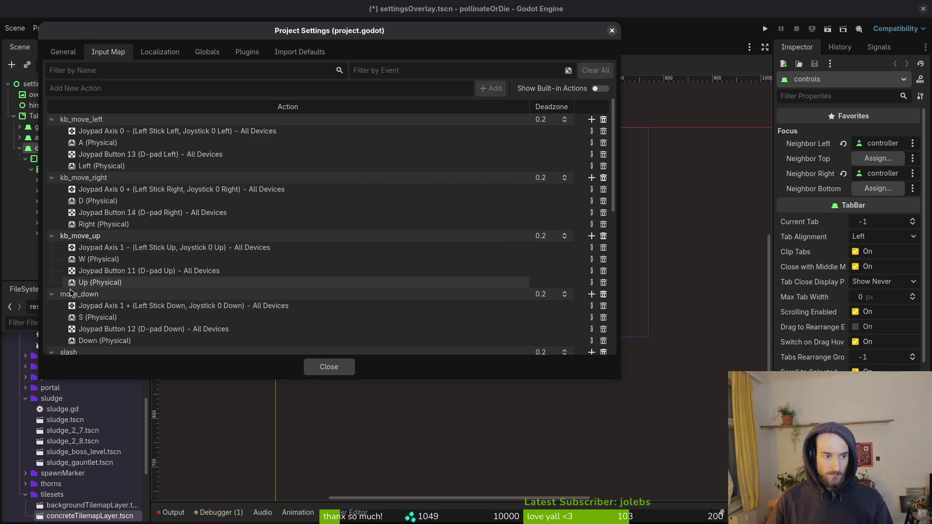
{"action": "double_click", "coordinate": [52, 299]}
{"action": "key", "text": "Home"}
{"action": "type", "text": "kb_"}
{"action": "key", "text": "Return"}
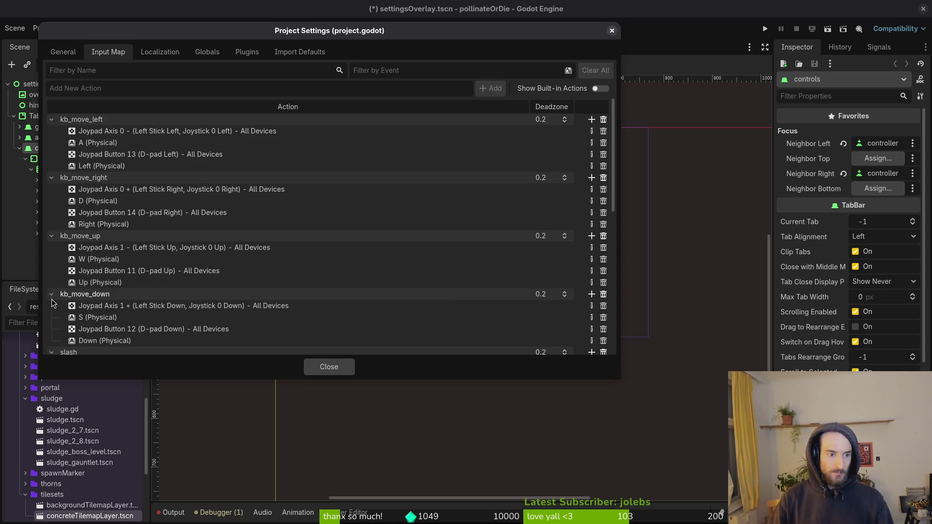
Step: Rename slash, dash, smash and jump to kb_slash, kb_dash, kb_smash and kb_jump
{"action": "scroll", "coordinate": [60, 267], "scroll_direction": "down", "scroll_amount": 3}
{"action": "double_click", "coordinate": [58, 264]}
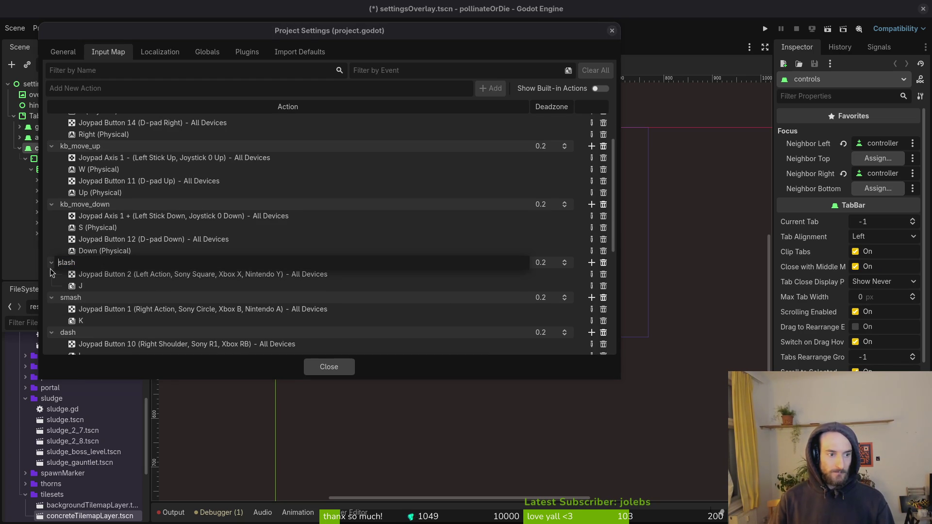
{"action": "key", "text": "Home"}
{"action": "type", "text": "kb_"}
{"action": "key", "text": "Return"}
{"action": "scroll", "coordinate": [66, 269], "scroll_direction": "down", "scroll_amount": 4}
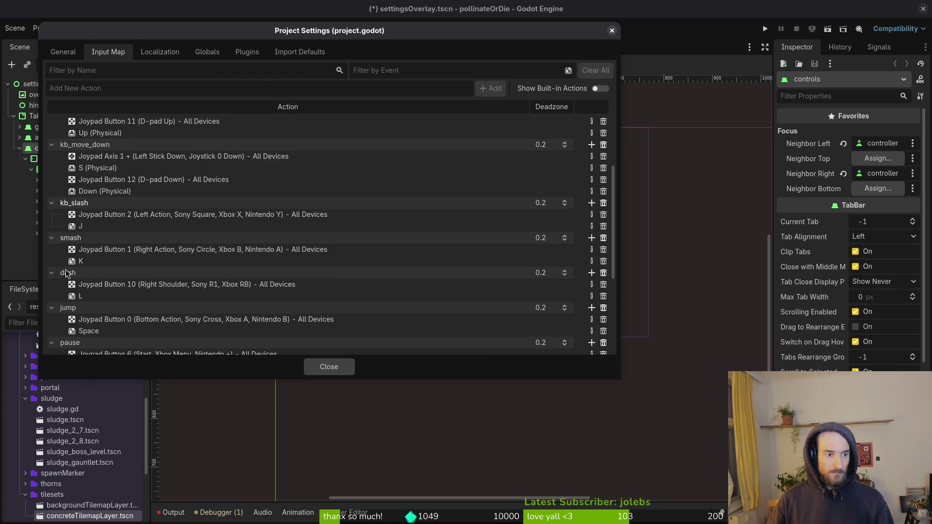
{"action": "double_click", "coordinate": [61, 243]}
{"action": "key", "text": "Home"}
{"action": "type", "text": "kb_"}
{"action": "key", "text": "Return"}
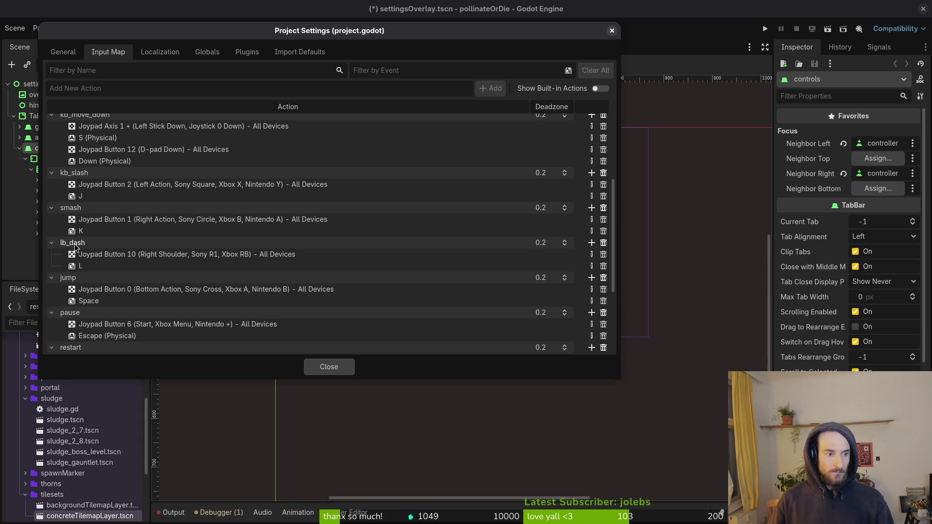
{"action": "double_click", "coordinate": [62, 243]}
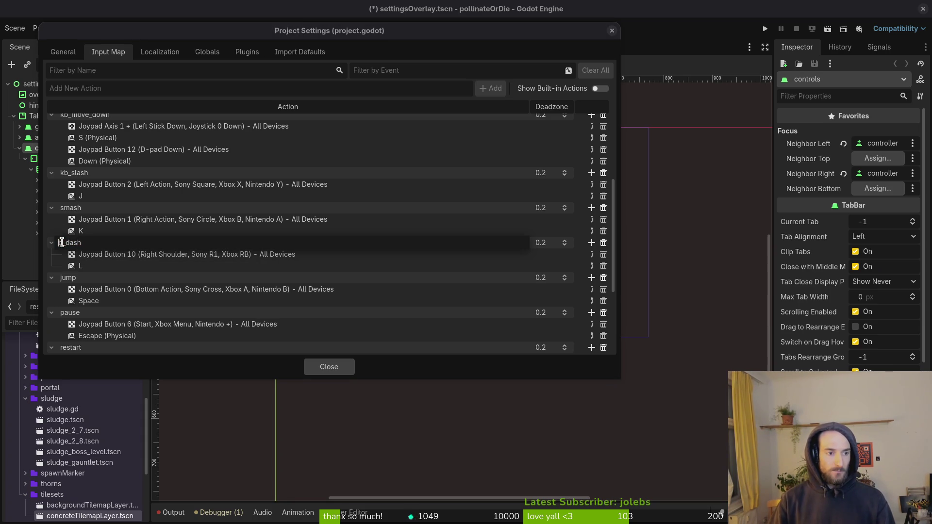
{"action": "type", "text": "k"}
{"action": "key", "text": "Return"}
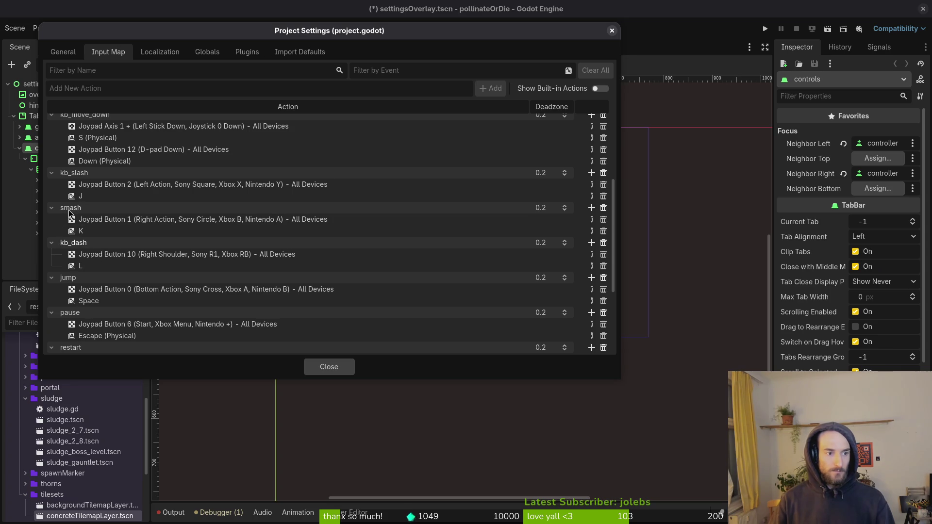
{"action": "double_click", "coordinate": [58, 208]}
{"action": "type", "text": "kb_"}
{"action": "key", "text": "Return"}
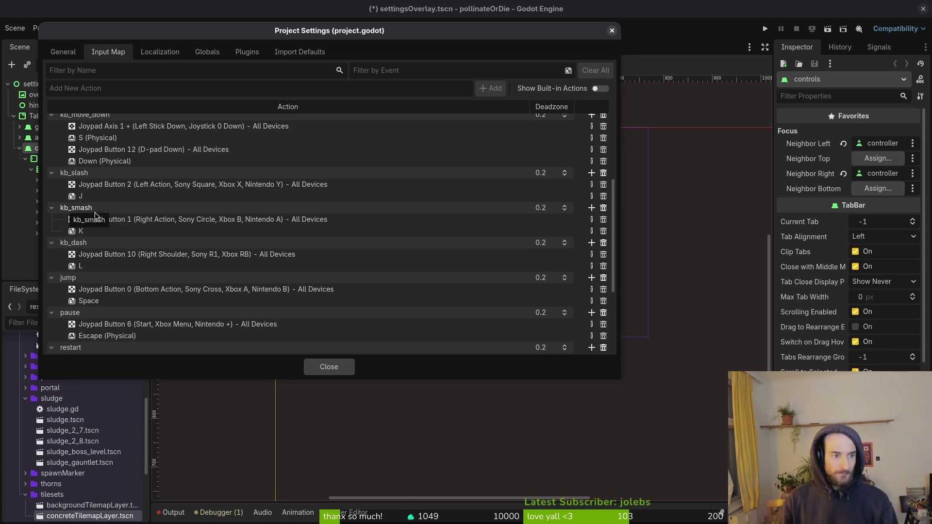
{"action": "double_click", "coordinate": [60, 277]}
{"action": "type", "text": "kb_"}
{"action": "key", "text": "Return"}
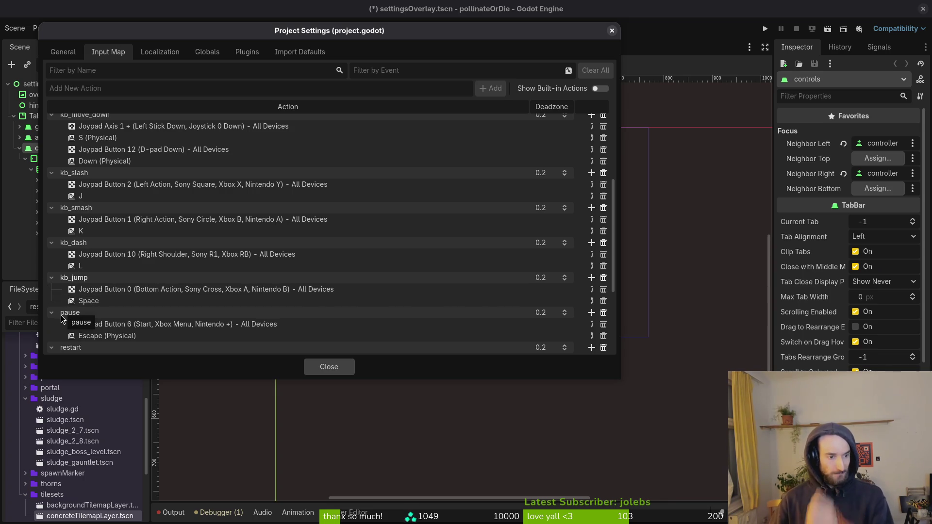
{"action": "double_click", "coordinate": [65, 313]}
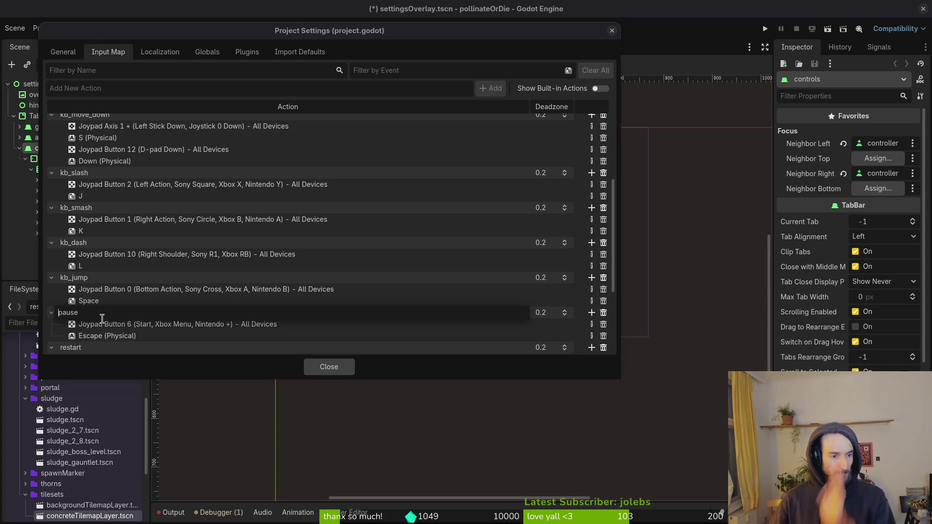
{"action": "key", "text": "Return"}
Step: Rename the dash_alt action to ctrl_tab_left
{"action": "scroll", "coordinate": [95, 316], "scroll_direction": "down", "scroll_amount": 1}
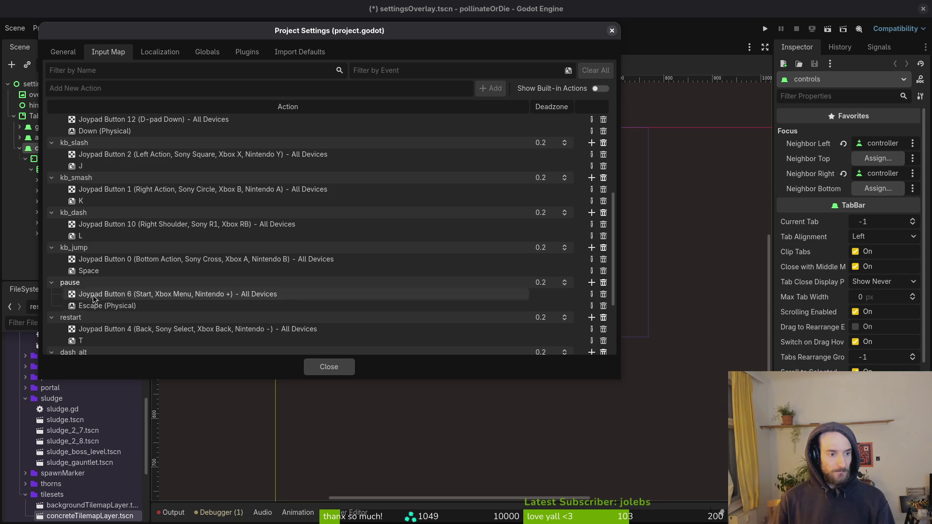
{"action": "scroll", "coordinate": [101, 318], "scroll_direction": "down", "scroll_amount": 2}
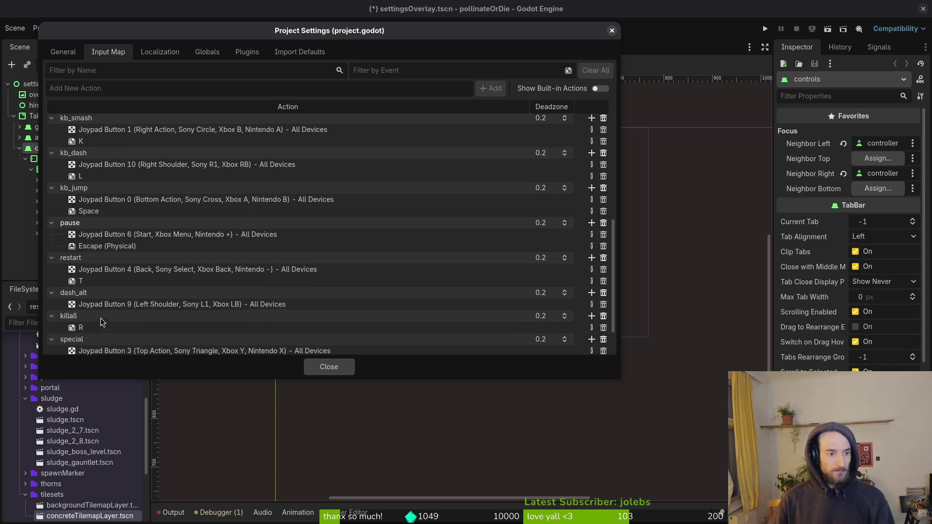
{"action": "double_click", "coordinate": [99, 292]}
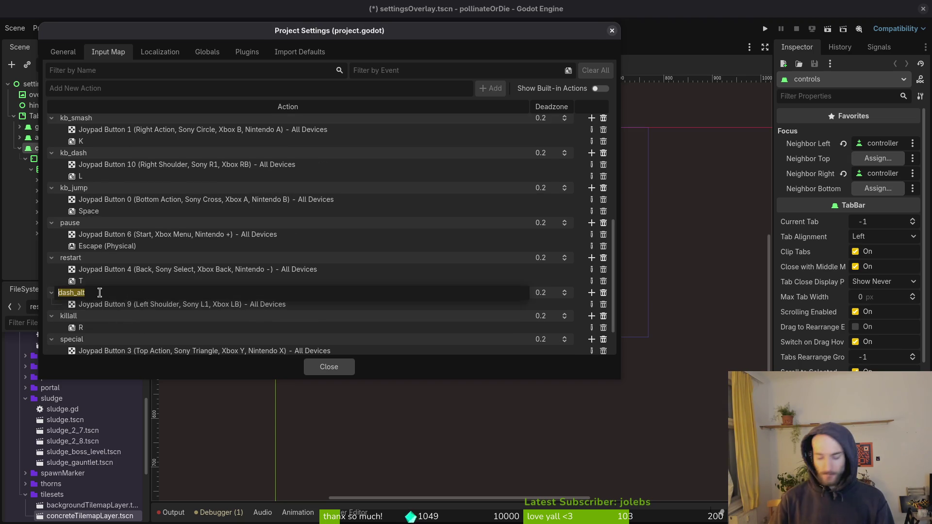
{"action": "type", "text": "bum"}
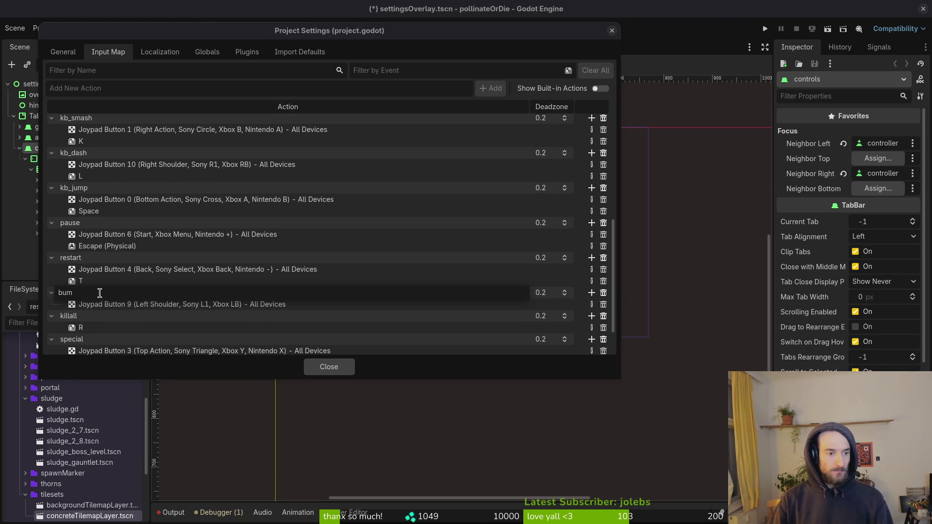
{"action": "key", "text": "BackSpace"}
{"action": "key", "text": "BackSpace"}
{"action": "key", "text": "BackSpace"}
{"action": "type", "text": "tab_lef"}
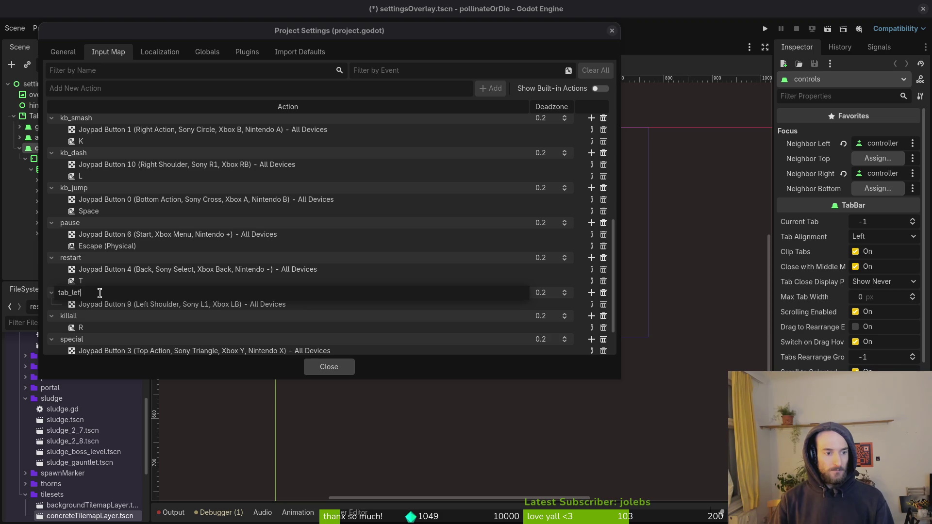
{"action": "type", "text": "t"}
{"action": "key", "text": "Return"}
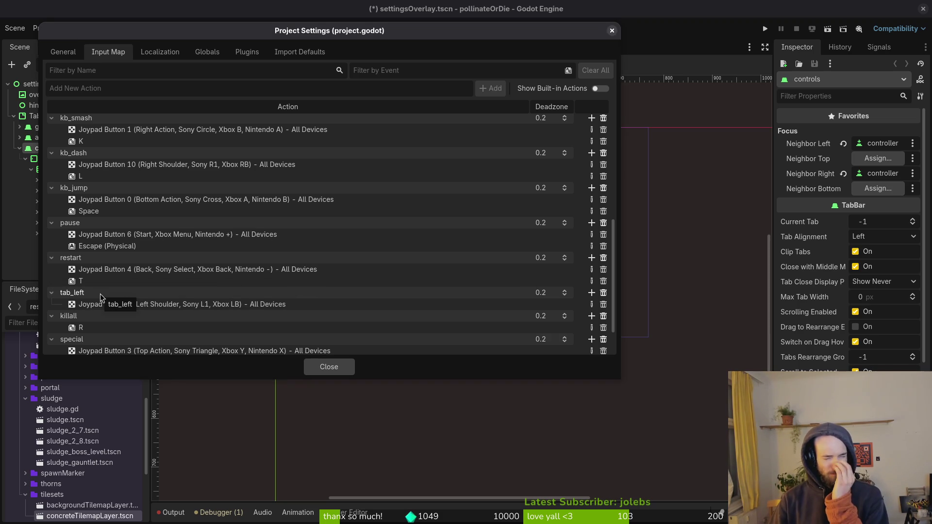
{"action": "double_click", "coordinate": [90, 292]}
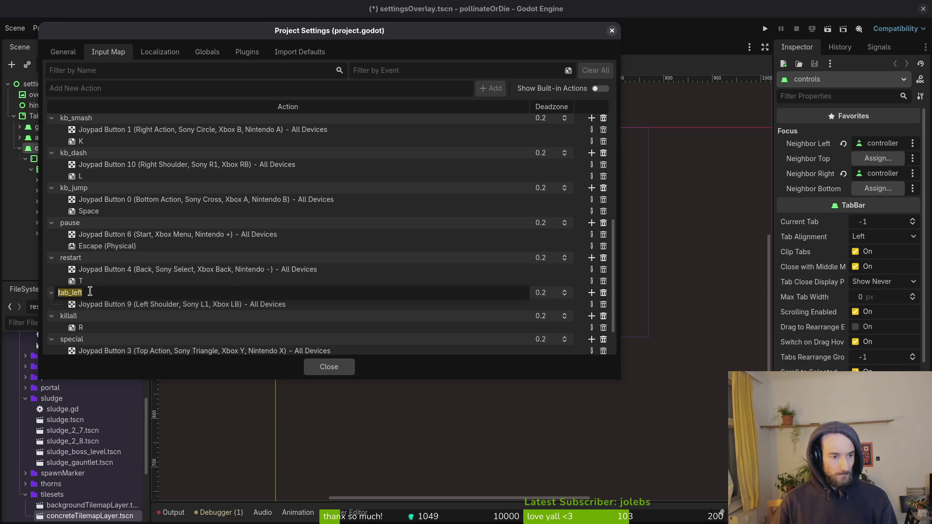
{"action": "type", "text": "ctrl_tab_left"}
{"action": "key", "text": "Return"}
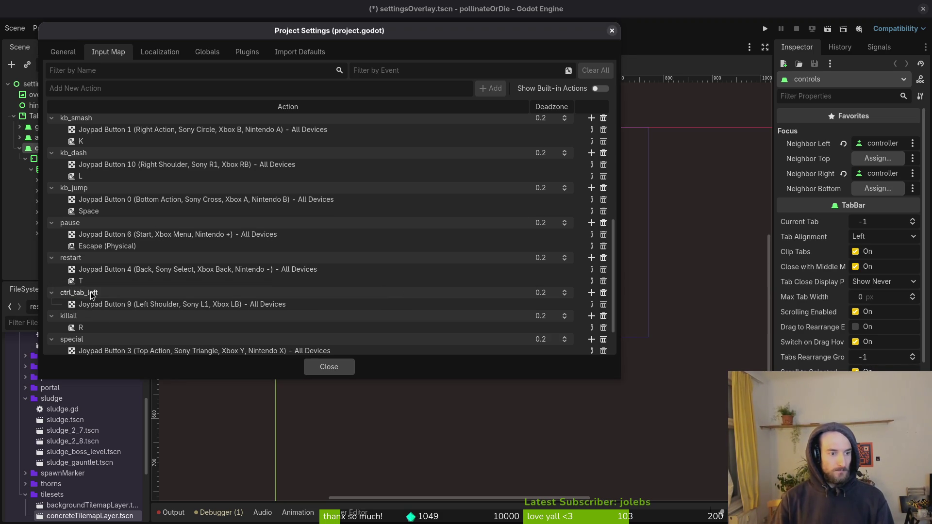
Step: Rename special and consumable to kb_special and kb_consumable
{"action": "scroll", "coordinate": [122, 323], "scroll_direction": "down", "scroll_amount": 1}
{"action": "double_click", "coordinate": [101, 309]}
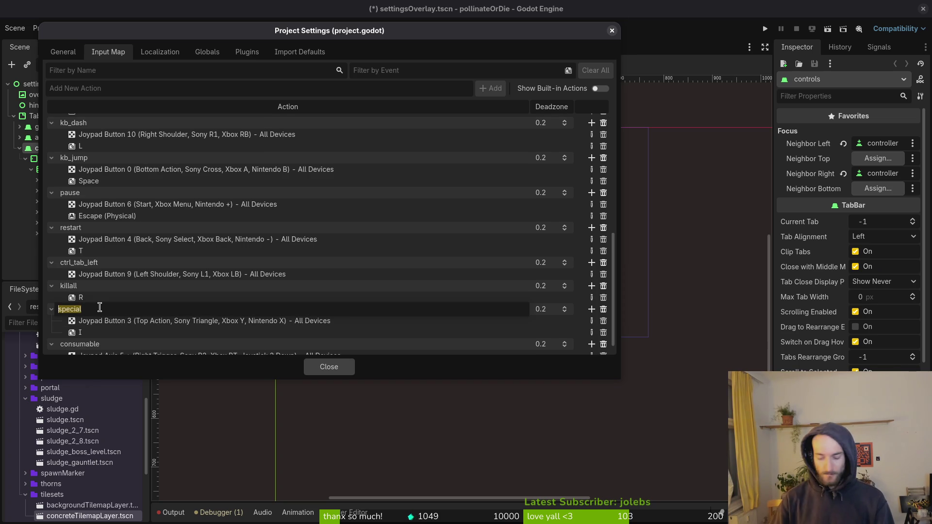
{"action": "type", "text": "kb_special"}
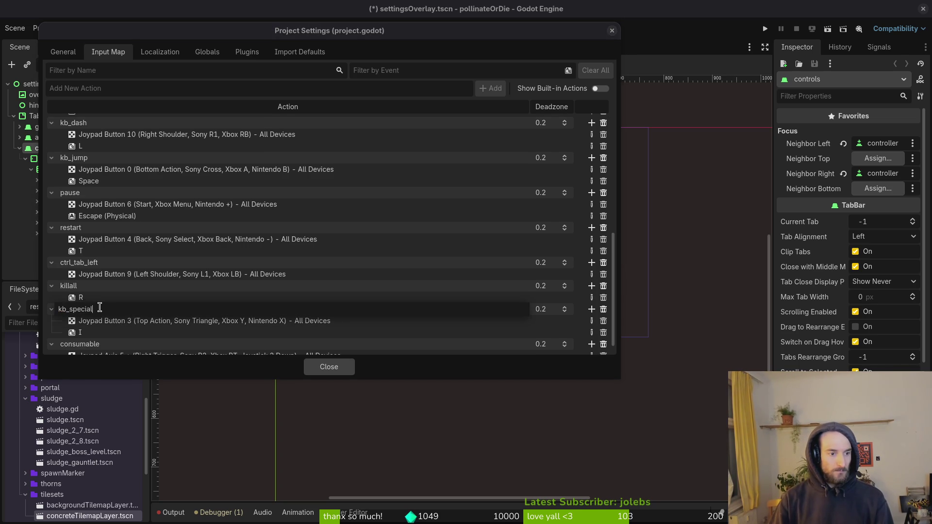
{"action": "key", "text": "Return"}
{"action": "scroll", "coordinate": [125, 271], "scroll_direction": "down", "scroll_amount": 1}
{"action": "double_click", "coordinate": [108, 324]}
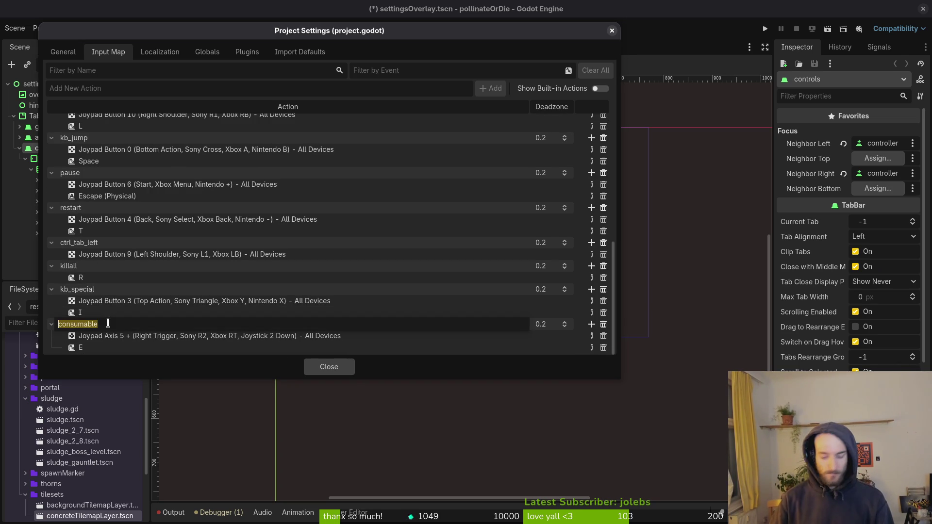
{"action": "key", "text": "Home"}
{"action": "type", "text": "kb_"}
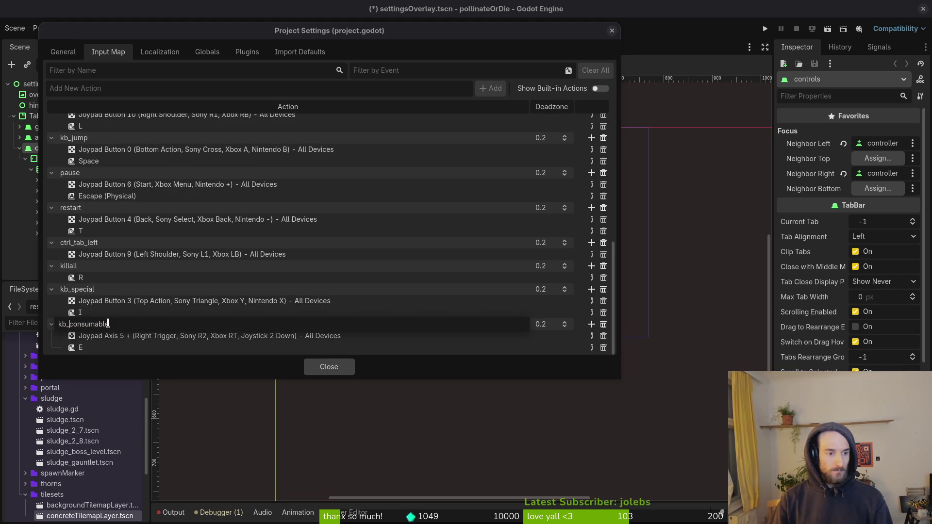
{"action": "key", "text": "Return"}
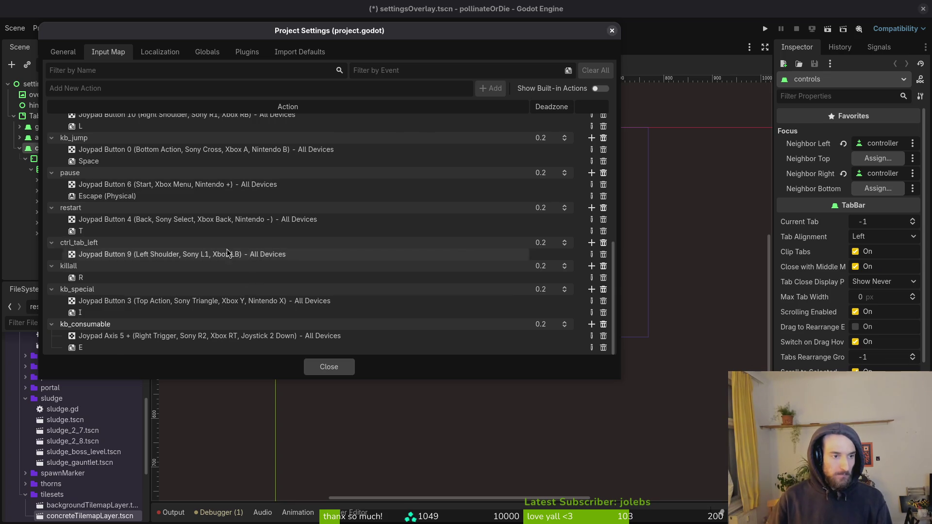
{"action": "scroll", "coordinate": [224, 250], "scroll_direction": "up", "scroll_amount": 5}
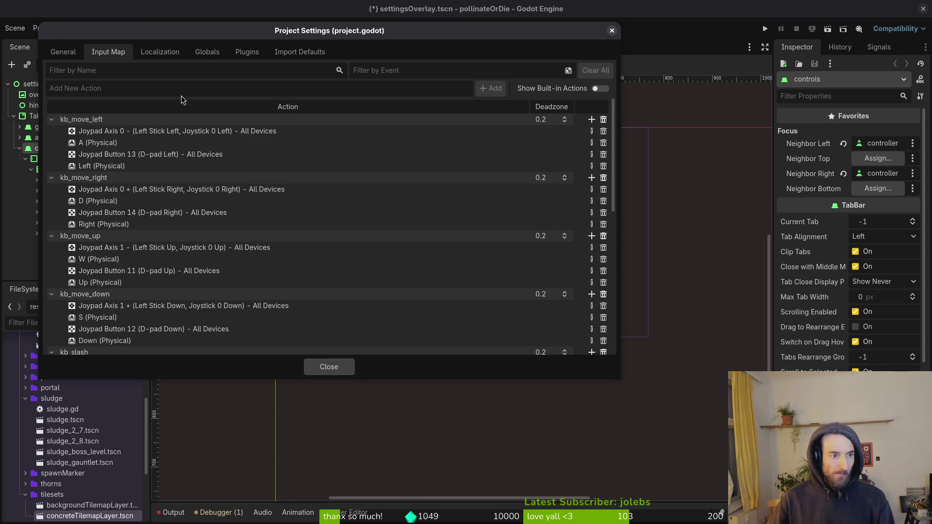
Step: Reopen the Input Map and add ctrl_move_left, ctrl_move_right and ctrl_move_up
{"action": "key", "text": "Escape"}
{"action": "left_click", "coordinate": [45, 28]}
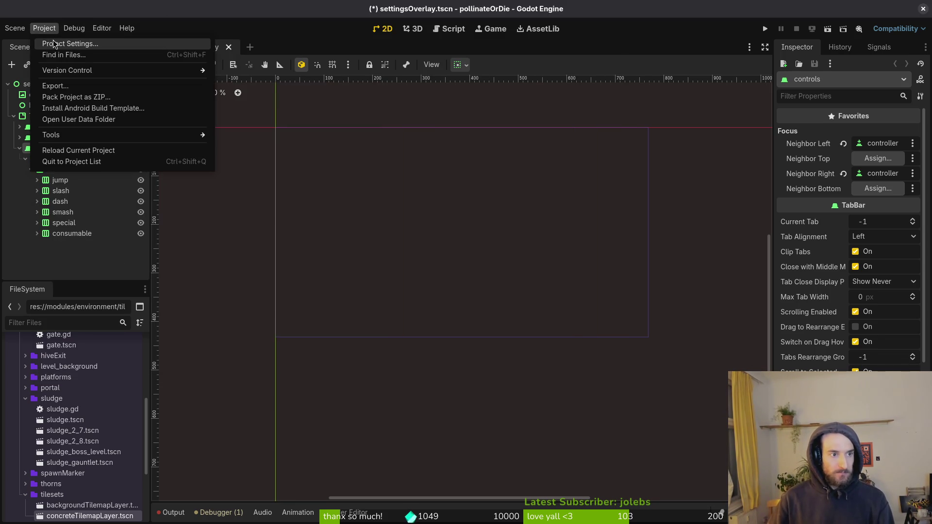
{"action": "left_click", "coordinate": [53, 42]}
{"action": "left_click", "coordinate": [89, 92]}
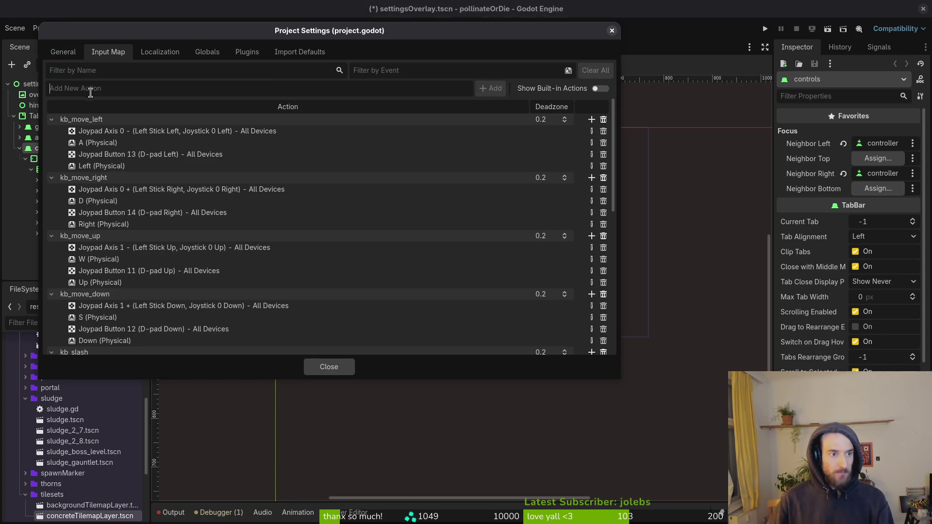
{"action": "type", "text": "ctrl_"}
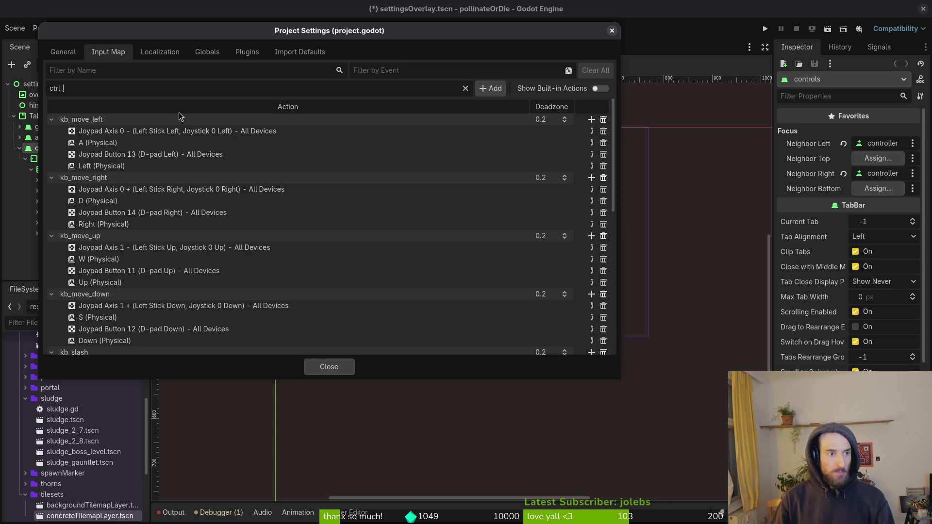
{"action": "type", "text": "move_left"}
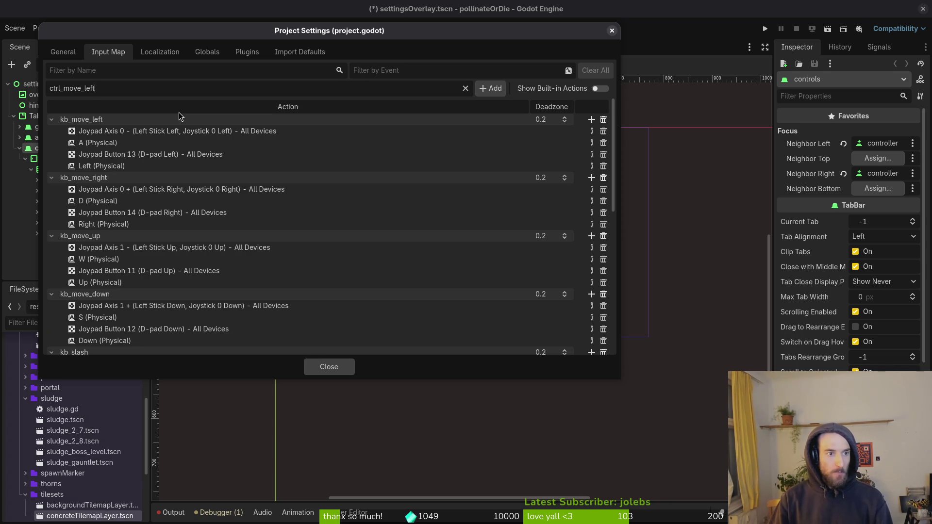
{"action": "key", "text": "Return"}
{"action": "type", "text": "ct"}
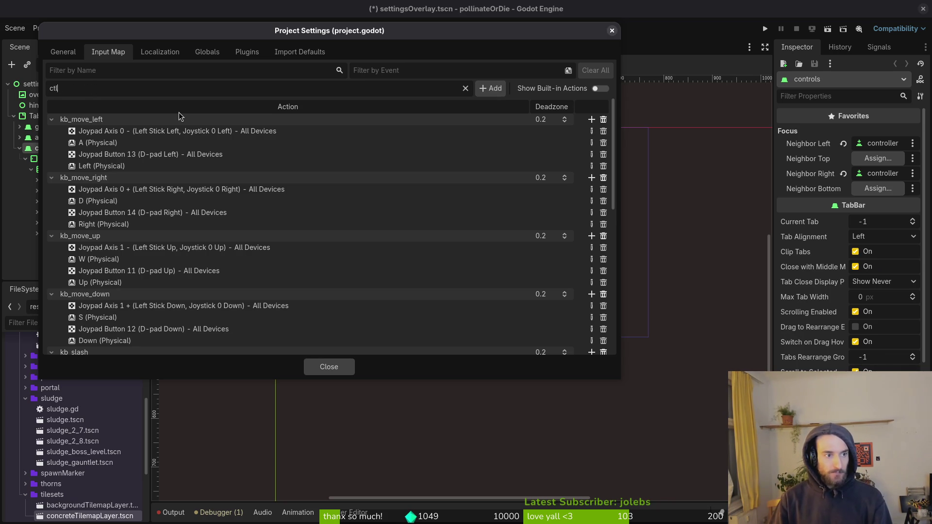
{"action": "type", "text": "r"}
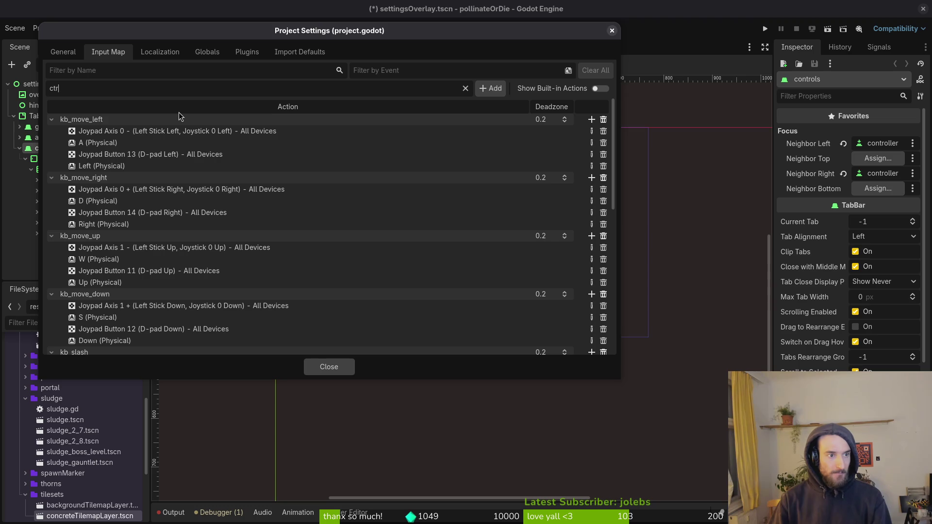
{"action": "type", "text": "l_move_right"}
{"action": "key", "text": "Return"}
{"action": "type", "text": "c"}
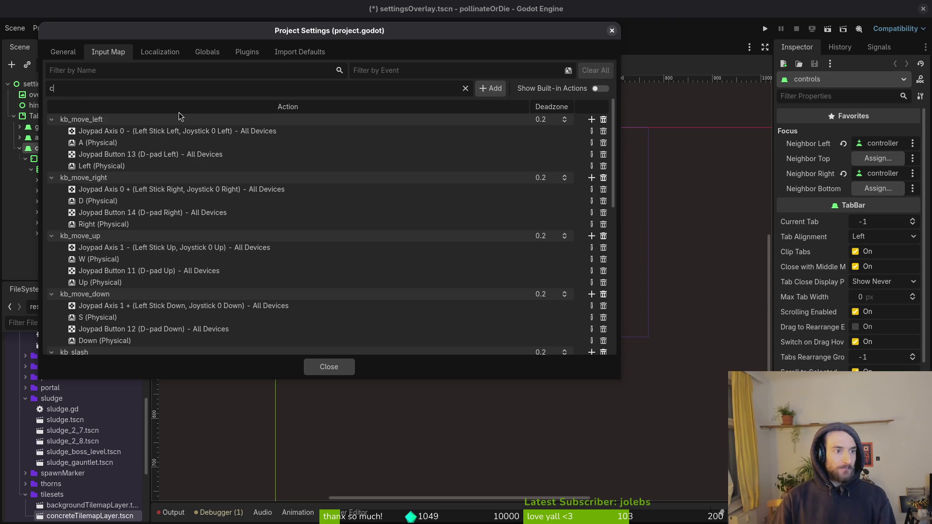
{"action": "type", "text": "trl_move_up"}
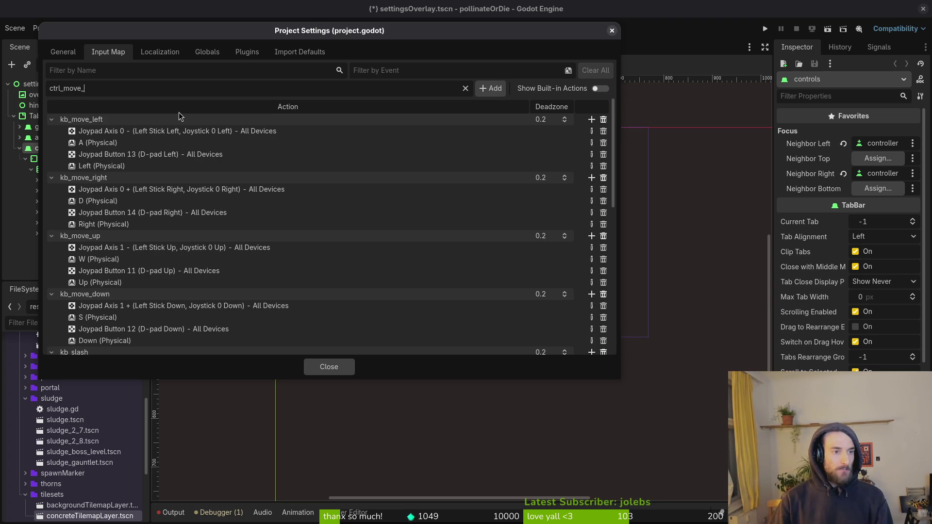
{"action": "key", "text": "Return"}
Step: Add the ctrl_move_down, ctrl_slash and ctrl_dash actions
{"action": "type", "text": "ct"}
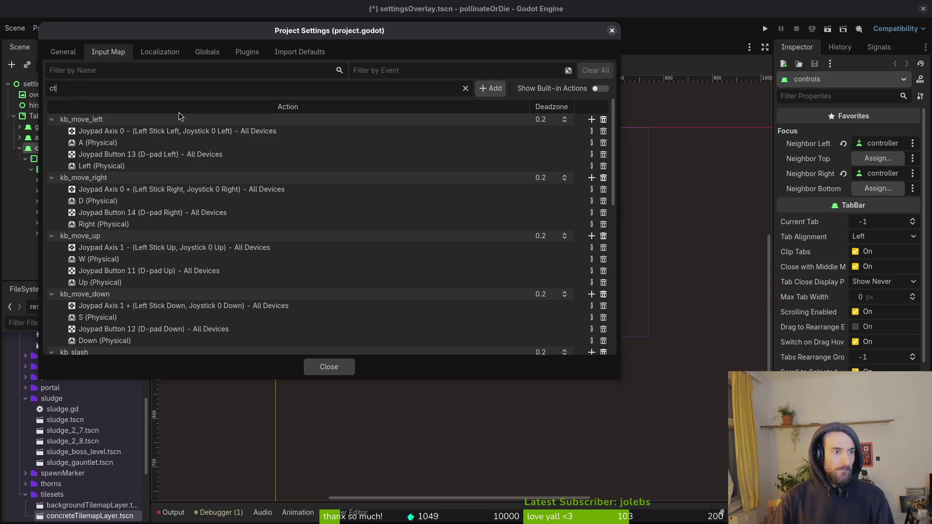
{"action": "type", "text": "rl_move_left"}
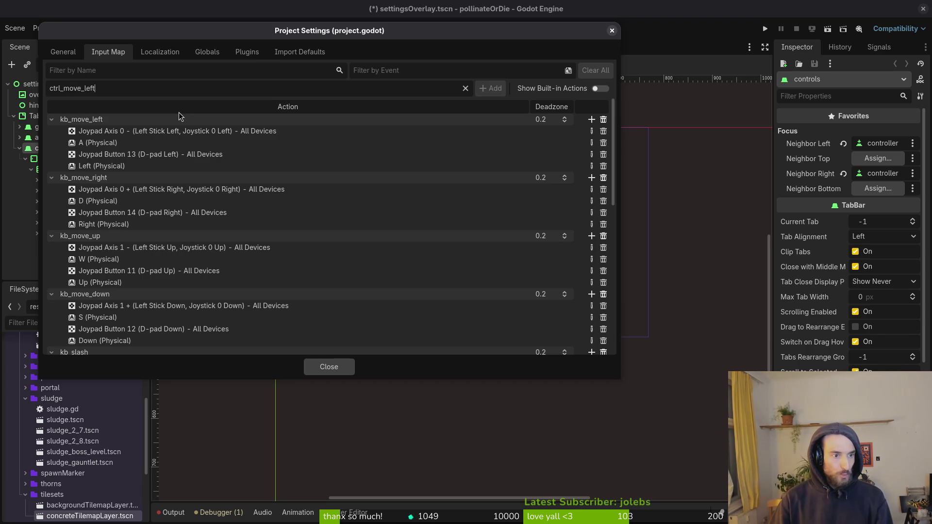
{"action": "key", "text": "BackSpace"}
{"action": "key", "text": "BackSpace"}
{"action": "key", "text": "BackSpace"}
{"action": "type", "text": "down"}
{"action": "key", "text": "Return"}
{"action": "type", "text": "ct"}
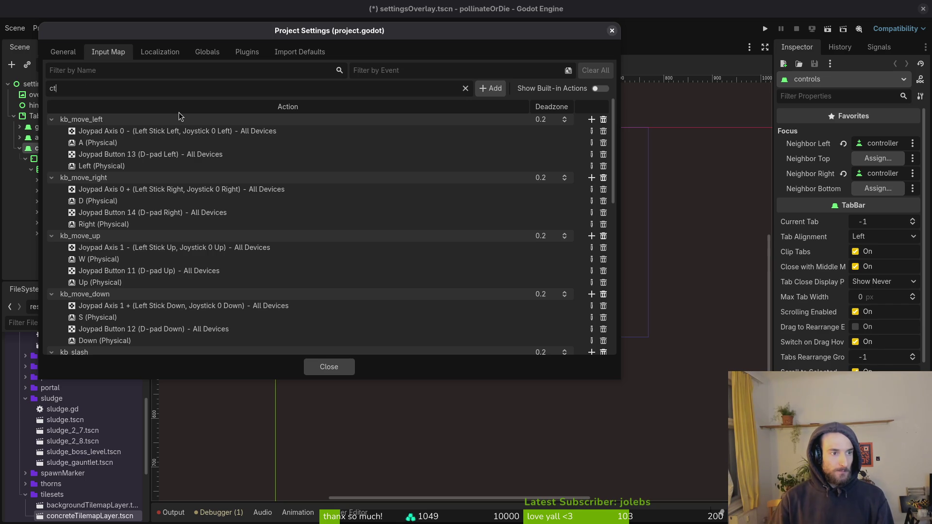
{"action": "type", "text": "rl_slash"}
{"action": "key", "text": "ctrl+a"}
{"action": "key", "text": "BackSpace"}
{"action": "type", "text": "ctl"}
{"action": "key", "text": "BackSpace"}
{"action": "type", "text": "rl_slash"}
{"action": "key", "text": "Return"}
{"action": "type", "text": "ctrl_dash"}
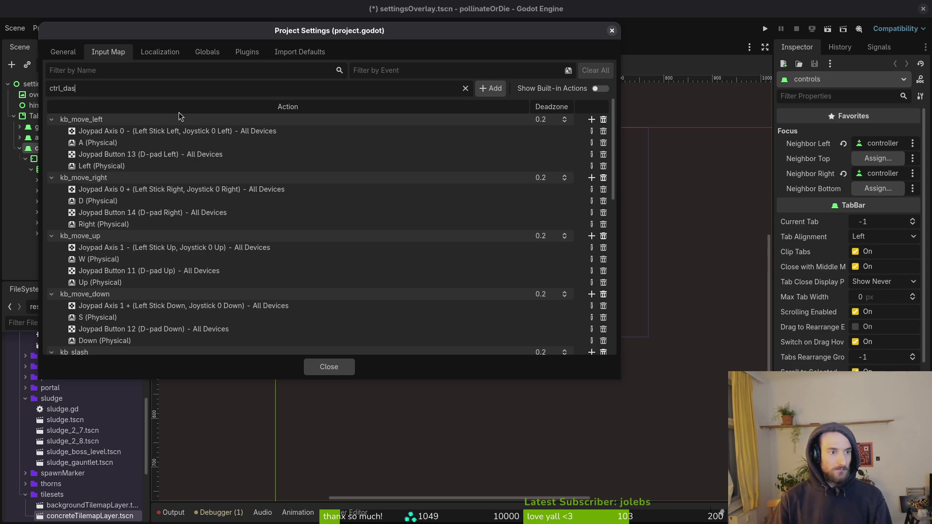
{"action": "key", "text": "Return"}
Step: Add the ctrl_special and ctrl_consumable actions
{"action": "type", "text": "ctrl_"}
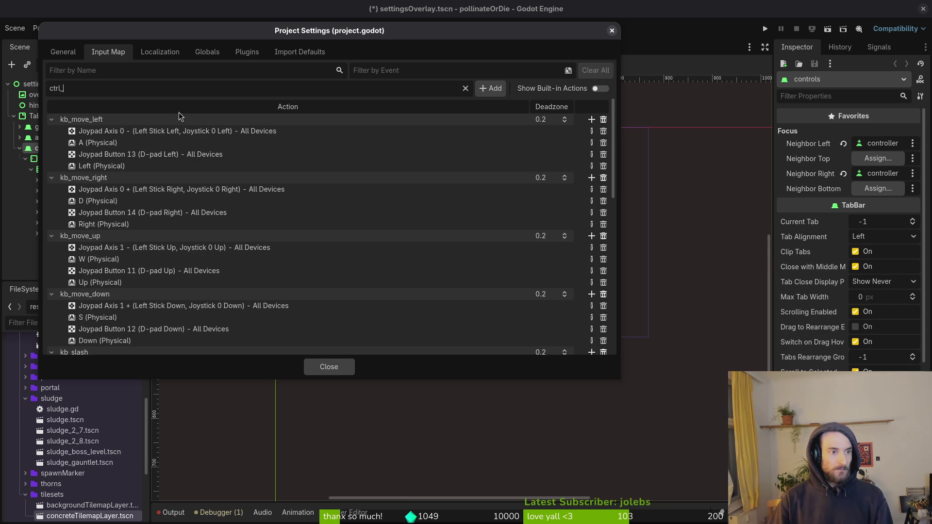
{"action": "type", "text": "special"}
{"action": "key", "text": "Return"}
{"action": "type", "text": "ctrl_"}
{"action": "key", "text": "Return"}
{"action": "type", "text": "ctrl_"}
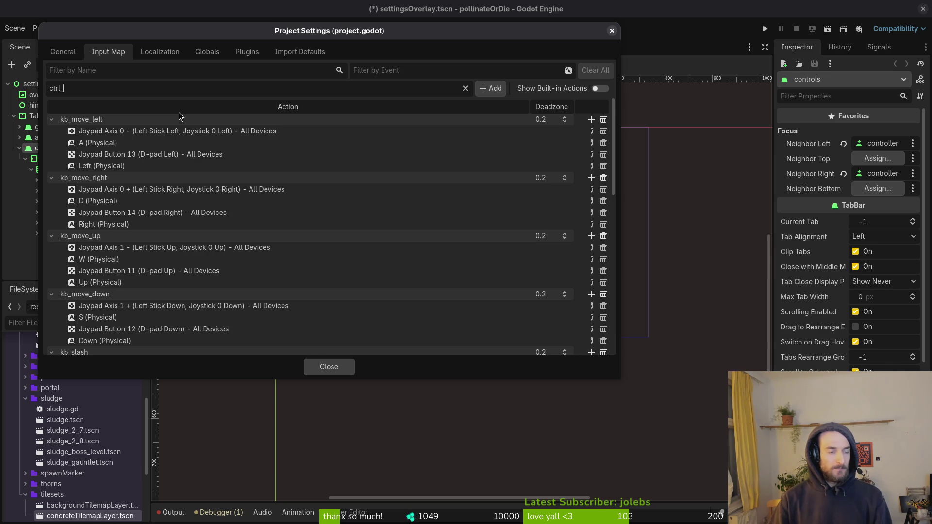
{"action": "type", "text": "ccons"}
{"action": "key", "text": "BackSpace"}
{"action": "key", "text": "BackSpace"}
{"action": "key", "text": "BackSpace"}
{"action": "type", "text": "onsume"}
{"action": "key", "text": "Return"}
{"action": "scroll", "coordinate": [272, 208], "scroll_direction": "down", "scroll_amount": 5}
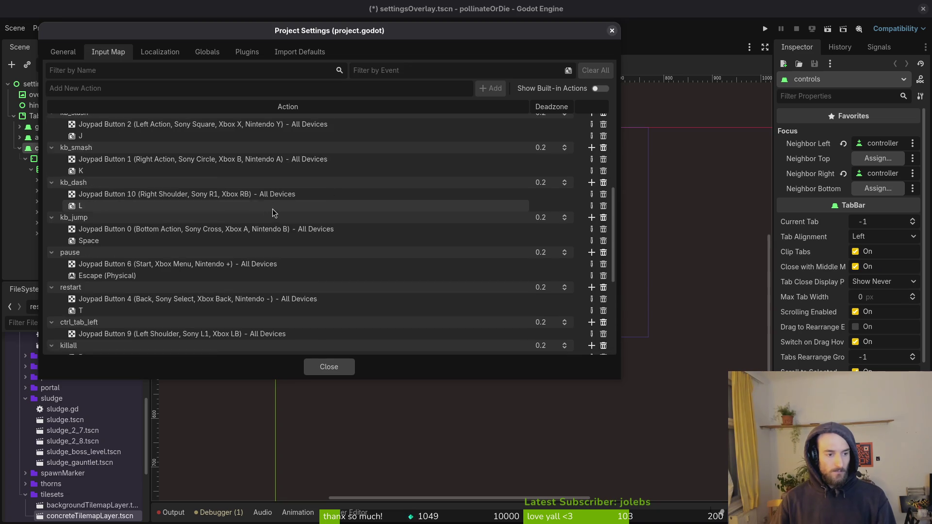
Step: Delete the stray 'ctrl' action and add a new 'ctrl_tab_right' action to the Input Map
{"action": "scroll", "coordinate": [272, 212], "scroll_direction": "down", "scroll_amount": 5}
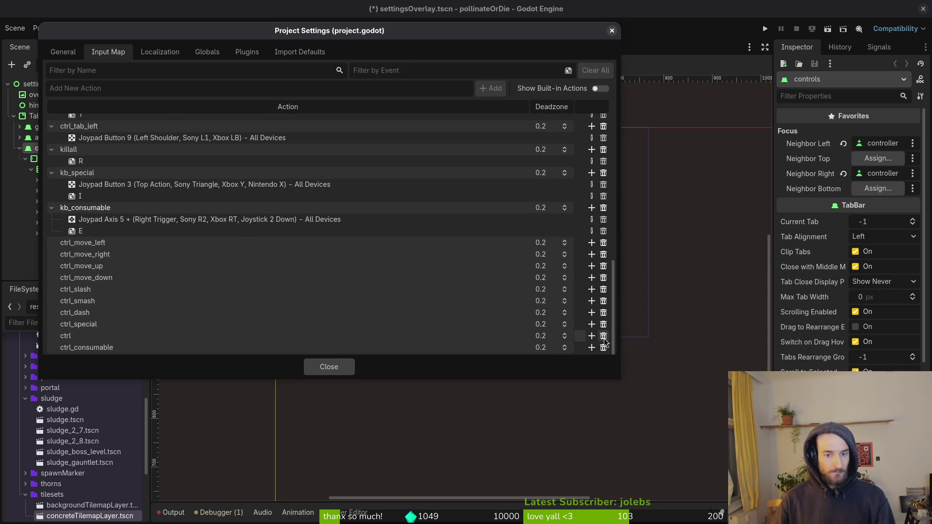
{"action": "left_click", "coordinate": [603, 337]}
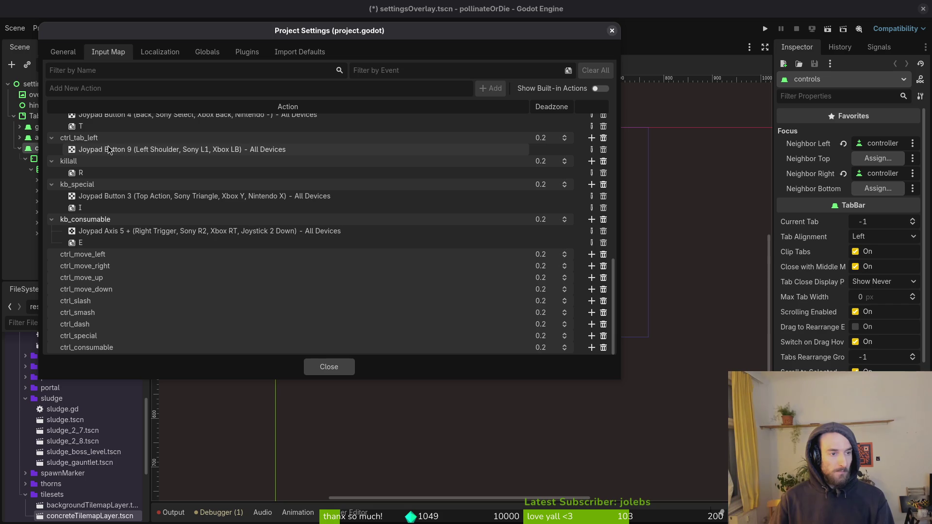
{"action": "scroll", "coordinate": [104, 139], "scroll_direction": "up", "scroll_amount": 3}
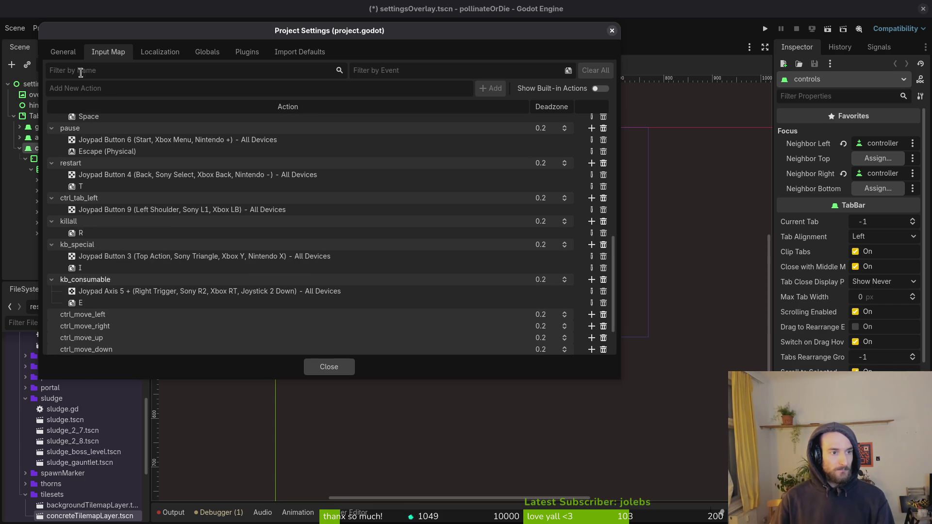
{"action": "type", "text": "ctrlk"}
{"action": "key", "text": "BackSpace"}
{"action": "type", "text": "_tab_right"}
{"action": "key", "text": "Return"}
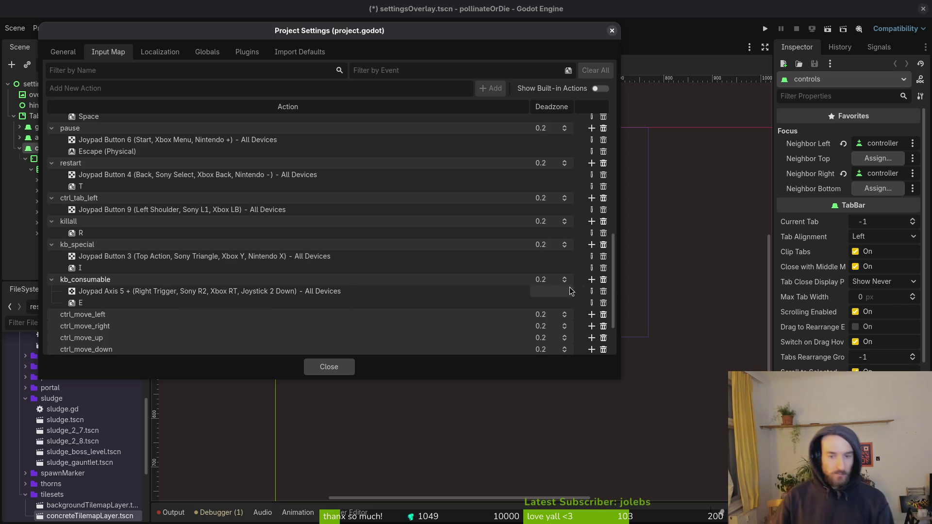
Step: Remove the joypad events from kb_consumable, kb_special, kb_jump, kb_dash, kb_smash and kb_slash
{"action": "left_click", "coordinate": [604, 292]}
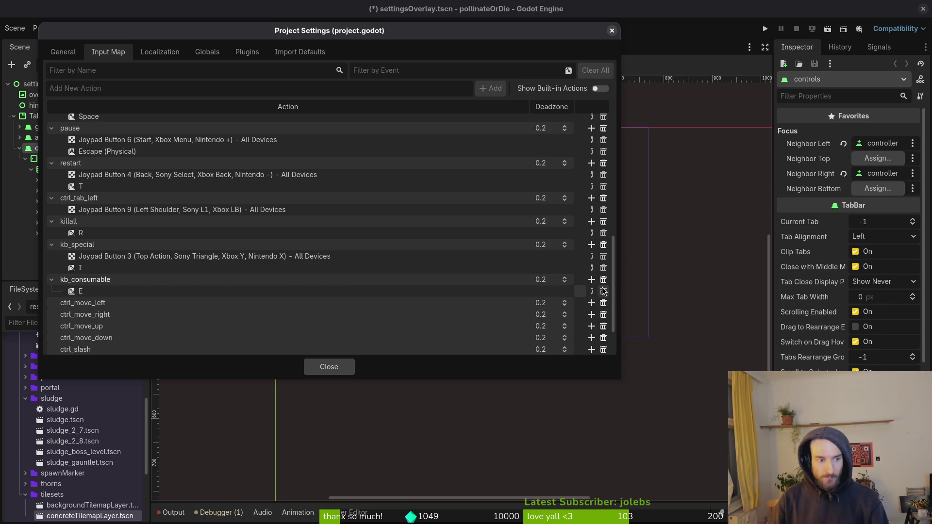
{"action": "left_click", "coordinate": [604, 256]}
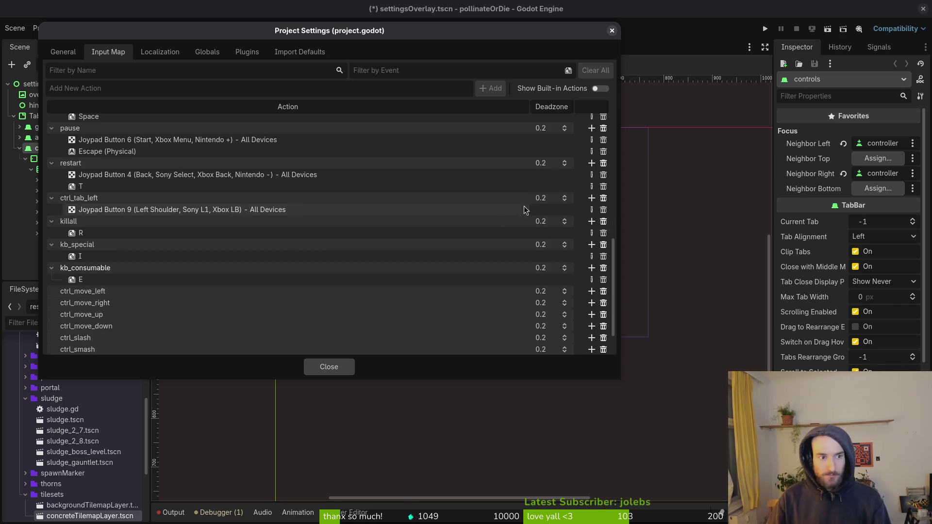
{"action": "scroll", "coordinate": [472, 224], "scroll_direction": "up", "scroll_amount": 1}
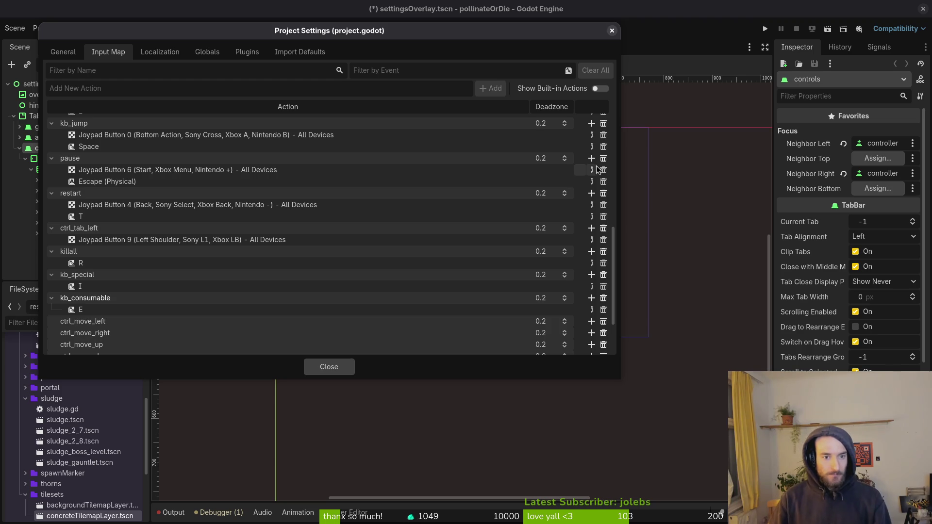
{"action": "scroll", "coordinate": [393, 234], "scroll_direction": "up", "scroll_amount": 3}
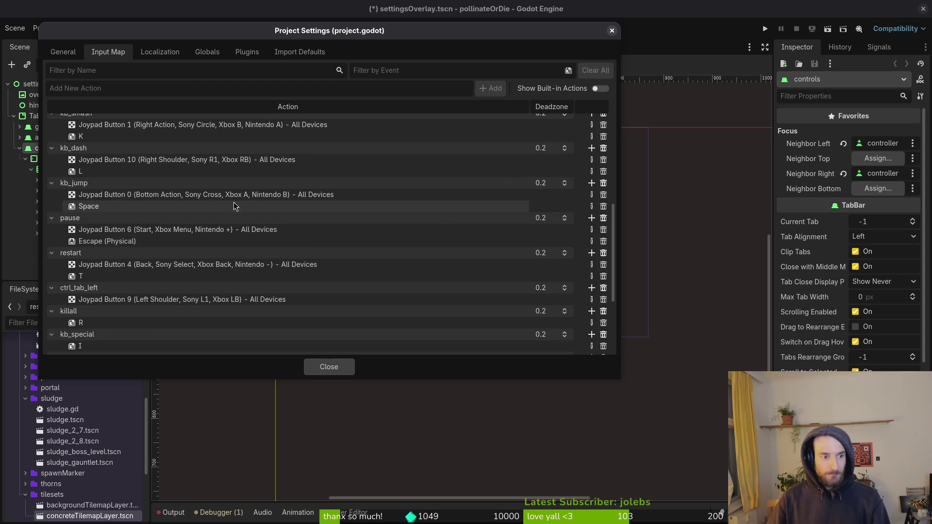
{"action": "left_click", "coordinate": [604, 194]}
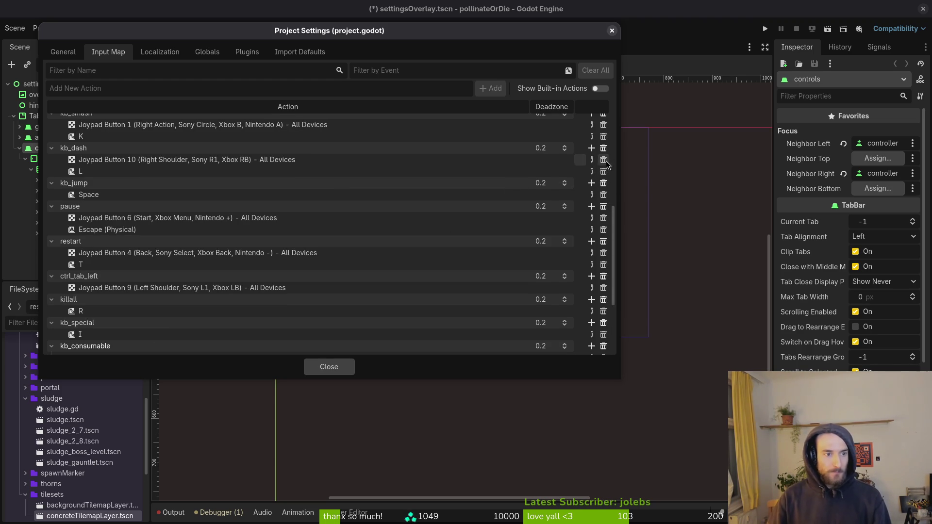
{"action": "left_click", "coordinate": [604, 160]}
{"action": "scroll", "coordinate": [606, 189], "scroll_direction": "up", "scroll_amount": 3}
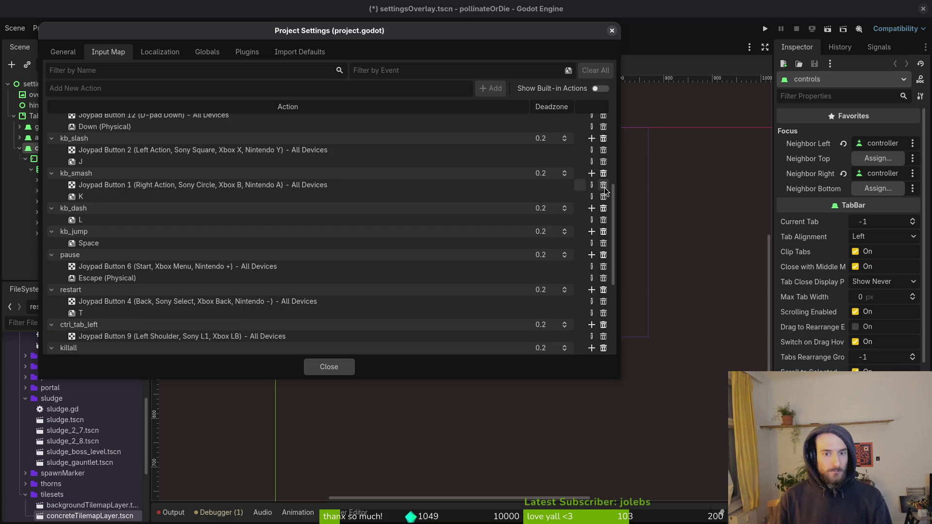
{"action": "left_click", "coordinate": [605, 186]}
{"action": "scroll", "coordinate": [604, 195], "scroll_direction": "up", "scroll_amount": 3}
{"action": "left_click", "coordinate": [603, 211]}
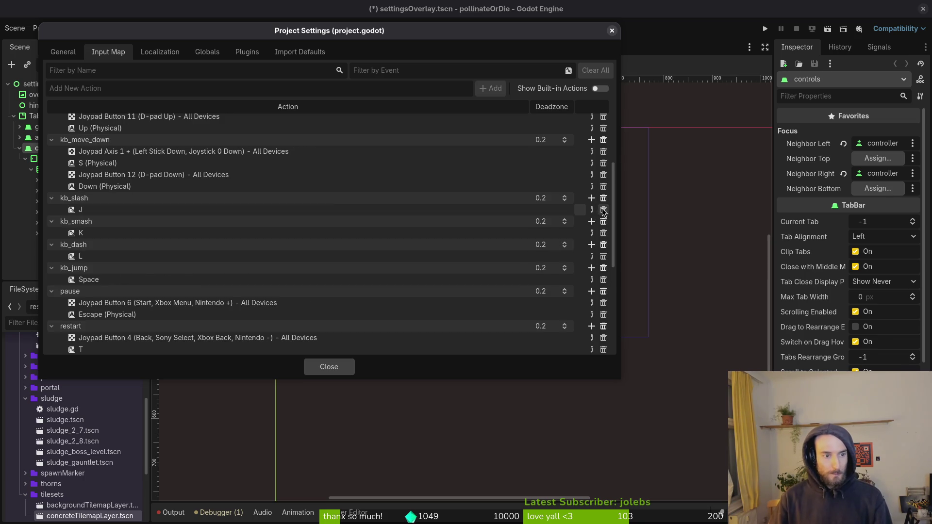
Step: Remove the D-pad and joystick axis events from kb_move_down, kb_move_up, kb_move_right and kb_move_left
{"action": "left_click", "coordinate": [603, 174]}
{"action": "left_click", "coordinate": [603, 152]}
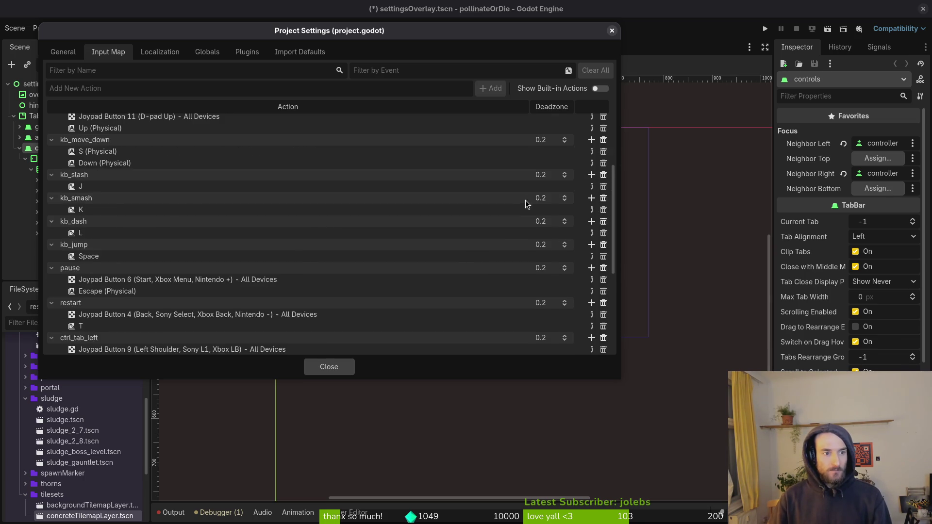
{"action": "scroll", "coordinate": [527, 208], "scroll_direction": "up", "scroll_amount": 4}
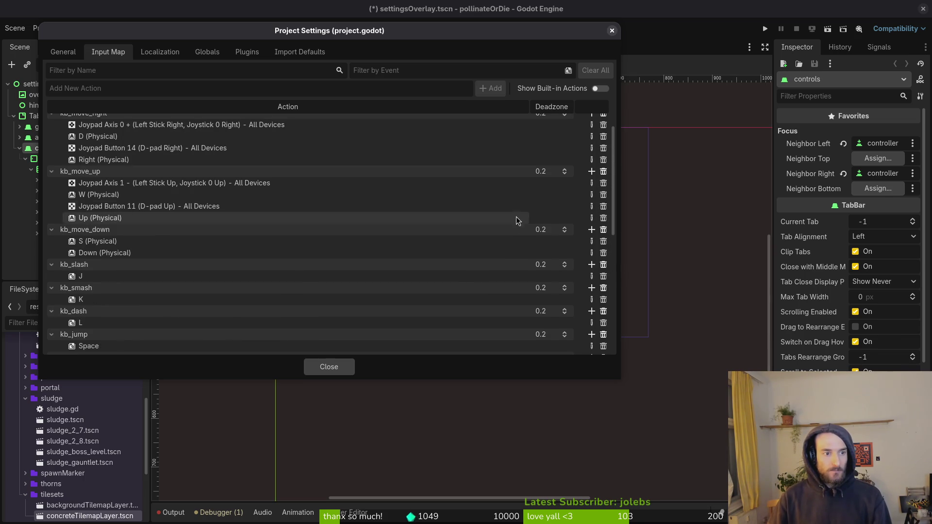
{"action": "left_click", "coordinate": [604, 206]}
{"action": "left_click", "coordinate": [604, 183]}
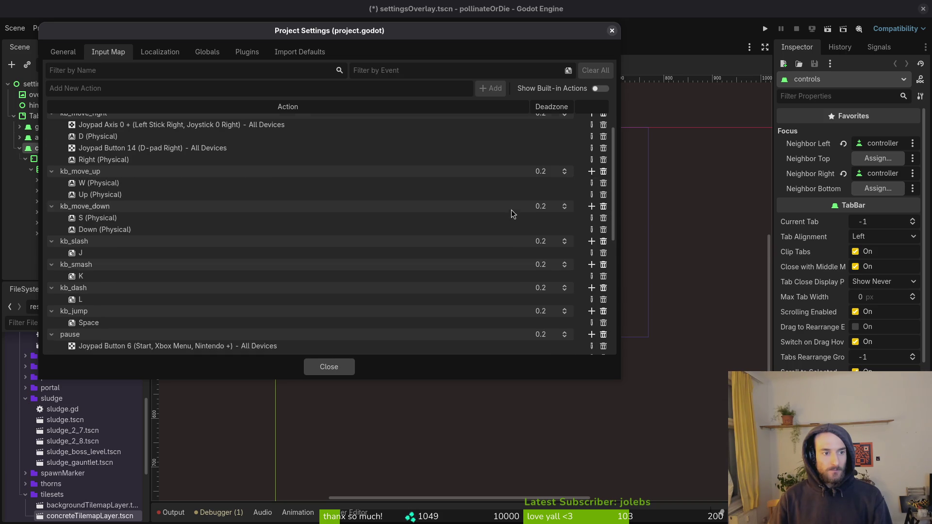
{"action": "scroll", "coordinate": [534, 218], "scroll_direction": "up", "scroll_amount": 3}
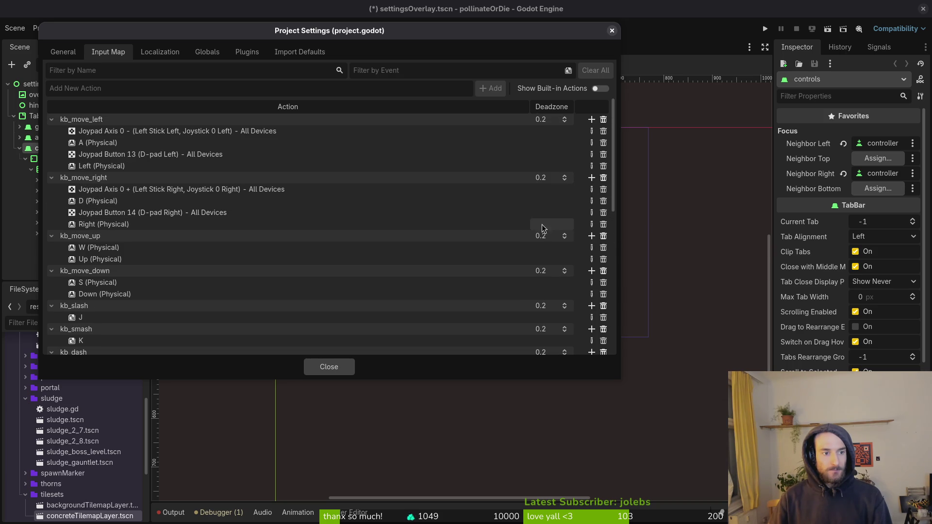
{"action": "left_click", "coordinate": [604, 211]}
{"action": "left_click", "coordinate": [604, 188]}
{"action": "left_click", "coordinate": [604, 155]}
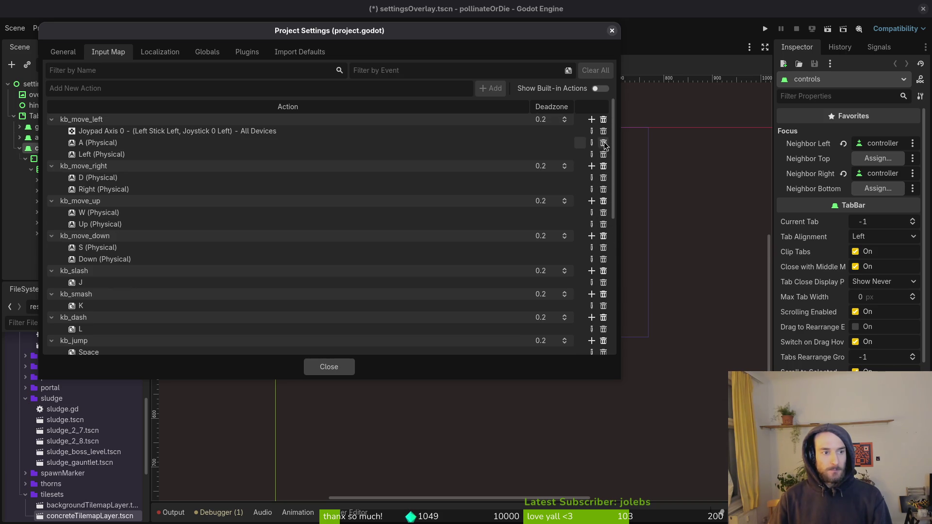
{"action": "left_click", "coordinate": [604, 131]}
Step: Close Project Settings and save the settingsOverlay.tscn scene
{"action": "key", "text": "Escape"}
{"action": "key", "text": "ctrl+s"}
{"action": "left_click", "coordinate": [44, 28]}
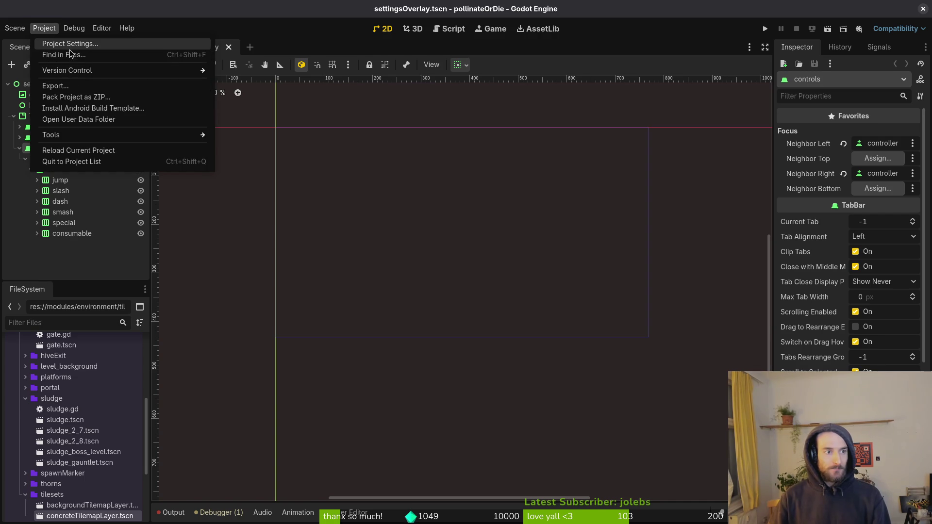
{"action": "left_click", "coordinate": [70, 43]}
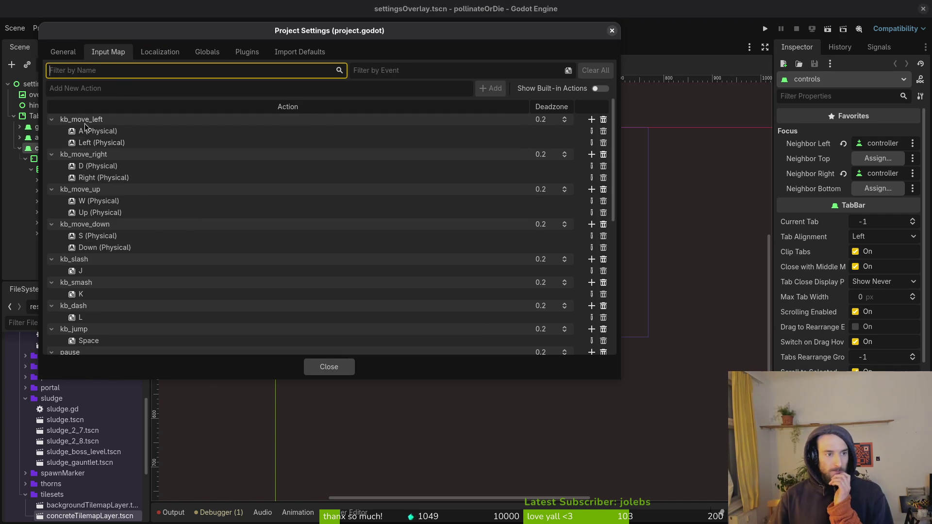
{"action": "left_click", "coordinate": [51, 120]}
{"action": "left_click", "coordinate": [52, 131]}
{"action": "left_click", "coordinate": [52, 143]}
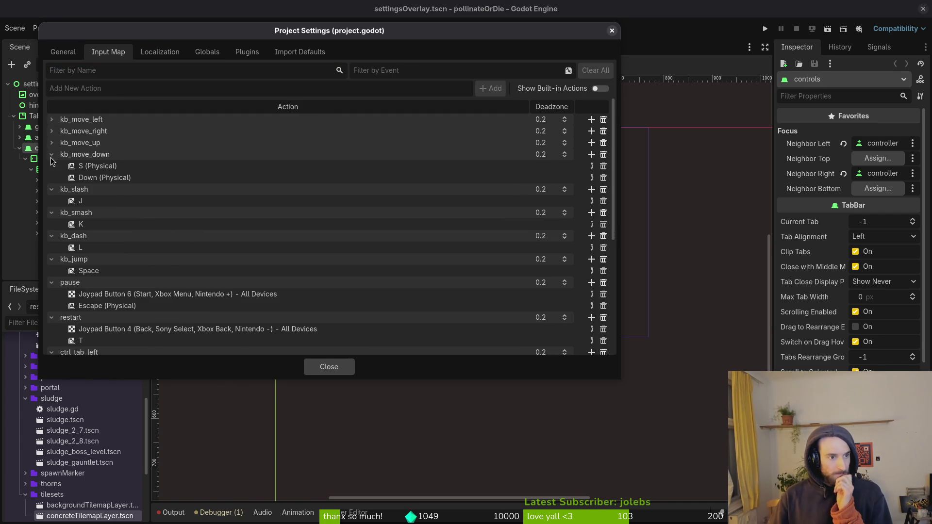
{"action": "left_click", "coordinate": [51, 154]}
{"action": "left_click", "coordinate": [52, 131]}
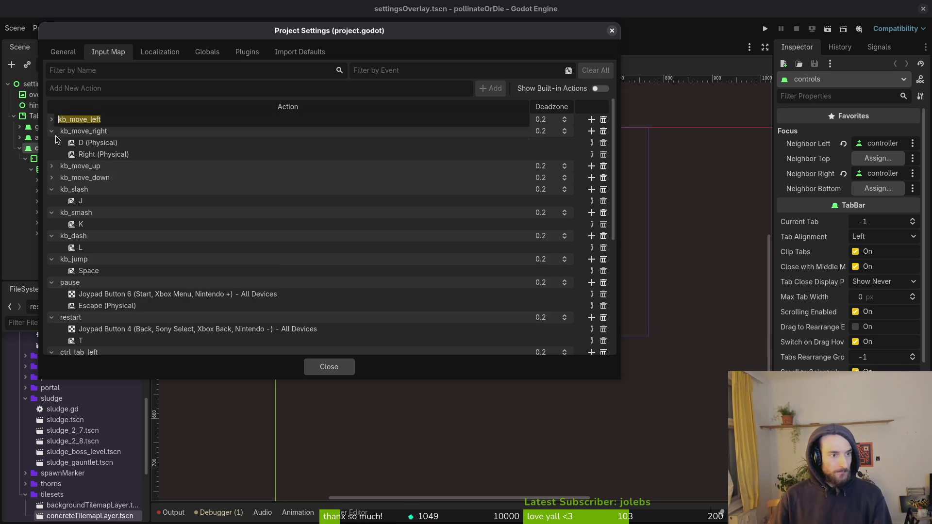
{"action": "left_click", "coordinate": [52, 121]}
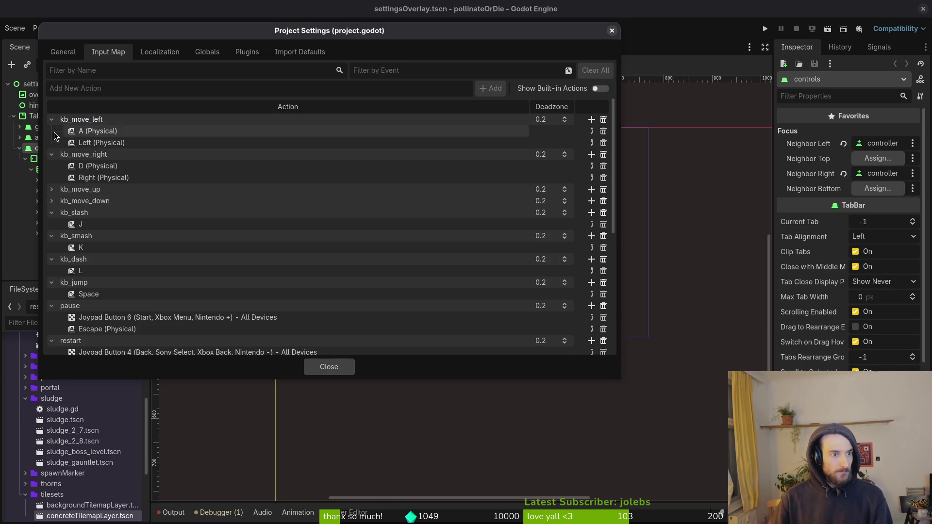
{"action": "left_click", "coordinate": [52, 190]}
{"action": "left_click", "coordinate": [52, 224]}
{"action": "scroll", "coordinate": [116, 248], "scroll_direction": "down", "scroll_amount": 5}
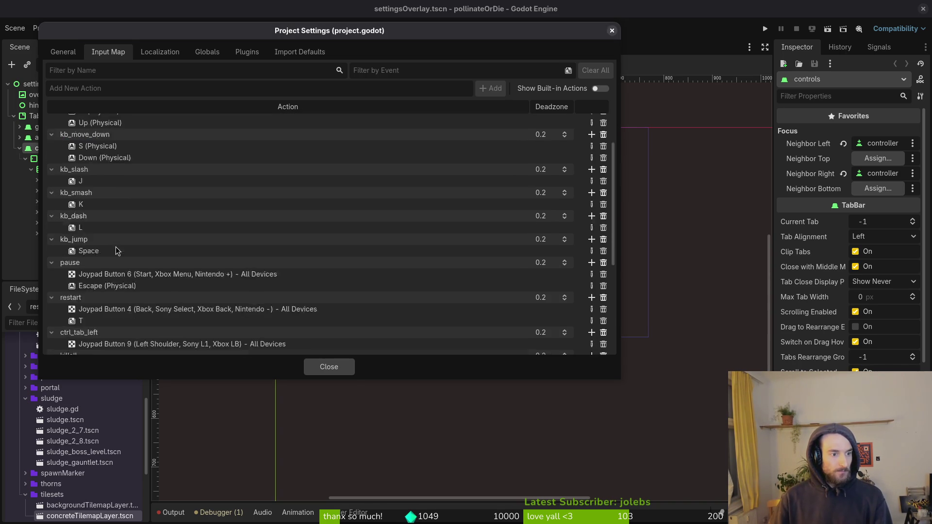
{"action": "scroll", "coordinate": [138, 238], "scroll_direction": "up", "scroll_amount": 2}
{"action": "scroll", "coordinate": [161, 257], "scroll_direction": "down", "scroll_amount": 5}
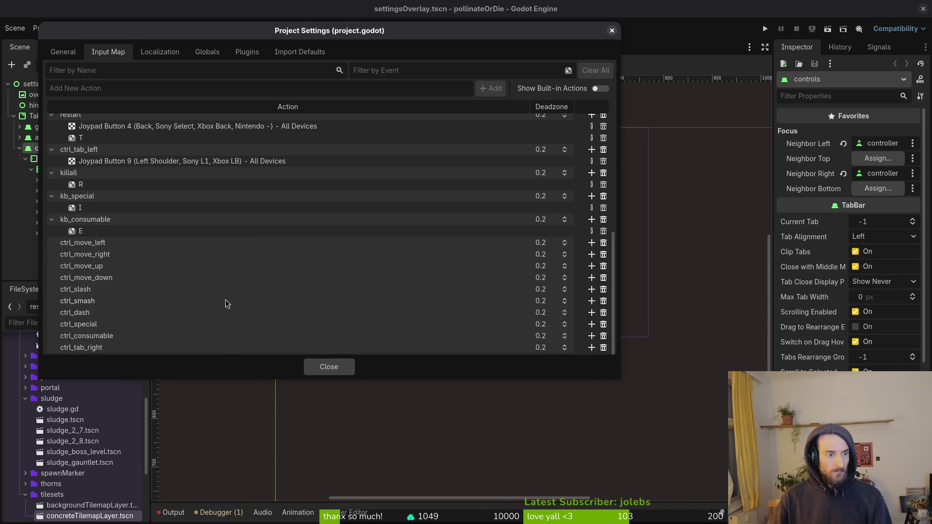
{"action": "left_click", "coordinate": [346, 370]}
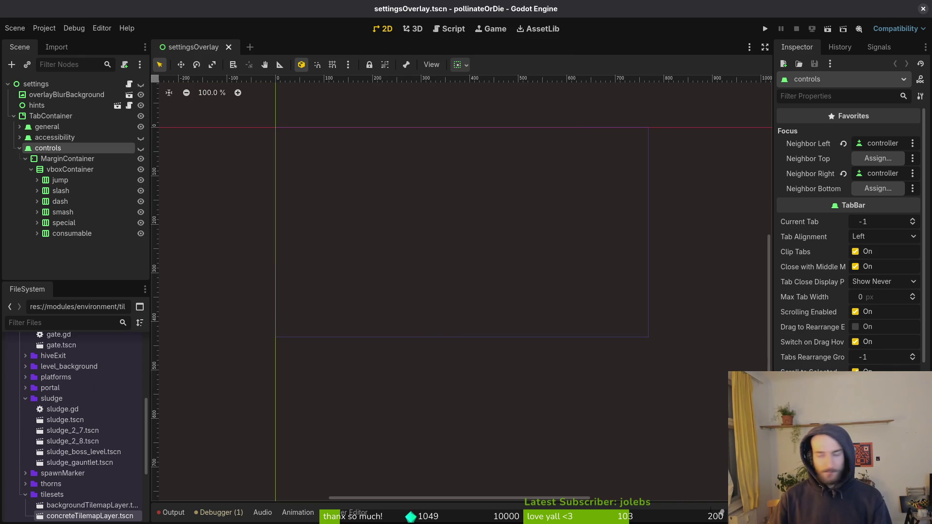
Step: Open input_component.gd in Neovim through the file finder
{"action": "key", "text": "alt+Tab"}
{"action": "key", "text": "space"}
{"action": "type", "text": "sfinp"}
{"action": "key", "text": "Return"}
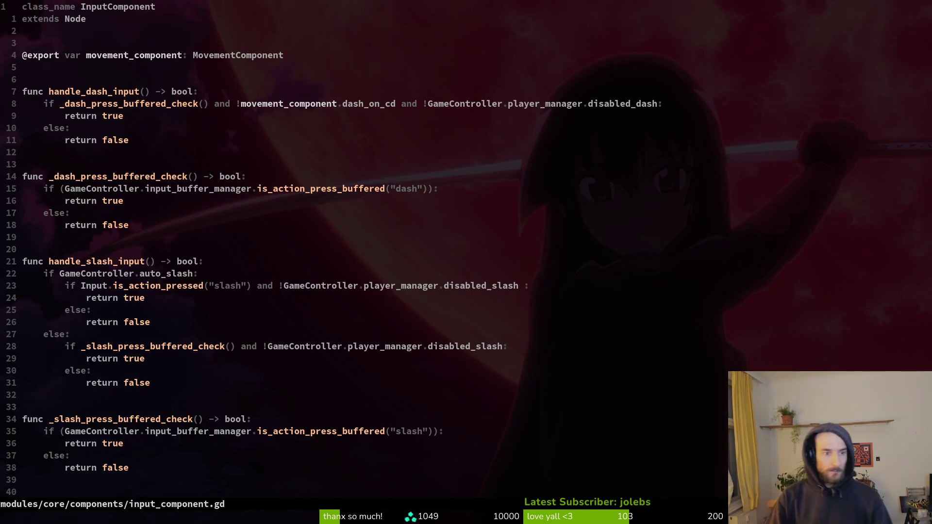
Step: Change the dash buffered check's action name to kb_dash
{"action": "key", "text": "j"}
{"action": "key", "text": "j"}
{"action": "key", "text": "j"}
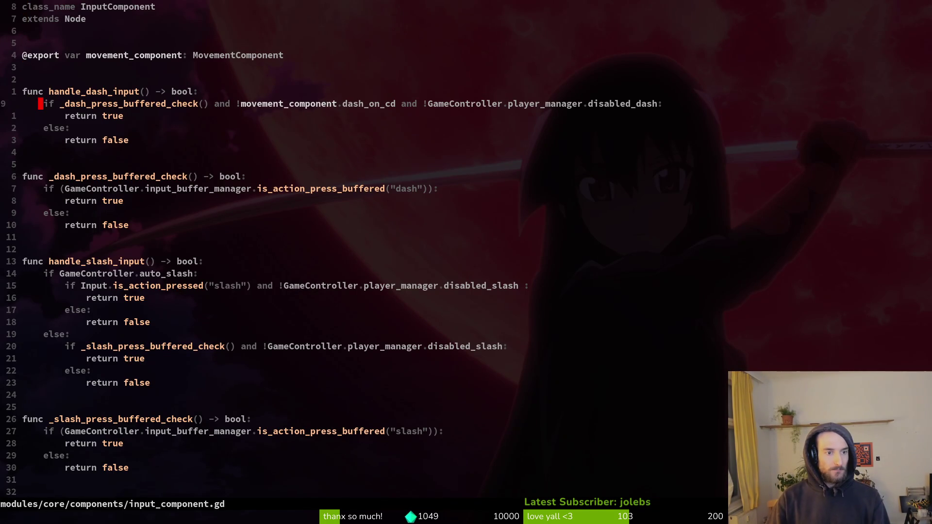
{"action": "key", "text": "k"}
{"action": "key", "text": "k"}
{"action": "key", "text": "k"}
{"action": "key", "text": "w"}
{"action": "key", "text": "w"}
{"action": "key", "text": "w"}
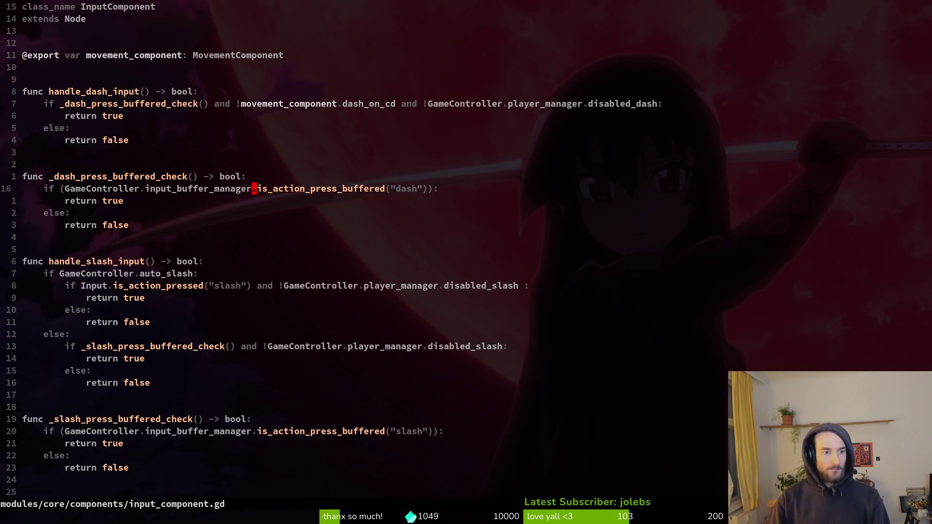
{"action": "key", "text": "c"}
{"action": "key", "text": "i"}
{"action": "key", "text": "w"}
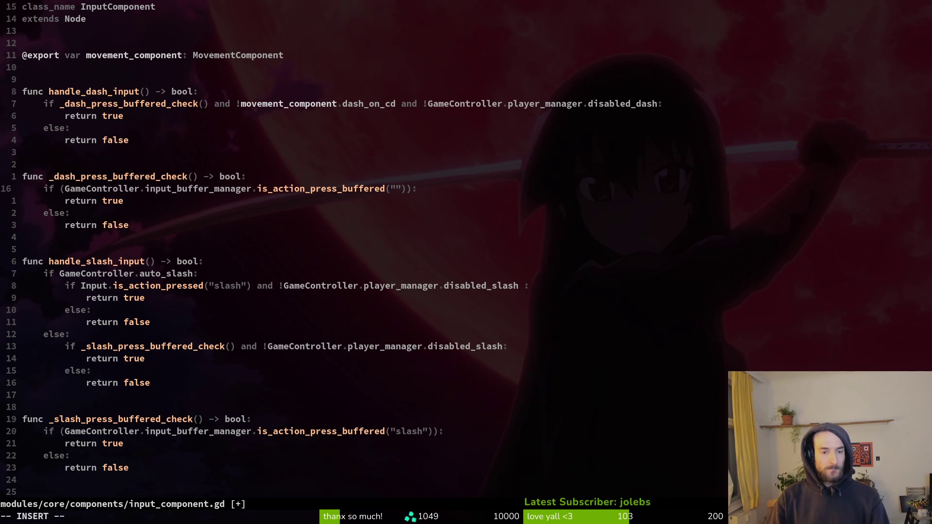
{"action": "type", "text": "kb_dash"}
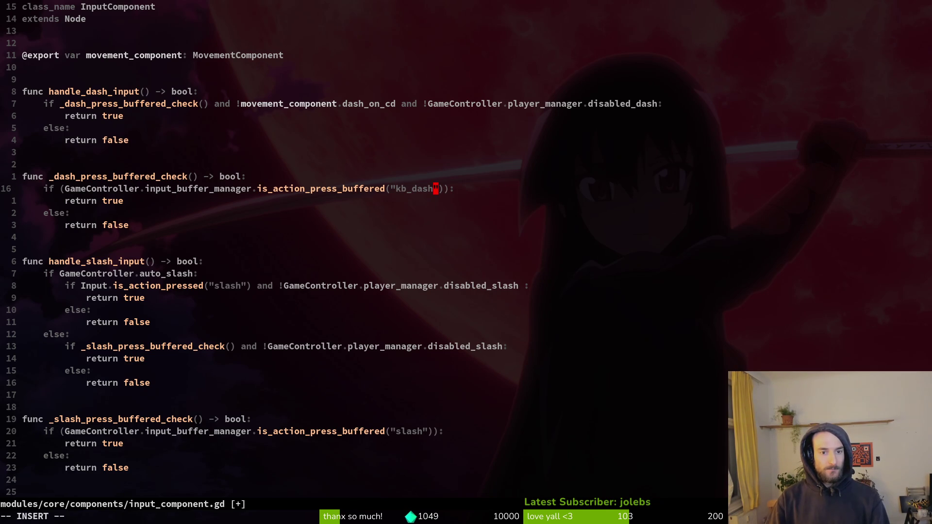
{"action": "key", "text": "Escape"}
Step: Add an or-clause checking GameController.input_buffer_manager.is_action_press_buffered("ctrl_dash") and save
{"action": "key", "text": "f"}
{"action": "key", "text": "parenright"}
{"action": "type", "text": "a "}
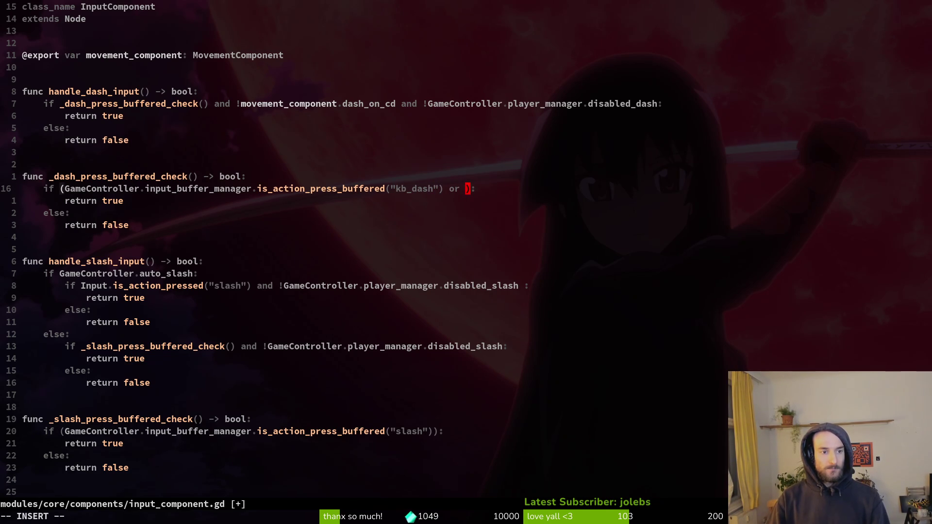
{"action": "type", "text": "ame"}
{"action": "key", "text": "Tab"}
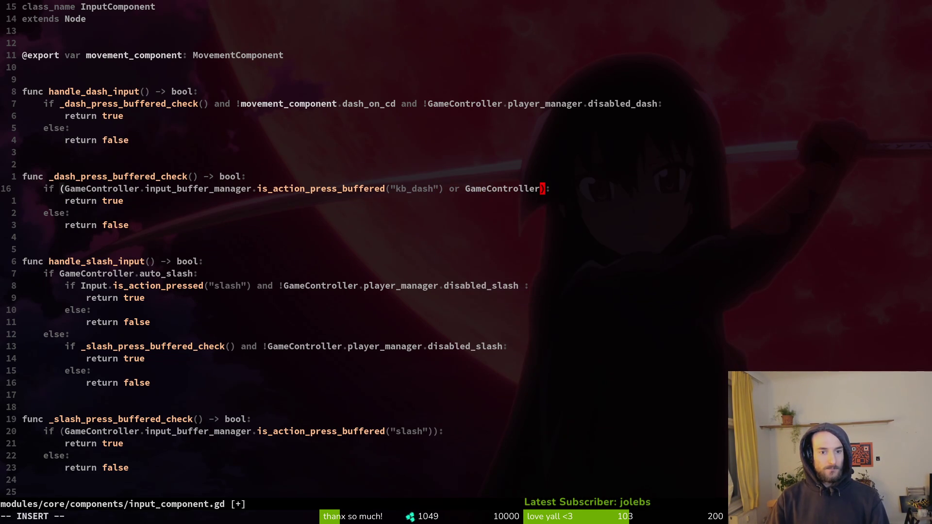
{"action": "type", "text": ".in"}
{"action": "key", "text": "Tab"}
{"action": "type", "text": ".isac"}
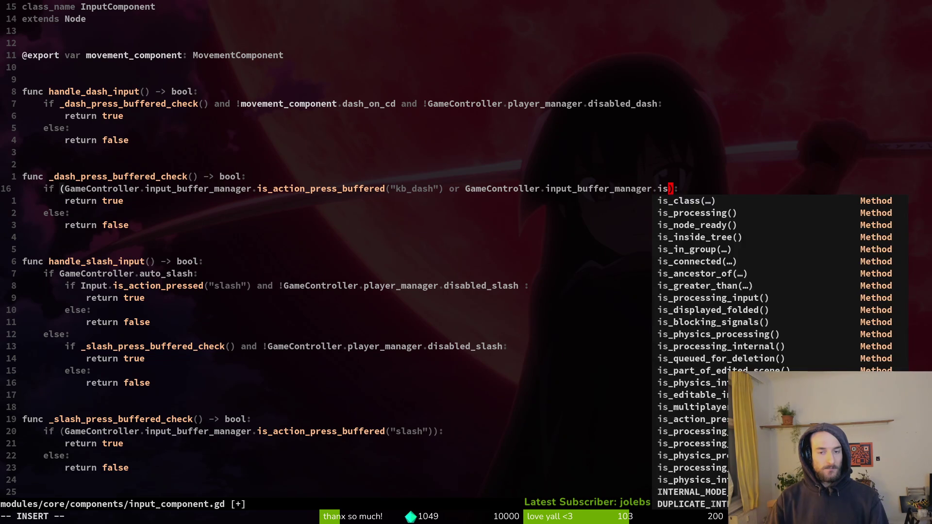
{"action": "key", "text": "Tab"}
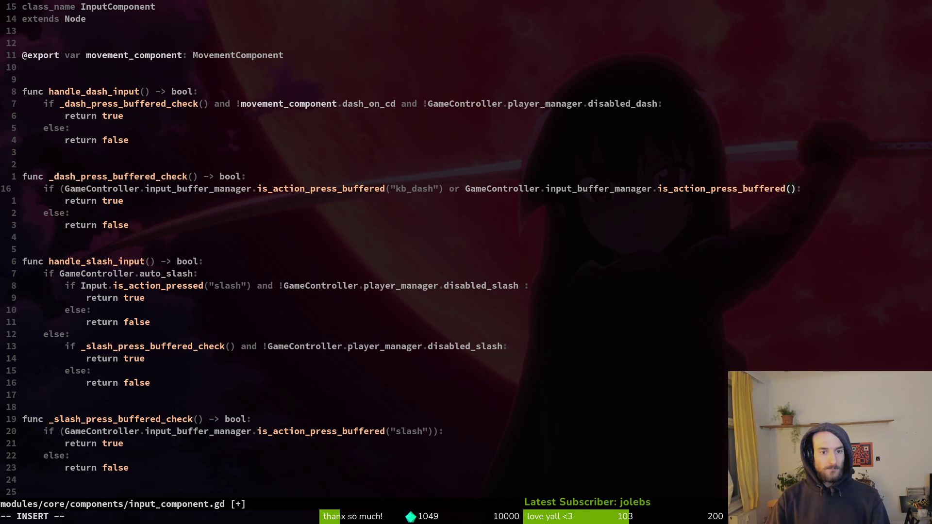
{"action": "type", "text": "ctrl_d"}
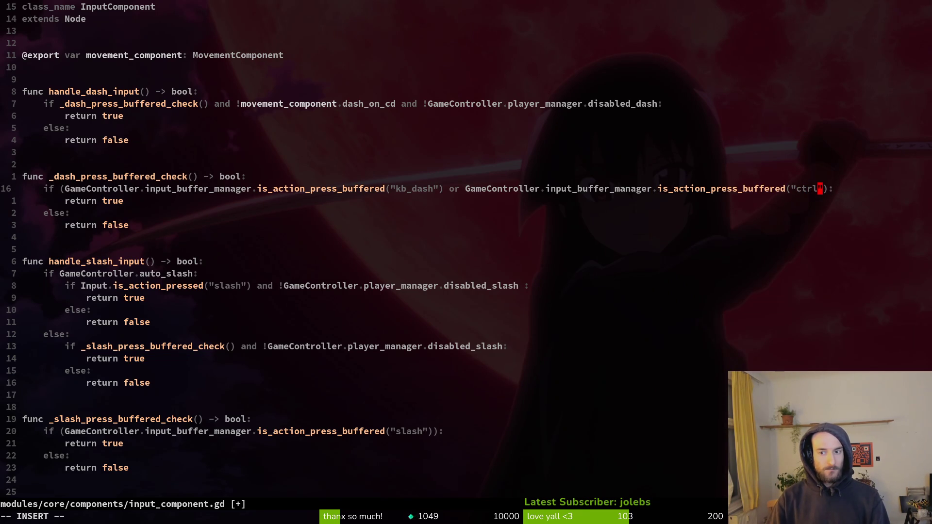
{"action": "type", "text": "ash\""}
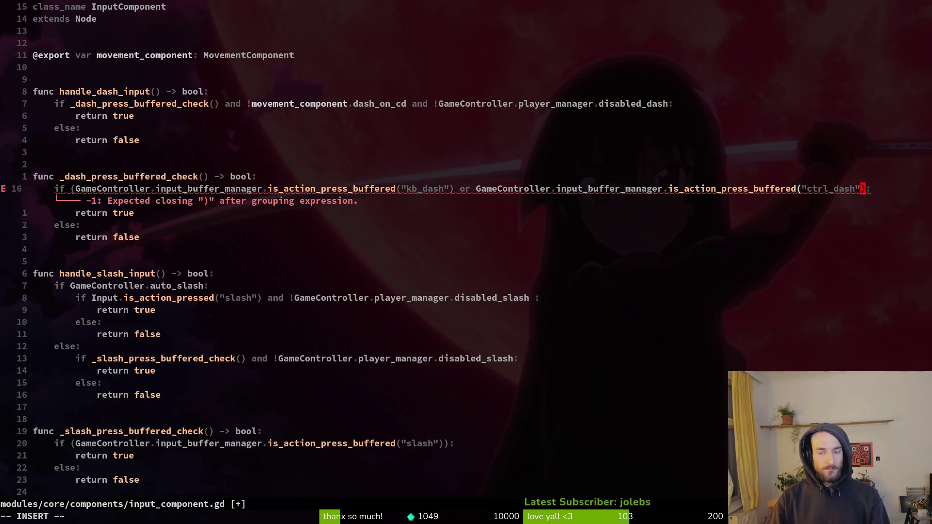
{"action": "type", "text": ")"}
{"action": "key", "text": "Escape"}
{"action": "key", "text": "ctrl+s"}
Step: Copy the finished dash-check line over the slash buffered-check line
{"action": "key", "text": "shift+v"}
{"action": "key", "text": "Escape"}
{"action": "key", "text": "j"}
{"action": "key", "text": "j"}
{"action": "key", "text": "j"}
{"action": "key", "text": "j"}
{"action": "key", "text": "j"}
{"action": "key", "text": "j"}
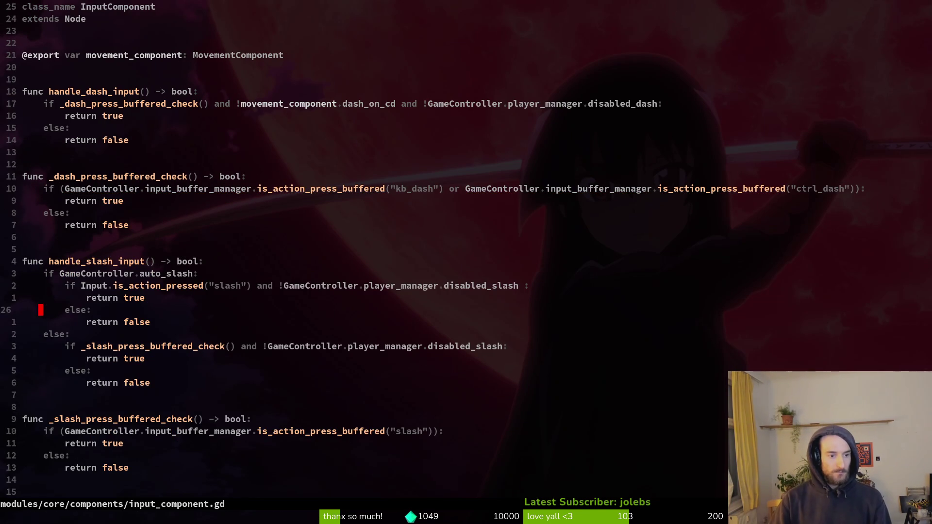
{"action": "key", "text": "j"}
{"action": "key", "text": "j"}
{"action": "key", "text": "j"}
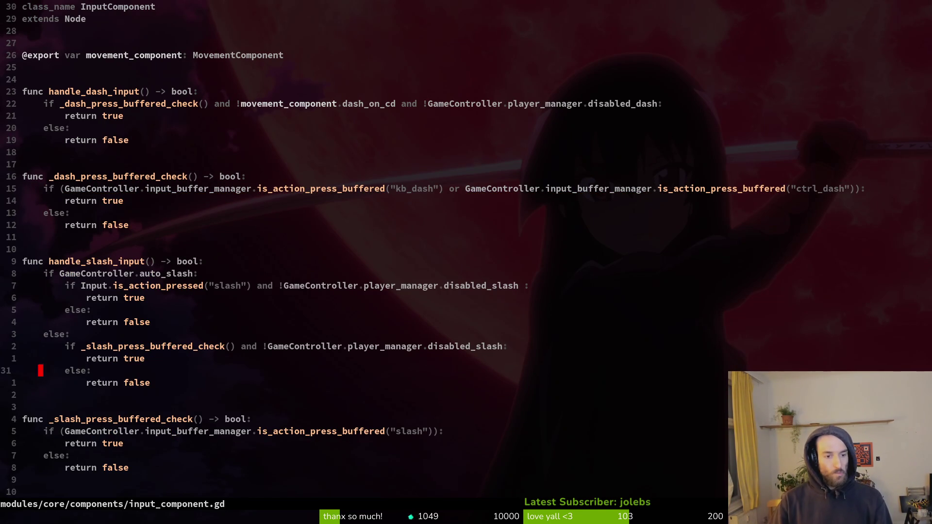
{"action": "key", "text": "shift+v"}
{"action": "key", "text": "p"}
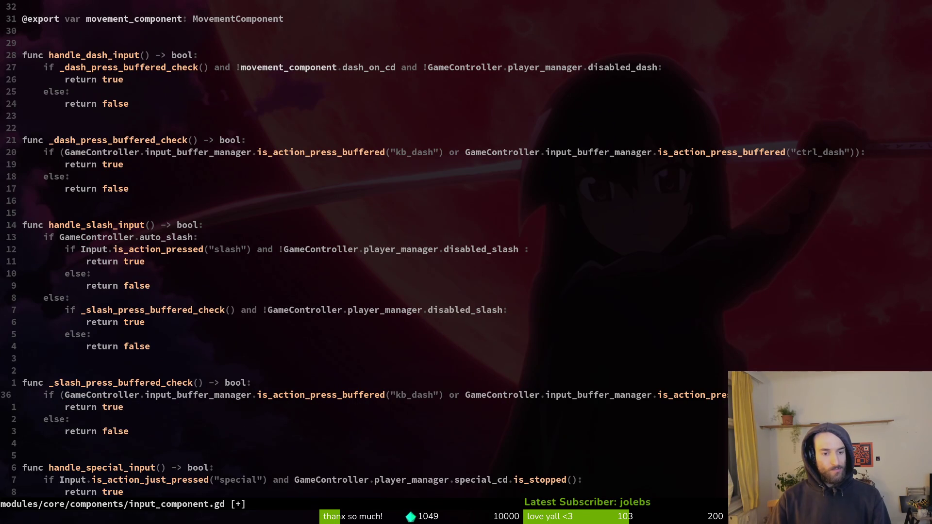
Step: Rename the copied actions to kb_slash and ctrl_slash, then save the file with :w
{"action": "key", "text": "f"}
{"action": "key", "text": "parenleft"}
{"action": "key", "text": "w"}
{"action": "key", "text": "c"}
{"action": "key", "text": "i"}
{"action": "key", "text": "quotedbl"}
{"action": "type", "text": "kb_slash"}
{"action": "key", "text": "Escape"}
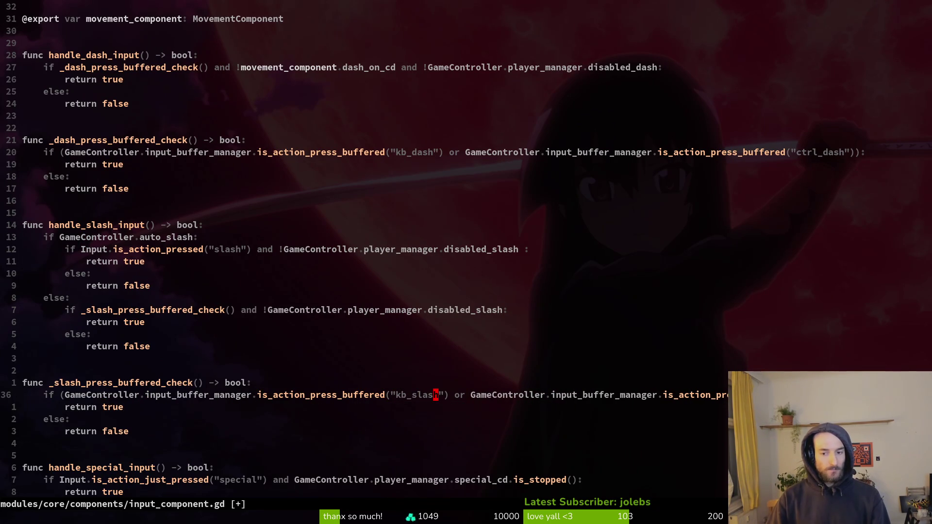
{"action": "key", "text": "i"}
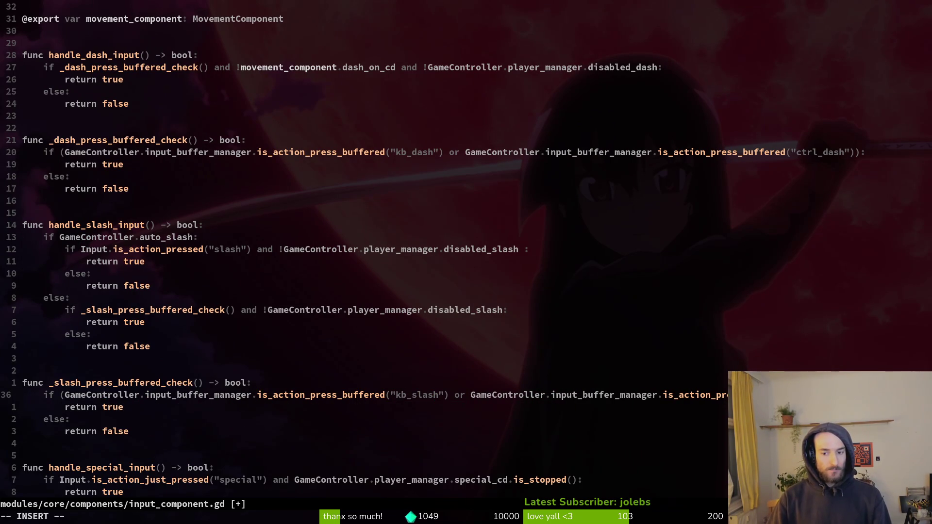
{"action": "key", "text": "Escape"}
{"action": "type", "text": ":w"}
{"action": "key", "text": "Return"}
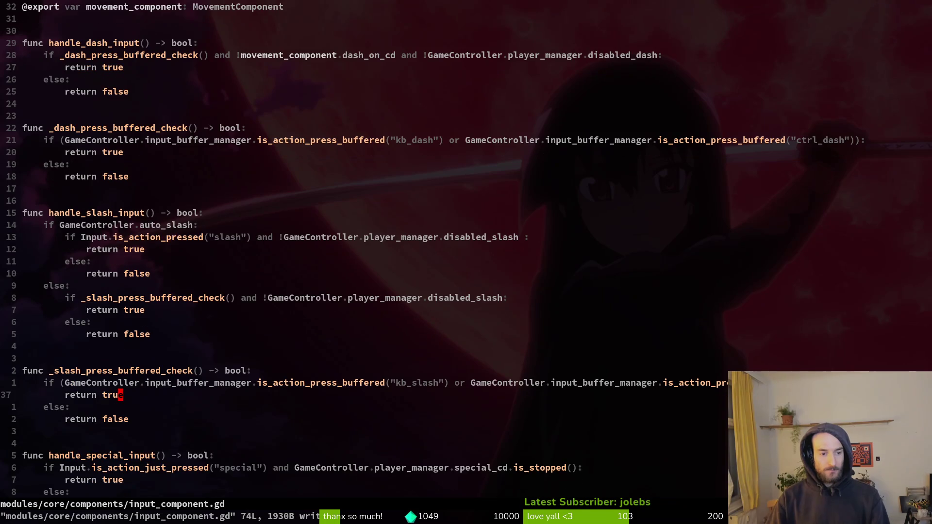
Step: Append an 'or InputMap.is_action_just_pressed("kb_special")' clause to the special-input check and save
{"action": "key", "text": "j"}
{"action": "key", "text": "j"}
{"action": "key", "text": "j"}
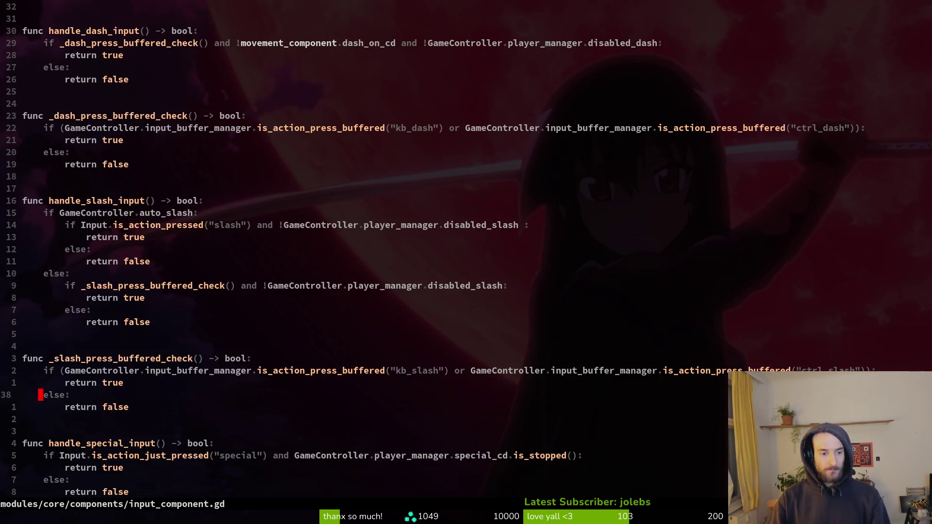
{"action": "key", "text": "Return"}
{"action": "key", "text": "Return"}
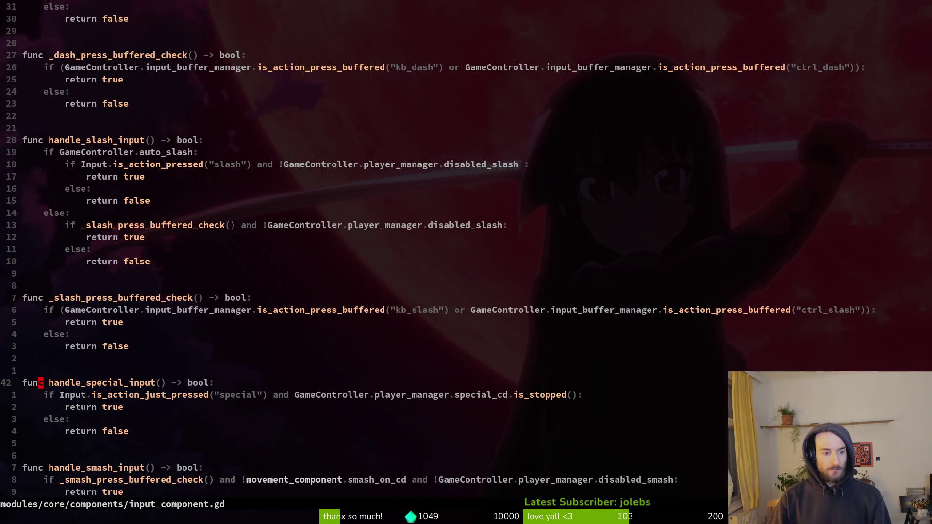
{"action": "key", "text": "w"}
{"action": "key", "text": "w"}
{"action": "key", "text": "w"}
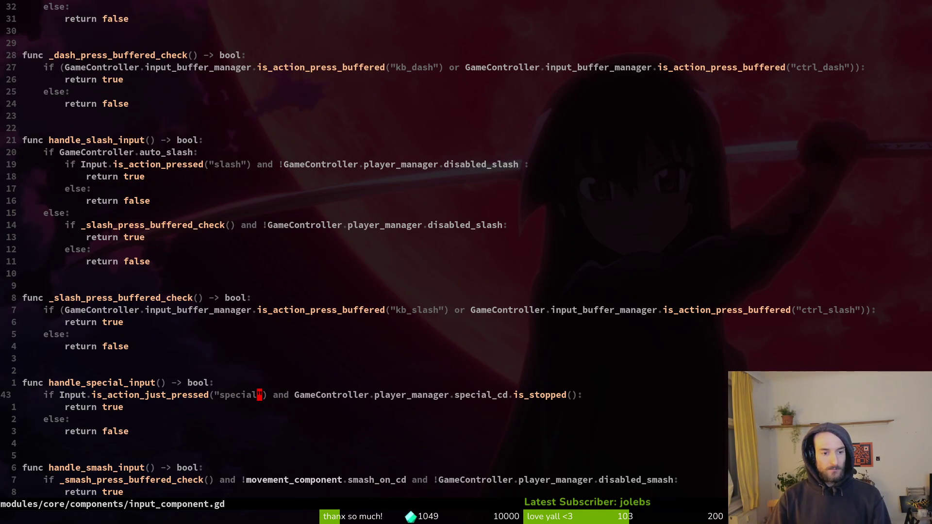
{"action": "type", "text": "ial\") or "}
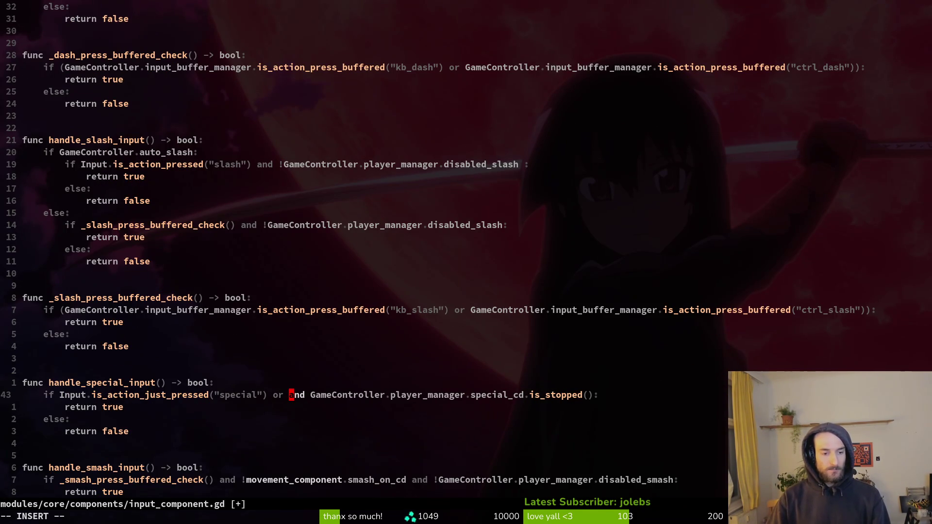
{"action": "type", "text": "InputMap."}
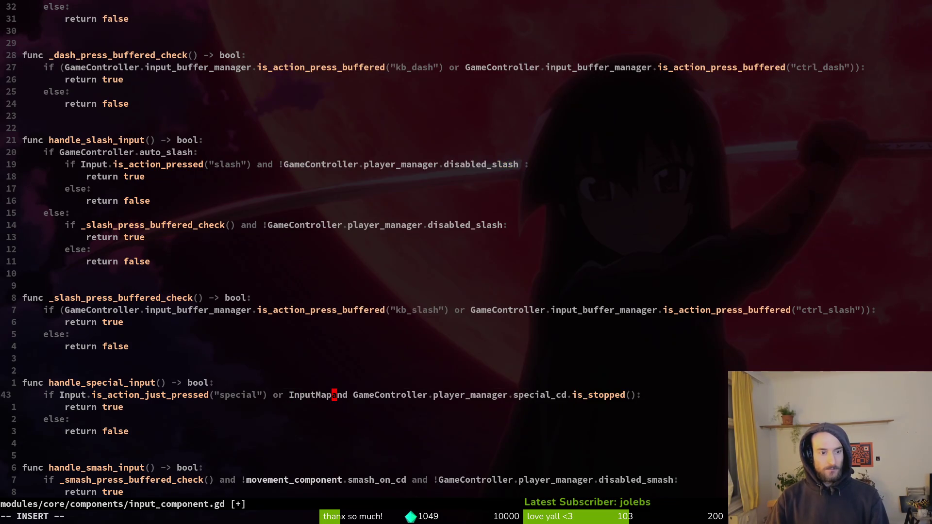
{"action": "type", "text": "is_action_just_pressed("}
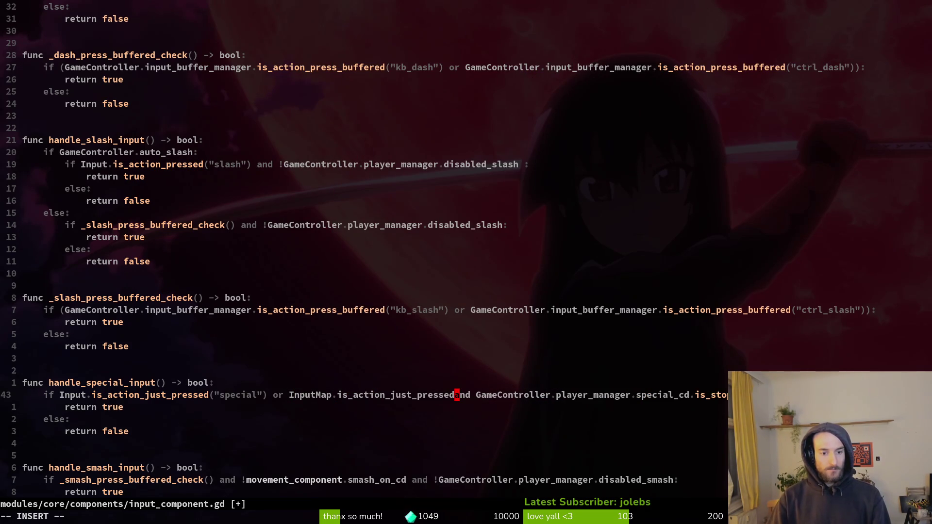
{"action": "type", "text": "\""}
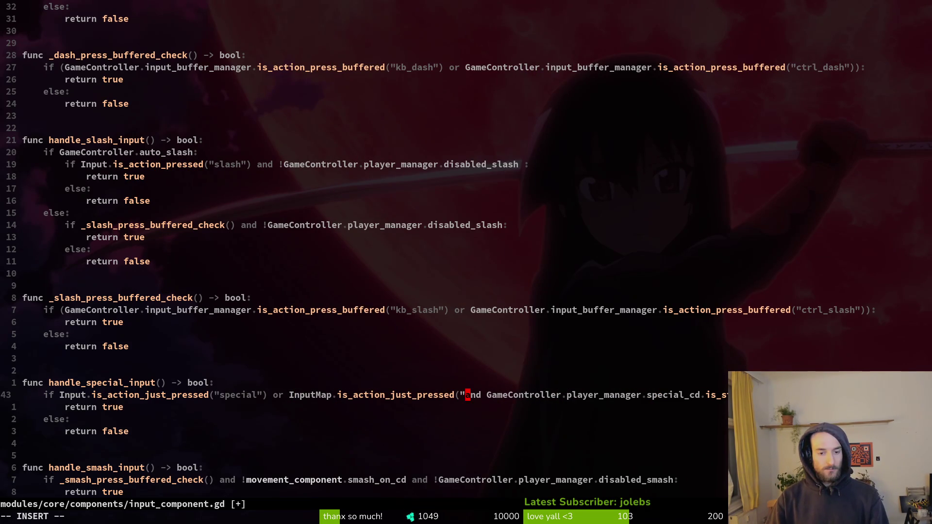
{"action": "type", "text": "ctlr"}
{"action": "key", "text": "BackSpace"}
{"action": "key", "text": "BackSpace"}
{"action": "key", "text": "BackSpace"}
{"action": "type", "text": "kb_special\"))"}
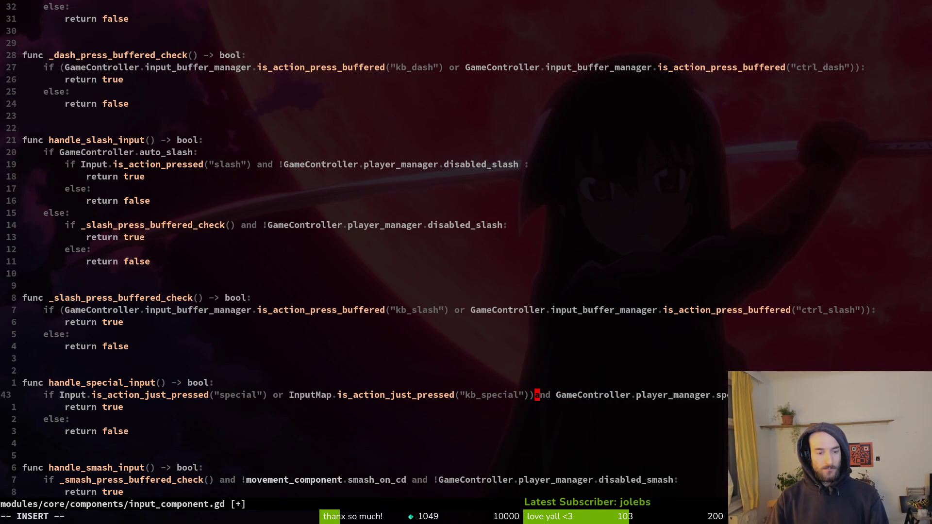
{"action": "key", "text": "Escape"}
{"action": "type", "text": ":w"}
{"action": "key", "text": "Return"}
Step: Rename the first action to ctrl_special, wrap the condition in parentheses, and save
{"action": "key", "text": "b"}
{"action": "key", "text": "b"}
{"action": "key", "text": "b"}
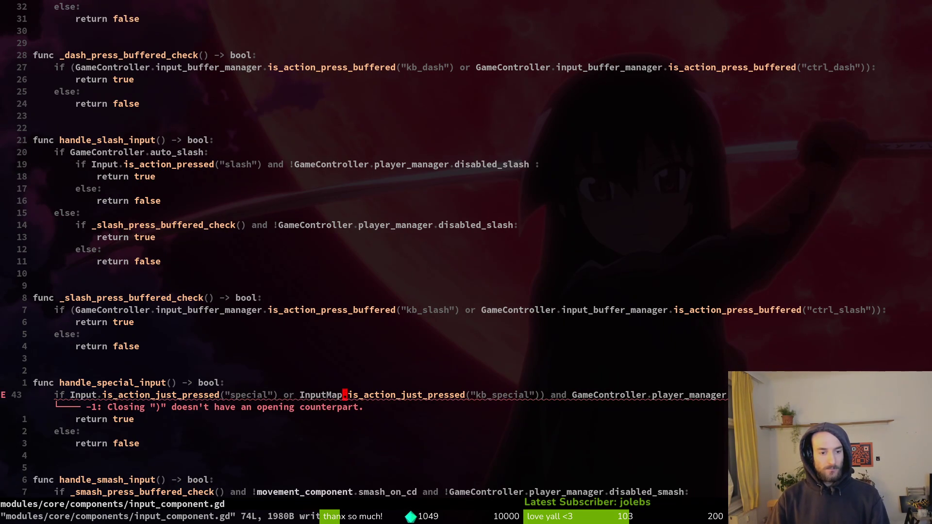
{"action": "type", "text": "ci\""}
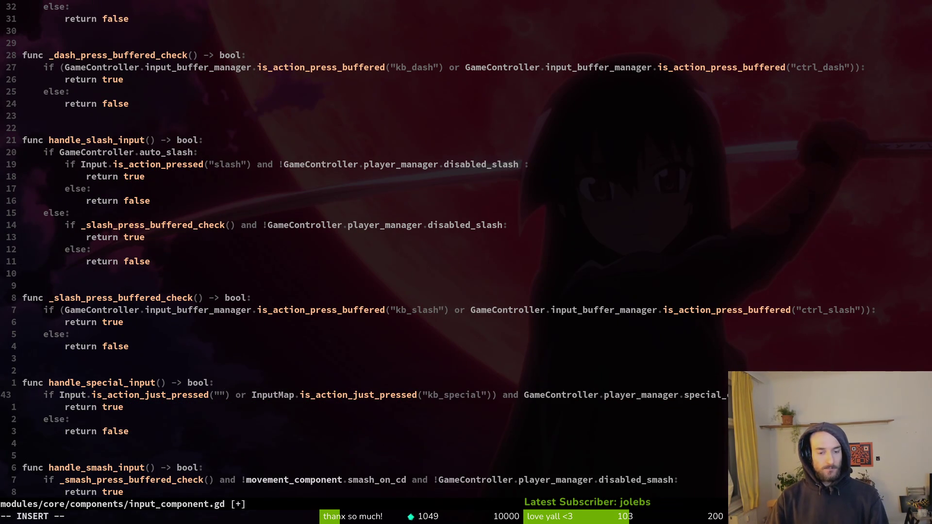
{"action": "type", "text": "ctrl_special"}
{"action": "key", "text": "Escape"}
{"action": "key", "text": "b"}
{"action": "key", "text": "b"}
{"action": "key", "text": "b"}
{"action": "type", "text": "if ("}
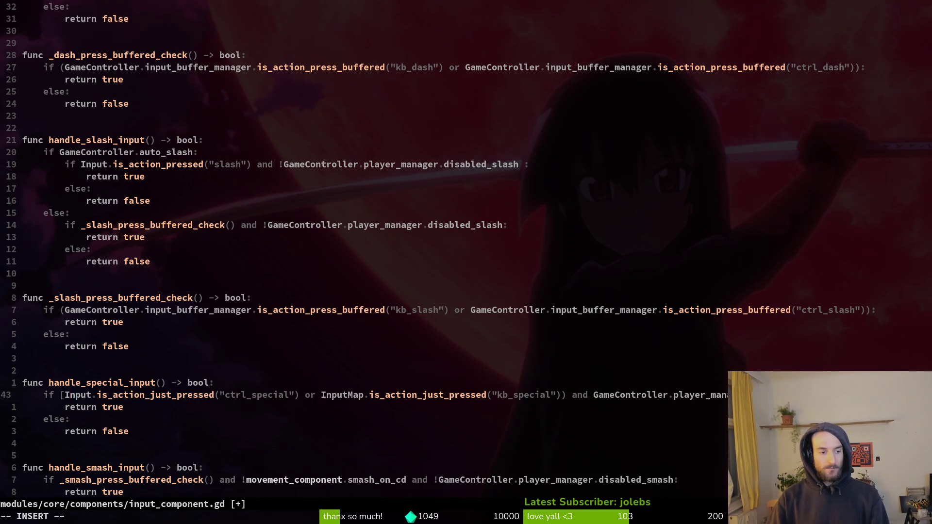
{"action": "key", "text": "Escape"}
{"action": "type", "text": ":w"}
{"action": "key", "text": "Return"}
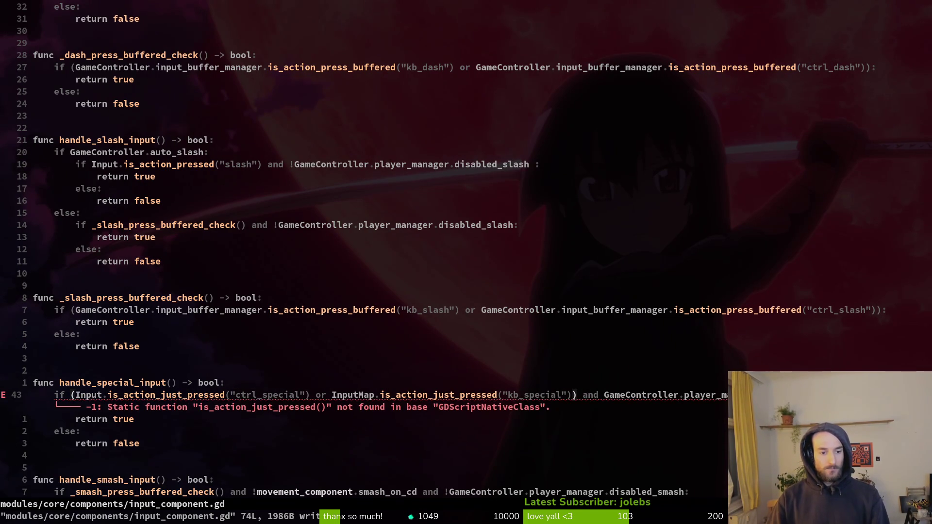
Step: Undo and then redo the recent edits on line 43
{"action": "key", "text": "w"}
{"action": "key", "text": "w"}
{"action": "key", "text": "w"}
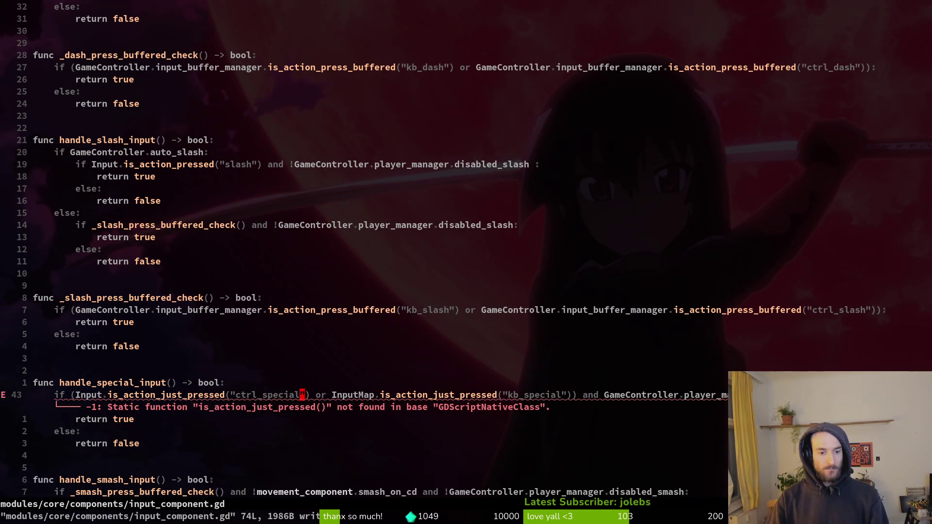
{"action": "key", "text": "w"}
{"action": "key", "text": "w"}
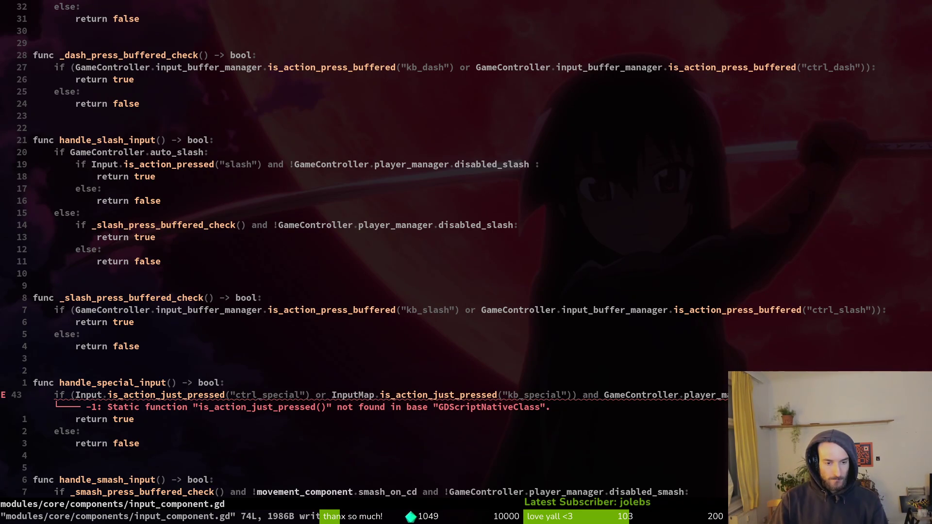
{"action": "key", "text": "u"}
{"action": "key", "text": "u"}
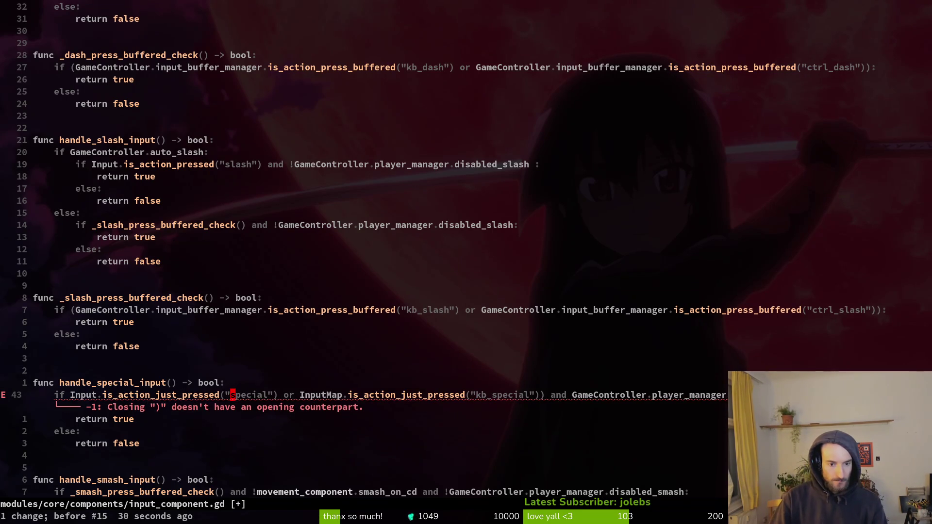
{"action": "key", "text": "u"}
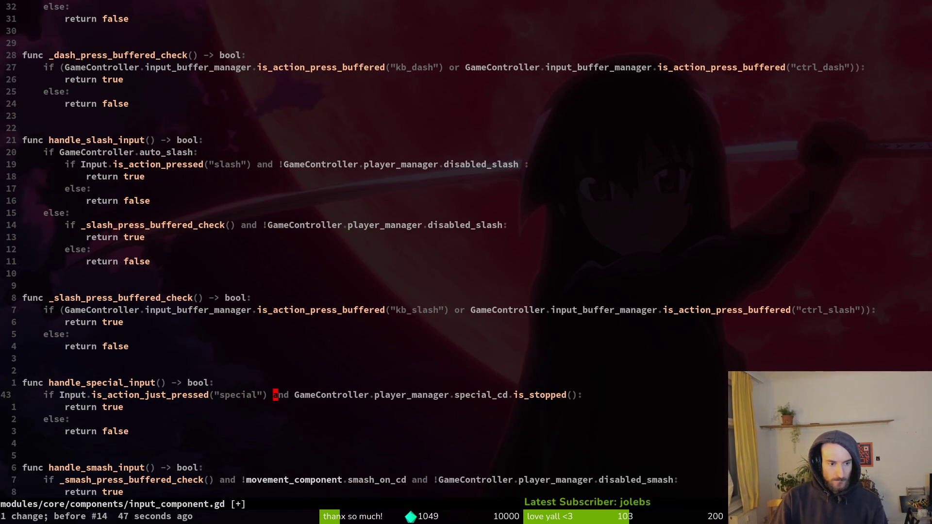
{"action": "key", "text": "ctrl+r"}
{"action": "key", "text": "ctrl+r"}
{"action": "key", "text": "ctrl+r"}
Step: Replace InputMap with Input in the kb_special clause and save input_component.gd
{"action": "key", "text": "w"}
{"action": "key", "text": "w"}
{"action": "key", "text": "w"}
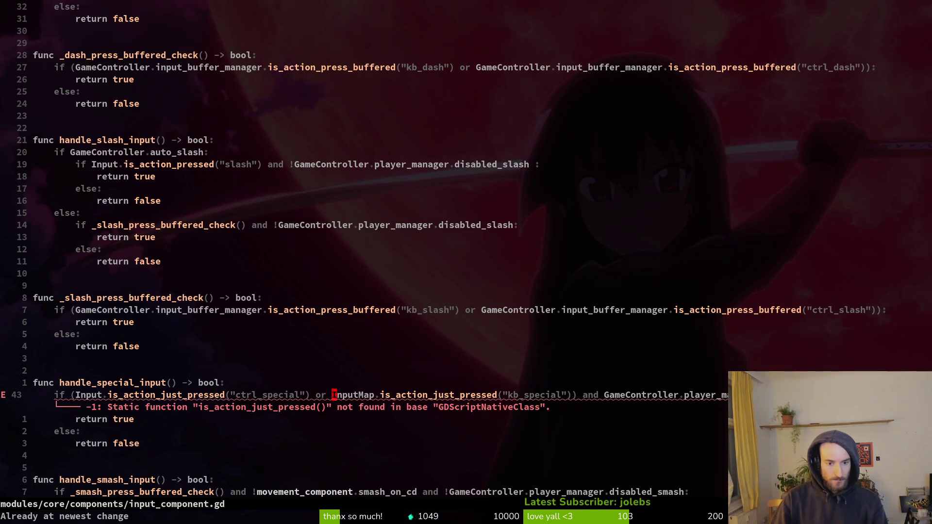
{"action": "type", "text": "cwinp"}
{"action": "key", "text": "Tab"}
{"action": "key", "text": "Tab"}
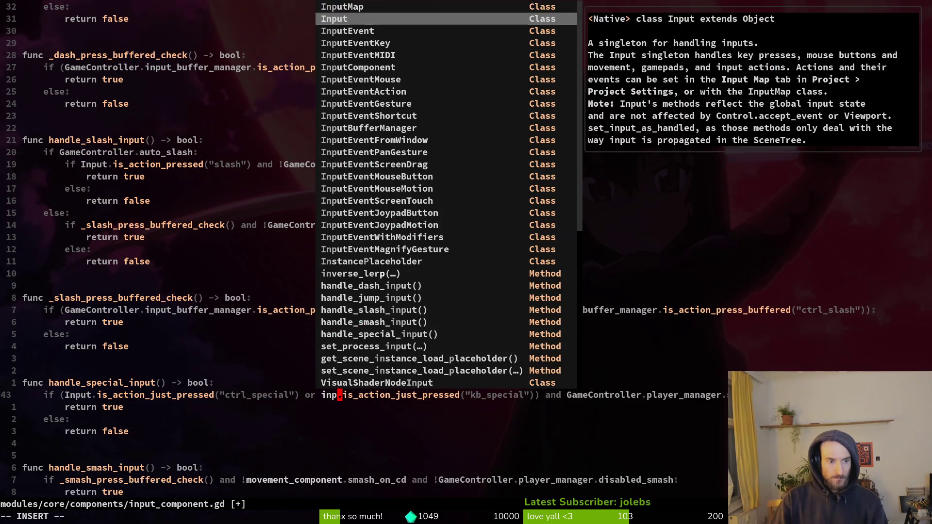
{"action": "key", "text": "Return"}
{"action": "key", "text": "Escape"}
{"action": "type", "text": ":w"}
{"action": "key", "text": "Return"}
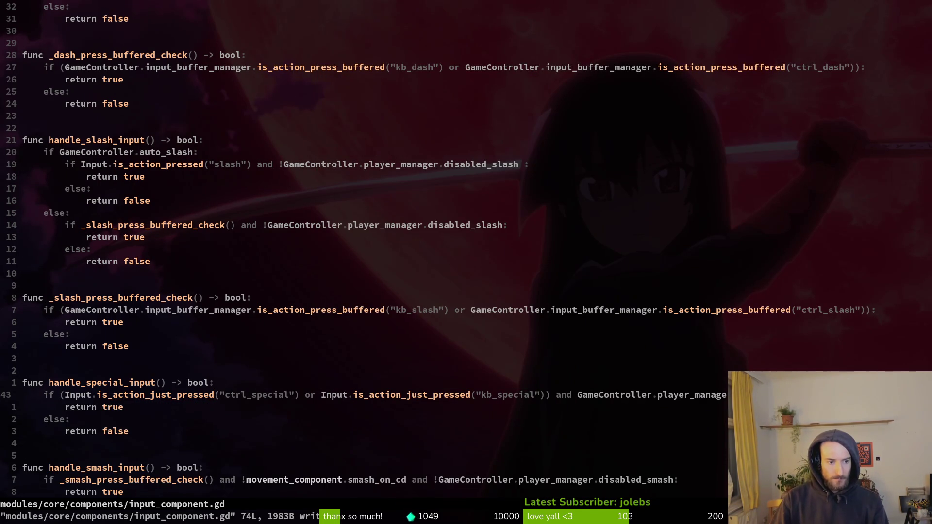
Step: Make the slash buffered check test ctrl_slash first and kb_slash second, and save
{"action": "key", "text": "j"}
{"action": "key", "text": "j"}
{"action": "key", "text": "j"}
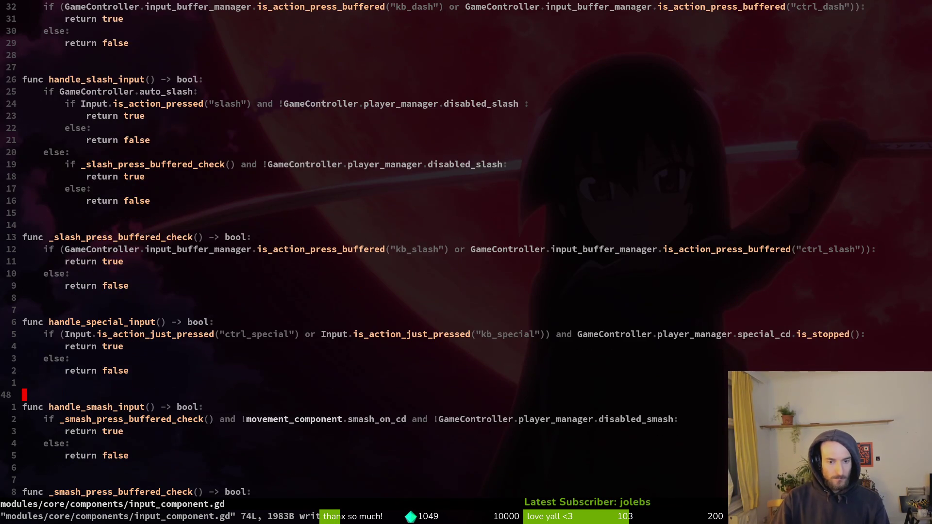
{"action": "key", "text": "k"}
{"action": "key", "text": "k"}
{"action": "key", "text": "k"}
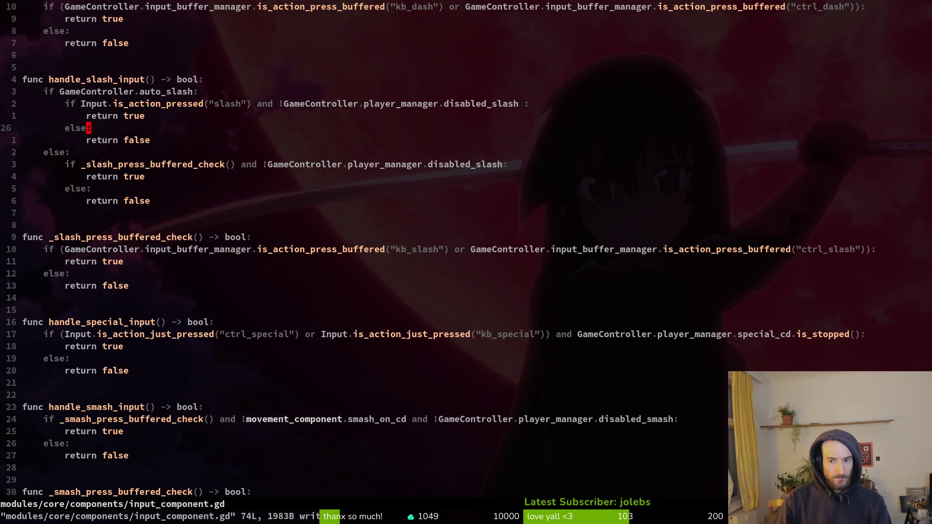
{"action": "key", "text": "j"}
{"action": "key", "text": "j"}
{"action": "key", "text": "j"}
{"action": "key", "text": "j"}
{"action": "key", "text": "f"}
{"action": "key", "text": "parenleft"}
{"action": "key", "text": "l"}
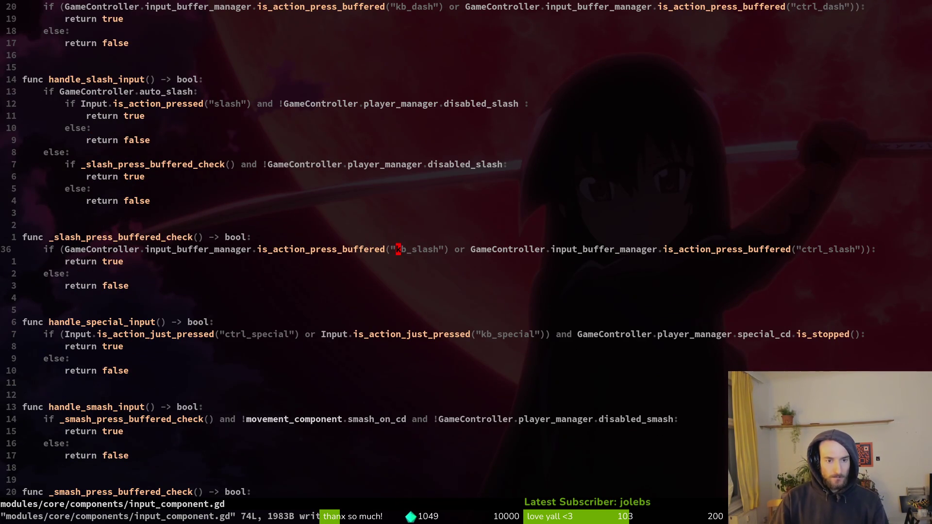
{"action": "key", "text": "c"}
{"action": "key", "text": "i"}
{"action": "key", "text": "quotedbl"}
{"action": "type", "text": "ctrl_slash"}
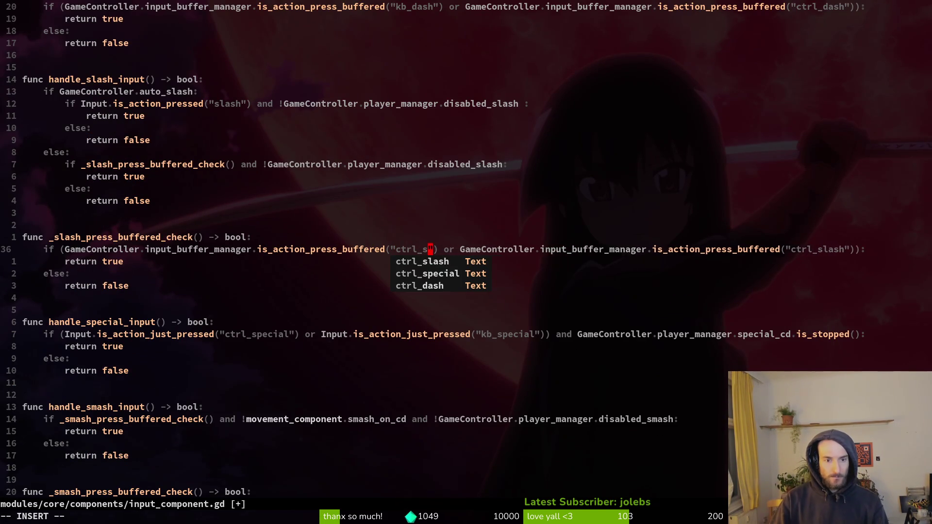
{"action": "key", "text": "Escape"}
{"action": "key", "text": "c"}
{"action": "key", "text": "i"}
{"action": "key", "text": "quotedbl"}
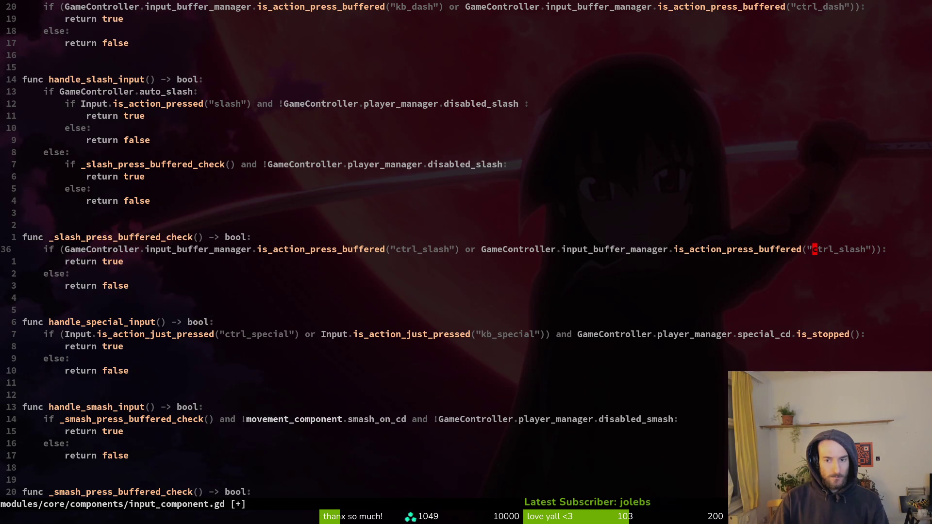
{"action": "type", "text": "kb_slash"}
{"action": "key", "text": "Escape"}
{"action": "type", "text": ":w"}
{"action": "key", "text": "Return"}
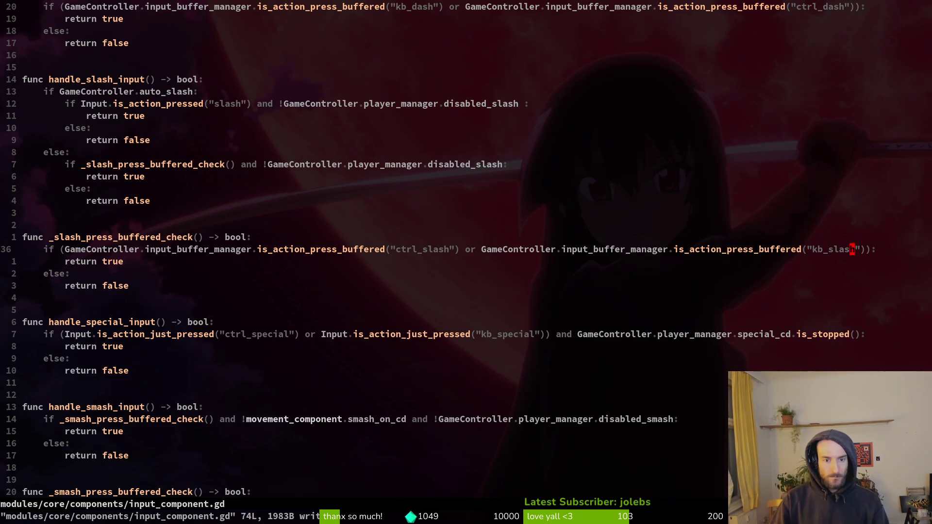
{"action": "key", "text": "2"}
Step: Make the dash buffered check test ctrl_dash first and kb_dash second, and save
{"action": "key", "text": "0"}
{"action": "key", "text": "k"}
{"action": "key", "text": "c"}
{"action": "key", "text": "i"}
{"action": "key", "text": "quotedbl"}
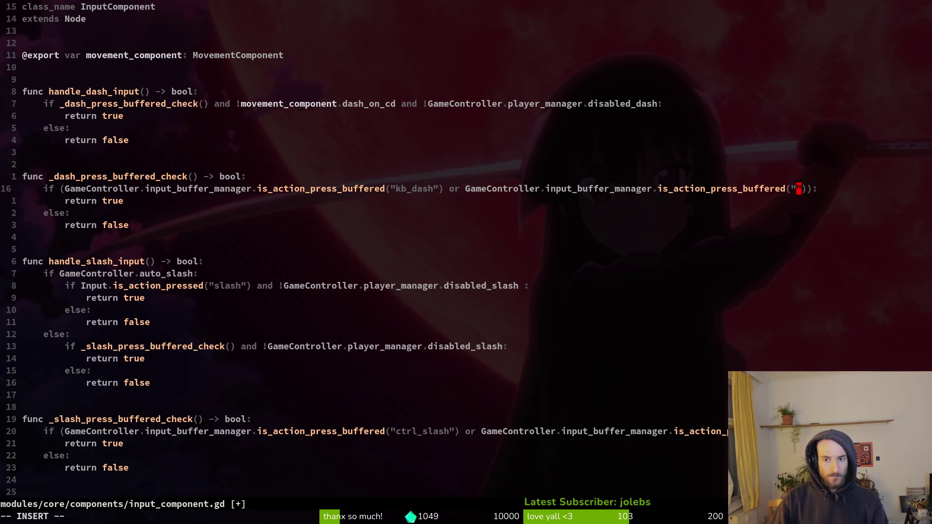
{"action": "type", "text": "kb_dash"}
{"action": "key", "text": "Escape"}
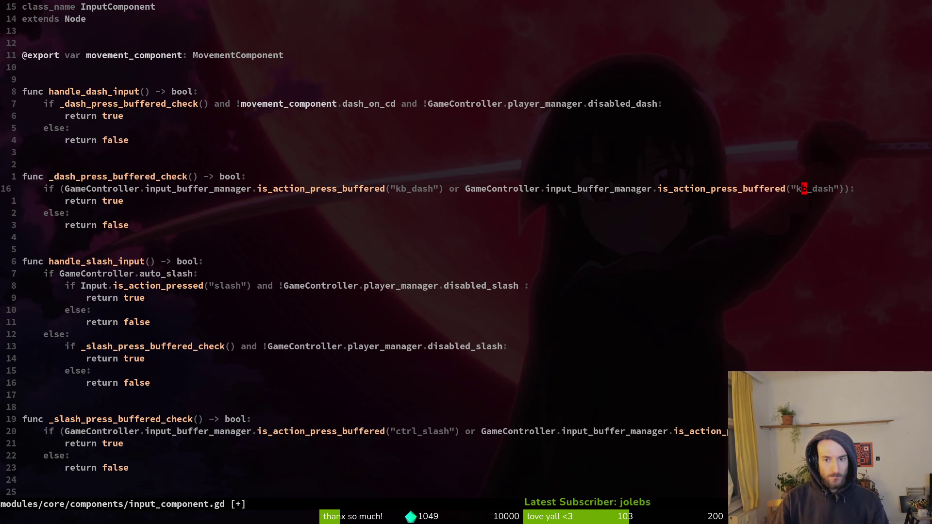
{"action": "key", "text": "f"}
{"action": "key", "text": "parenleft"}
{"action": "key", "text": "v"}
{"action": "key", "text": "i"}
{"action": "key", "text": "quotedbl"}
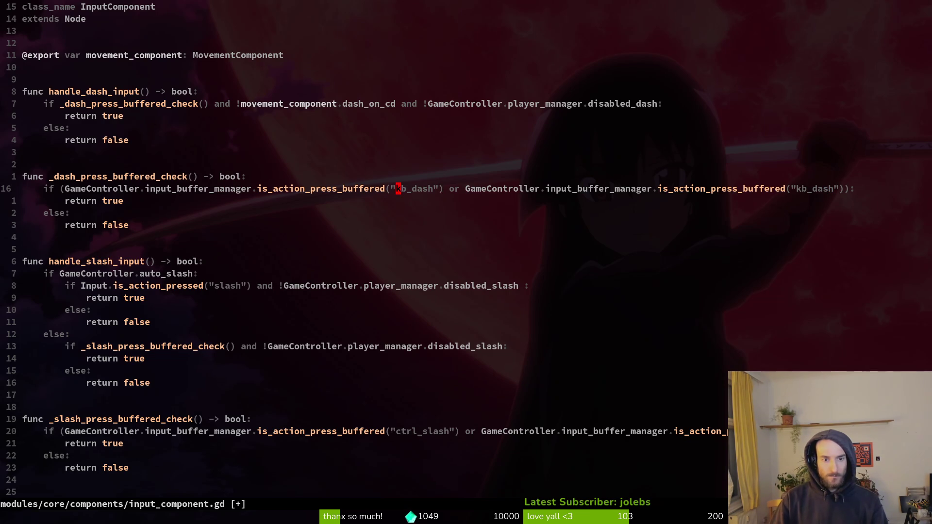
{"action": "type", "text": "c"}
{"action": "type", "text": "ctrl_"}
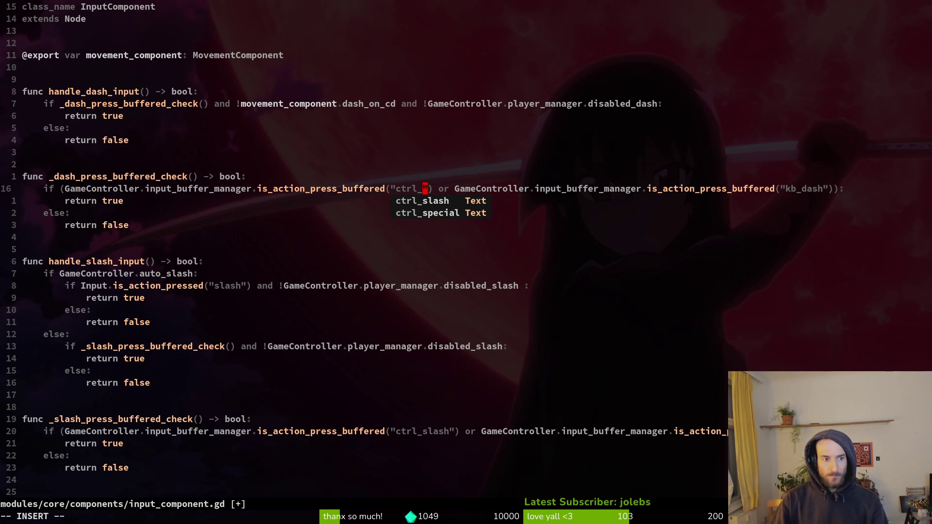
{"action": "type", "text": "dash"}
{"action": "key", "text": "Escape"}
{"action": "type", "text": ":w"}
{"action": "key", "text": "Return"}
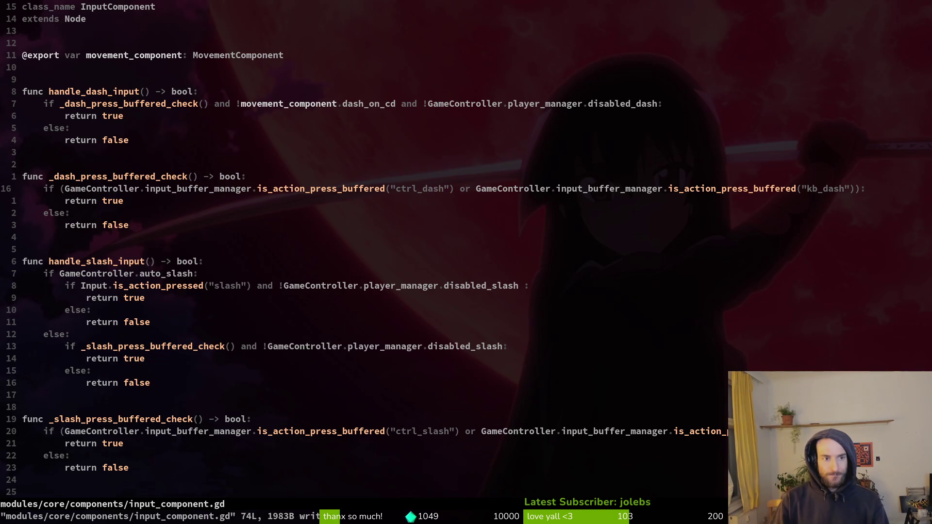
Step: Review the smash buffered check, then copy the ctrl_slash/kb_slash check line for reuse
{"action": "key", "text": "ctrl+d"}
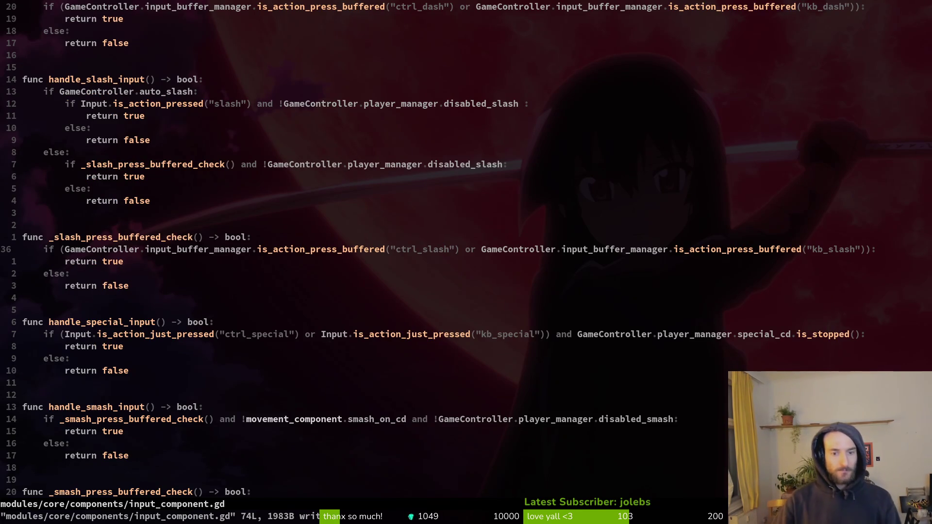
{"action": "key", "text": "ctrl+d"}
{"action": "key", "text": "j"}
{"action": "key", "text": "j"}
{"action": "key", "text": "k"}
{"action": "key", "text": "k"}
{"action": "key", "text": "k"}
{"action": "key", "text": "k"}
{"action": "key", "text": "k"}
{"action": "key", "text": "k"}
{"action": "key", "text": "k"}
{"action": "key", "text": "k"}
{"action": "key", "text": "k"}
{"action": "key", "text": "k"}
{"action": "key", "text": "k"}
{"action": "key", "text": "k"}
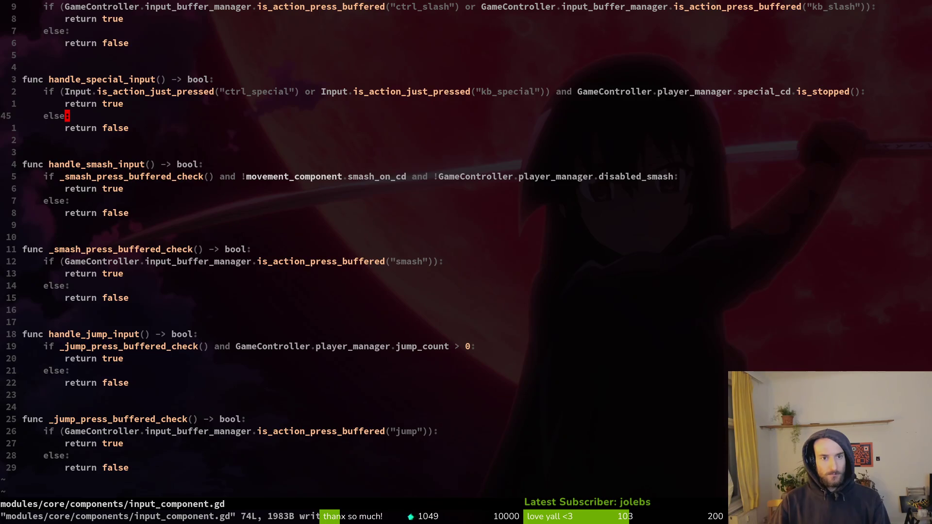
{"action": "key", "text": "k"}
{"action": "key", "text": "k"}
{"action": "key", "text": "k"}
{"action": "key", "text": "shift+v"}
{"action": "key", "text": "y"}
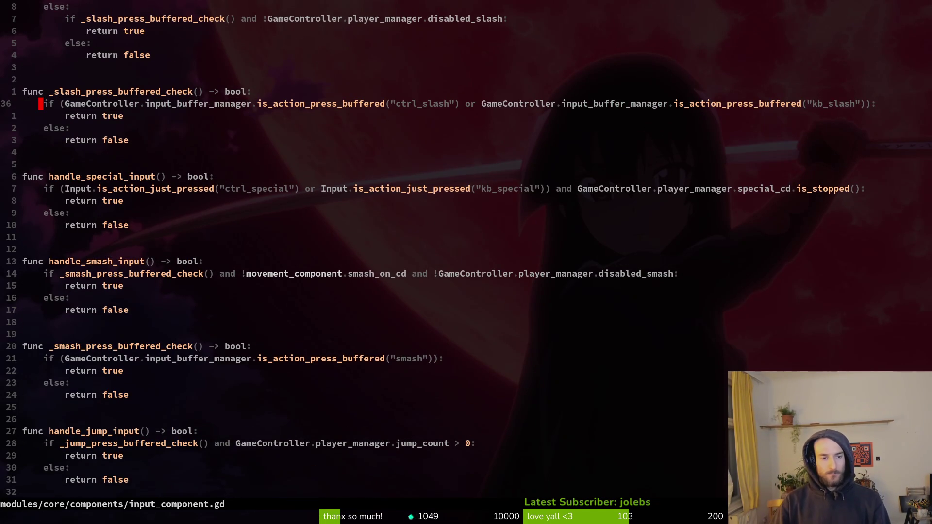
{"action": "key", "text": "2"}
{"action": "key", "text": "9"}
{"action": "key", "text": "k"}
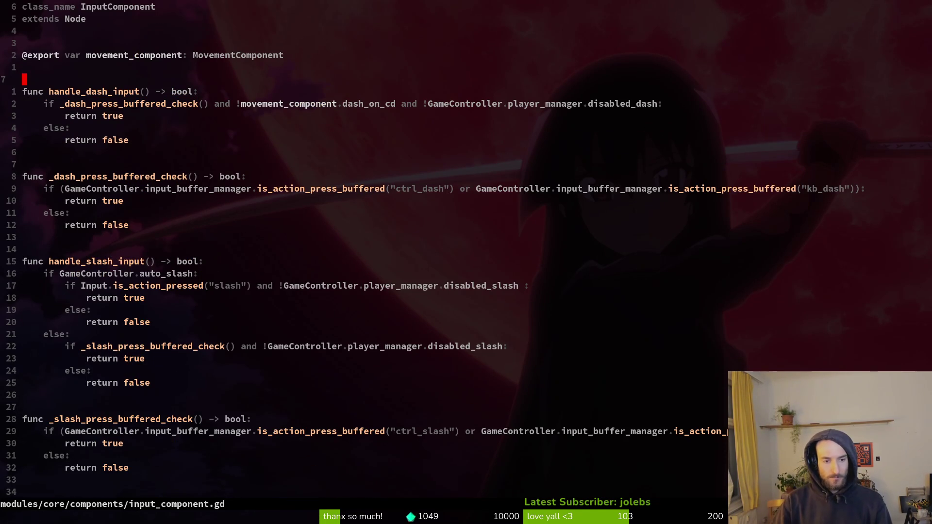
{"action": "key", "text": "Down"}
Step: Paste the copied slash check over the smash check line and change its first action to ctrl_smash
{"action": "key", "text": "e"}
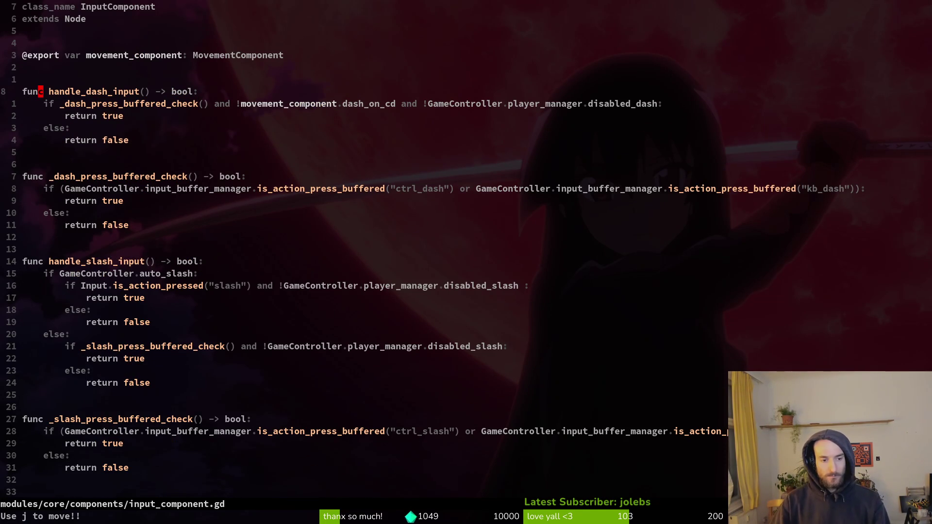
{"action": "key", "text": "5"}
{"action": "key", "text": "5"}
{"action": "key", "text": "j"}
{"action": "key", "text": "k"}
{"action": "key", "text": "k"}
{"action": "key", "text": "k"}
{"action": "key", "text": "V"}
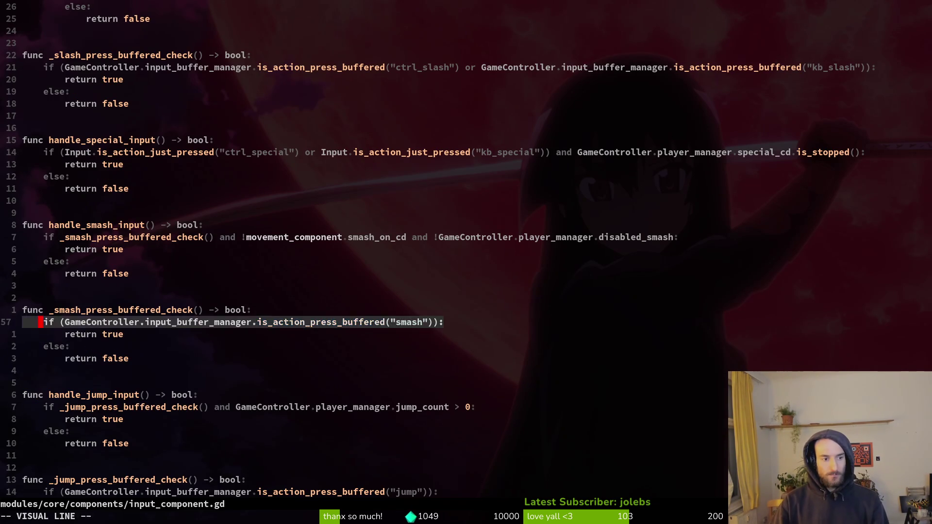
{"action": "key", "text": "p"}
{"action": "key", "text": "f"}
{"action": "key", "text": "l"}
{"action": "key", "text": "semicolon"}
{"action": "key", "text": "semicolon"}
{"action": "key", "text": "semicolon"}
{"action": "key", "text": "c"}
{"action": "key", "text": "i"}
{"action": "key", "text": "quotedbl"}
{"action": "type", "text": "ctrl_"}
{"action": "key", "text": "BackSpace"}
{"action": "key", "text": "BackSpace"}
{"action": "key", "text": "BackSpace"}
{"action": "type", "text": "rl_smash"}
{"action": "key", "text": "Escape"}
Step: Change the smash check's second action to kb_smash and save the file
{"action": "key", "text": "dollar"}
{"action": "key", "text": "F"}
{"action": "key", "text": "quotedbl"}
{"action": "key", "text": "c"}
{"action": "key", "text": "i"}
{"action": "key", "text": "quotedbl"}
{"action": "type", "text": "ctrl_sma"}
{"action": "key", "text": "BackSpace"}
{"action": "key", "text": "BackSpace"}
{"action": "key", "text": "BackSpace"}
{"action": "key", "text": "BackSpace"}
{"action": "type", "text": "kb_smash"}
{"action": "key", "text": "Escape"}
{"action": "type", "text": ":w"}
{"action": "key", "text": "Return"}
Step: Replace the jump buffered check with the smash line, set its first action to ctrl_jump, and save
{"action": "key", "text": "0"}
{"action": "key", "text": "j"}
{"action": "key", "text": "j"}
{"action": "key", "text": "j"}
{"action": "key", "text": "k"}
{"action": "key", "text": "V"}
{"action": "key", "text": "p"}
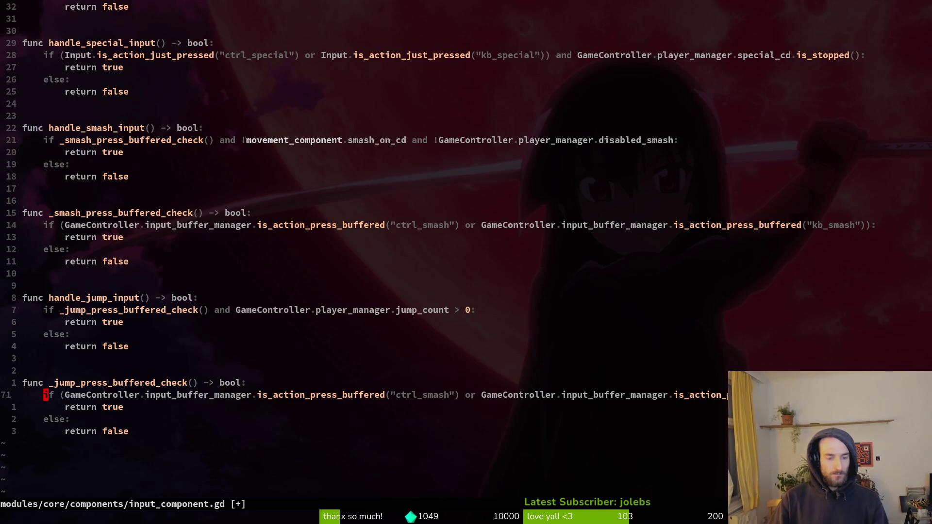
{"action": "key", "text": "f"}
{"action": "key", "text": "c"}
{"action": "key", "text": "semicolon"}
{"action": "key", "text": "c"}
{"action": "key", "text": "i"}
{"action": "key", "text": "quotedbl"}
{"action": "type", "text": "ctrl_jump"}
{"action": "key", "text": "Escape"}
{"action": "key", "text": "c"}
{"action": "key", "text": "i"}
{"action": "key", "text": "quotedbl"}
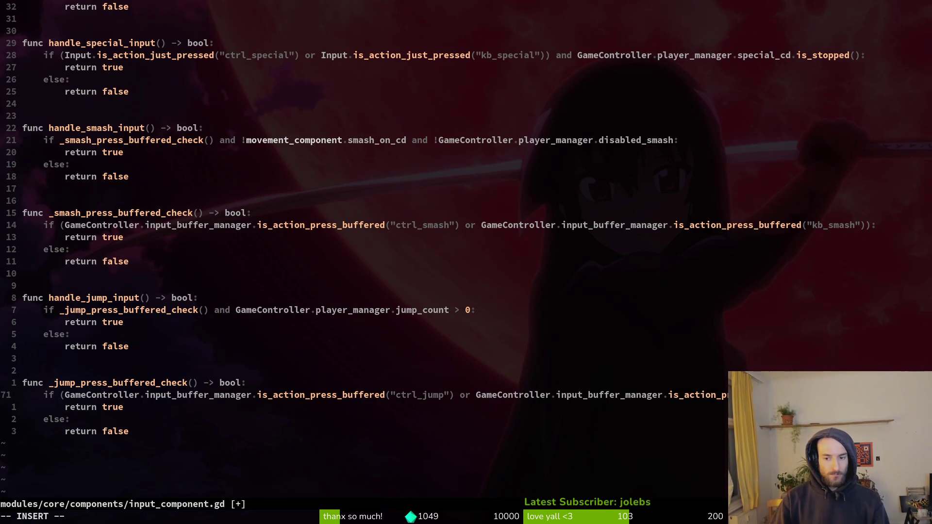
{"action": "key", "text": "Escape"}
{"action": "type", "text": ":w"}
{"action": "key", "text": "Return"}
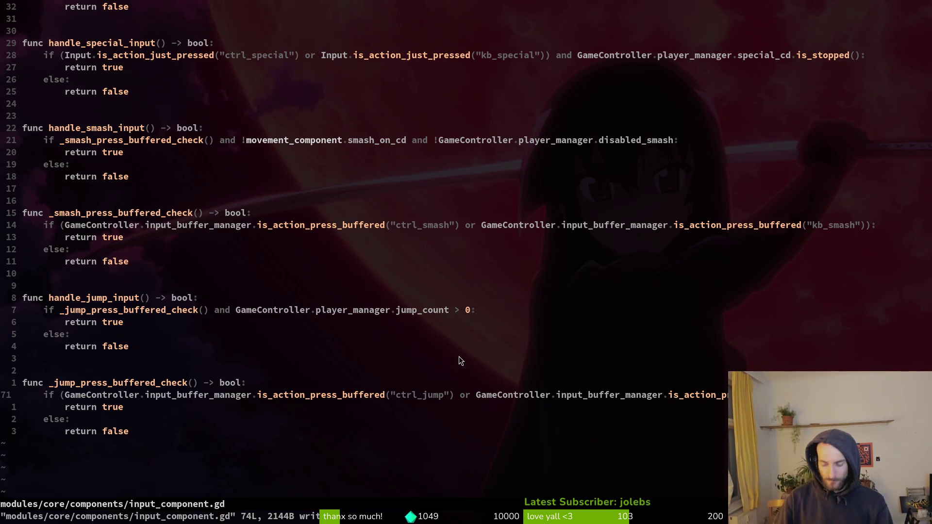
{"action": "key", "text": "space"}
Step: Open player_finite_state_machine.gd with Find Files and scroll through its input handlers
{"action": "key", "text": "p"}
{"action": "key", "text": "s"}
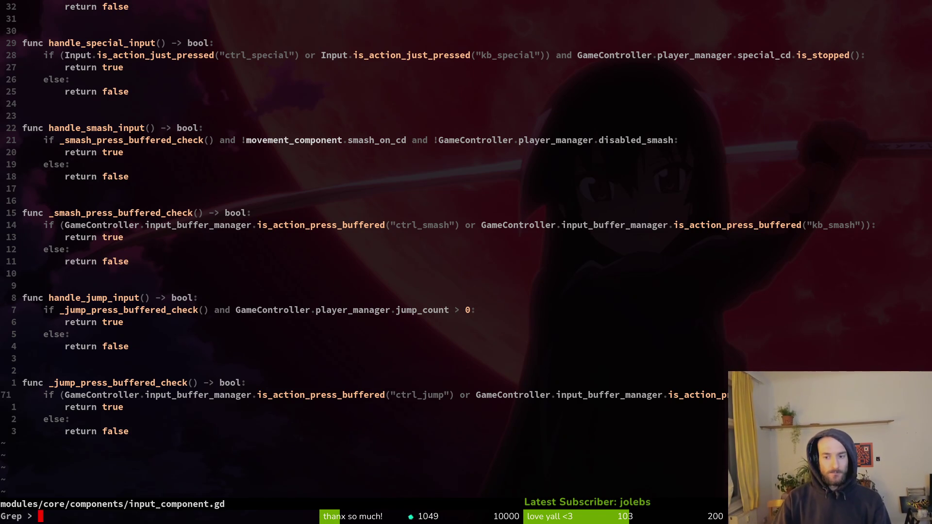
{"action": "type", "text": "/"}
{"action": "key", "text": "Return"}
{"action": "key", "text": "Escape"}
{"action": "key", "text": "space"}
{"action": "type", "text": "pfplfinin"}
{"action": "key", "text": "Return"}
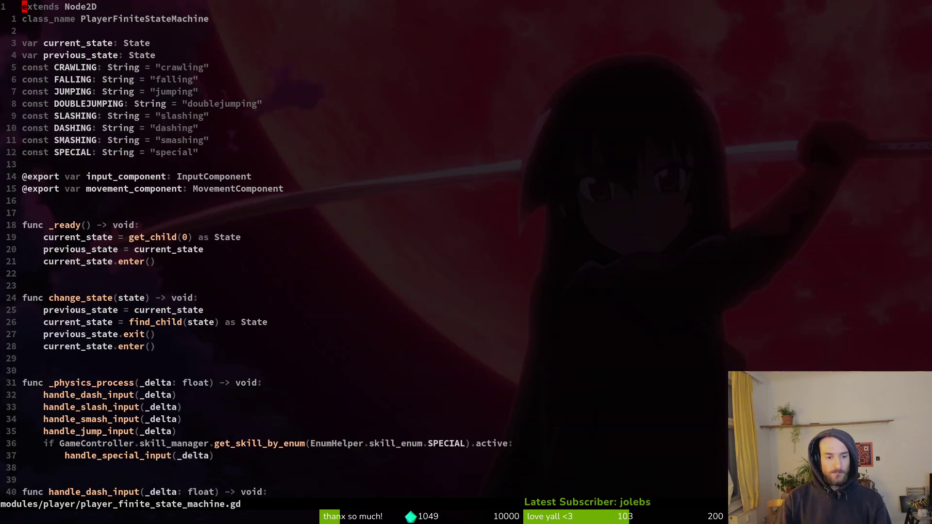
{"action": "key", "text": "ctrl+d"}
{"action": "key", "text": "ctrl+d"}
{"action": "key", "text": "ctrl+d"}
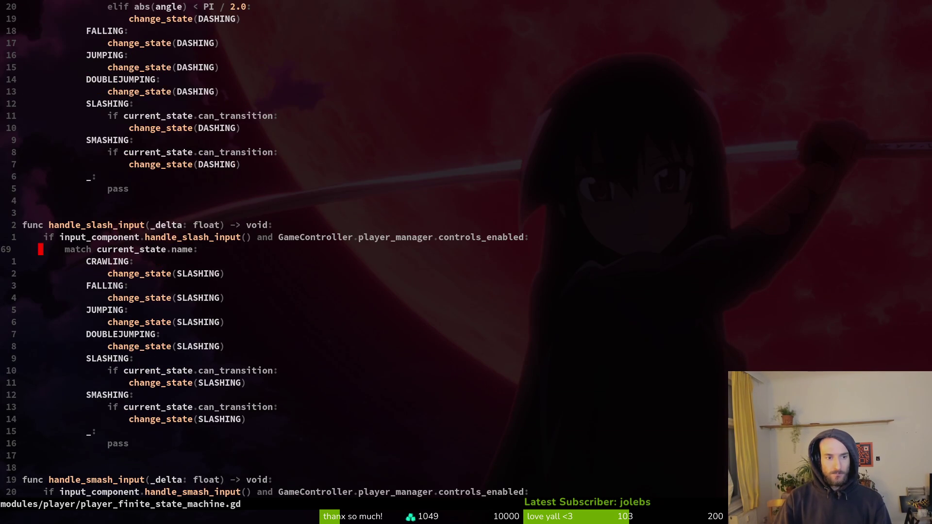
{"action": "key", "text": "ctrl+d"}
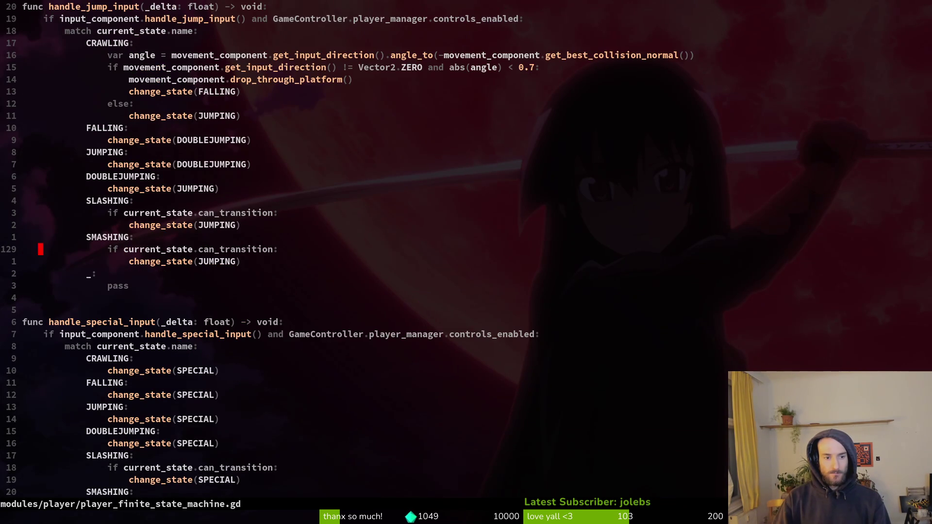
{"action": "key", "text": "ctrl+d"}
Step: Live-grep the project for "dash" and open the archives_overlay.gd match at line 48
{"action": "key", "text": "space"}
{"action": "key", "text": "f"}
{"action": "key", "text": "g"}
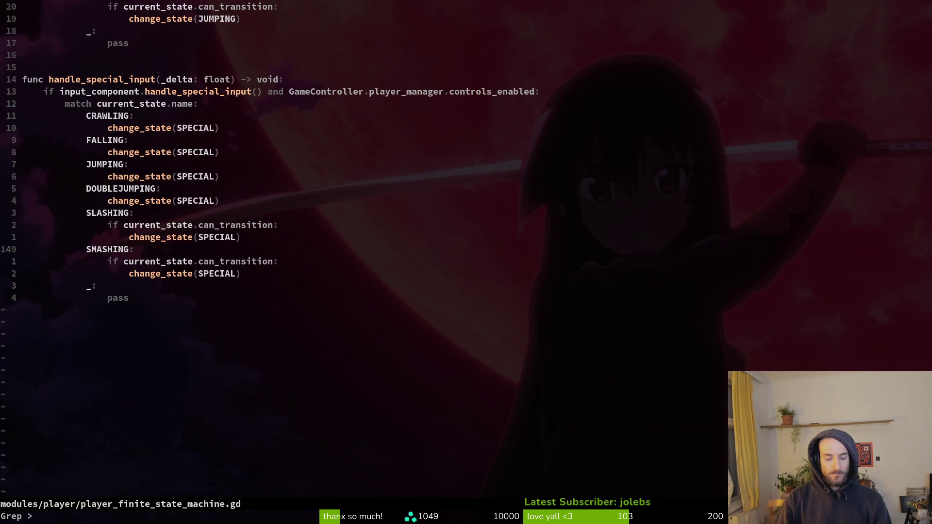
{"action": "type", "text": "\"dash\""}
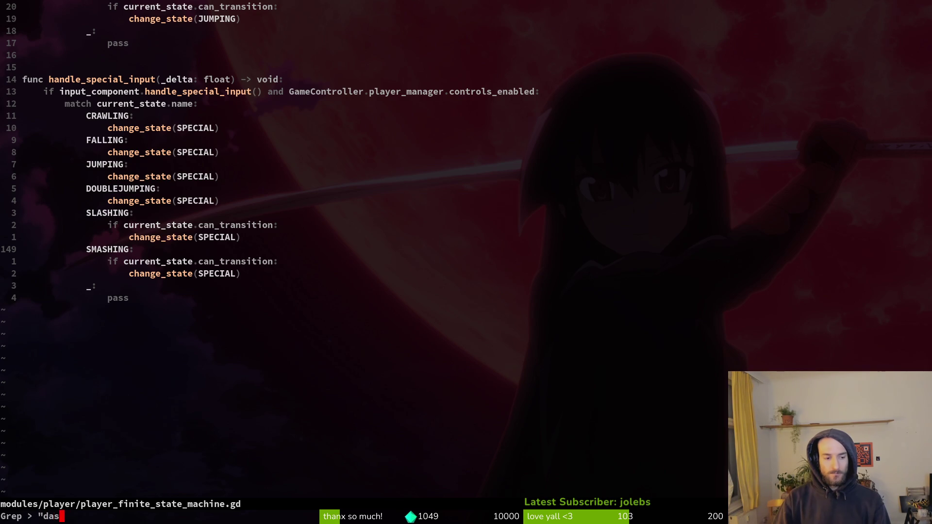
{"action": "key", "text": "Return"}
{"action": "key", "text": "Down"}
{"action": "key", "text": "Down"}
{"action": "key", "text": "Down"}
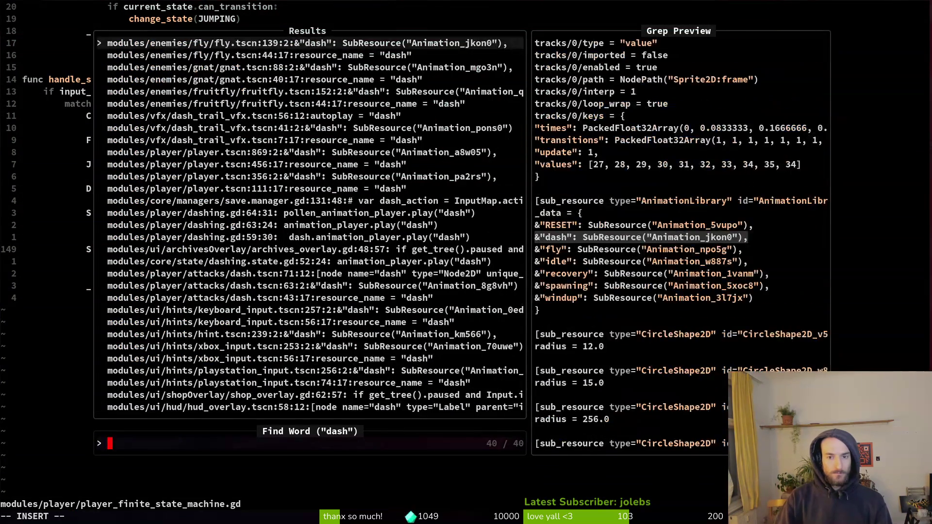
{"action": "key", "text": "Down"}
{"action": "key", "text": "Down"}
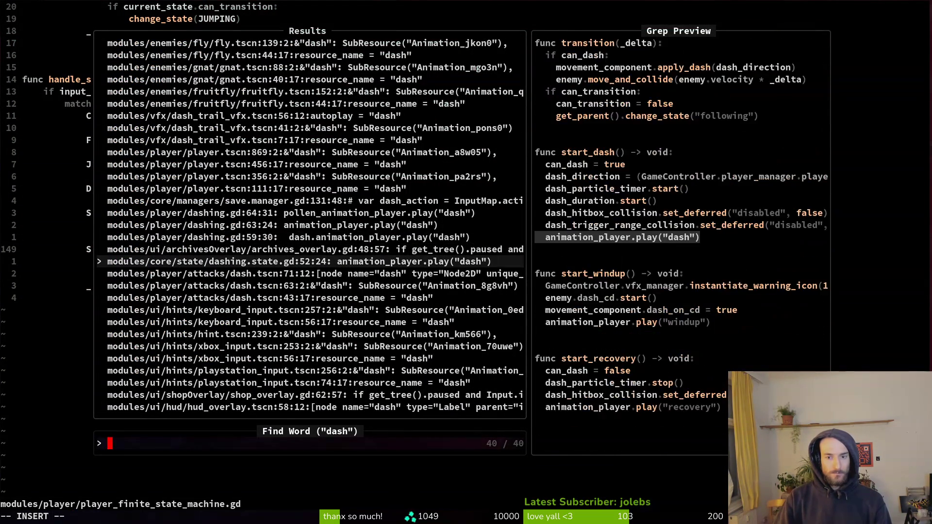
{"action": "key", "text": "Up"}
{"action": "key", "text": "Up"}
{"action": "key", "text": "Down"}
{"action": "key", "text": "Return"}
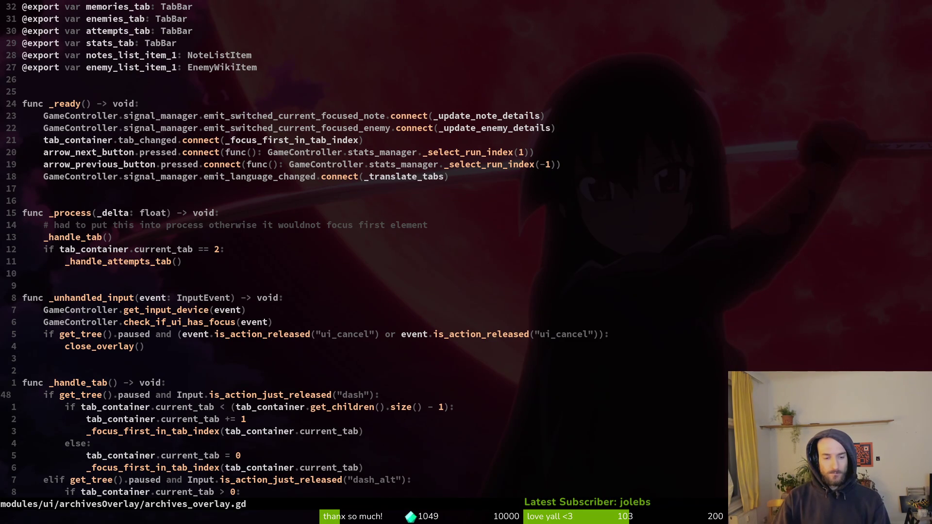
Step: Change the line 48 tab action to ctrl_tab_right and save
{"action": "key", "text": "c"}
{"action": "key", "text": "i"}
{"action": "key", "text": "quotedbl"}
{"action": "type", "text": "ctrl_tab_right"}
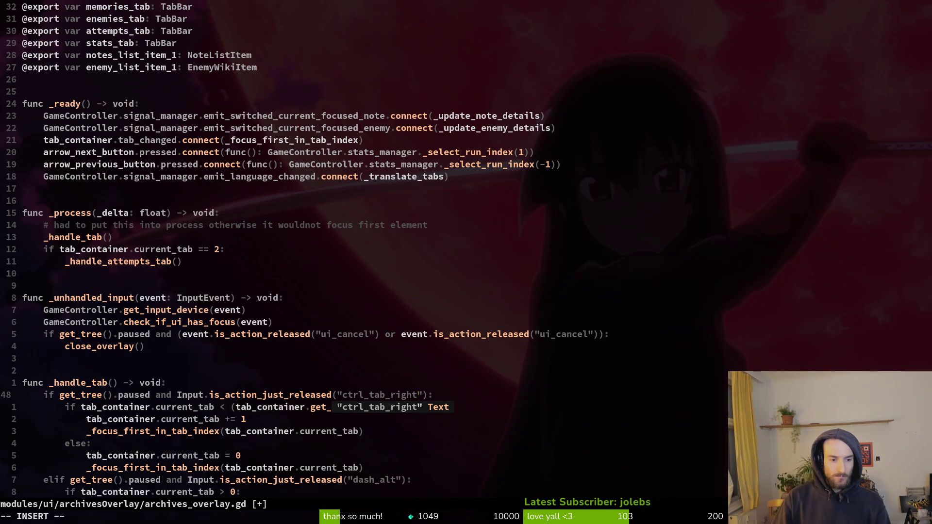
{"action": "key", "text": "Escape"}
{"action": "type", "text": ":w"}
{"action": "key", "text": "Return"}
Step: Replace dash_alt with ctrl_tab_left on the next elif line and save archives_overlay.gd
{"action": "key", "text": "j"}
{"action": "key", "text": "j"}
{"action": "key", "text": "j"}
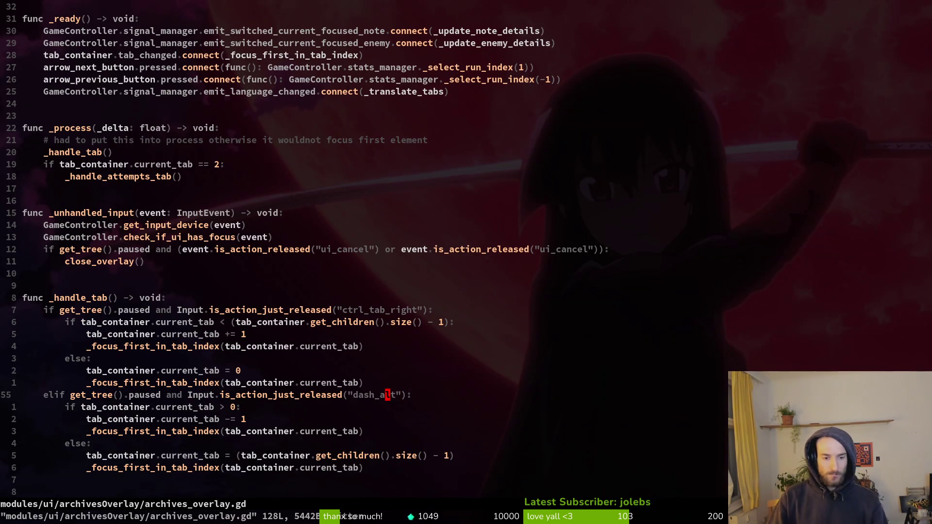
{"action": "key", "text": "c"}
{"action": "key", "text": "i"}
{"action": "key", "text": "quotedbl"}
{"action": "type", "text": "ctrl_"}
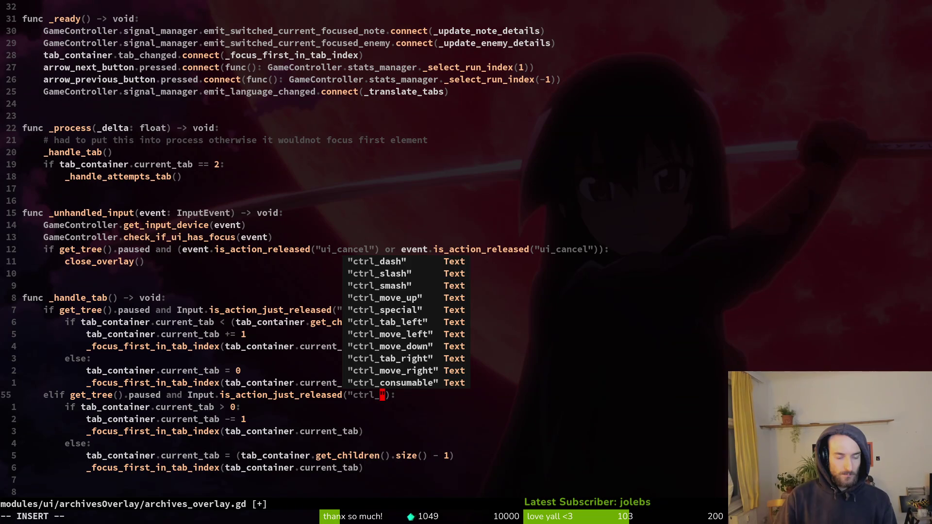
{"action": "type", "text": "tab"}
{"action": "key", "text": "ctrl+n"}
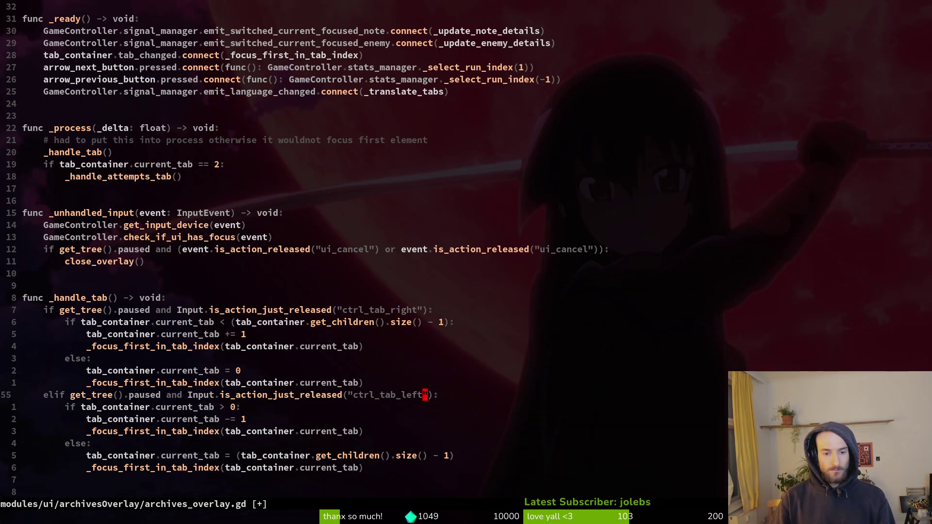
{"action": "key", "text": "Escape"}
{"action": "type", "text": ":w"}
{"action": "key", "text": "Return"}
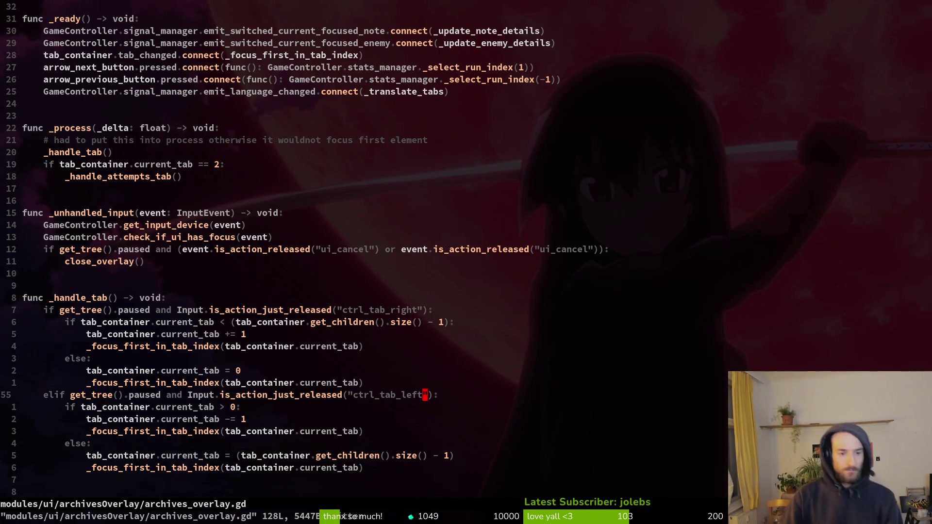
{"action": "key", "text": "space"}
Step: Open settingsOverlay.gd beside the archives overlay and paste its ctrl_tab_right condition over the dash line
{"action": "key", "text": "f"}
{"action": "key", "text": "f"}
{"action": "type", "text": "setover"}
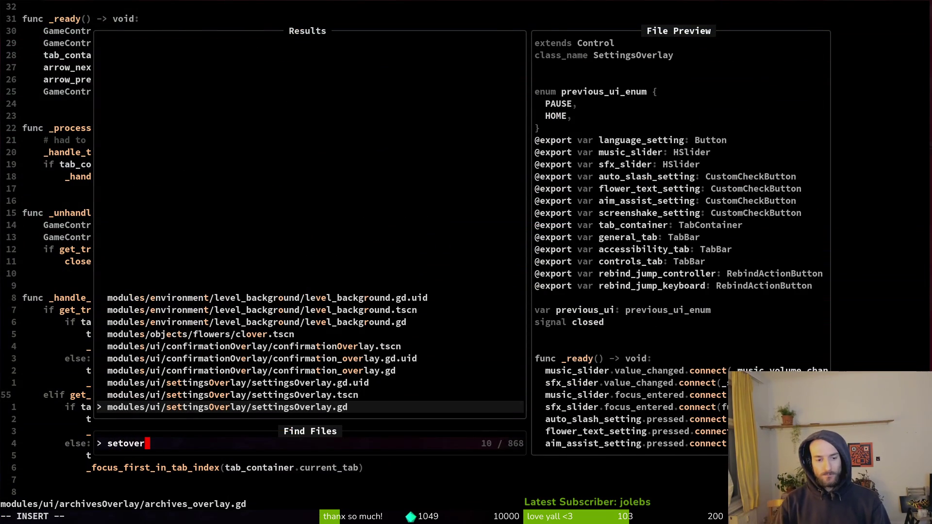
{"action": "key", "text": "ctrl+v"}
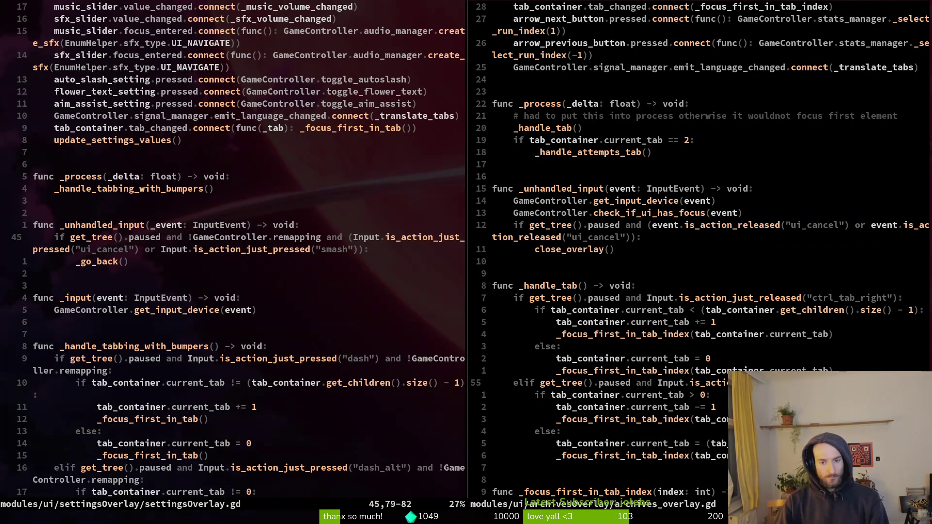
{"action": "key", "text": "k"}
{"action": "key", "text": "k"}
{"action": "key", "text": "k"}
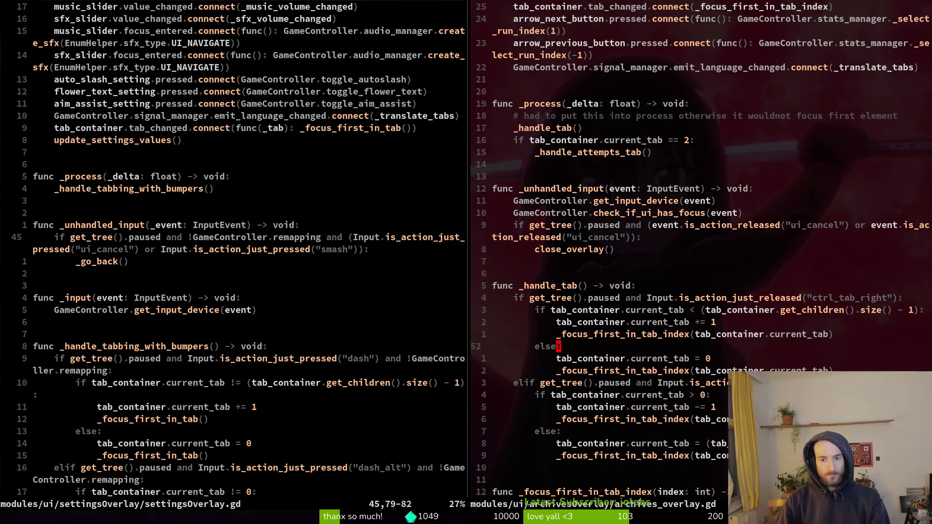
{"action": "key", "text": "y"}
{"action": "key", "text": "y"}
{"action": "key", "text": "ctrl+w"}
{"action": "key", "text": "h"}
{"action": "key", "text": "j"}
{"action": "key", "text": "j"}
{"action": "key", "text": "j"}
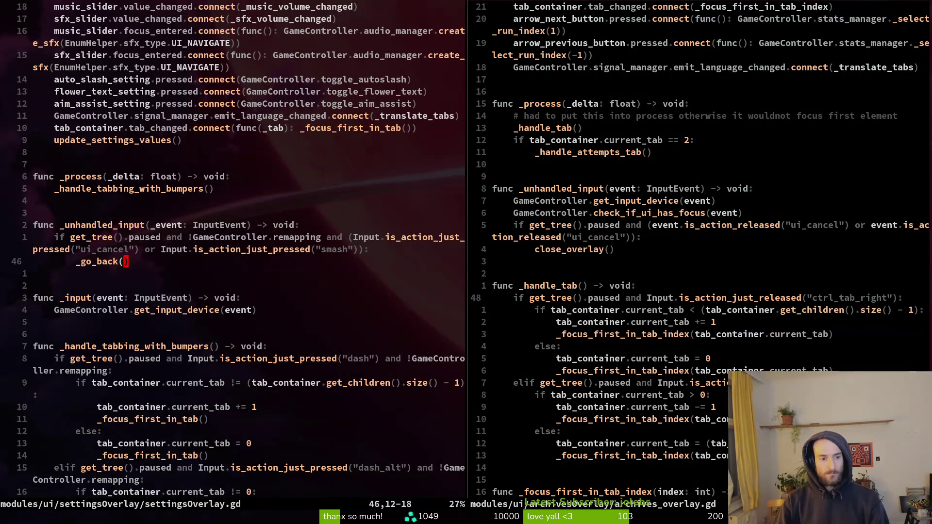
{"action": "key", "text": "j"}
{"action": "key", "text": "j"}
{"action": "key", "text": "j"}
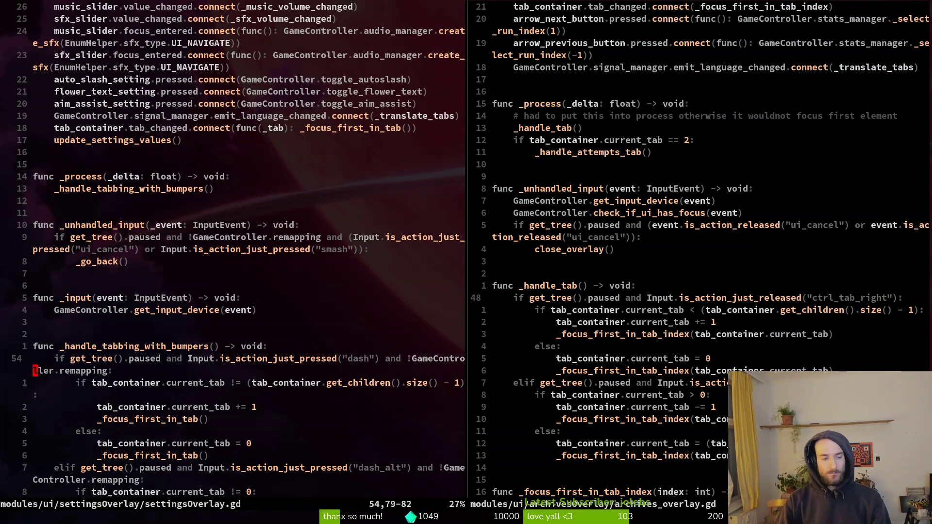
{"action": "key", "text": "V"}
{"action": "key", "text": "p"}
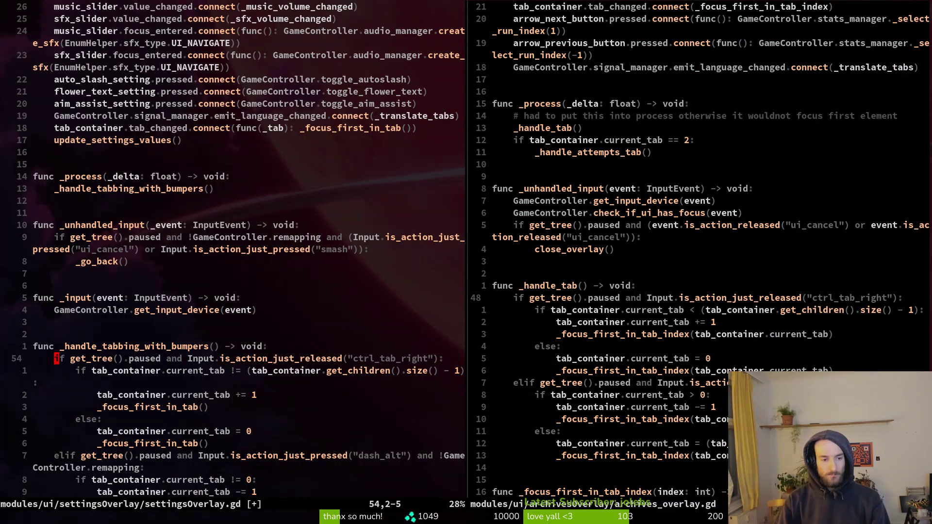
Step: Change the pasted next-tab condition to is_action_just_pressed and save settingsOverlay.gd
{"action": "key", "text": "w"}
{"action": "key", "text": "w"}
{"action": "key", "text": "w"}
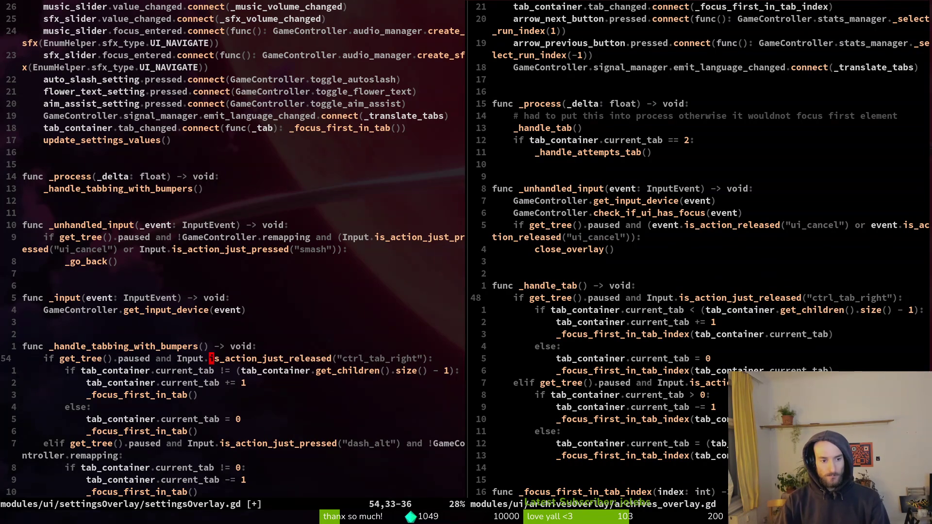
{"action": "type", "text": "cwis_action_just_pressed"}
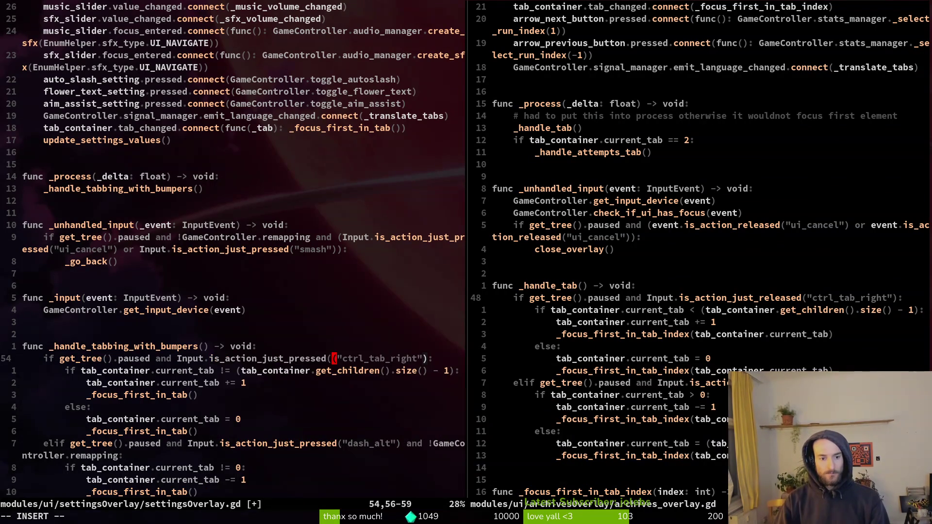
{"action": "key", "text": "Escape"}
{"action": "type", "text": "b"}
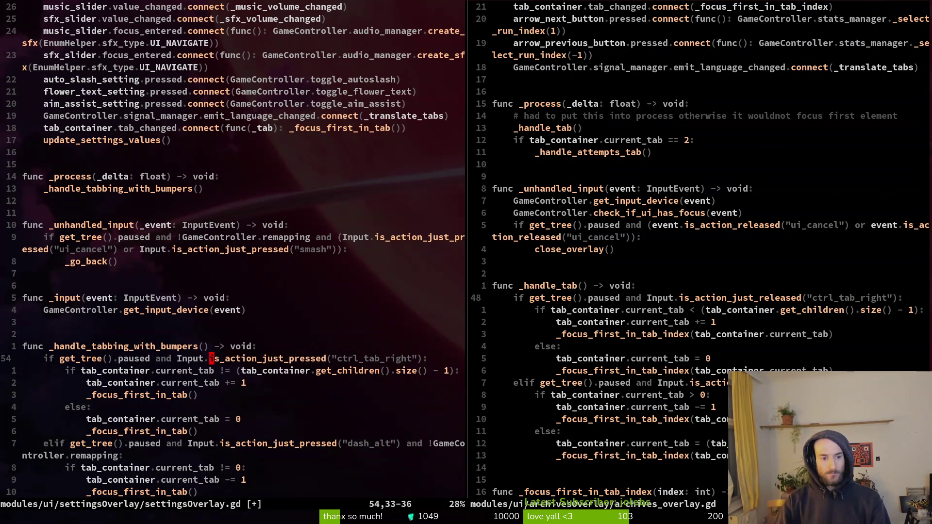
{"action": "type", "text": ":w"}
{"action": "key", "text": "Return"}
Step: In archives_overlay.gd, make the ctrl_tab_right and ctrl_tab_left checks use is_action_just_pressed, saving
{"action": "key", "text": "ctrl+w"}
{"action": "key", "text": "l"}
{"action": "key", "text": "w"}
{"action": "key", "text": "w"}
{"action": "key", "text": "w"}
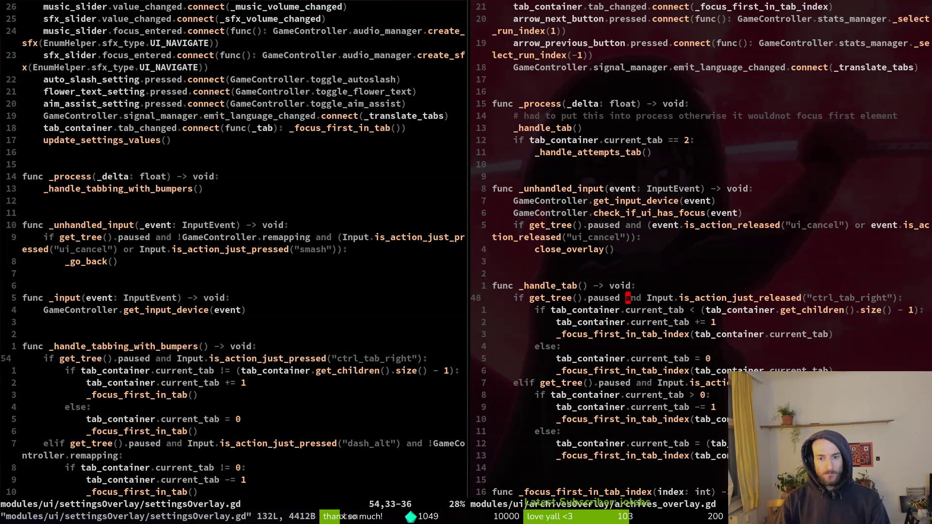
{"action": "type", "text": "vep:w"}
{"action": "key", "text": "Return"}
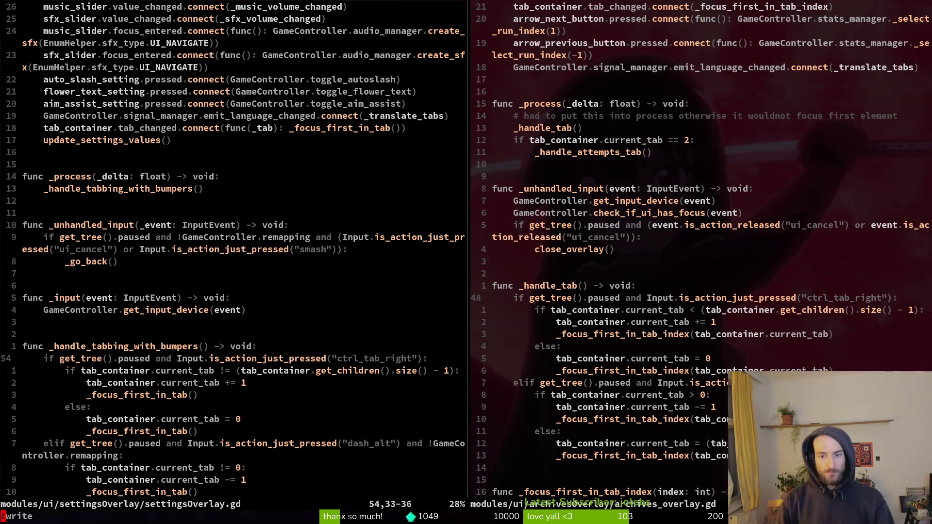
{"action": "key", "text": "j"}
{"action": "key", "text": "j"}
{"action": "key", "text": "j"}
{"action": "type", "text": "viwp:w"}
{"action": "key", "text": "Return"}
{"action": "key", "text": "j"}
{"action": "key", "text": "j"}
{"action": "key", "text": "j"}
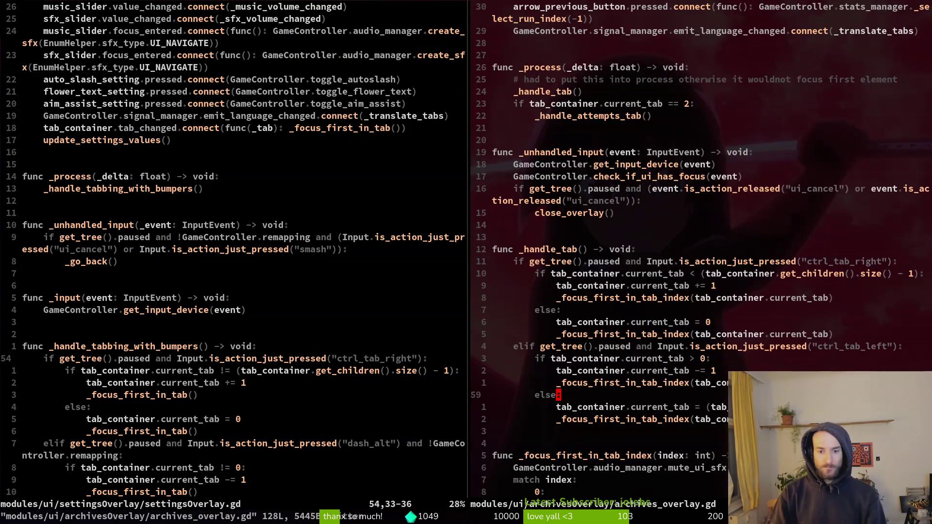
Step: Replace dash_alt with "ctrl_tab_left" in settingsOverlay.gd's previous-tab condition and save
{"action": "key", "text": "ctrl+w"}
{"action": "key", "text": "h"}
{"action": "key", "text": "j"}
{"action": "key", "text": "j"}
{"action": "key", "text": "j"}
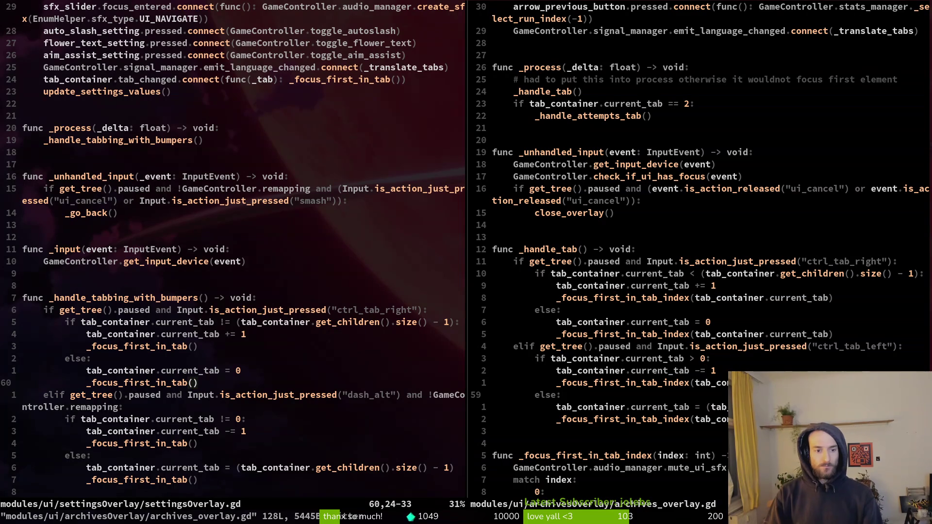
{"action": "key", "text": "j"}
{"action": "key", "text": "f"}
{"action": "key", "text": "quotedbl"}
{"action": "key", "text": "l"}
{"action": "key", "text": "c"}
{"action": "key", "text": "t"}
{"action": "key", "text": "quotedbl"}
{"action": "type", "text": "tctrl"}
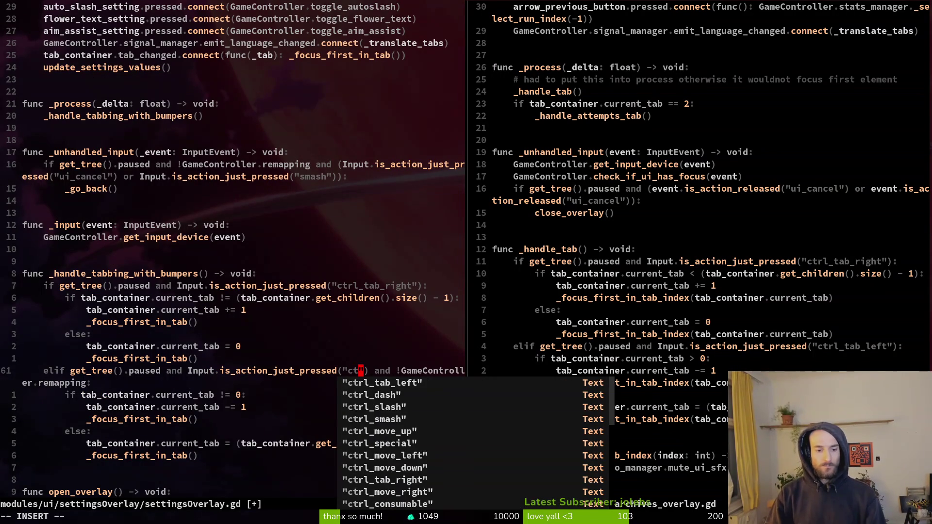
{"action": "key", "text": "ctrl+n"}
{"action": "key", "text": "ctrl+y"}
{"action": "key", "text": "BackSpace"}
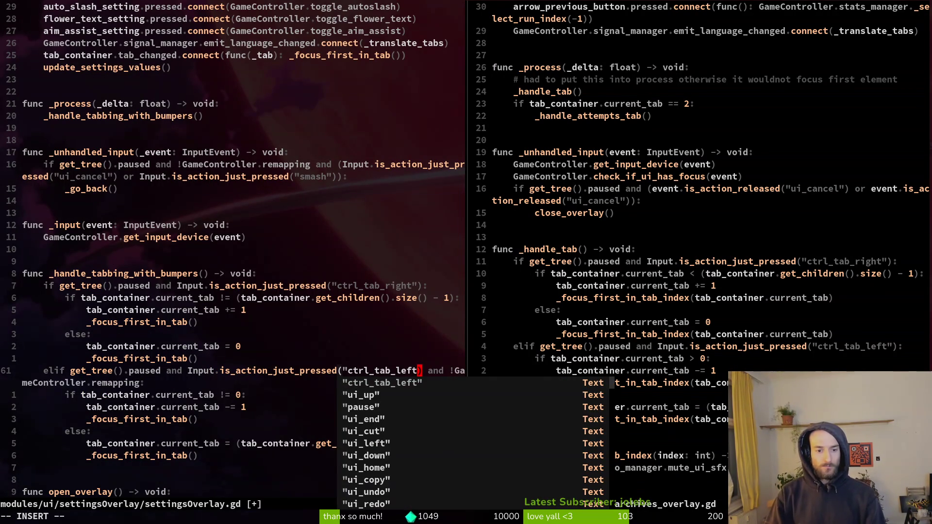
{"action": "type", "text": "\""}
{"action": "key", "text": "Escape"}
{"action": "type", "text": ":w"}
{"action": "key", "text": "Return"}
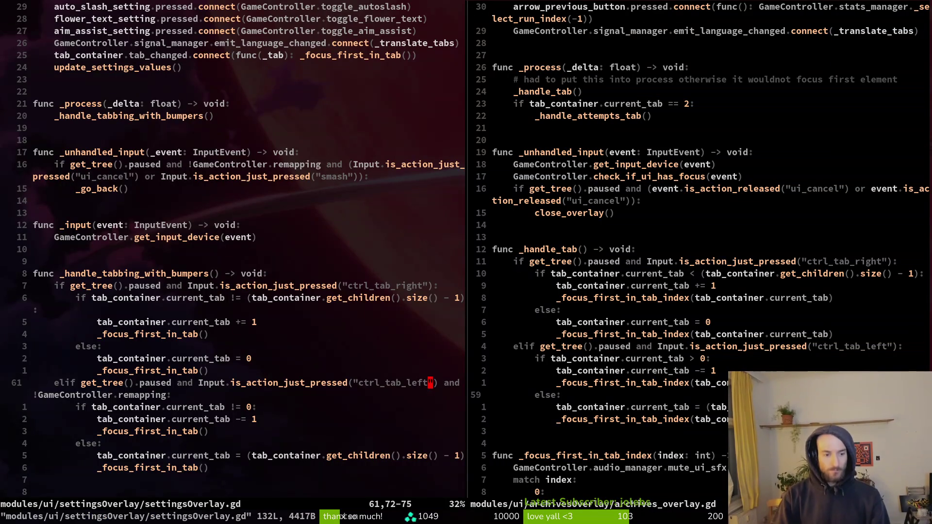
{"action": "key", "text": "space"}
Step: Open shop_overlay.gd and close the archives overlay split
{"action": "key", "text": "f"}
{"action": "key", "text": "f"}
{"action": "type", "text": "shopover"}
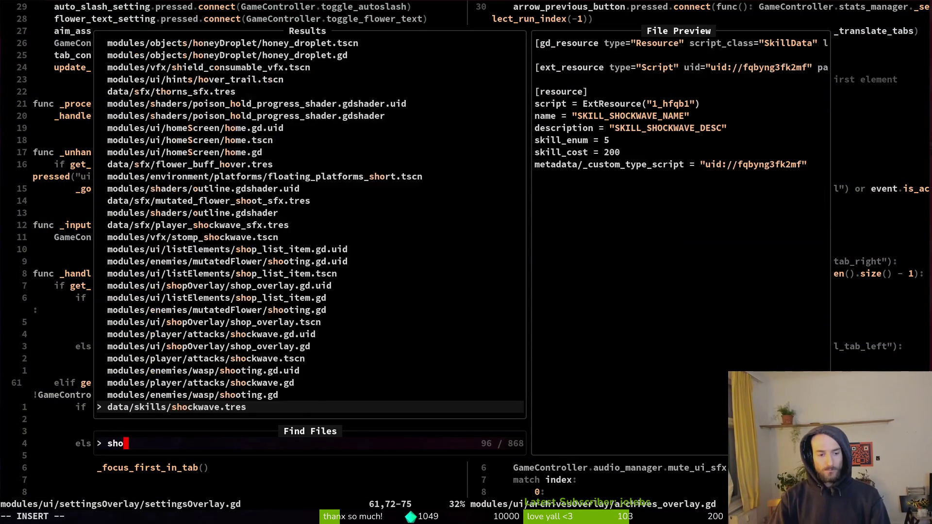
{"action": "key", "text": "Return"}
{"action": "type", "text": ":q"}
{"action": "key", "text": "Return"}
Step: Change the _handle_tab dash check from is_action_just_released to is_action_just_pressed
{"action": "key", "text": "ctrl+d"}
{"action": "key", "text": "ctrl+d"}
{"action": "key", "text": "ctrl+d"}
{"action": "key", "text": "k"}
{"action": "key", "text": "k"}
{"action": "key", "text": "k"}
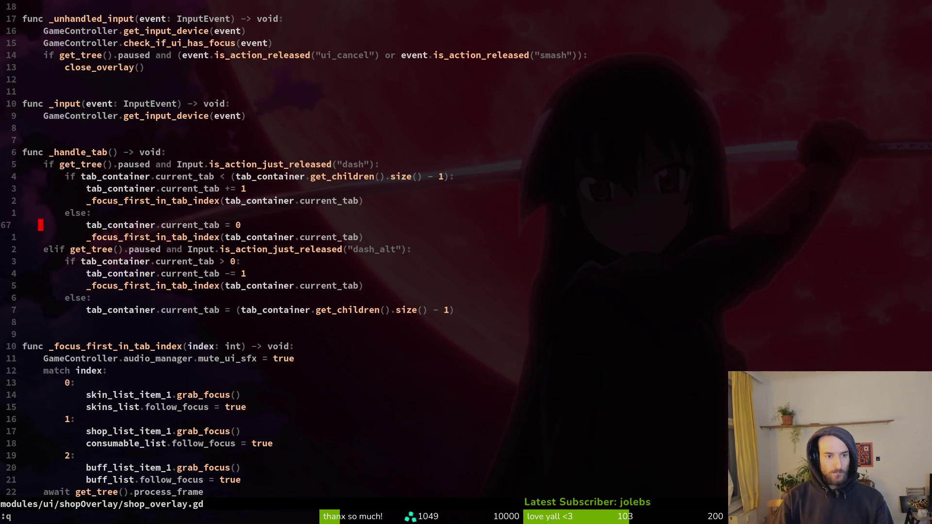
{"action": "key", "text": "w"}
{"action": "key", "text": "w"}
{"action": "key", "text": "w"}
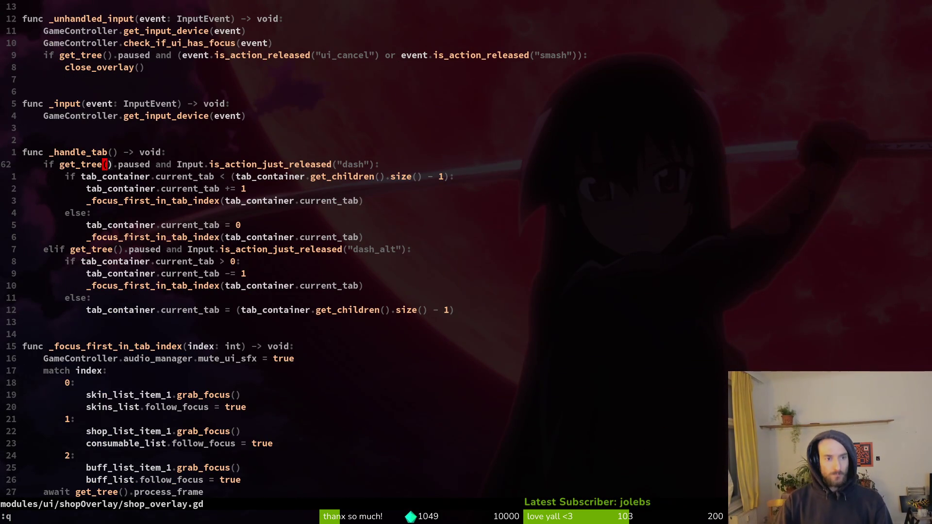
{"action": "type", "text": "ciwdash_alt"}
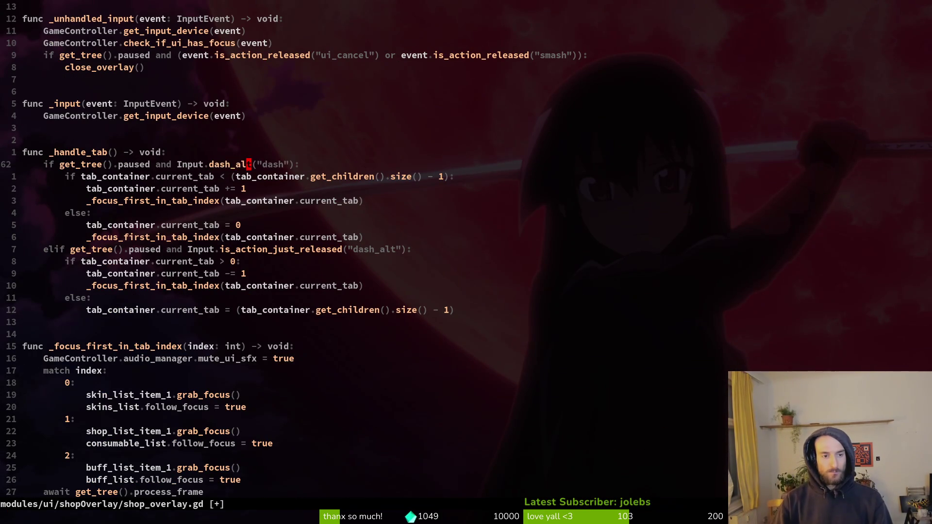
{"action": "key", "text": "ctrl+w"}
{"action": "type", "text": "is_a"}
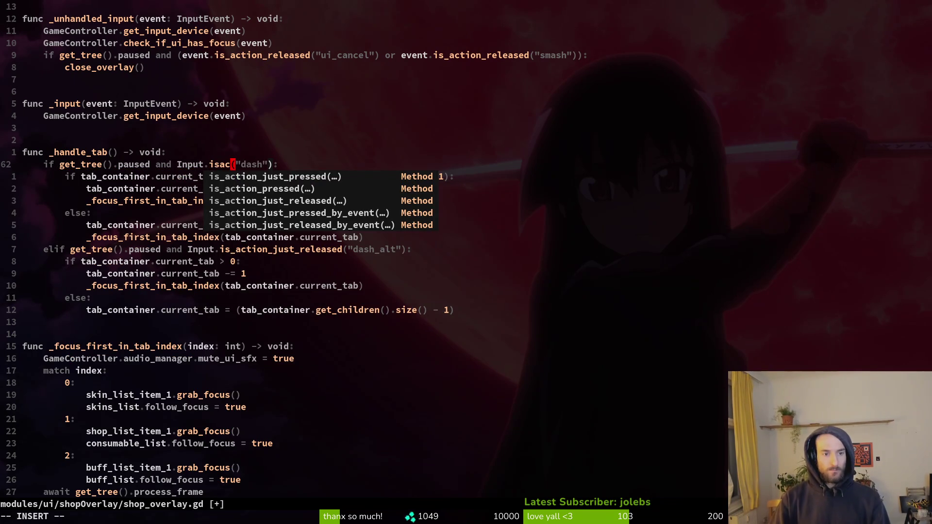
{"action": "key", "text": "Return"}
{"action": "key", "text": "Escape"}
Step: Set that condition's action name from "dash" to "ctrl_tab_right"
{"action": "key", "text": "w"}
{"action": "key", "text": "c"}
{"action": "key", "text": "i"}
{"action": "key", "text": "quotedbl"}
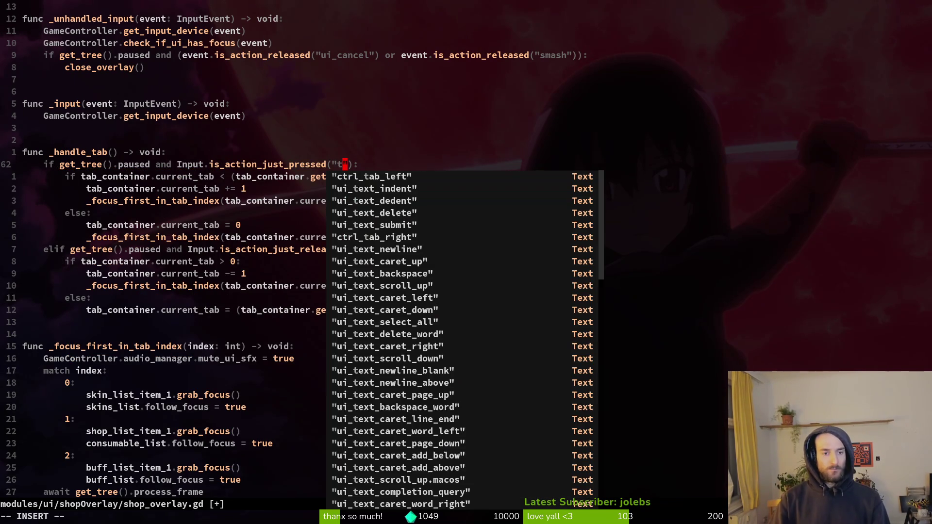
{"action": "key", "text": "ctrl+n"}
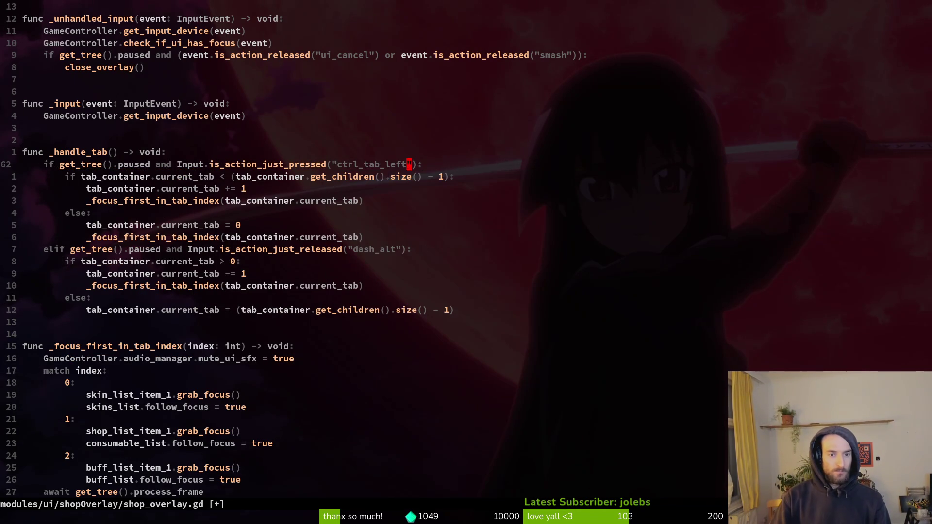
{"action": "key", "text": "ctrl+w"}
{"action": "type", "text": "tari"}
{"action": "key", "text": "ctrl+n"}
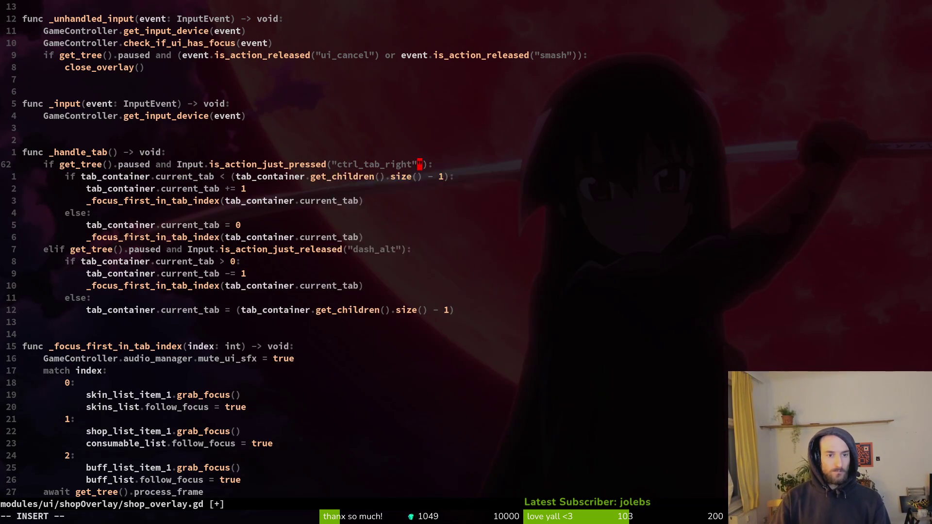